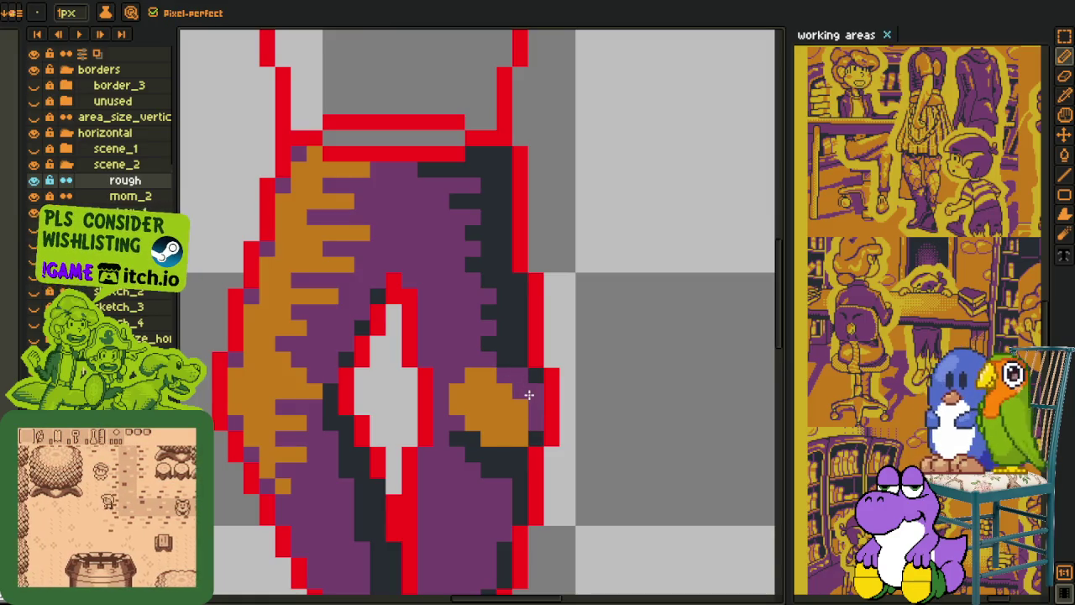
# Step: Extend the orange shading patch on the right leg of the purple shorts
pyautogui.scroll(-3, 504, 442)
pyautogui.press('i')
pyautogui.scroll(2, 524, 439)
pyautogui.scroll(1, 520, 428)
pyautogui.scroll(3, 521, 423)
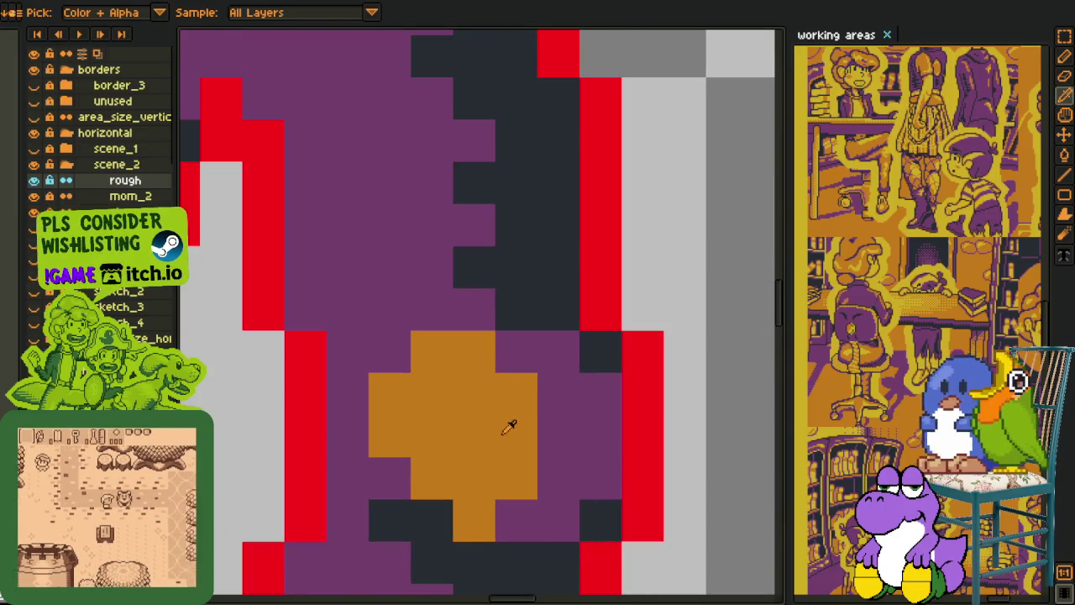
pyautogui.press('b')
pyautogui.moveTo(538, 386); pyautogui.dragTo(547, 409)
pyautogui.scroll(-3, 549, 428)
pyautogui.scroll(-1, 565, 420)
# Step: Sample the shorts' purple and repaint two lower-left orange pixels purple
pyautogui.press('i')
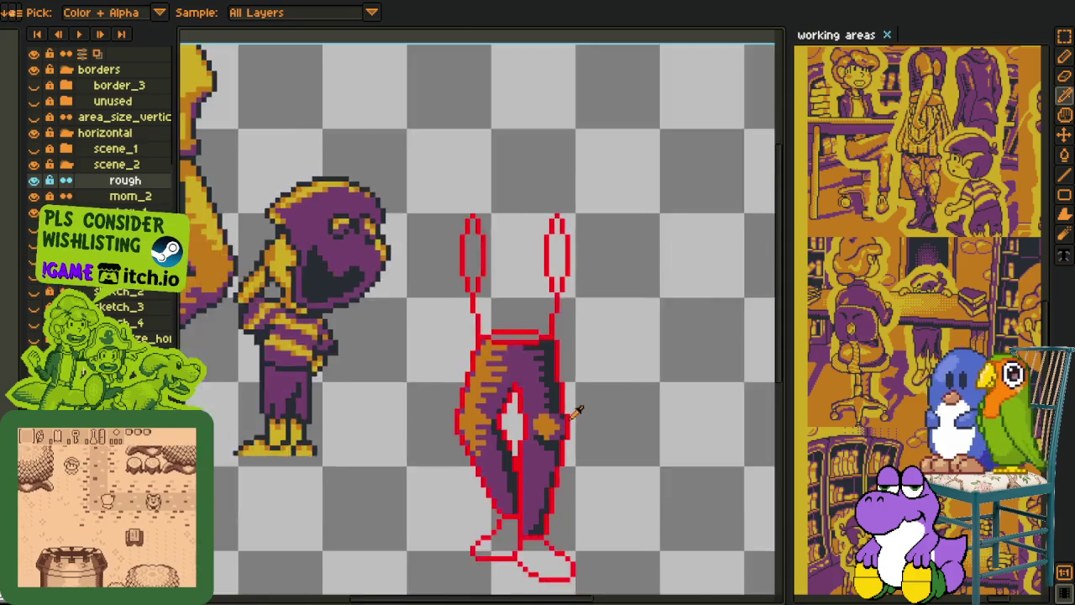
pyautogui.scroll(1, 555, 420)
pyautogui.scroll(1, 538, 420)
pyautogui.press('b')
pyautogui.click(554, 439)
pyautogui.click(514, 401)
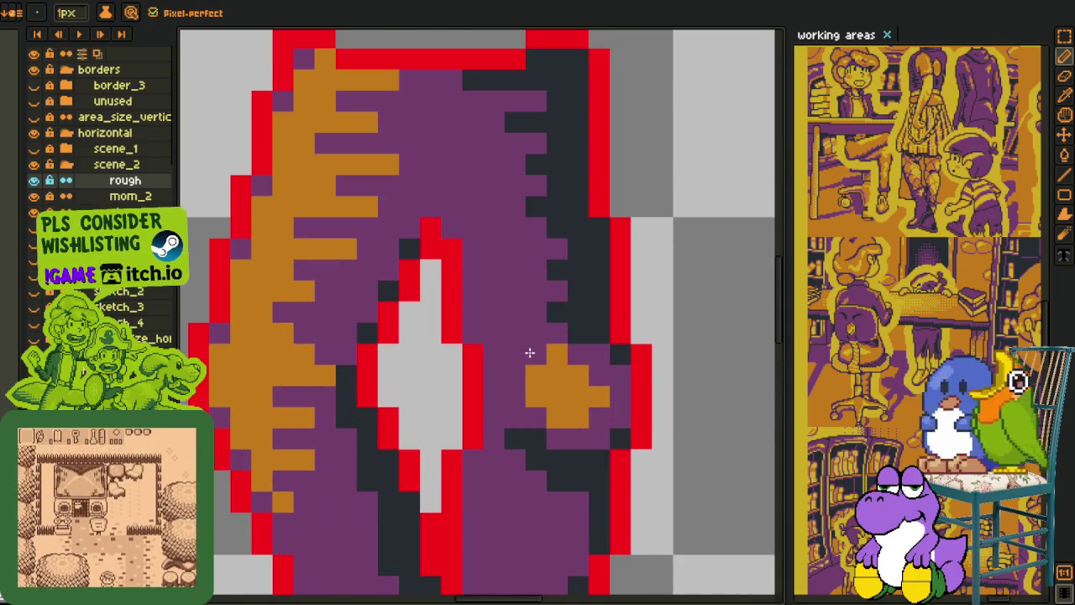
pyautogui.scroll(-3, 530, 352)
pyautogui.scroll(-2, 610, 377)
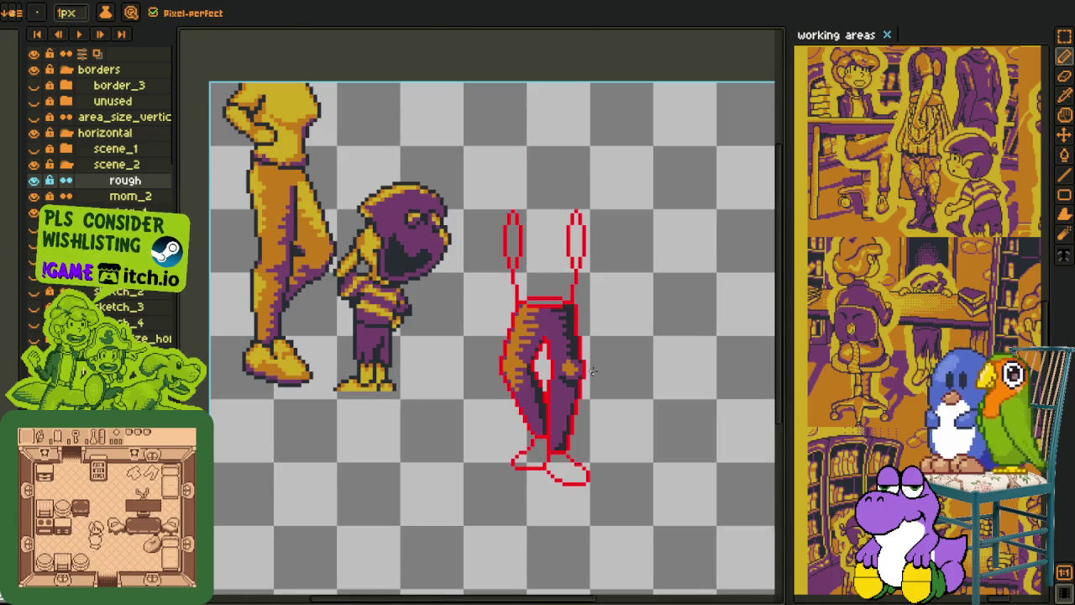
pyautogui.scroll(2, 592, 370)
pyautogui.scroll(1, 593, 370)
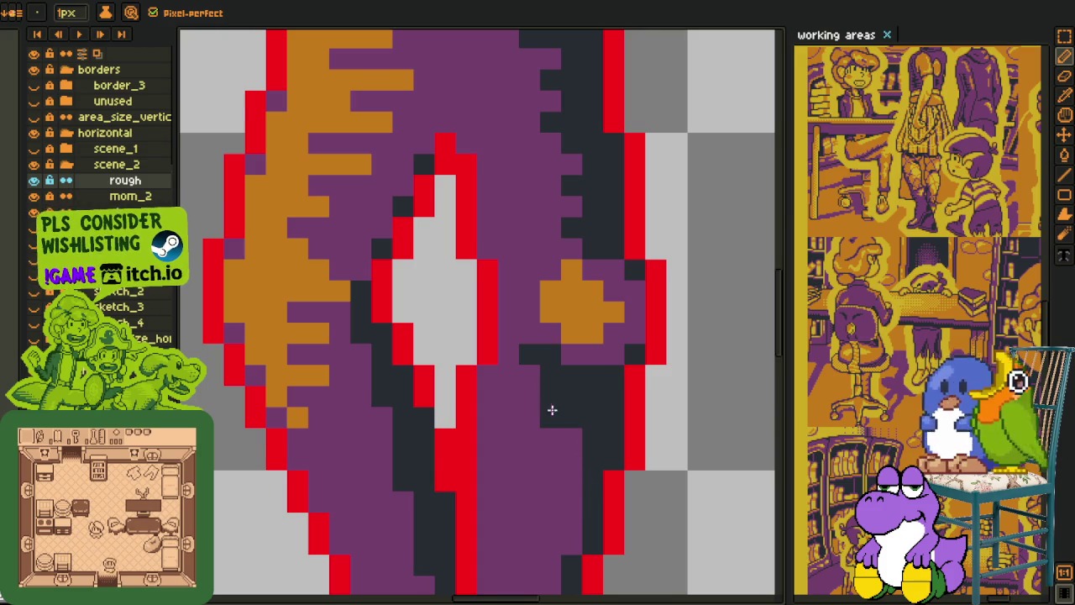
# Step: Pan the view down to bring the lower legs and more of the figure into view
pyautogui.scroll(-2, 545, 400)
pyautogui.scroll(-1, 555, 436)
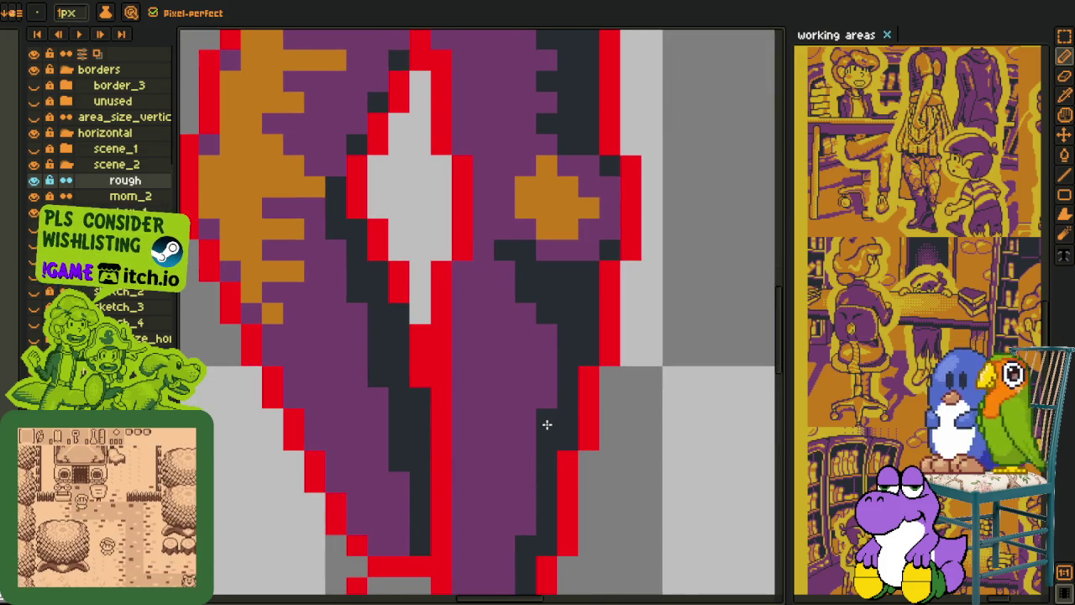
pyautogui.scroll(-2, 546, 429)
pyautogui.scroll(1, 544, 437)
pyautogui.scroll(1, 538, 433)
pyautogui.scroll(-2, 530, 430)
pyautogui.press('i')
pyautogui.moveTo(560, 452); pyautogui.dragTo(539, 349)
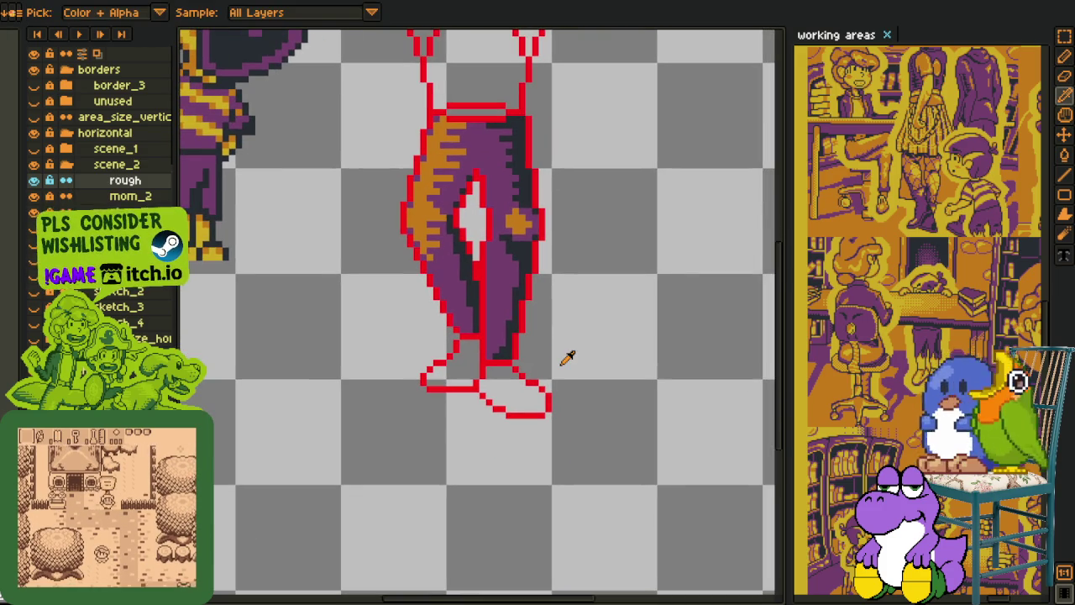
pyautogui.moveTo(409, 378); pyautogui.dragTo(619, 451)
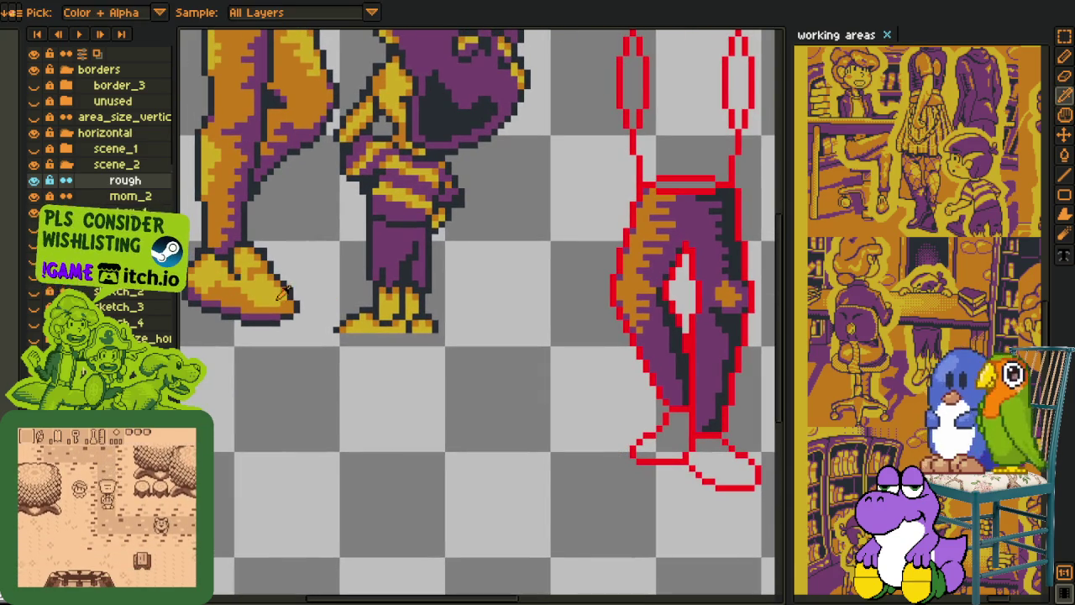
# Step: Sample the shorts' purple and draw purple pixels along the foot outline
pyautogui.press('b')
pyautogui.scroll(3, 471, 357)
pyautogui.press('i')
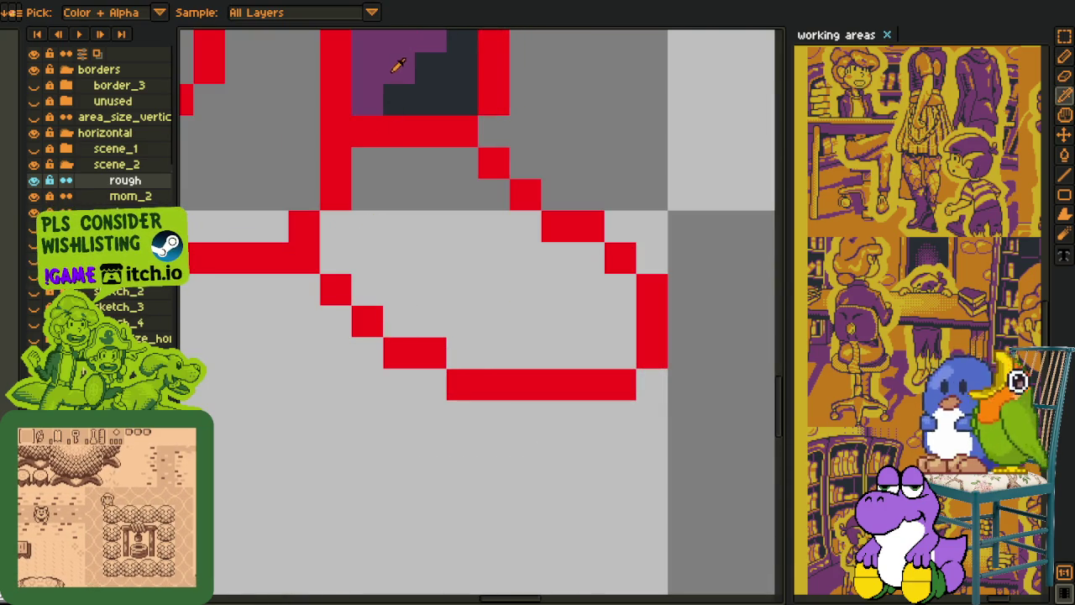
pyautogui.click(399, 60)
pyautogui.press('b')
pyautogui.click(335, 258)
pyautogui.click(367, 289)
pyautogui.click(399, 321)
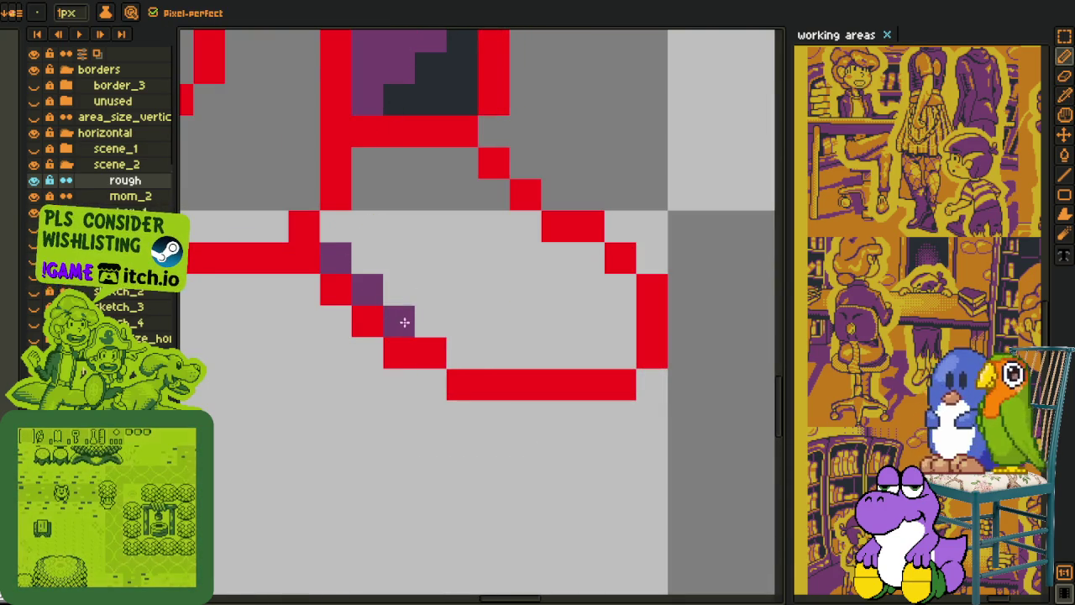
pyautogui.click(462, 353)
# Step: Bring the feet into view and add one more purple pixel beside the outline
pyautogui.scroll(-1, 525, 352)
pyautogui.moveTo(425, 294); pyautogui.dragTo(522, 391)
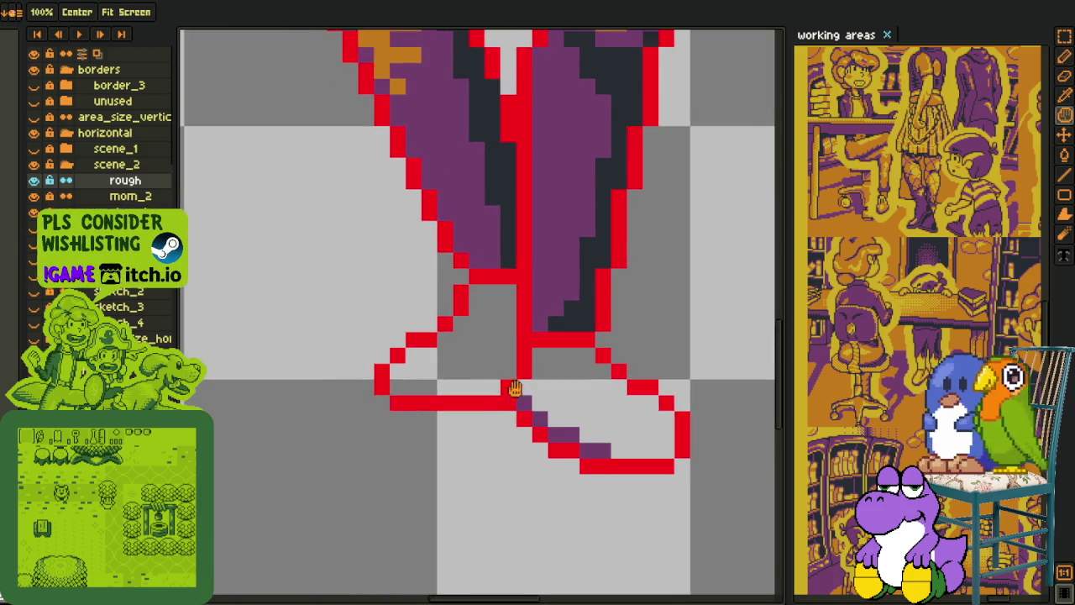
pyautogui.scroll(2, 521, 391)
pyautogui.press('b')
pyautogui.click(479, 392)
pyautogui.scroll(-3, 519, 374)
pyautogui.scroll(-1, 519, 374)
# Step: Fill both feet orange, sampled from the neighbouring figure's shoe
pyautogui.press('i')
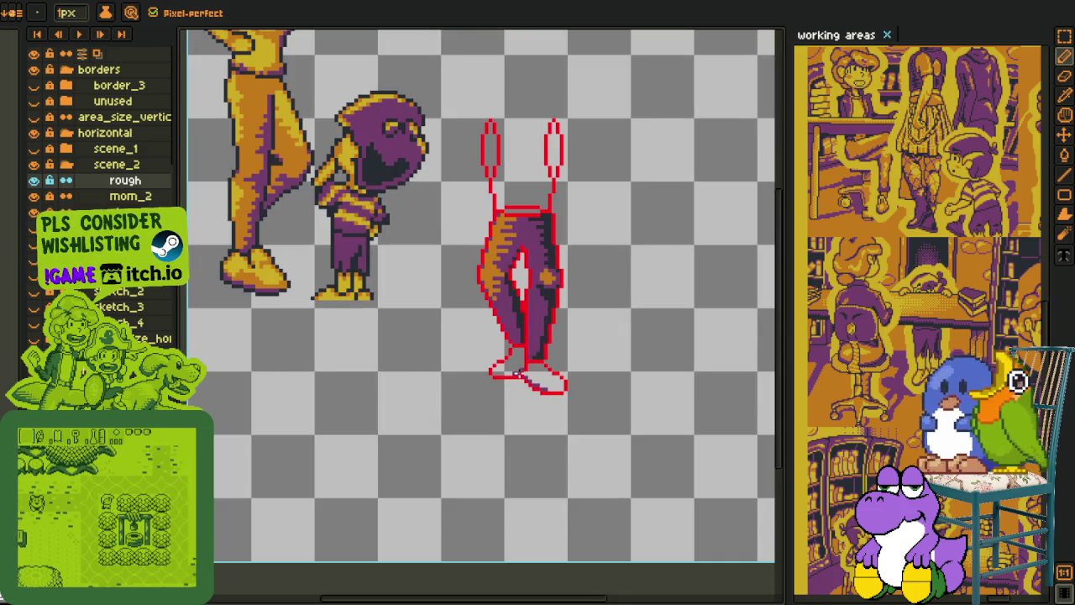
pyautogui.click(260, 267)
pyautogui.press('g')
pyautogui.scroll(2, 512, 368)
pyautogui.click(417, 356)
pyautogui.click(505, 373)
pyautogui.scroll(-3, 505, 357)
# Step: Pan the view to move the legs to the right side of the canvas
pyautogui.press('i')
pyautogui.scroll(3, 495, 337)
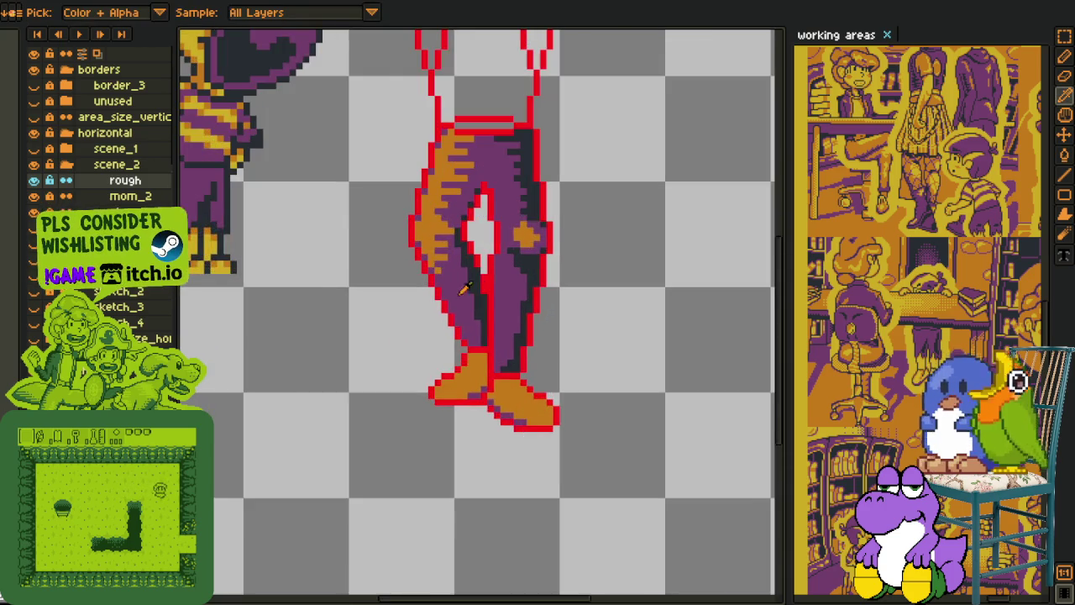
pyautogui.scroll(-1, 354, 274)
pyautogui.press('b')
pyautogui.scroll(1, 488, 385)
pyautogui.scroll(2, 439, 348)
pyautogui.press('i')
pyautogui.scroll(-2, 280, 249)
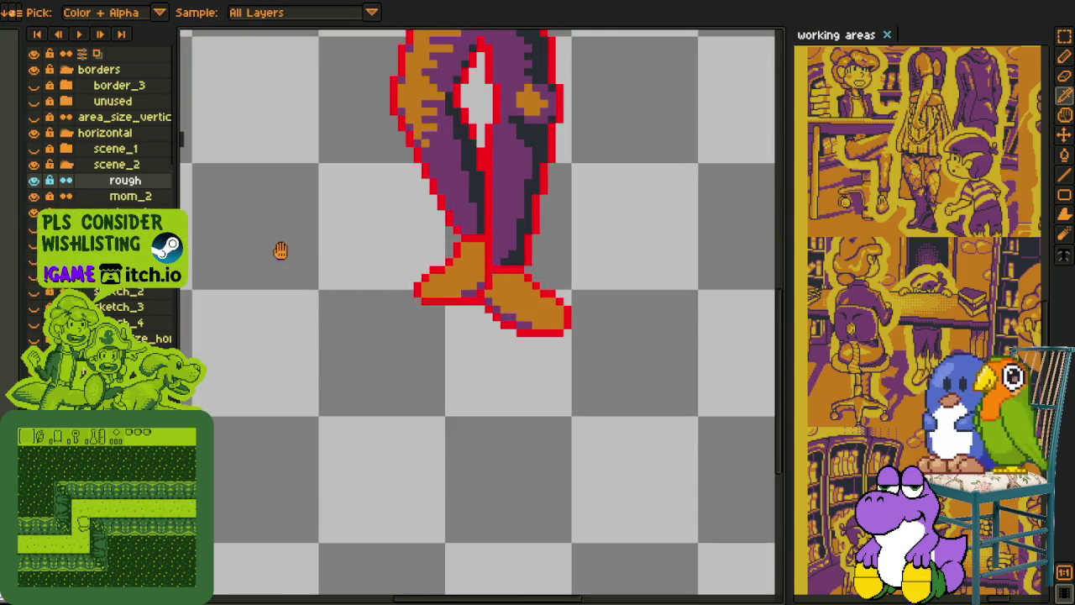
pyautogui.press('h')
pyautogui.moveTo(281, 249); pyautogui.dragTo(503, 366)
pyautogui.press('i')
pyautogui.press('h')
pyautogui.scroll(-1, 482, 319)
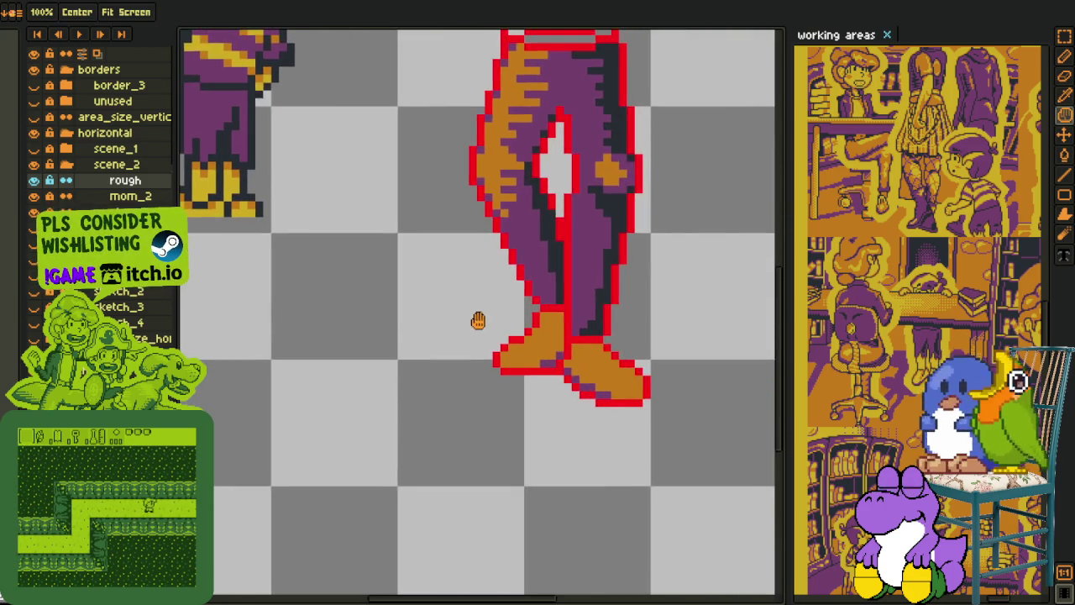
pyautogui.scroll(1, 473, 355)
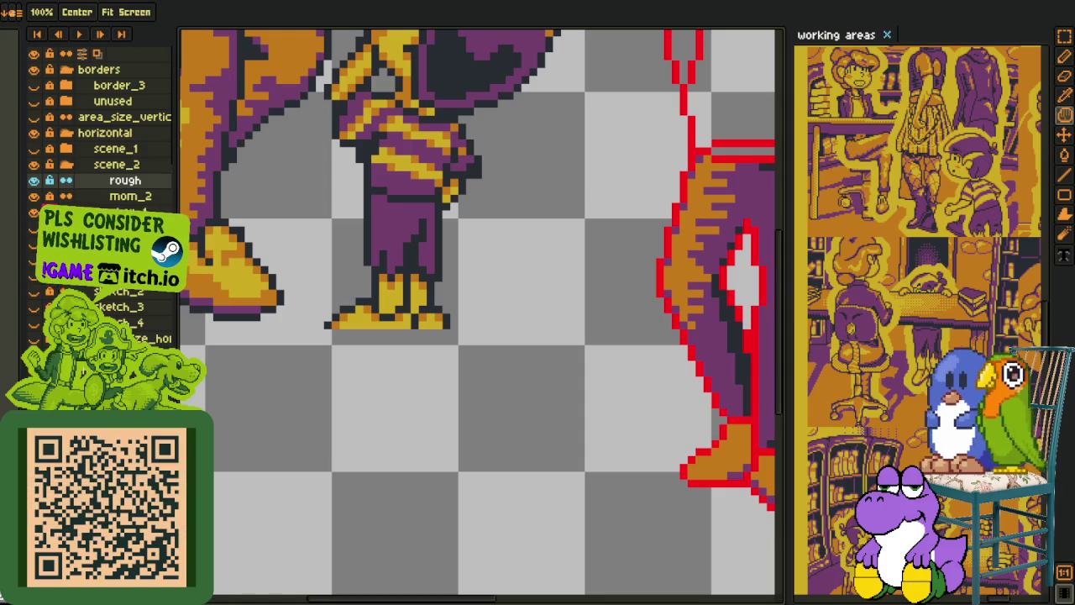
# Step: Touch up the neighbouring figure's shoe with orange pixels, redoing one misplaced pixel
pyautogui.press('i')
pyautogui.scroll(1, 378, 294)
pyautogui.scroll(1, 412, 280)
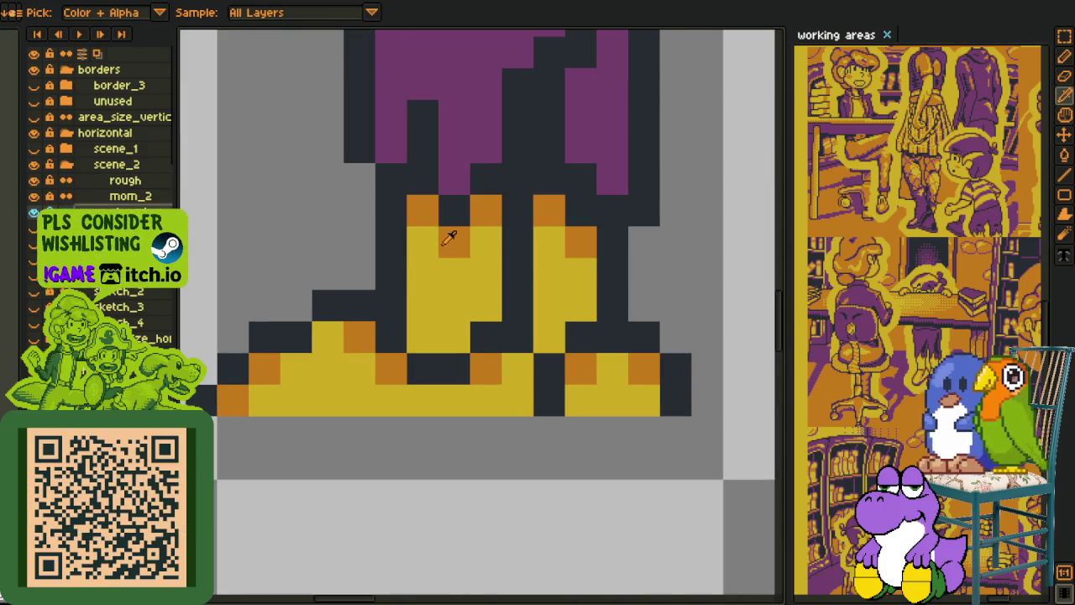
pyautogui.press('b')
pyautogui.click(468, 334)
pyautogui.click(549, 336)
pyautogui.click(612, 305)
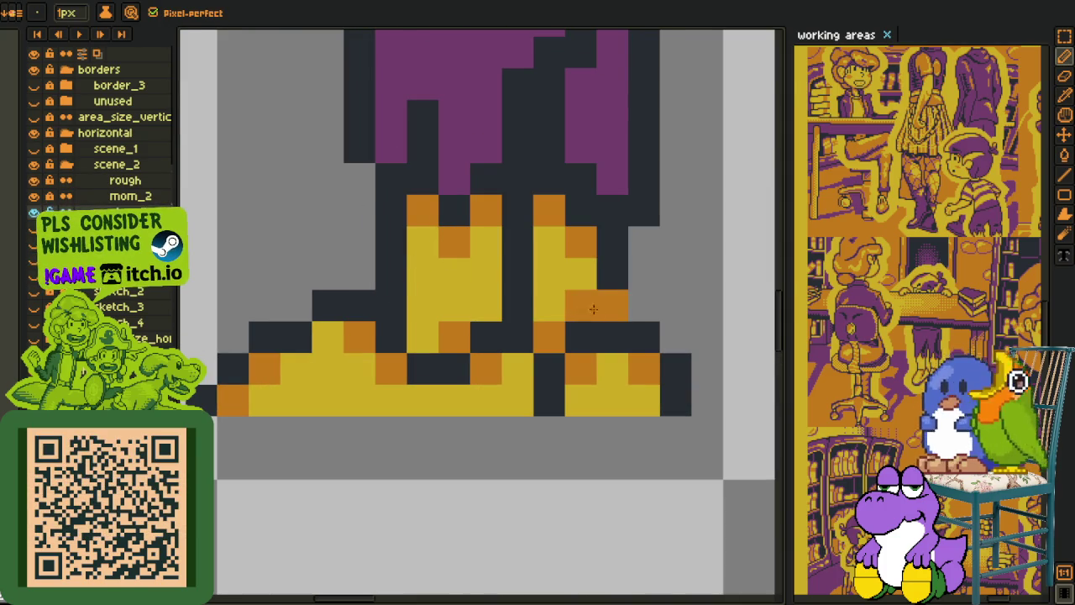
pyautogui.hotkey('ctrl', 'z')
pyautogui.click(484, 307)
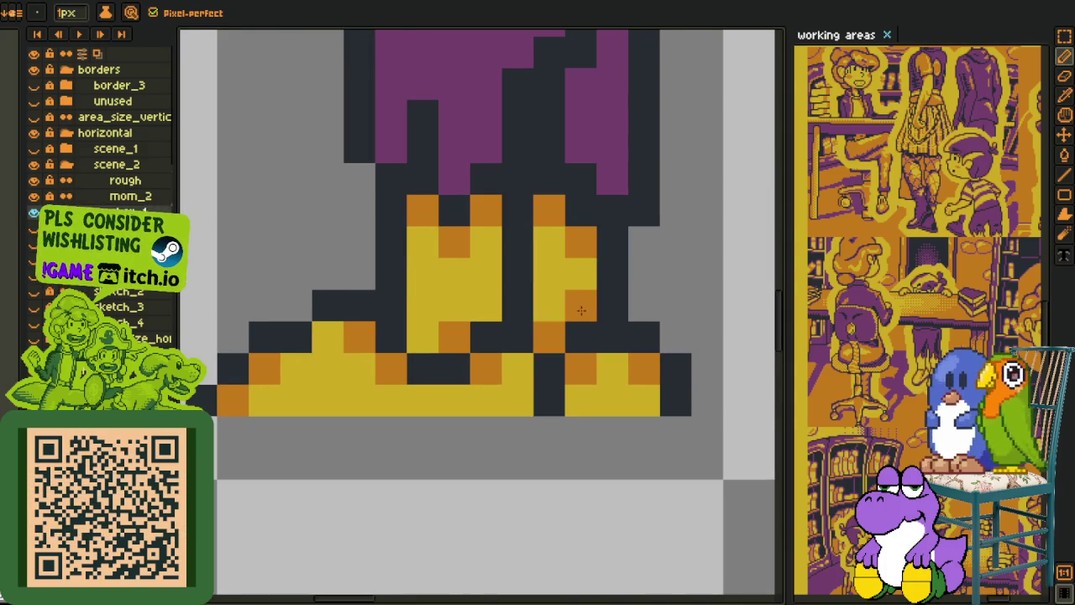
pyautogui.scroll(-4, 482, 306)
pyautogui.press('i')
# Step: Make the rough layer active and bring the red-outlined foot back into view
pyautogui.moveTo(110, 179); pyautogui.dragTo(118, 176)
pyautogui.click(66, 179)
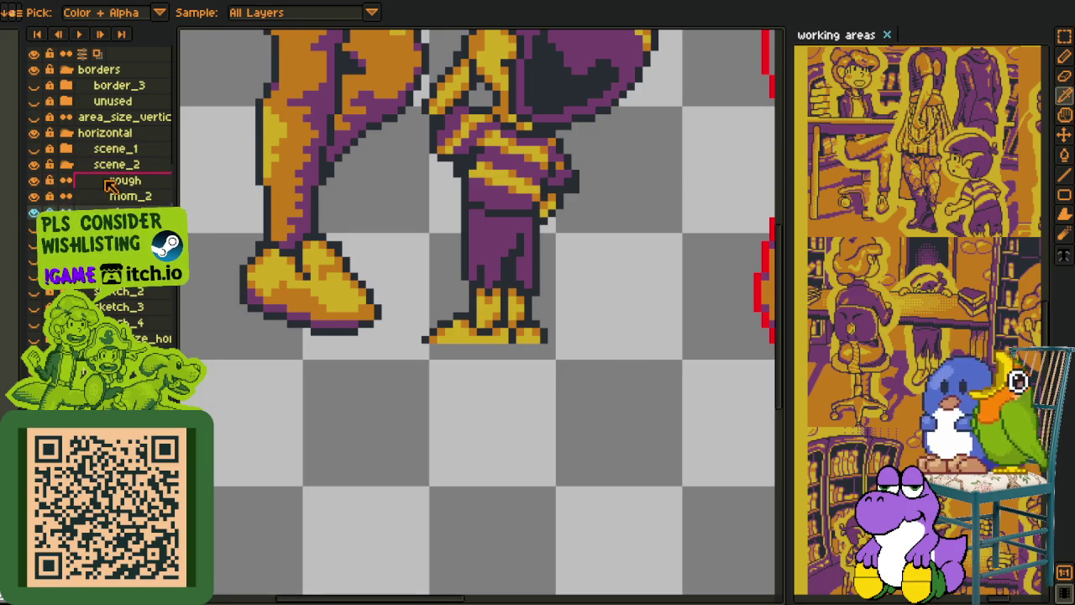
pyautogui.scroll(-3, 420, 378)
pyautogui.scroll(3, 458, 357)
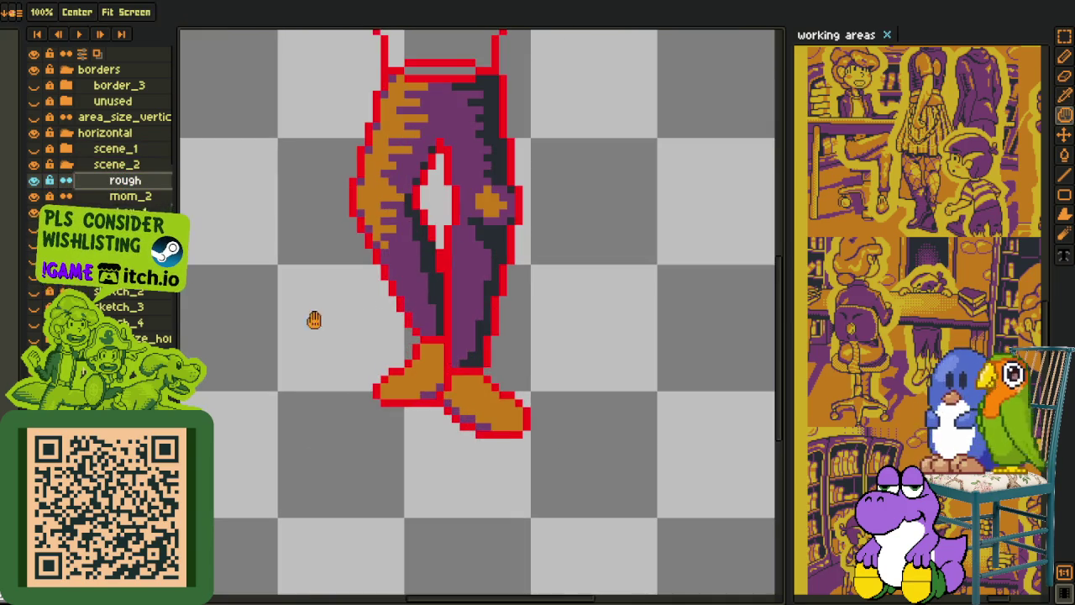
pyautogui.scroll(1, 300, 312)
pyautogui.moveTo(300, 312); pyautogui.dragTo(409, 311)
pyautogui.moveTo(626, 382); pyautogui.dragTo(416, 382)
# Step: Paint the left shoe's rows yellow from the bottom up to the top
pyautogui.press('b')
pyautogui.scroll(3, 475, 370)
pyautogui.moveTo(367, 426)
pyautogui.mouseDown()
pyautogui.moveTo(375, 407)
pyautogui.moveTo(408, 439)
pyautogui.moveTo(439, 439)
pyautogui.moveTo(474, 408)
pyautogui.mouseUp()
pyautogui.click(407, 377)
pyautogui.moveTo(406, 376)
pyautogui.mouseDown()
pyautogui.moveTo(534, 376)
pyautogui.moveTo(502, 409)
pyautogui.mouseUp()
pyautogui.moveTo(471, 345); pyautogui.dragTo(572, 346)
pyautogui.moveTo(502, 313)
pyautogui.mouseDown()
pyautogui.moveTo(566, 313)
pyautogui.moveTo(547, 257)
pyautogui.mouseUp()
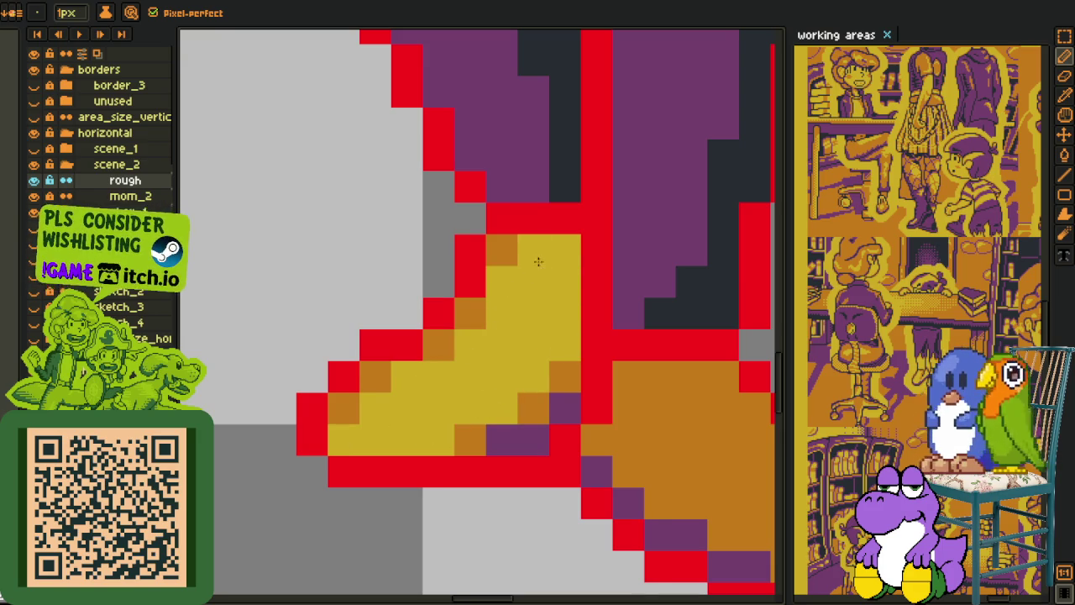
# Step: Add orange shading pixels over the yellow left shoe
pyautogui.scroll(-5, 537, 261)
pyautogui.press('h')
pyautogui.moveTo(611, 366); pyautogui.dragTo(509, 326)
pyautogui.scroll(4, 510, 326)
pyautogui.press('o')
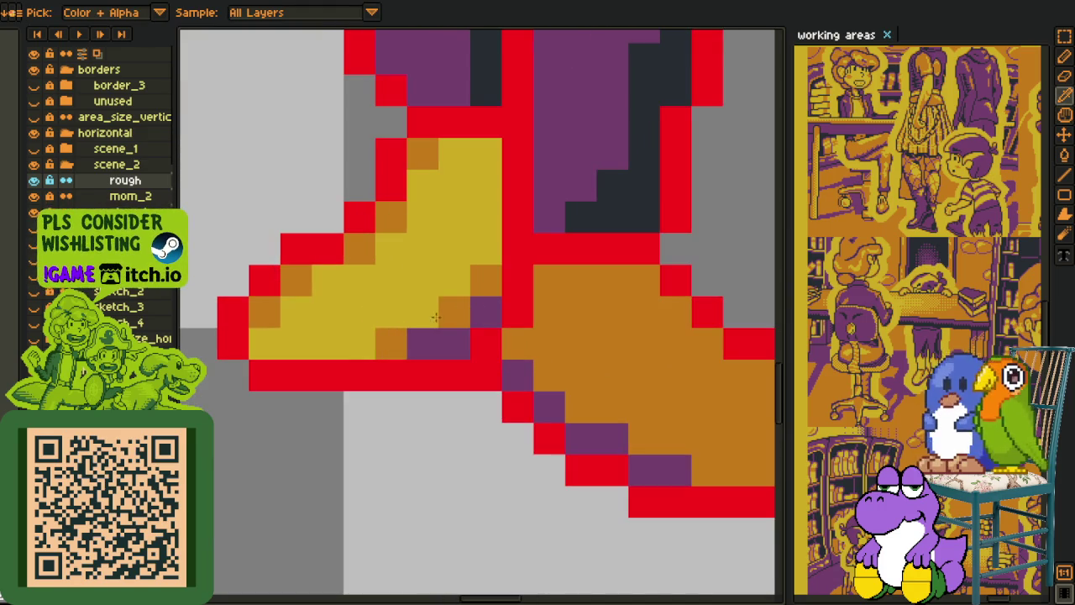
pyautogui.press('b')
pyautogui.moveTo(391, 311); pyautogui.dragTo(423, 312)
pyautogui.moveTo(329, 344); pyautogui.dragTo(360, 344)
pyautogui.click(452, 289)
pyautogui.click(487, 250)
pyautogui.click(486, 218)
# Step: Paint three yellow rows across the orange right shoe
pyautogui.scroll(-3, 486, 235)
pyautogui.press('i')
pyautogui.click(467, 252)
pyautogui.scroll(3, 467, 252)
pyautogui.press('b')
pyautogui.click(555, 279)
pyautogui.moveTo(552, 279); pyautogui.dragTo(460, 279)
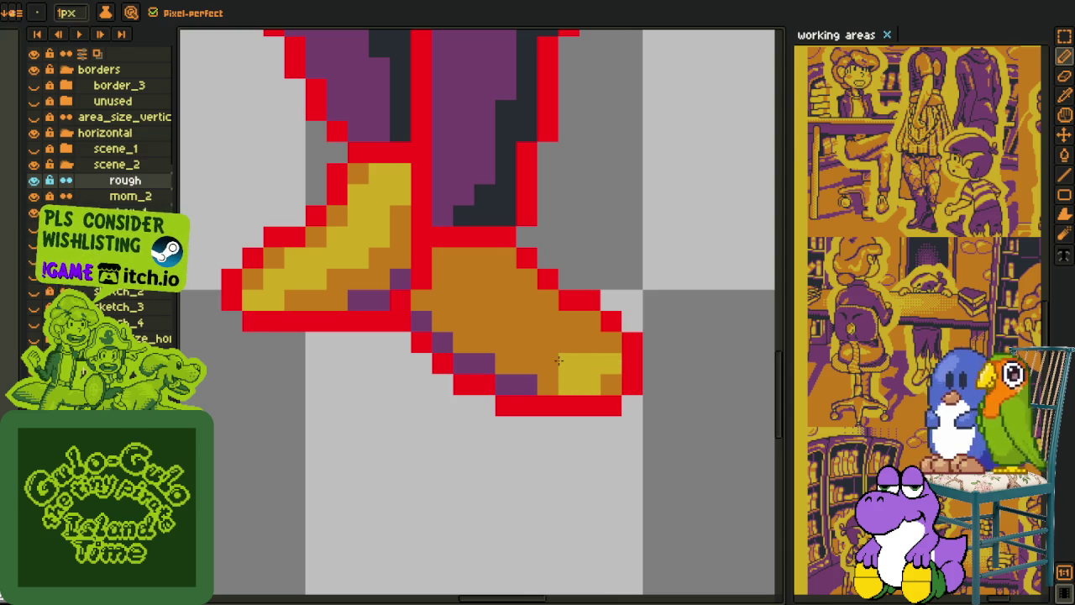
pyautogui.moveTo(586, 339); pyautogui.dragTo(495, 343)
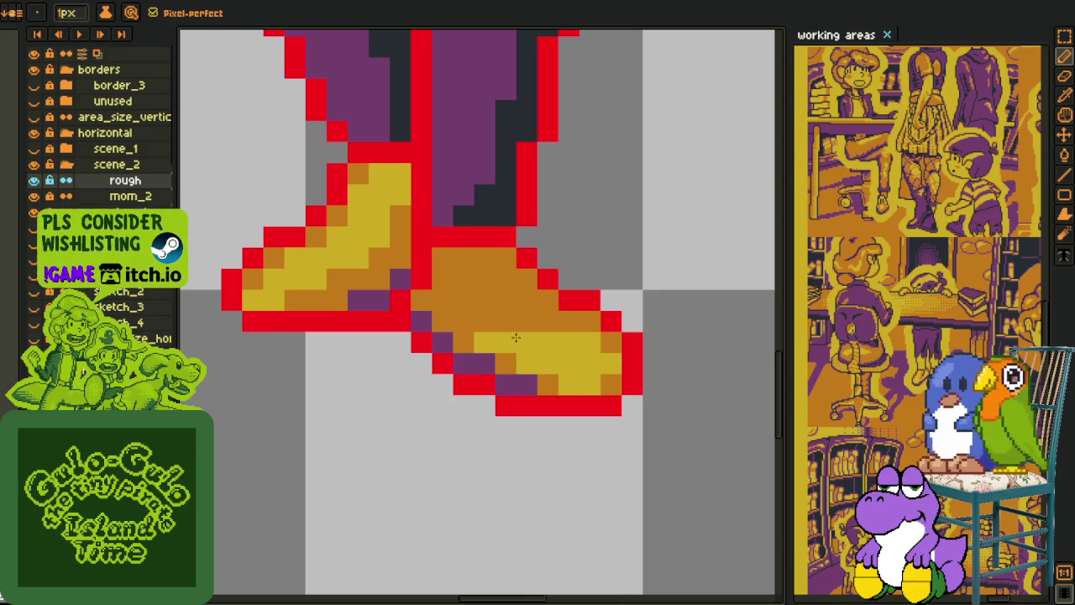
pyautogui.moveTo(551, 322); pyautogui.dragTo(465, 329)
pyautogui.moveTo(528, 303)
pyautogui.mouseDown()
pyautogui.moveTo(458, 301)
pyautogui.moveTo(451, 278)
pyautogui.mouseUp()
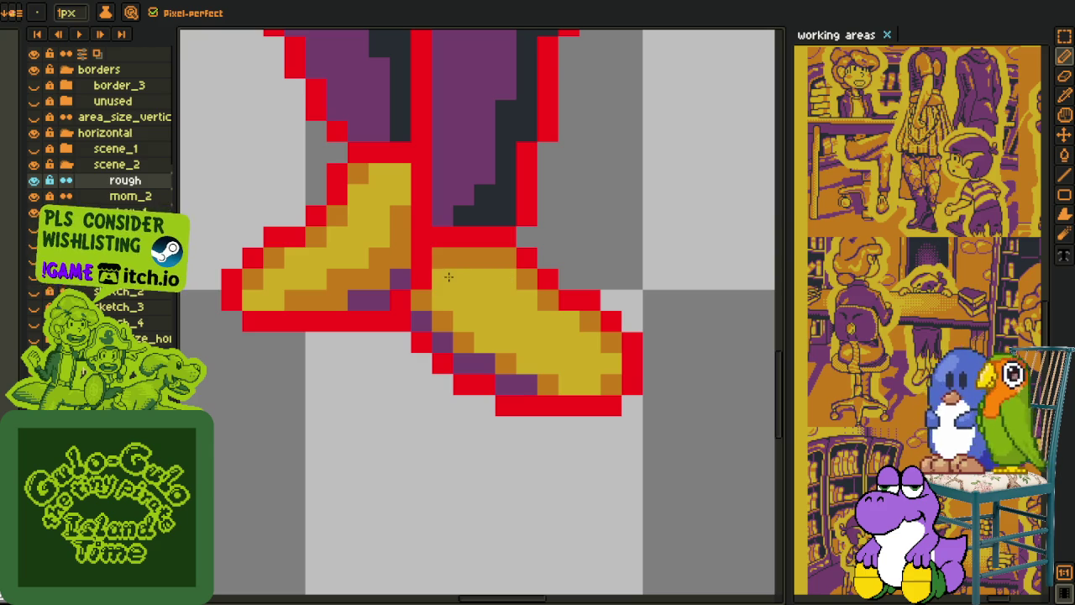
# Step: Paint orange into the right shoe's toe tip and add purple shadow pixels there
pyautogui.press('alt')
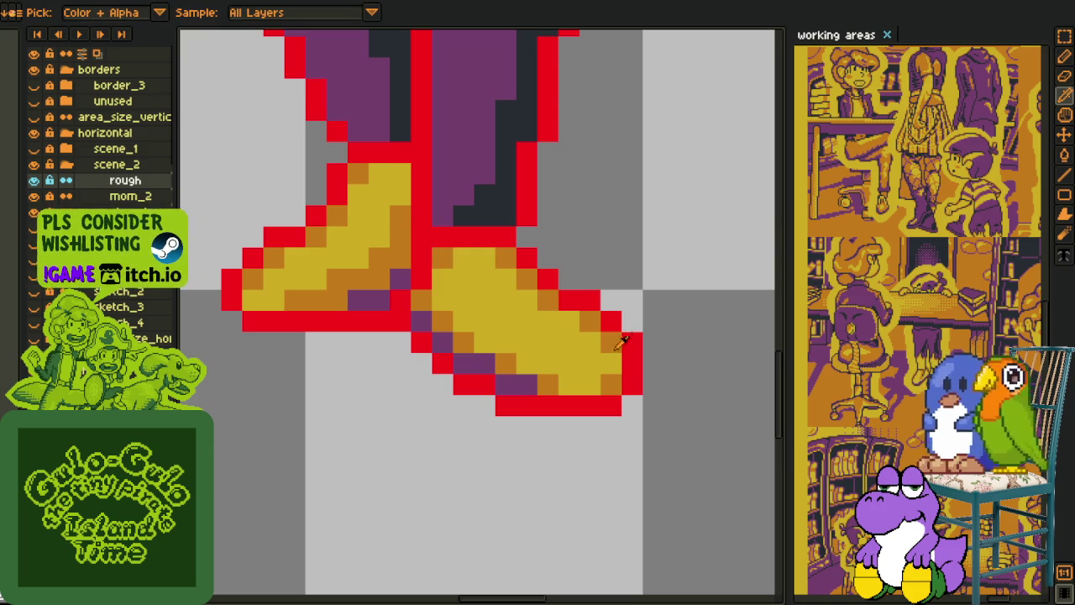
pyautogui.keyDown('alt'); pyautogui.click(623, 337); pyautogui.keyUp('alt')
pyautogui.moveTo(612, 361); pyautogui.dragTo(555, 374)
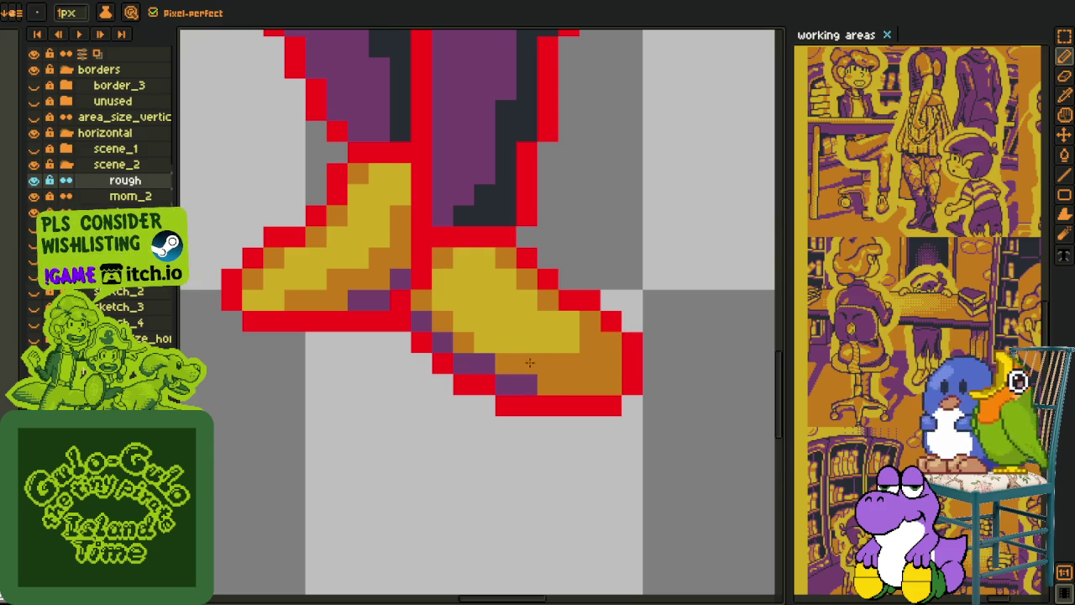
pyautogui.scroll(-3, 538, 361)
pyautogui.scroll(-1, 537, 362)
pyautogui.press('alt')
pyautogui.scroll(4, 558, 361)
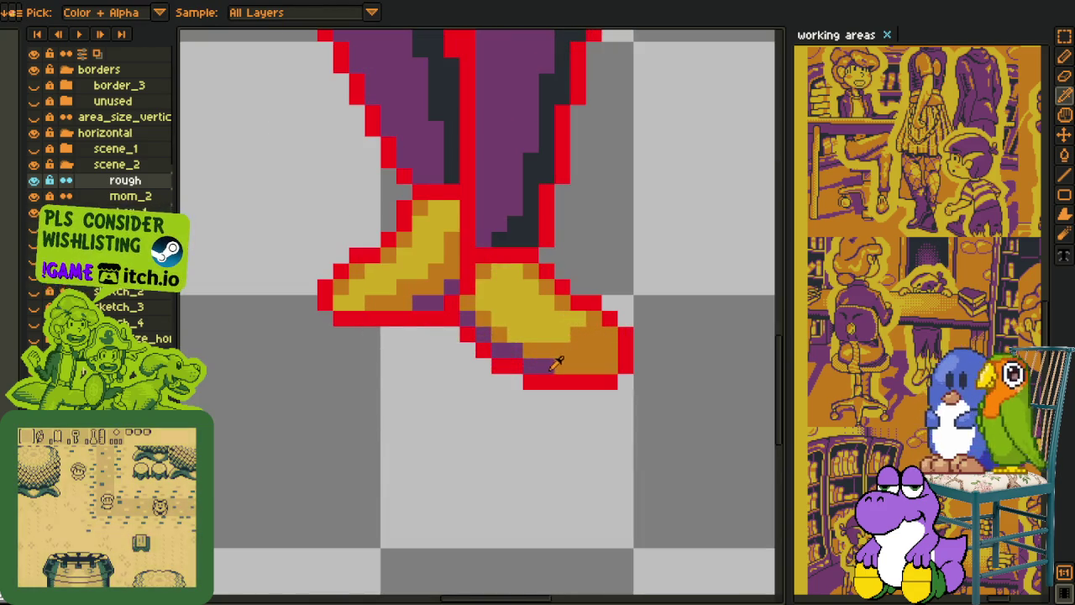
pyautogui.keyDown('alt'); pyautogui.click(559, 362); pyautogui.keyUp('alt')
pyautogui.moveTo(591, 361); pyautogui.dragTo(607, 351)
pyautogui.click(608, 367)
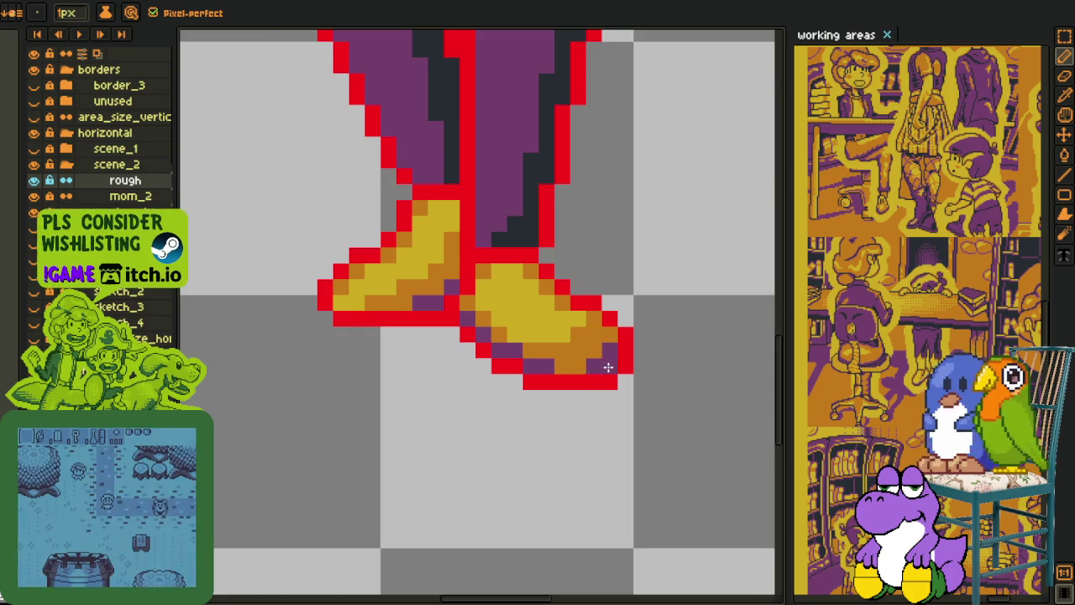
pyautogui.scroll(-2, 608, 367)
pyautogui.scroll(-1, 644, 365)
pyautogui.scroll(1, 639, 357)
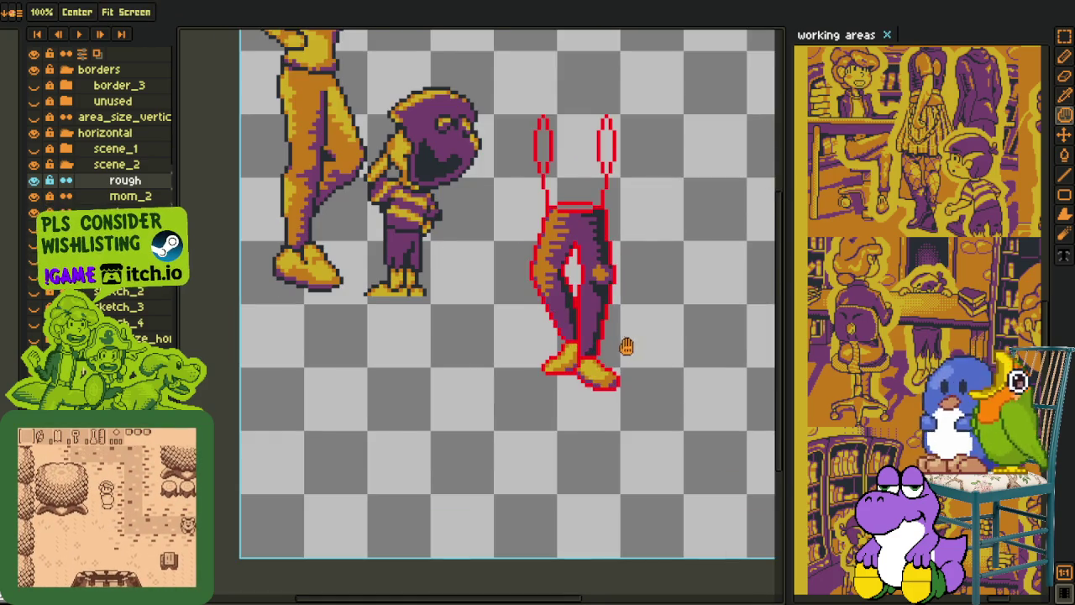
# Step: Paint a yellow highlight up the left leg's orange edge, undoing one stray pixel
pyautogui.scroll(-1, 629, 343)
pyautogui.scroll(3, 508, 327)
pyautogui.press('alt')
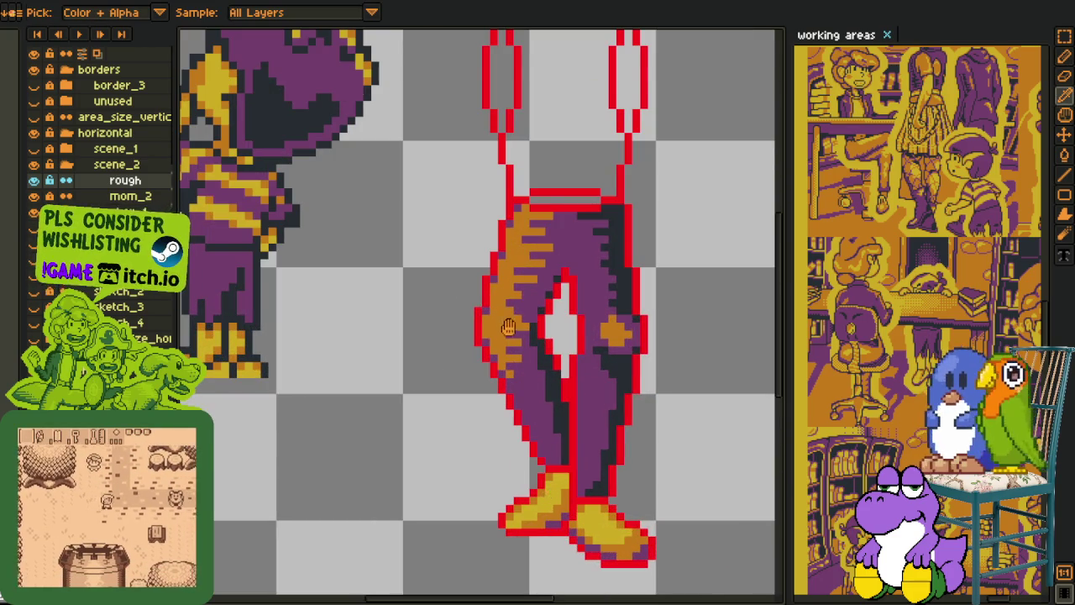
pyautogui.scroll(-1, 509, 328)
pyautogui.scroll(2, 476, 403)
pyautogui.moveTo(456, 405)
pyautogui.mouseDown()
pyautogui.moveTo(459, 428)
pyautogui.moveTo(476, 405)
pyautogui.moveTo(500, 405)
pyautogui.moveTo(477, 336)
pyautogui.moveTo(498, 300)
pyautogui.moveTo(497, 252)
pyautogui.mouseUp()
pyautogui.moveTo(497, 289)
pyautogui.mouseDown()
pyautogui.moveTo(518, 300)
pyautogui.moveTo(519, 175)
pyautogui.moveTo(542, 138)
pyautogui.mouseUp()
pyautogui.hotkey('ctrl', 'z')
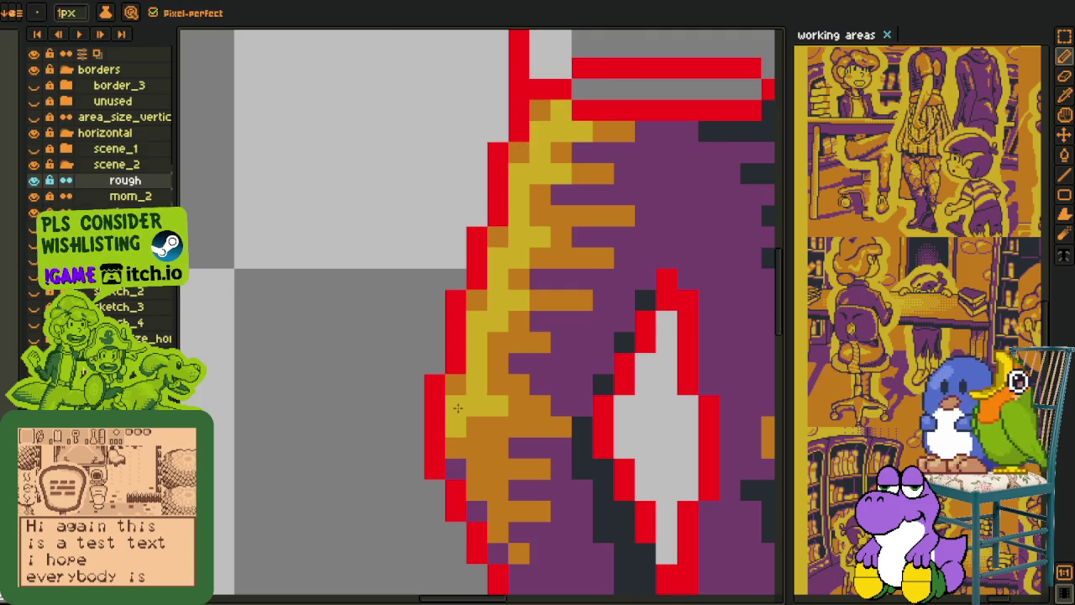
# Step: Try a rectangular change over the right leg, then undo it to restore the pants pixels
pyautogui.scroll(-3, 454, 403)
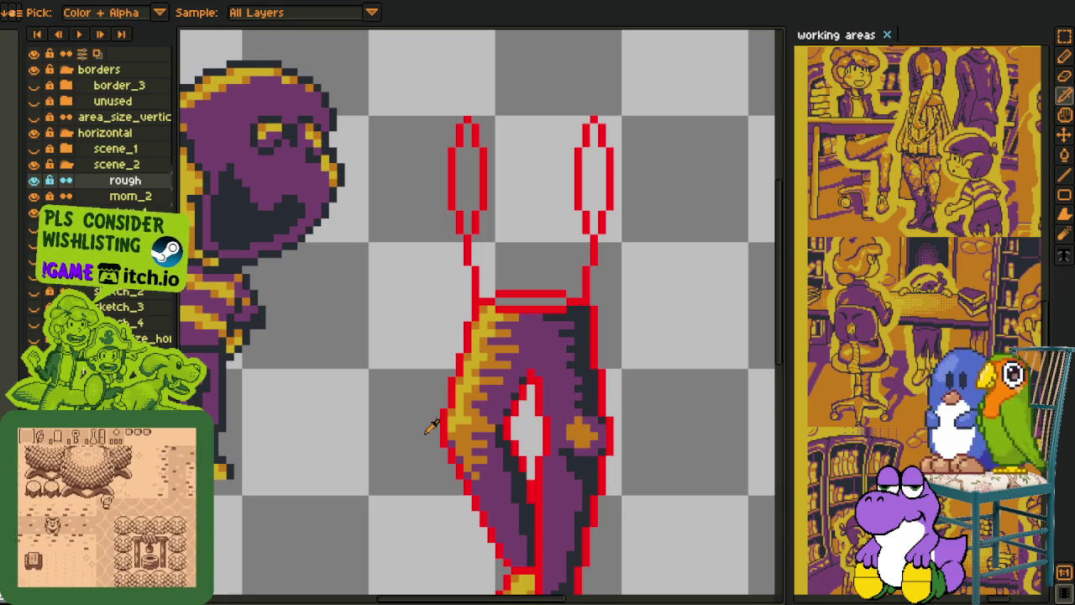
pyautogui.scroll(2, 437, 392)
pyautogui.press('b')
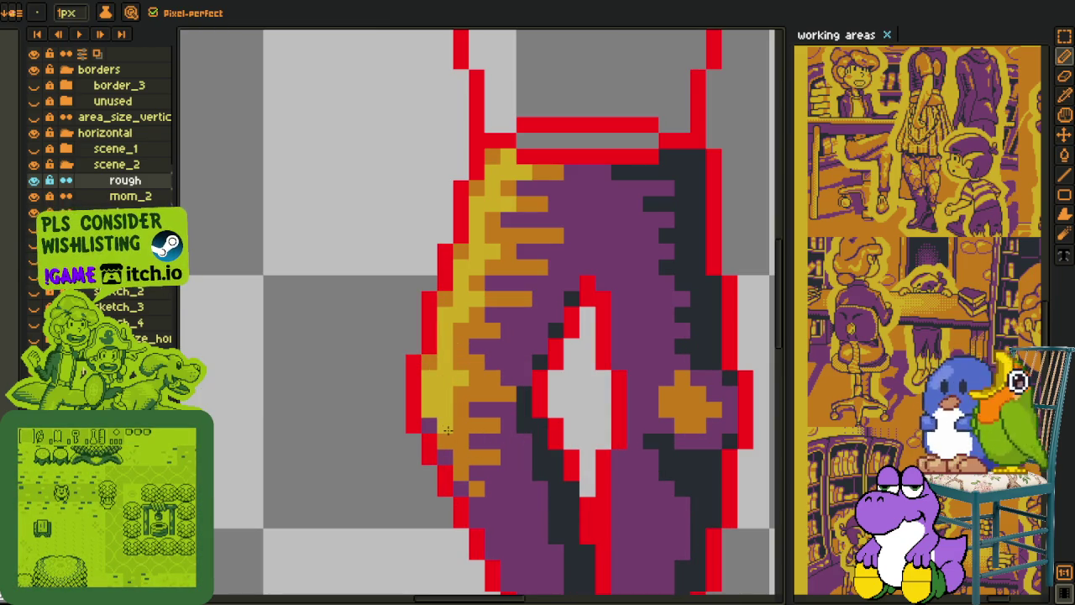
pyautogui.press('u')
pyautogui.press('b')
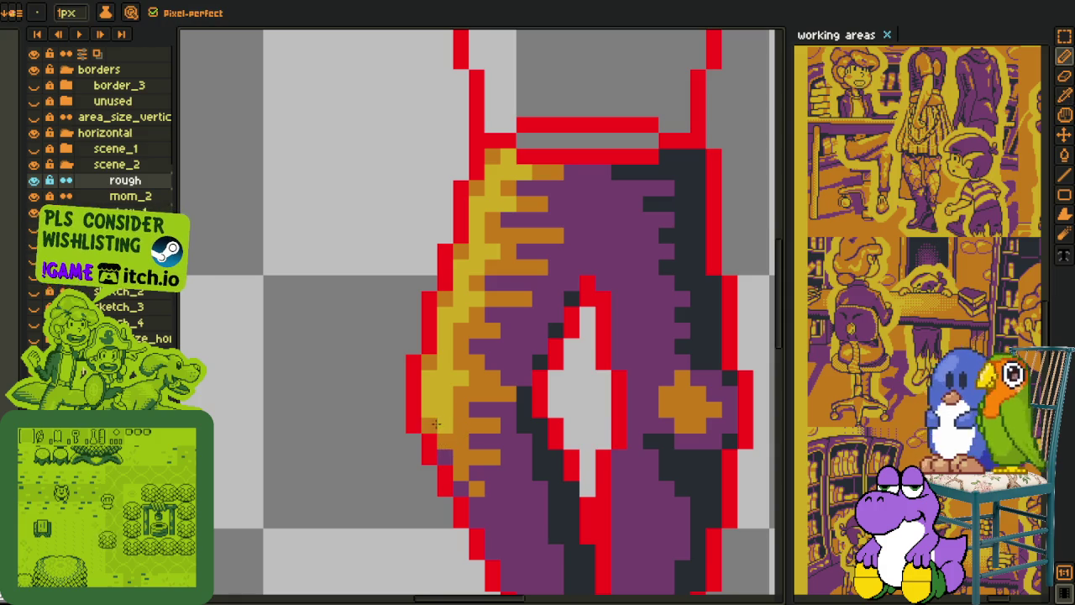
pyautogui.scroll(-4, 445, 433)
pyautogui.press('i')
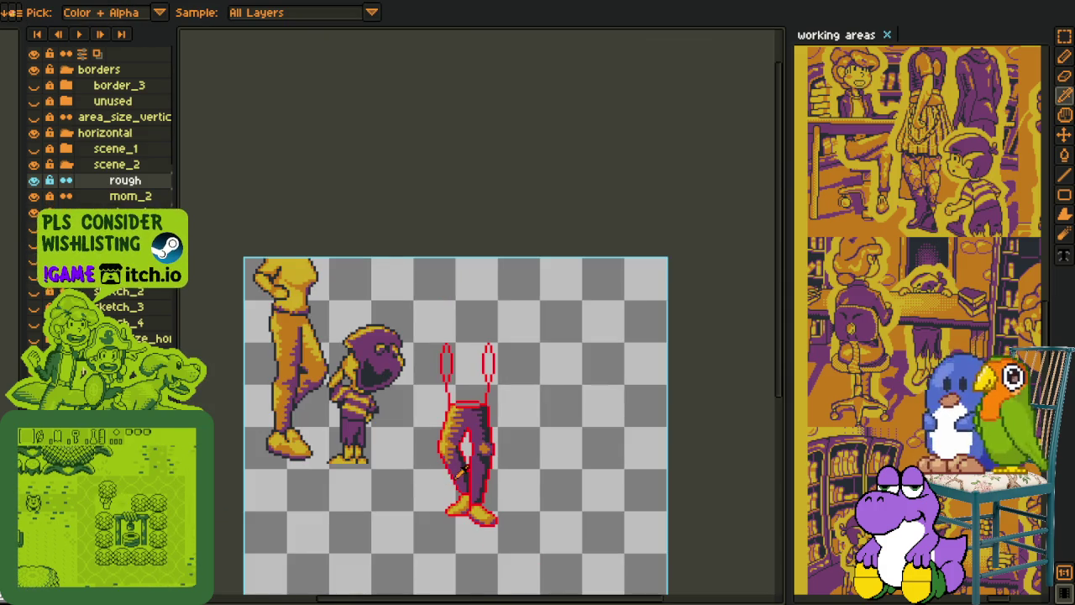
pyautogui.scroll(1, 463, 470)
pyautogui.scroll(2, 463, 471)
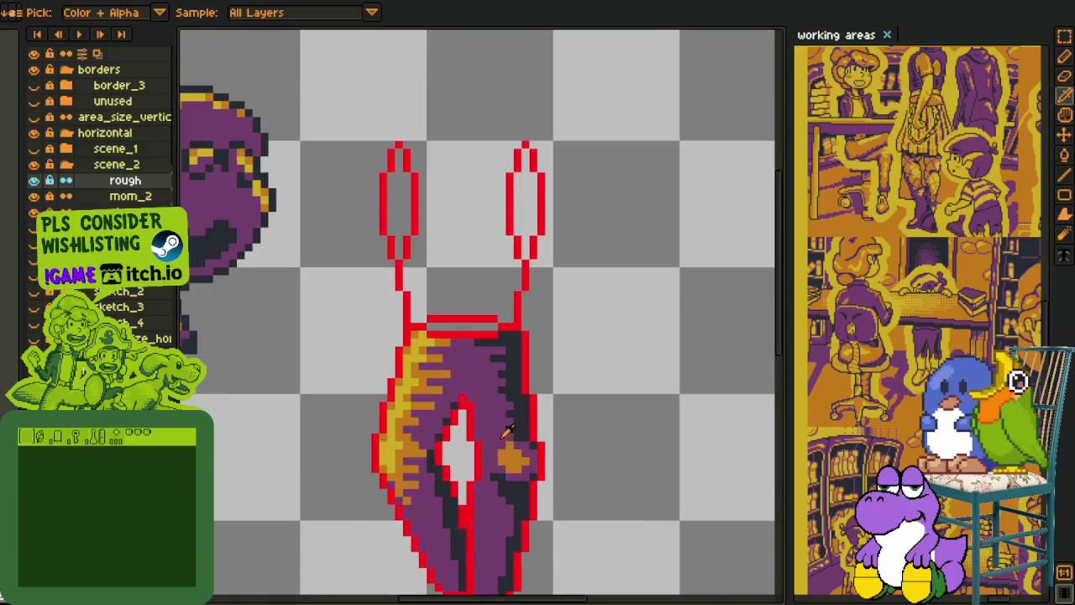
pyautogui.scroll(1, 511, 441)
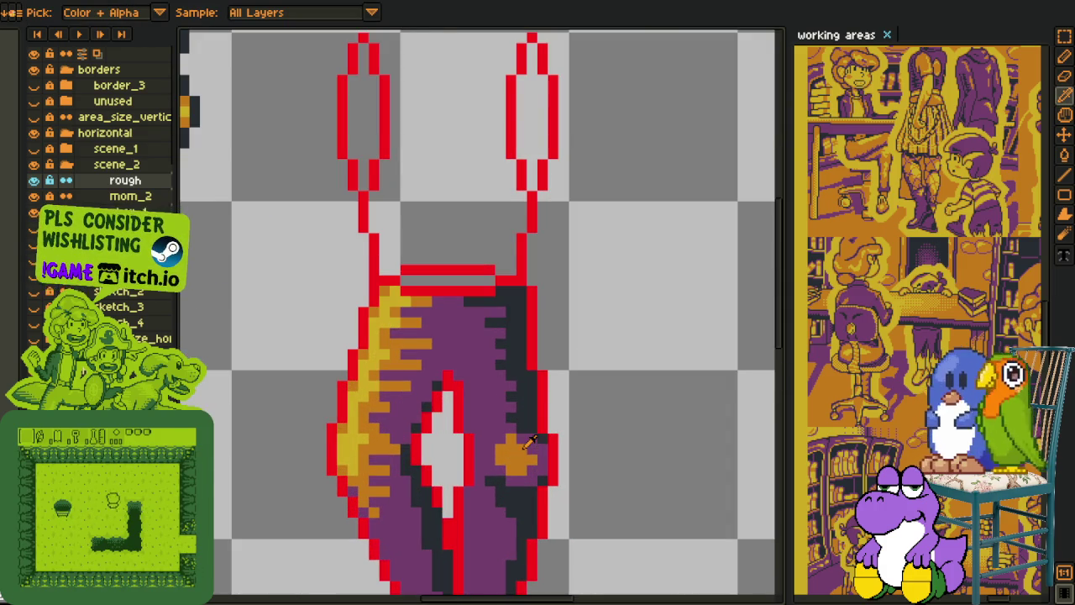
pyautogui.scroll(-2, 530, 441)
pyautogui.scroll(-2, 536, 444)
pyautogui.scroll(3, 538, 442)
pyautogui.scroll(1, 522, 448)
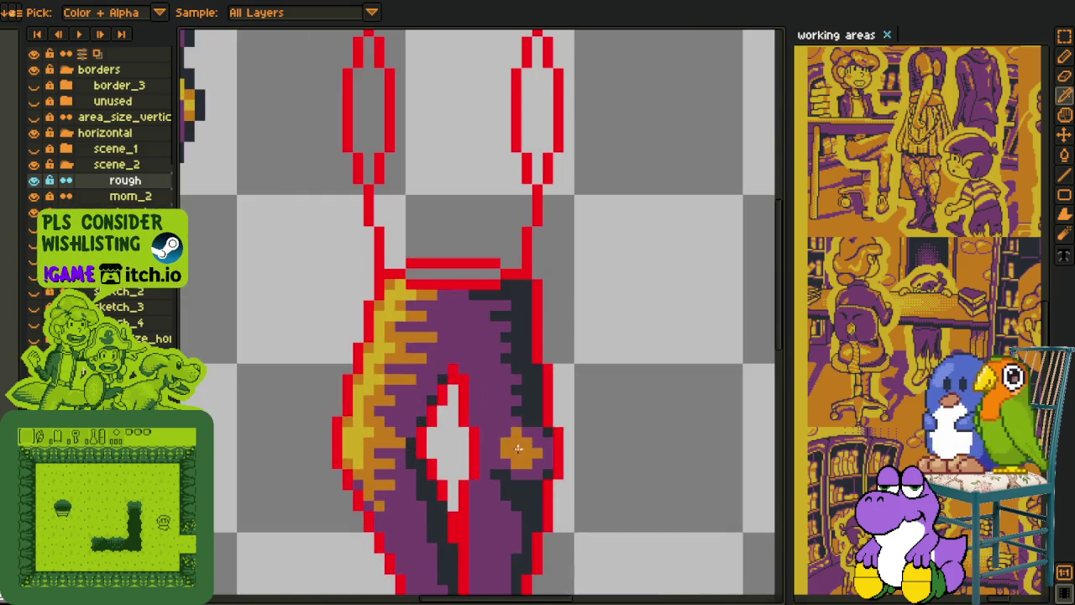
pyautogui.scroll(-2, 522, 448)
pyautogui.scroll(-1, 516, 448)
pyautogui.scroll(2, 512, 449)
pyautogui.scroll(1, 506, 449)
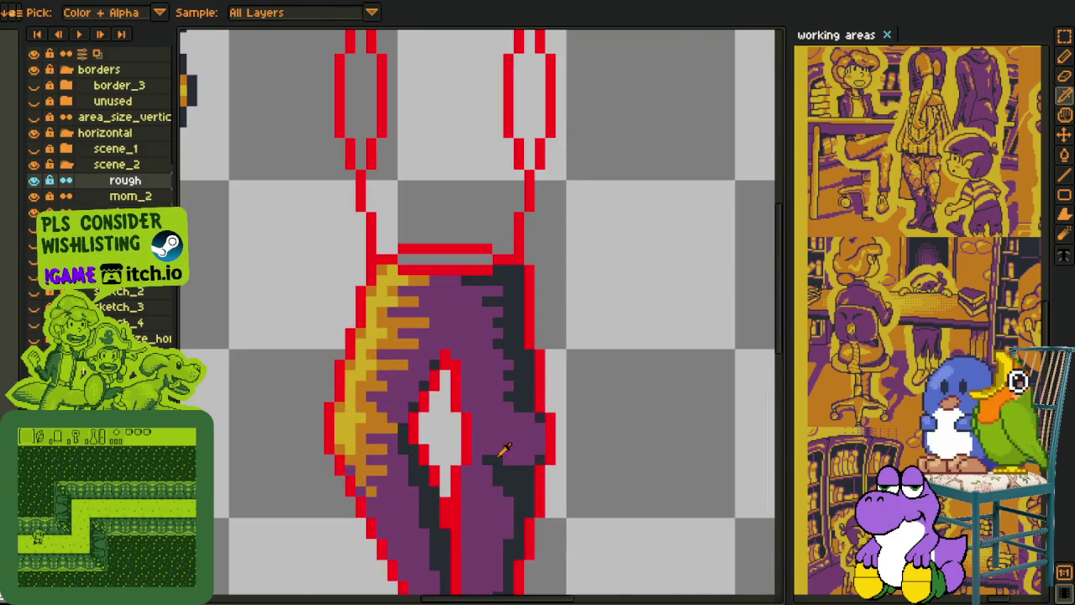
pyautogui.press('m')
pyautogui.scroll(2, 505, 450)
pyautogui.moveTo(469, 433); pyautogui.dragTo(542, 527)
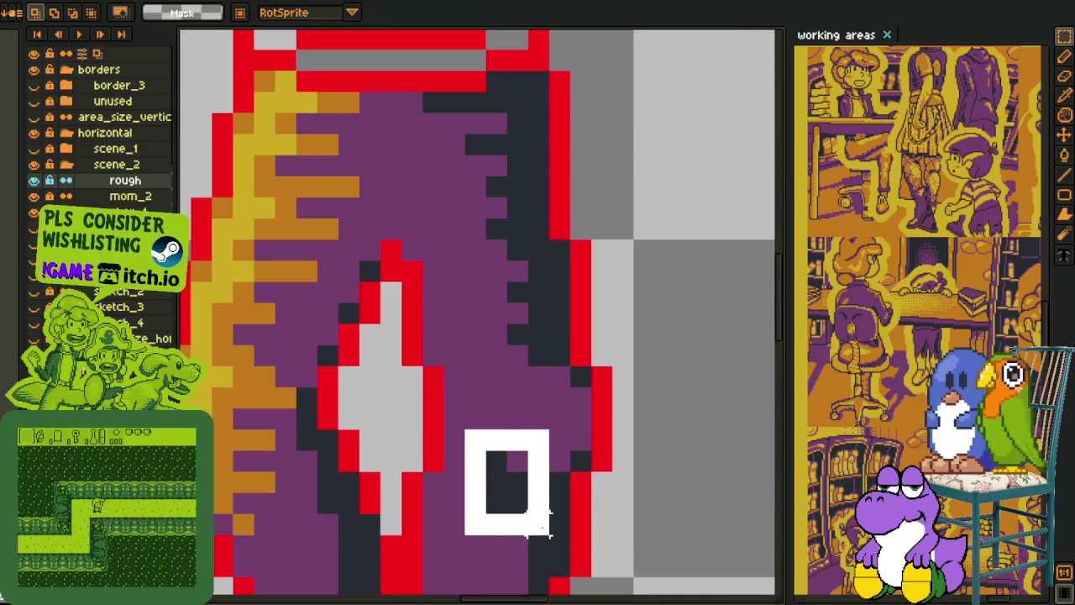
pyautogui.hotkey('ctrl', 'z')
# Step: Recolour a dark pixel on the pants purple
pyautogui.press('i')
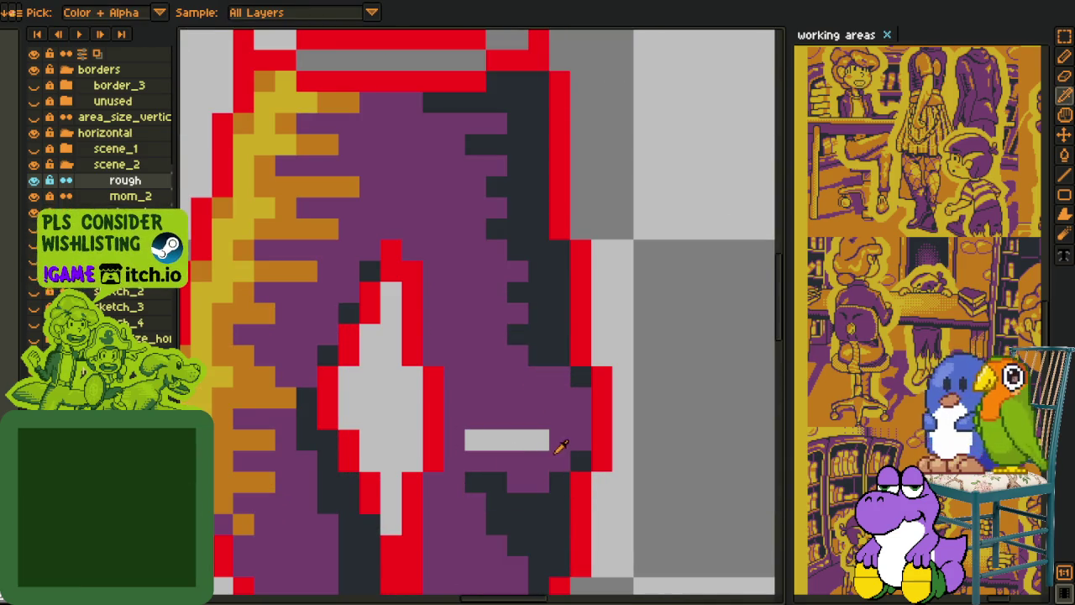
pyautogui.scroll(-2, 565, 447)
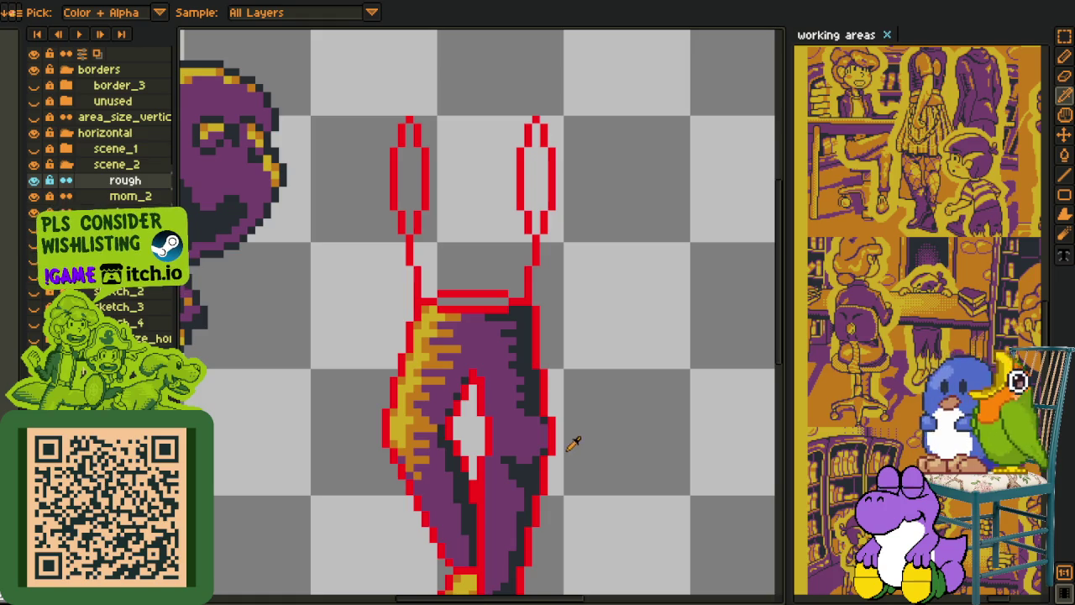
pyautogui.scroll(2, 512, 453)
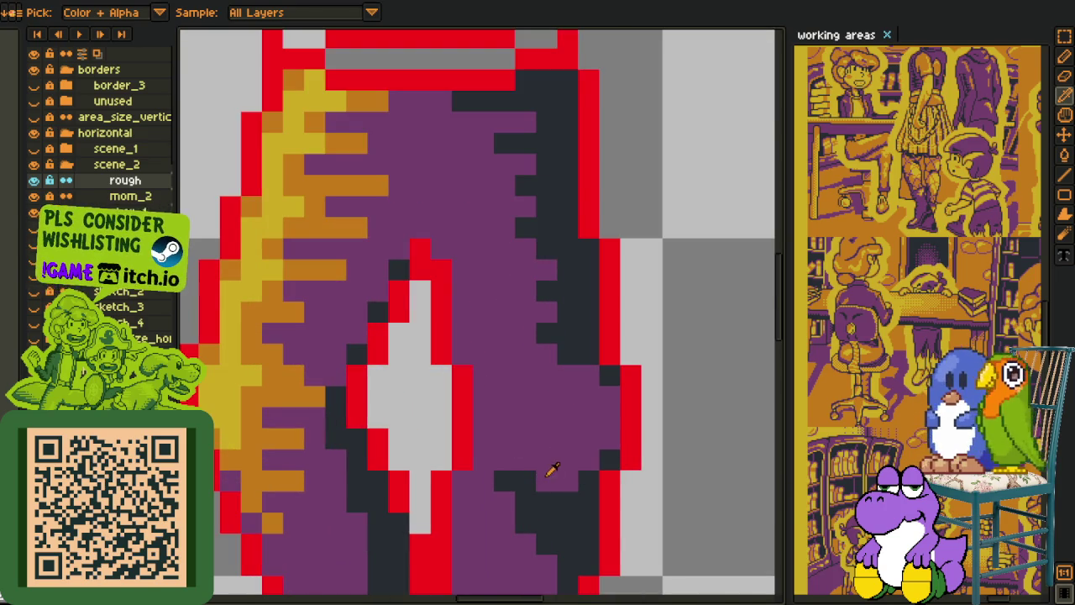
pyautogui.press('b')
pyautogui.click(527, 480)
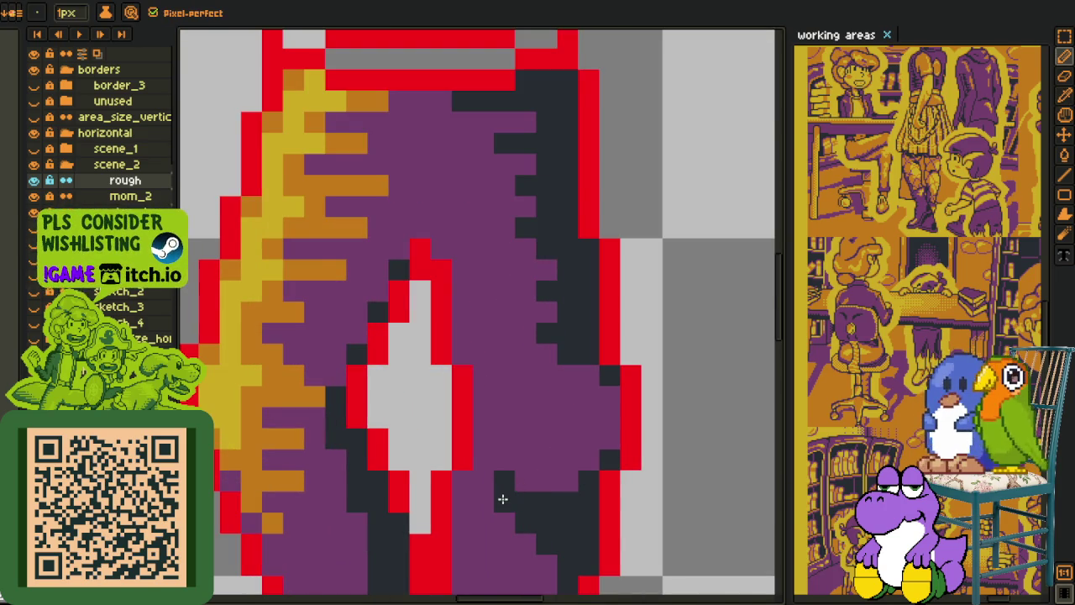
pyautogui.scroll(-3, 492, 479)
pyautogui.scroll(1, 552, 449)
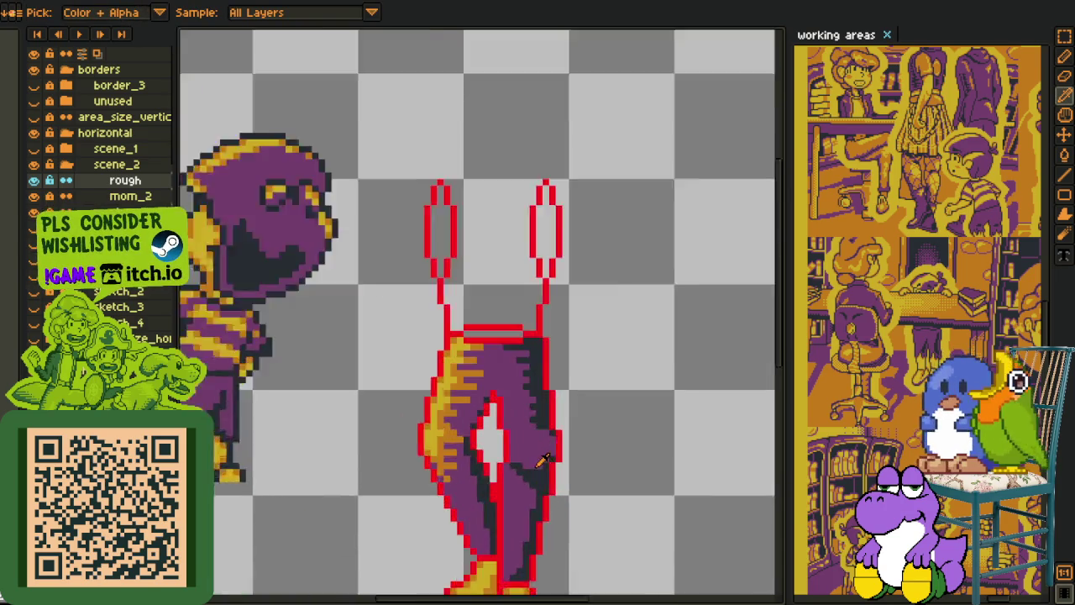
pyautogui.scroll(1, 555, 453)
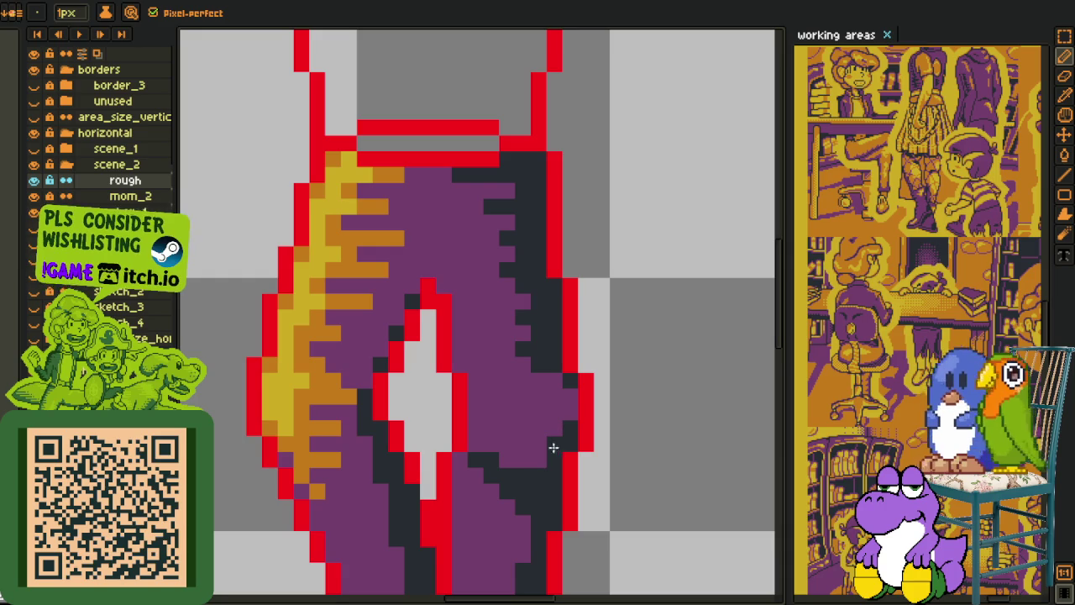
# Step: Marquee the dark shading along the pants' right edge, then deselect it
pyautogui.press('i')
pyautogui.scroll(-2, 593, 446)
pyautogui.scroll(1, 609, 445)
pyautogui.scroll(1, 603, 449)
pyautogui.press('b')
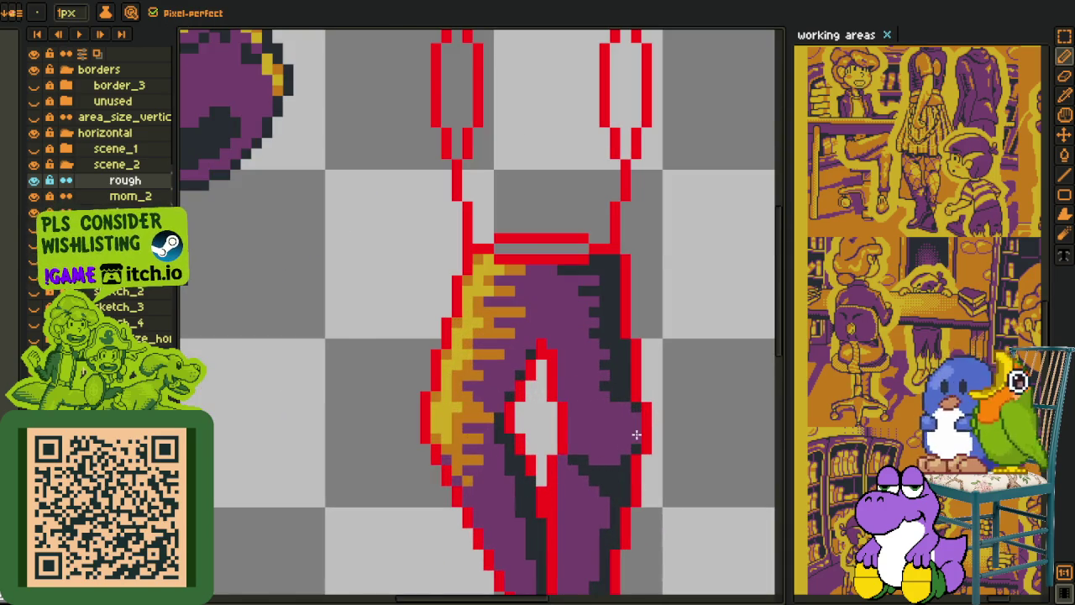
pyautogui.scroll(-2, 636, 434)
pyautogui.press('i')
pyautogui.scroll(2, 639, 433)
pyautogui.press('m')
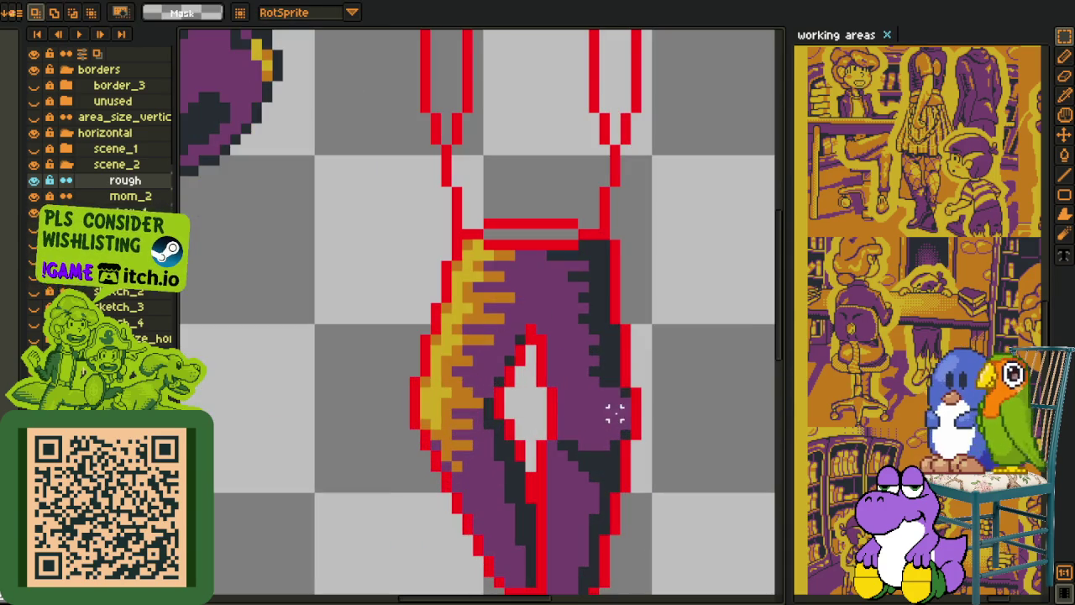
pyautogui.moveTo(625, 395); pyautogui.dragTo(652, 456)
pyautogui.click(679, 424)
pyautogui.press('i')
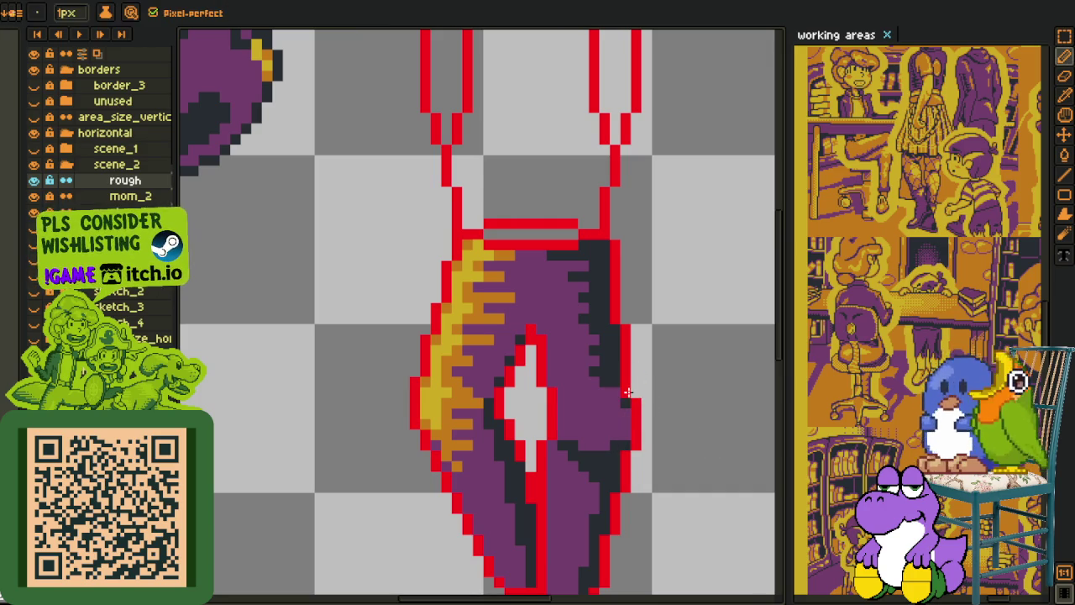
pyautogui.scroll(-2, 639, 395)
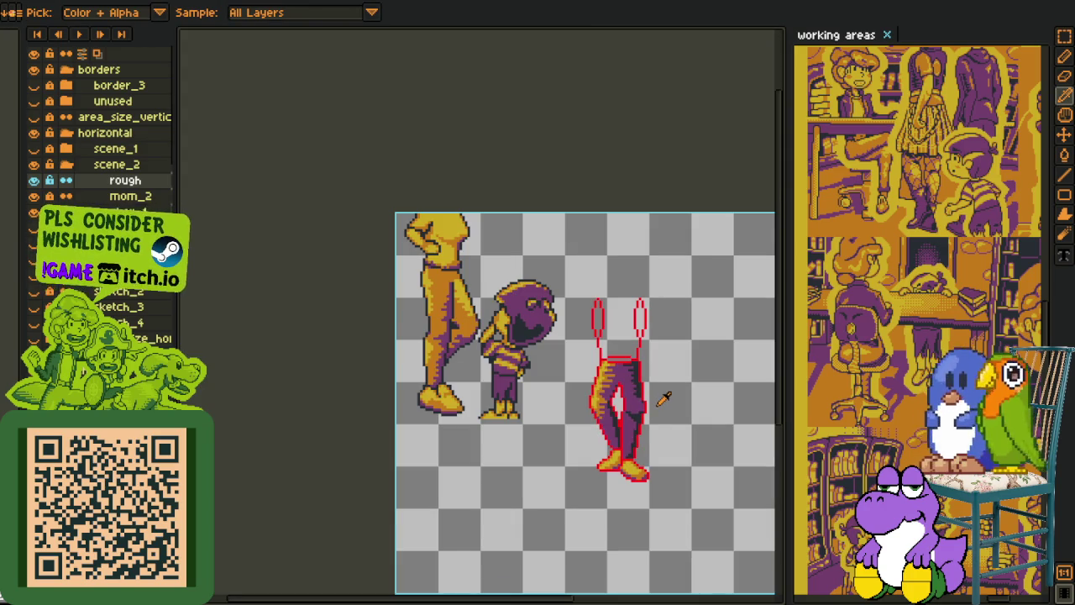
pyautogui.scroll(1, 645, 424)
pyautogui.scroll(1, 634, 429)
pyautogui.scroll(1, 626, 430)
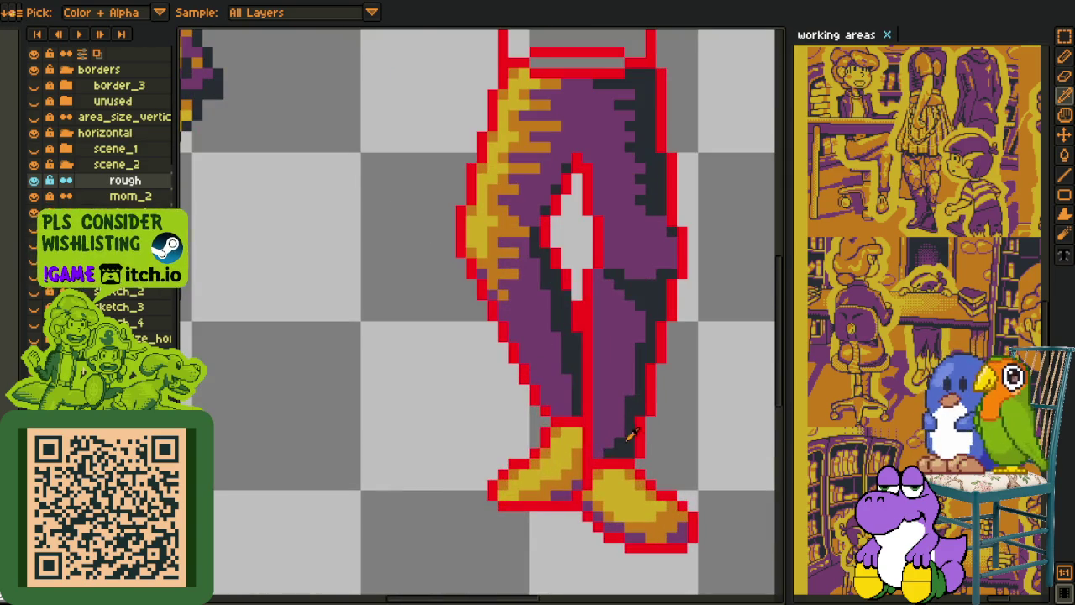
pyautogui.press('b')
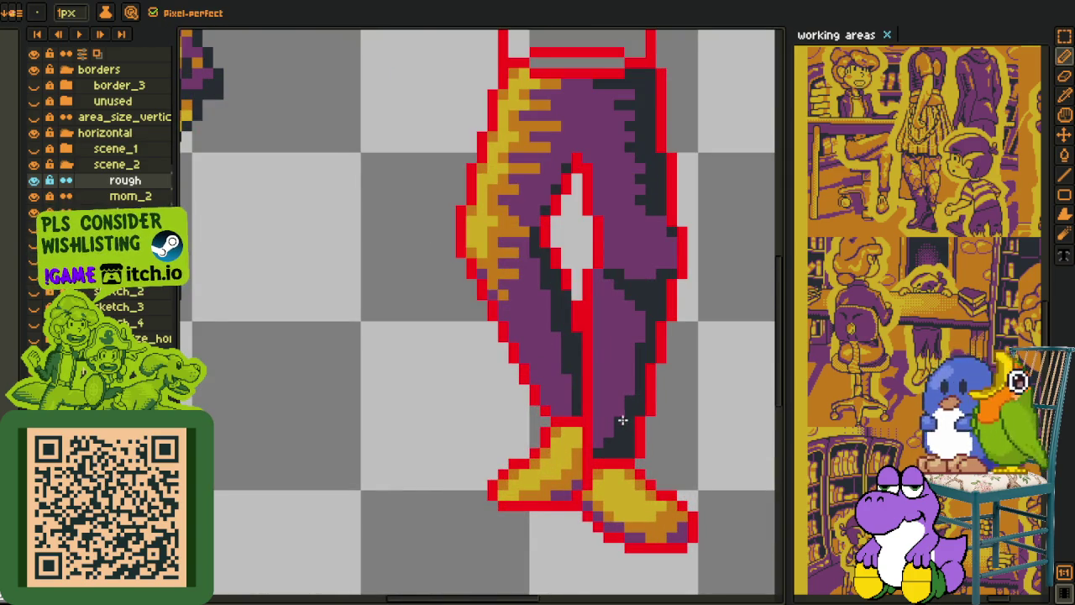
pyautogui.scroll(-3, 623, 420)
pyautogui.press('o')
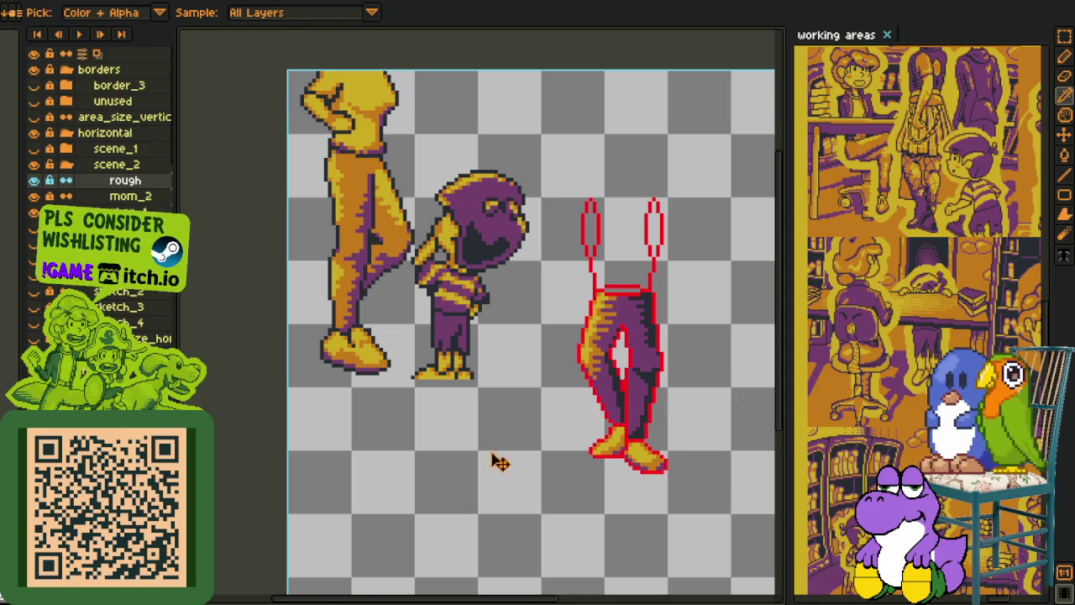
pyautogui.scroll(-1, 289, 238)
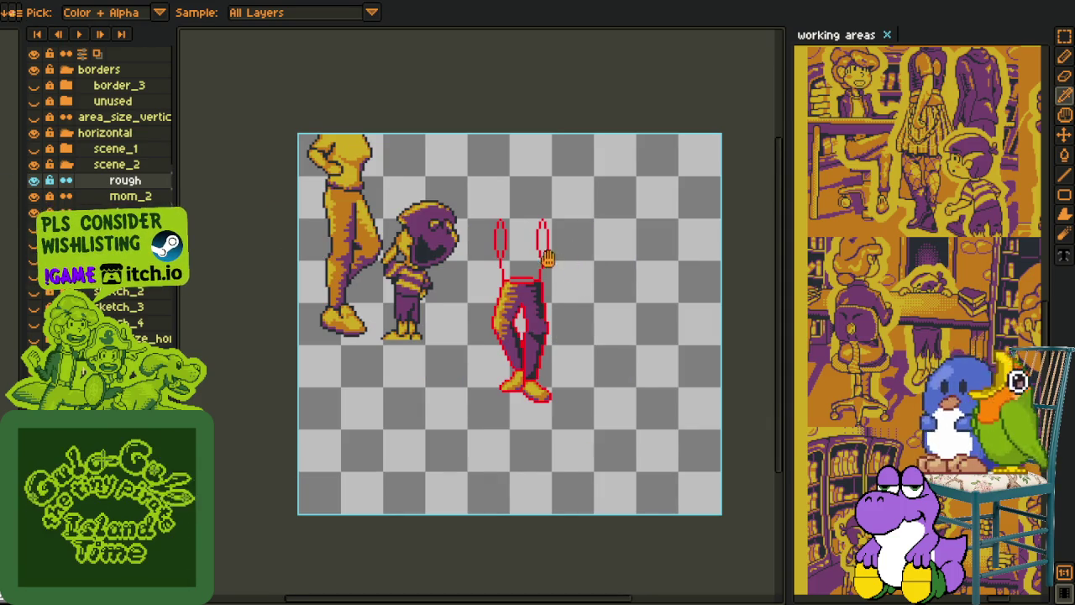
pyautogui.press('h')
pyautogui.moveTo(546, 254); pyautogui.dragTo(513, 314)
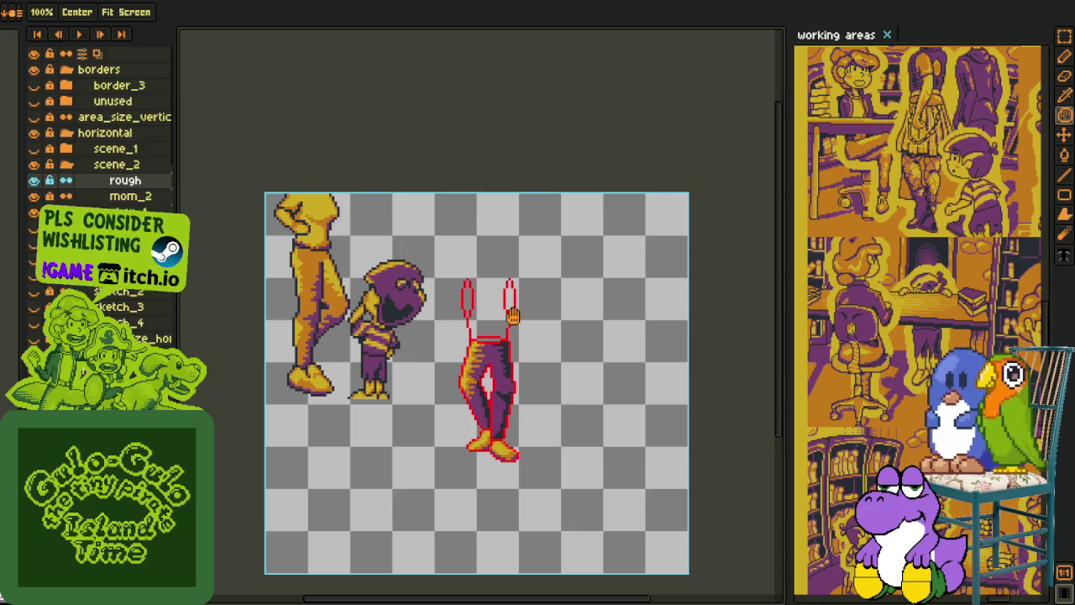
pyautogui.press('i')
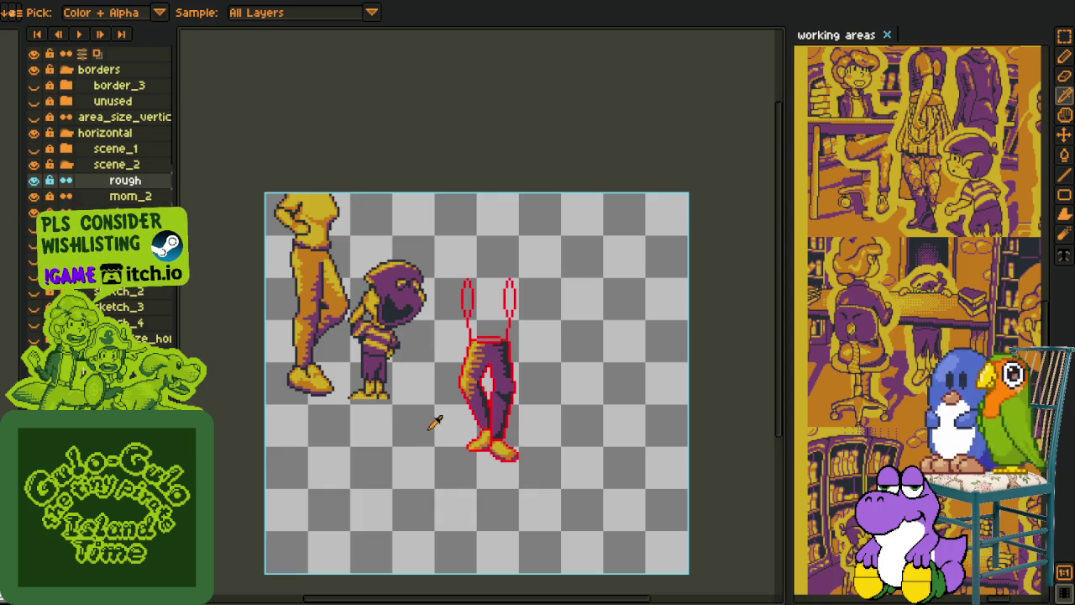
pyautogui.scroll(2, 435, 423)
pyautogui.scroll(-1, 412, 364)
pyautogui.press('z')
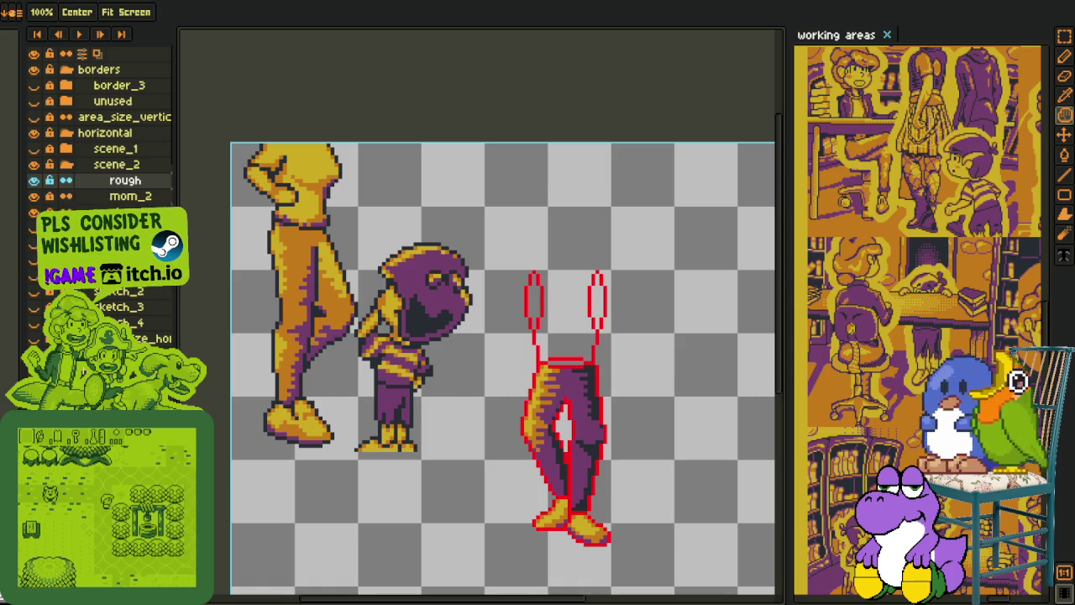
# Step: Draw red lines from the neck down to the left and right shoulders
pyautogui.press('i')
pyautogui.moveTo(470, 367); pyautogui.dragTo(397, 308)
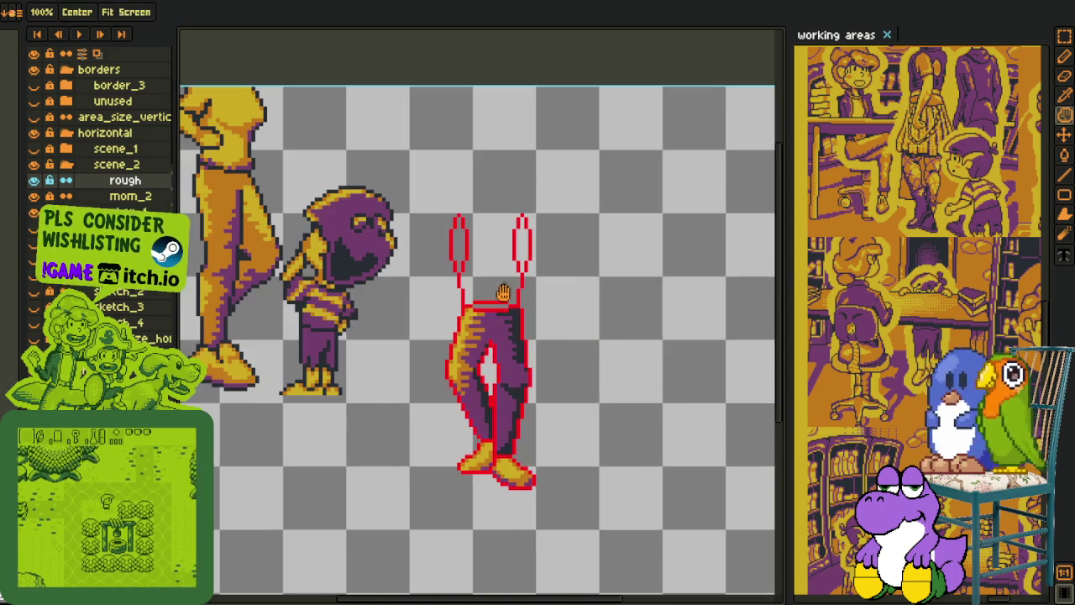
pyautogui.moveTo(550, 345); pyautogui.dragTo(518, 347)
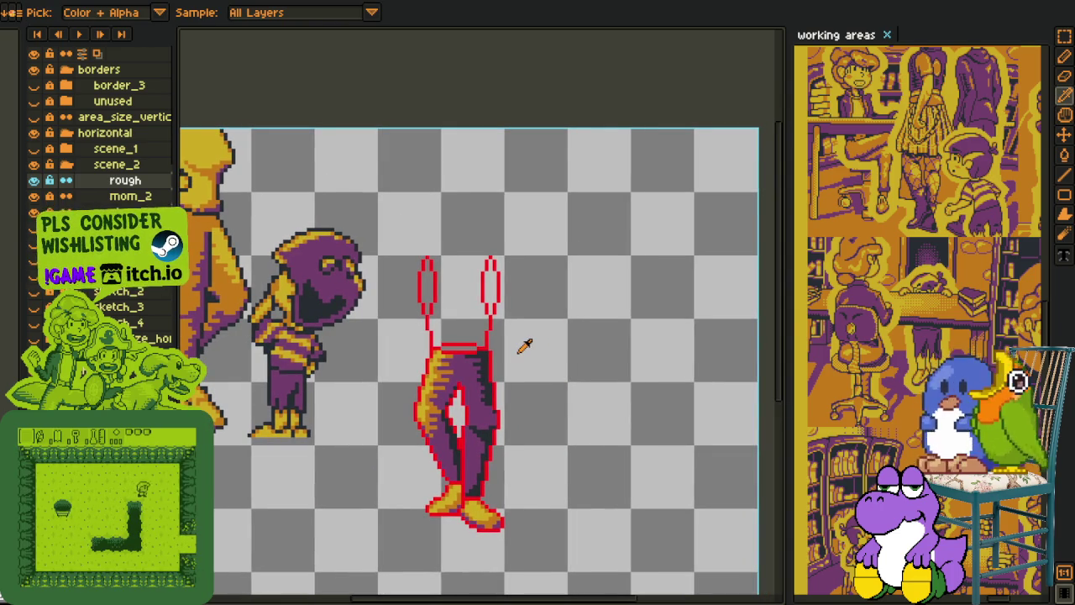
pyautogui.scroll(1, 516, 353)
pyautogui.moveTo(440, 304)
pyautogui.mouseDown()
pyautogui.moveTo(443, 269)
pyautogui.moveTo(429, 360)
pyautogui.mouseUp()
pyautogui.scroll(2, 443, 269)
pyautogui.scroll(-2, 424, 370)
pyautogui.scroll(1, 424, 391)
pyautogui.scroll(1, 420, 394)
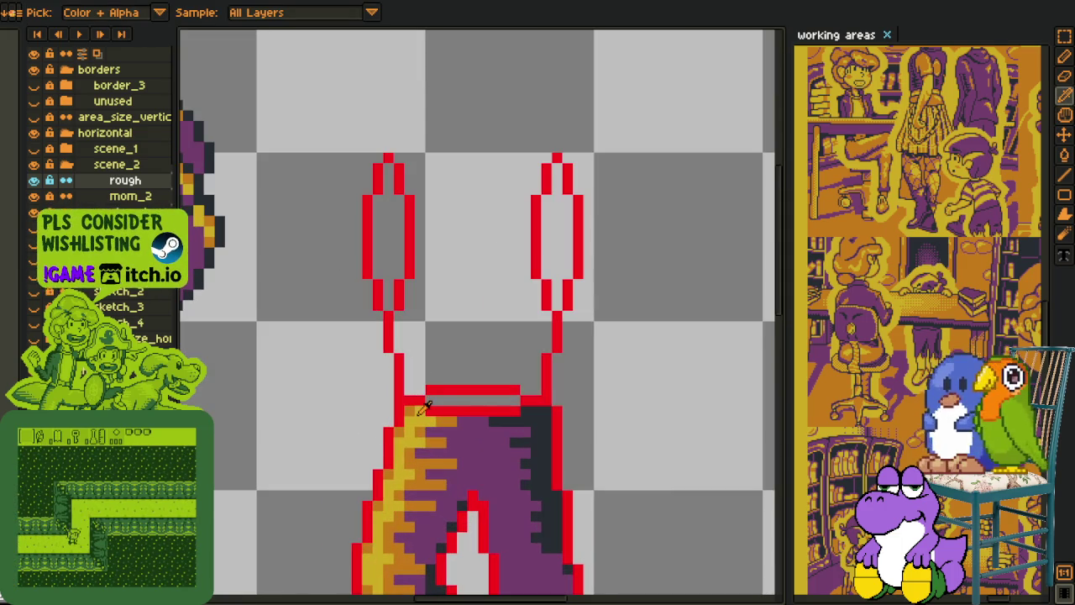
pyautogui.press('b')
pyautogui.scroll(-2, 412, 232)
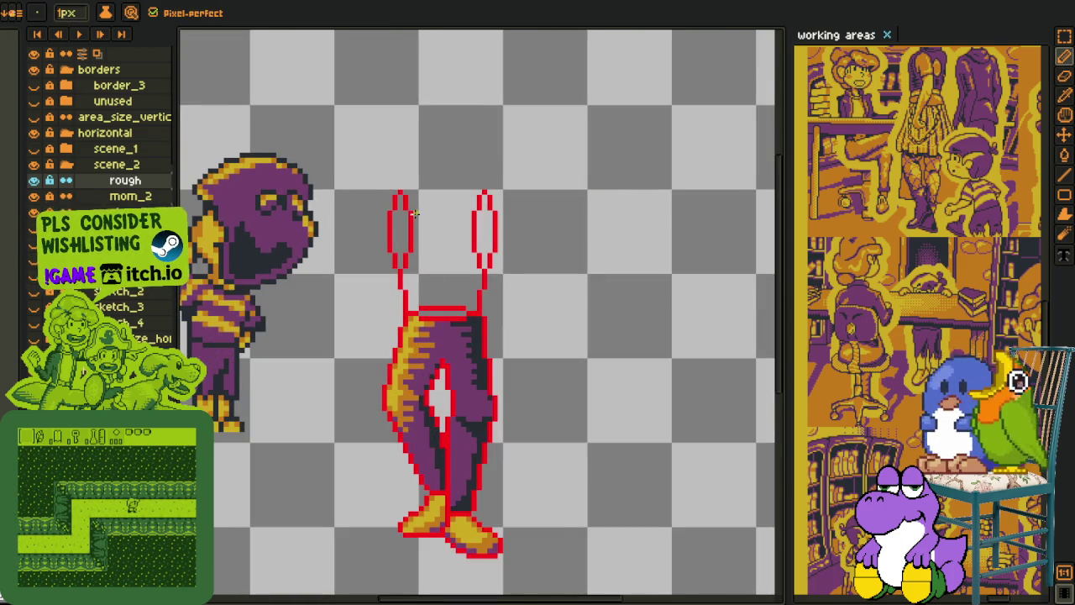
pyautogui.scroll(1, 411, 225)
pyautogui.scroll(1, 419, 180)
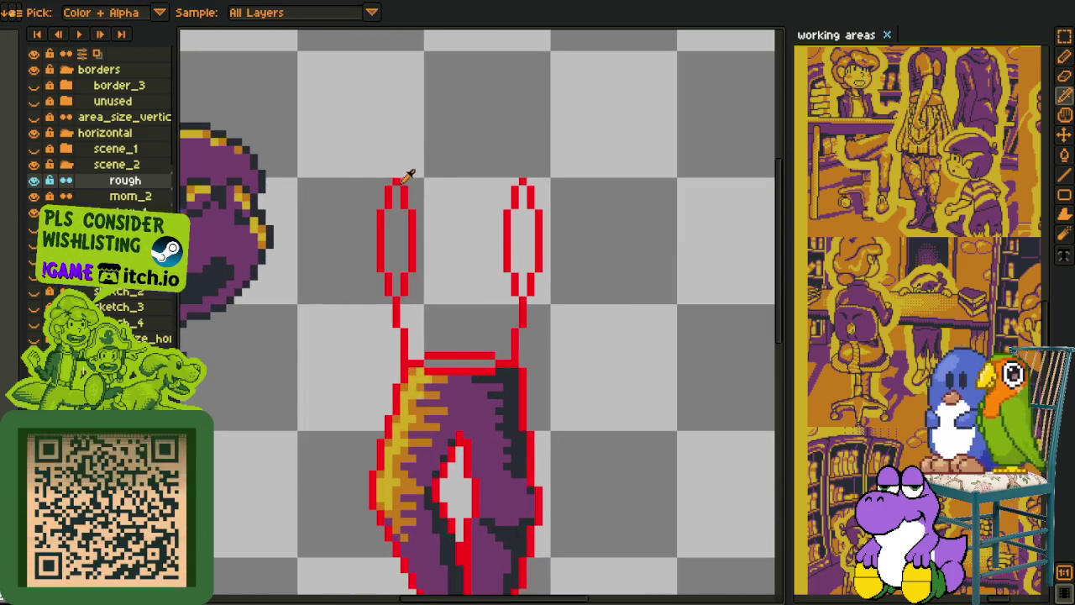
pyautogui.scroll(2, 445, 164)
pyautogui.moveTo(439, 127); pyautogui.dragTo(342, 187)
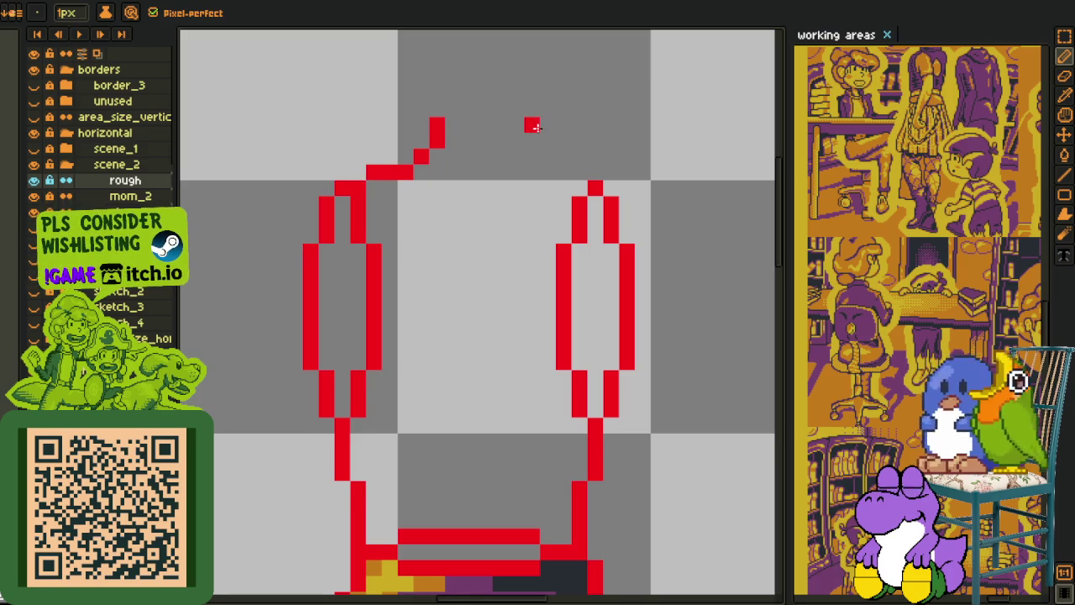
pyautogui.moveTo(551, 161); pyautogui.dragTo(586, 180)
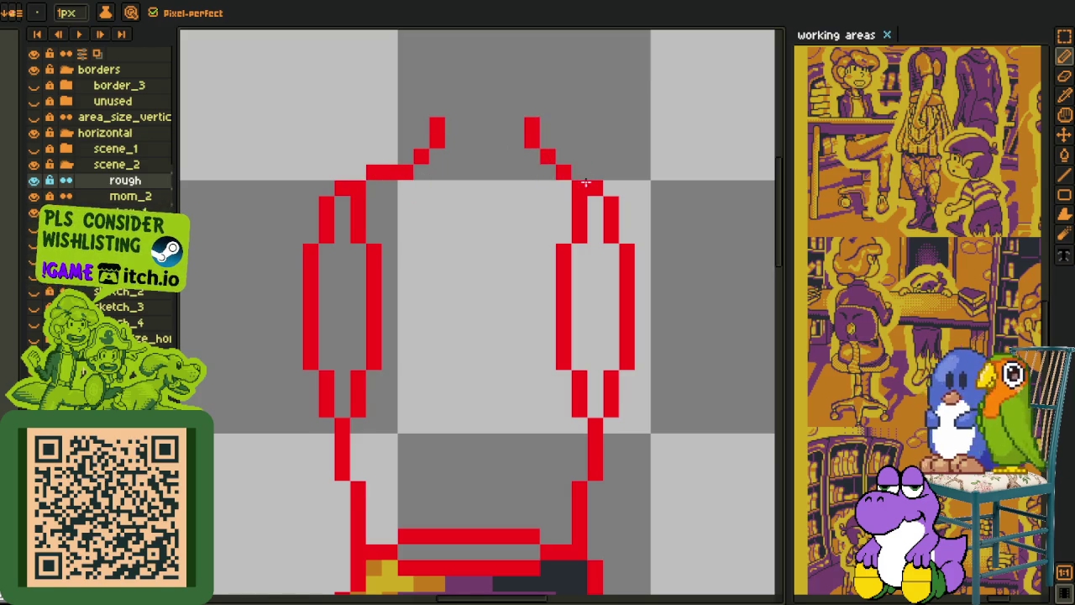
# Step: Nudge the right neck line down a pixel and delete the ovals inside the torso
pyautogui.press('m')
pyautogui.moveTo(509, 118)
pyautogui.mouseDown()
pyautogui.moveTo(572, 180)
pyautogui.moveTo(567, 193)
pyautogui.mouseUp()
pyautogui.scroll(-2, 600, 151)
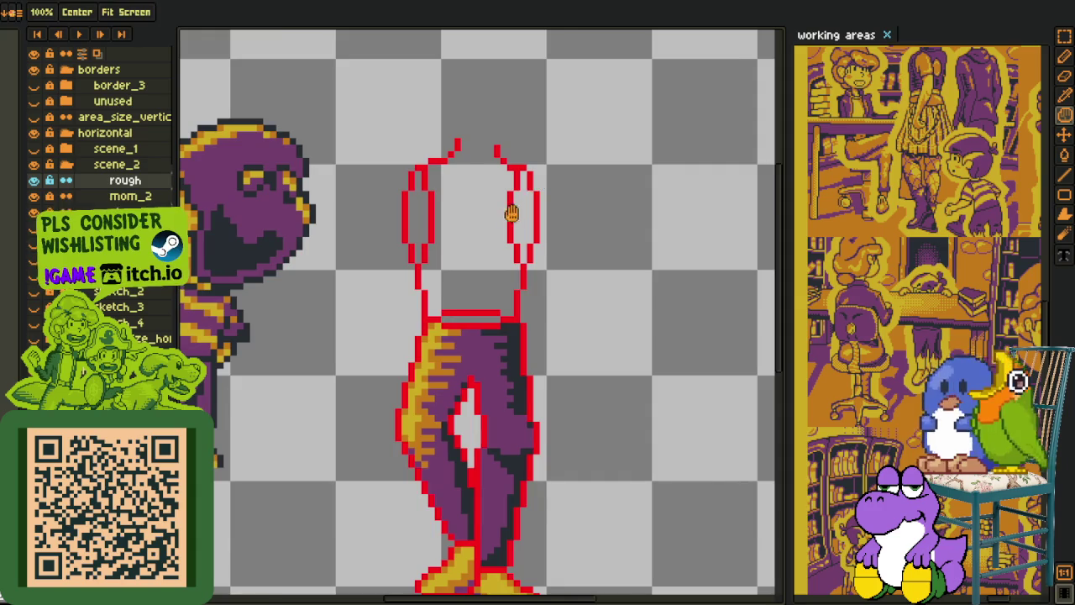
pyautogui.scroll(-1, 461, 210)
pyautogui.scroll(1, 461, 210)
pyautogui.moveTo(431, 168)
pyautogui.mouseDown()
pyautogui.moveTo(513, 267)
pyautogui.moveTo(552, 267)
pyautogui.mouseUp()
pyautogui.press('Delete')
pyautogui.press('Delete')
pyautogui.scroll(-1, 552, 221)
pyautogui.scroll(-2, 552, 221)
# Step: Draw a red neckline under the torso's top edge, extending it to the right
pyautogui.press('i')
pyautogui.scroll(1, 561, 212)
pyautogui.scroll(2, 465, 183)
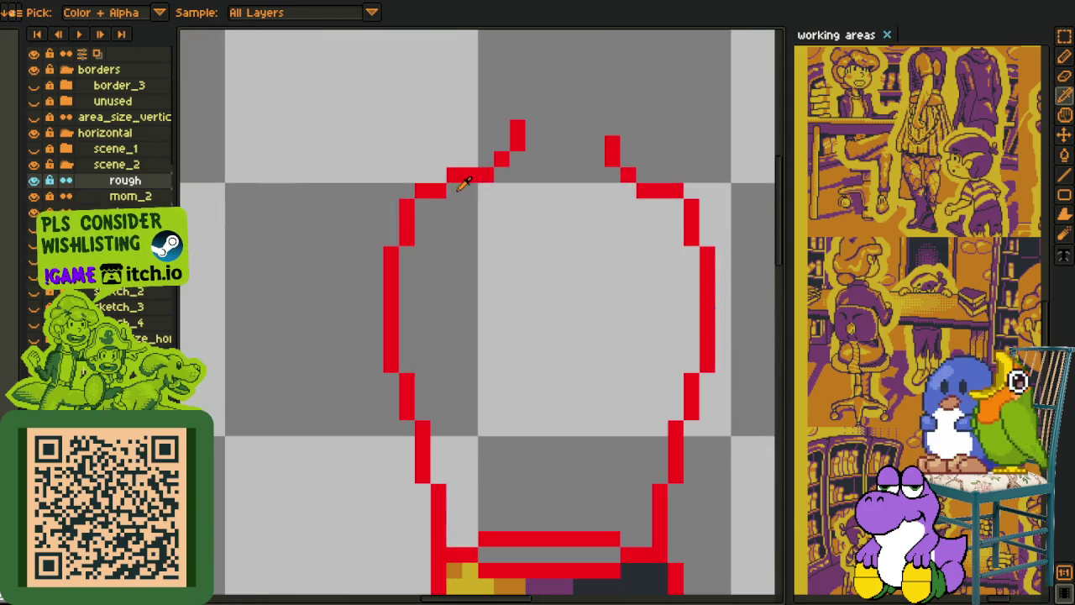
pyautogui.press('b')
pyautogui.moveTo(502, 191)
pyautogui.mouseDown()
pyautogui.moveTo(586, 207)
pyautogui.moveTo(532, 216)
pyautogui.mouseUp()
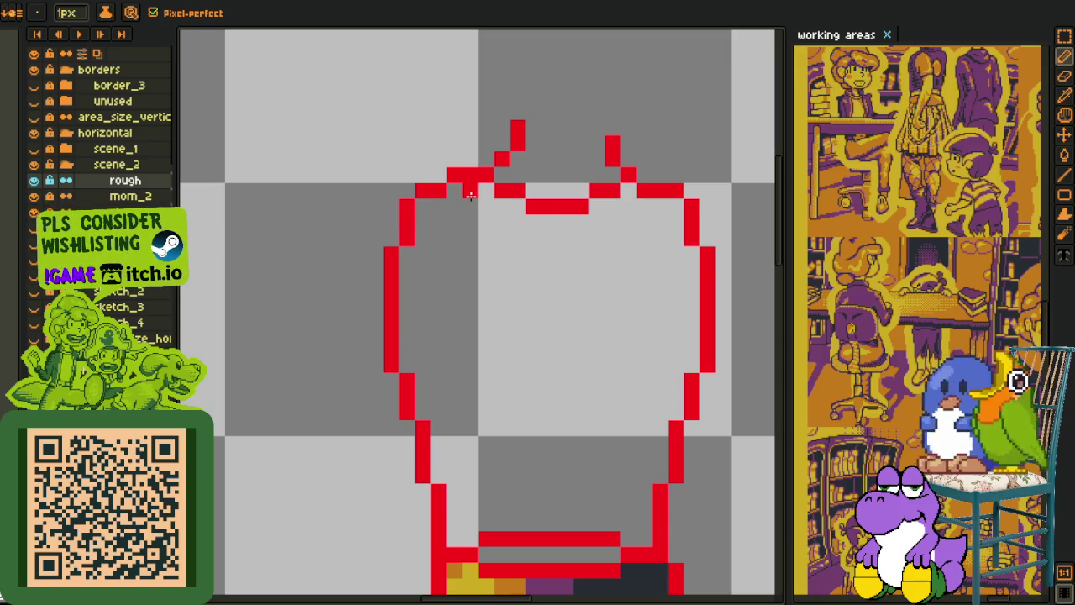
pyautogui.moveTo(502, 222)
pyautogui.mouseDown()
pyautogui.moveTo(589, 236)
pyautogui.moveTo(613, 216)
pyautogui.mouseUp()
pyautogui.scroll(-3, 627, 207)
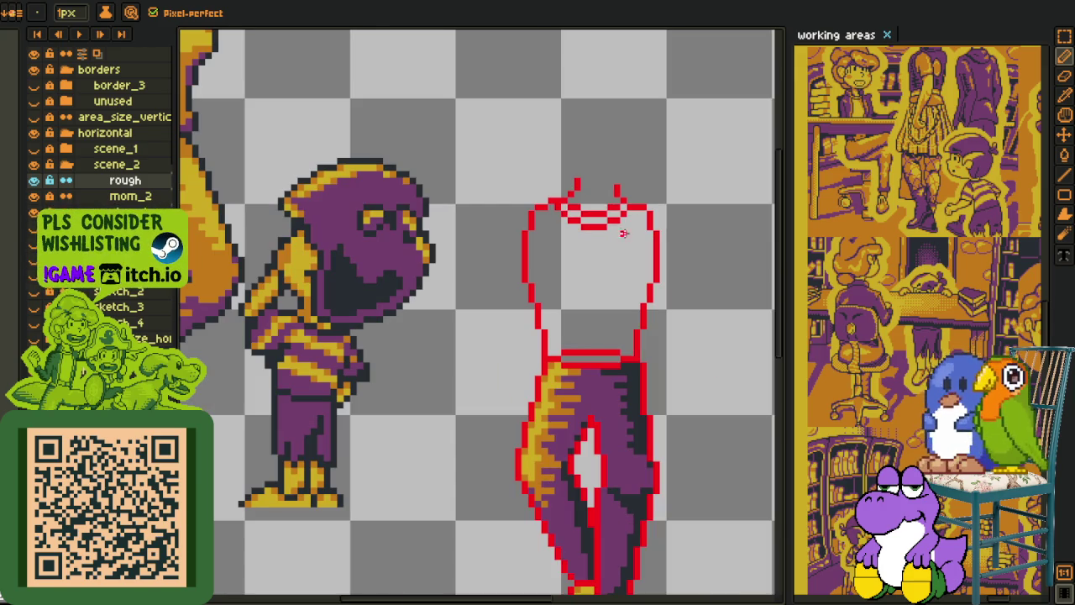
# Step: Delete the stray red line above the waistband
pyautogui.press('i')
pyautogui.scroll(-3, 388, 262)
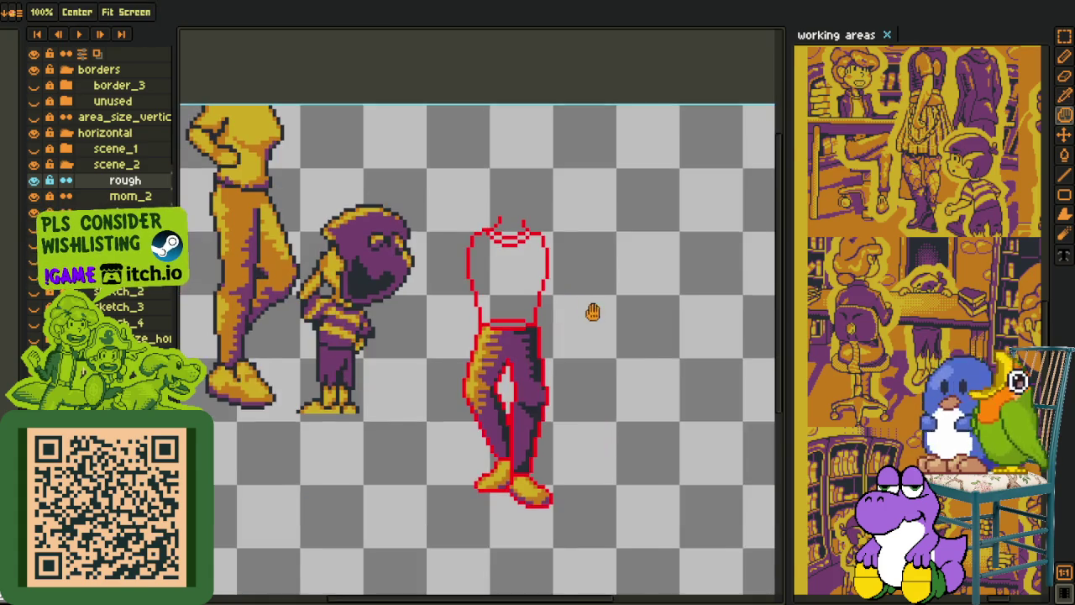
pyautogui.scroll(1, 436, 277)
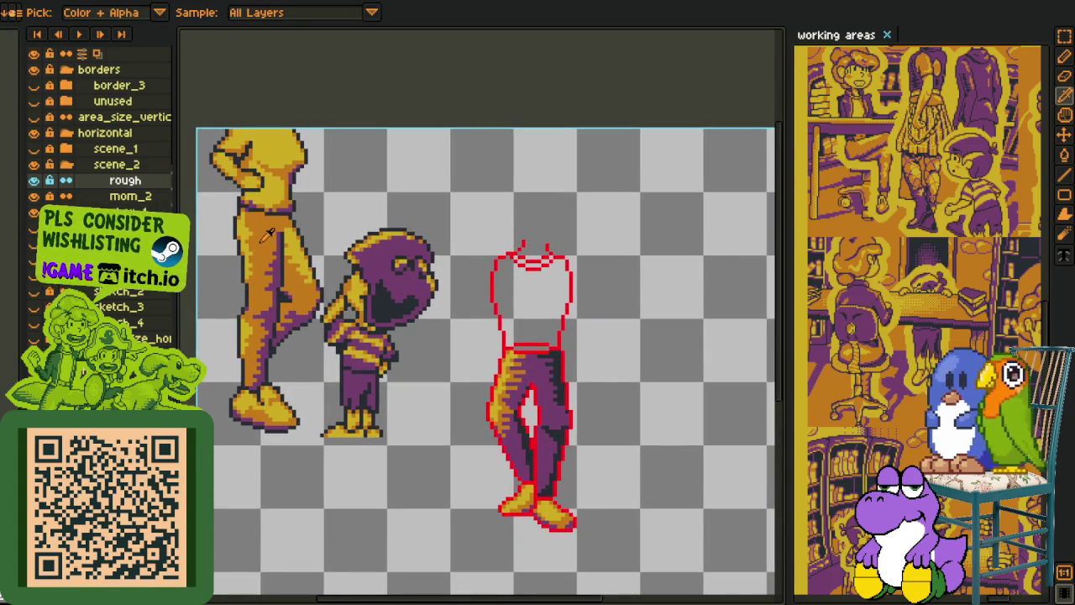
pyautogui.scroll(3, 530, 336)
pyautogui.press('g')
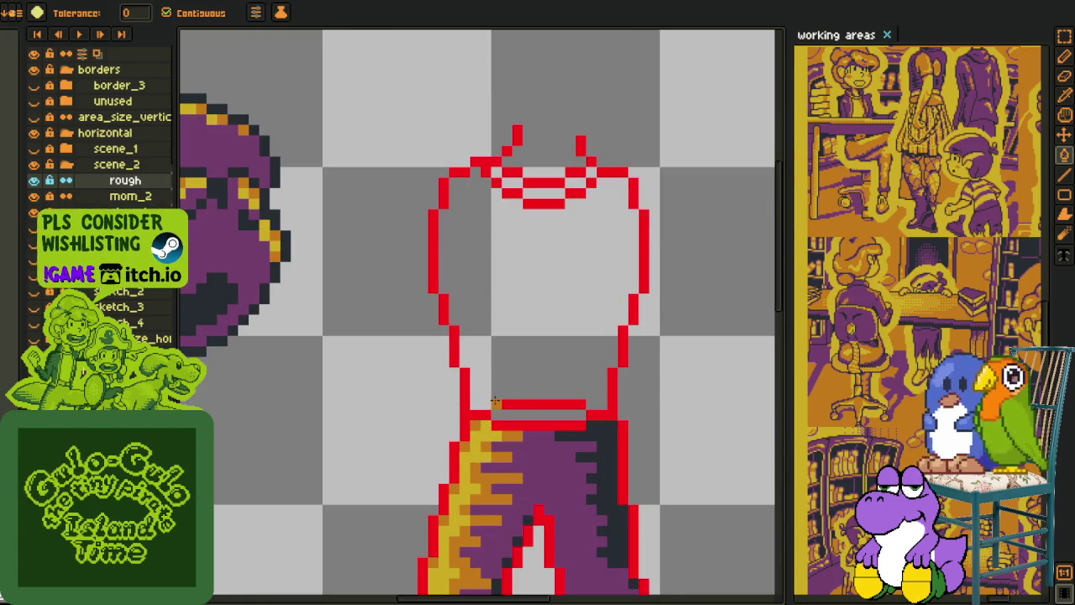
pyautogui.press('m')
pyautogui.moveTo(487, 365); pyautogui.dragTo(601, 413)
pyautogui.press('Delete')
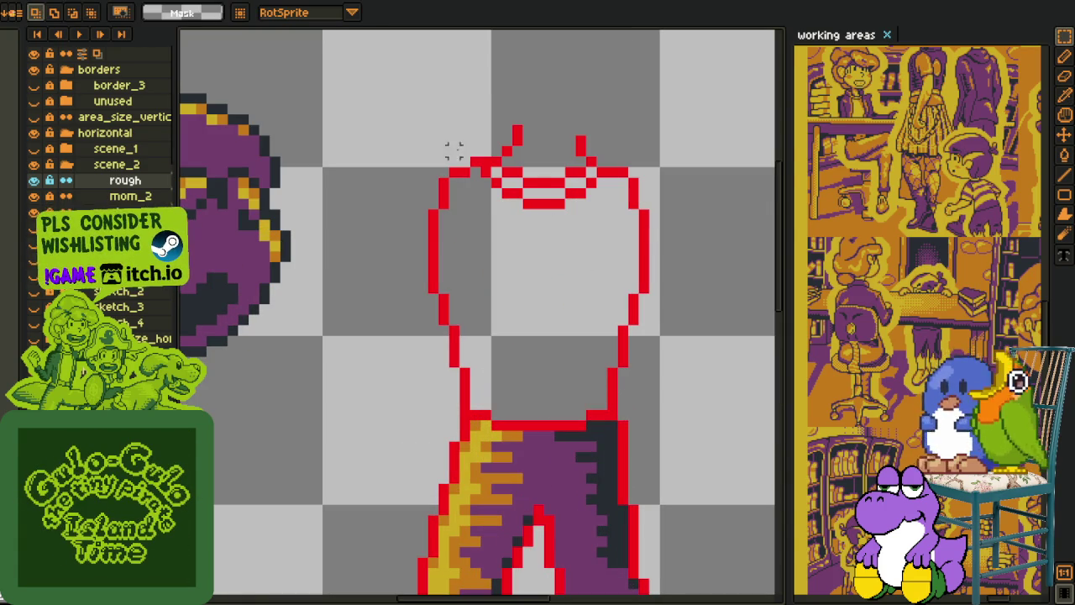
# Step: Reposition the upper torso outline over the shorts and fill it solid orange
pyautogui.moveTo(424, 69); pyautogui.dragTo(716, 402)
pyautogui.click(401, 129)
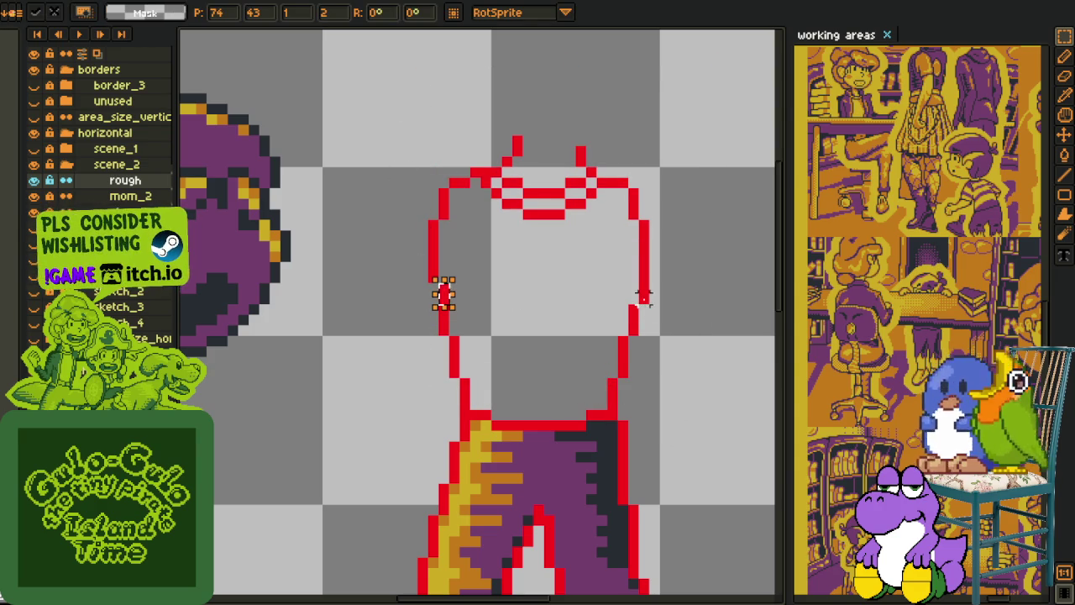
pyautogui.scroll(-3, 696, 269)
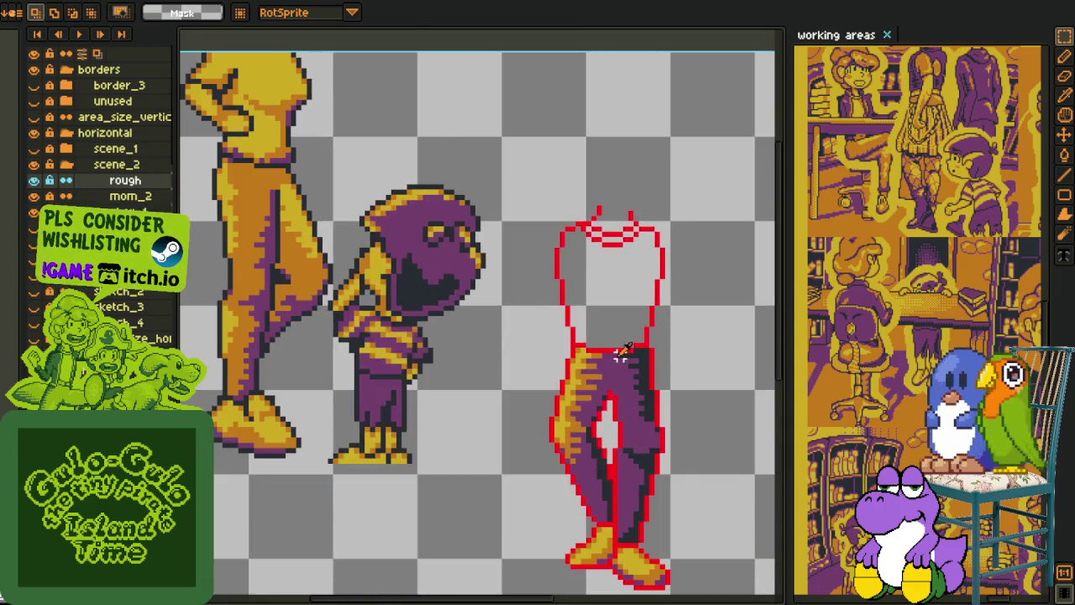
pyautogui.scroll(2, 503, 311)
pyautogui.press('i')
pyautogui.scroll(-1, 455, 294)
pyautogui.press('g')
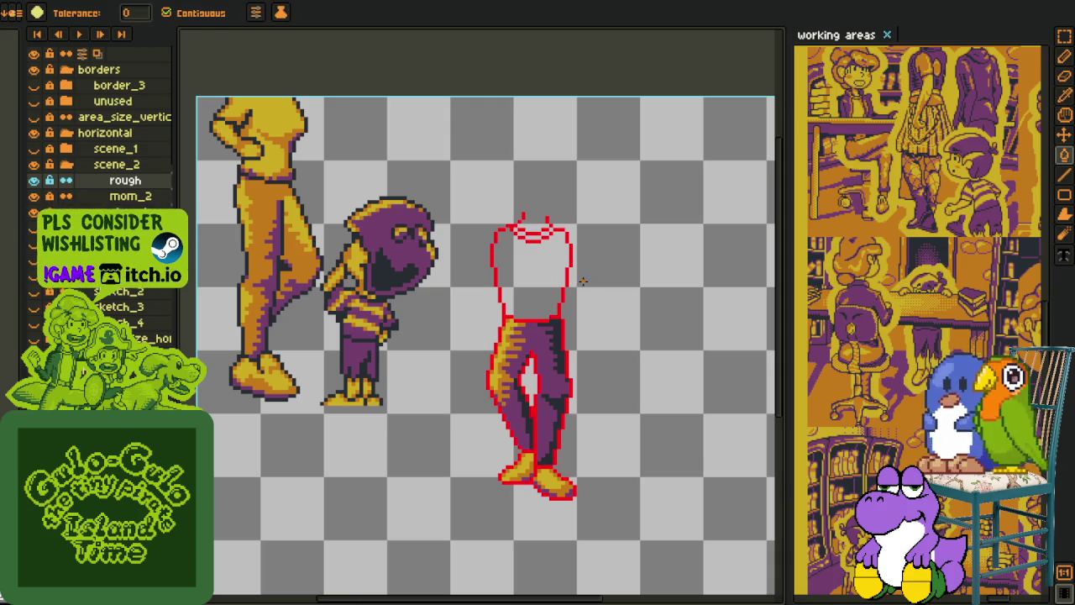
pyautogui.click(546, 289)
# Step: Bucket-fill the five white neckline gaps with purple
pyautogui.press('i')
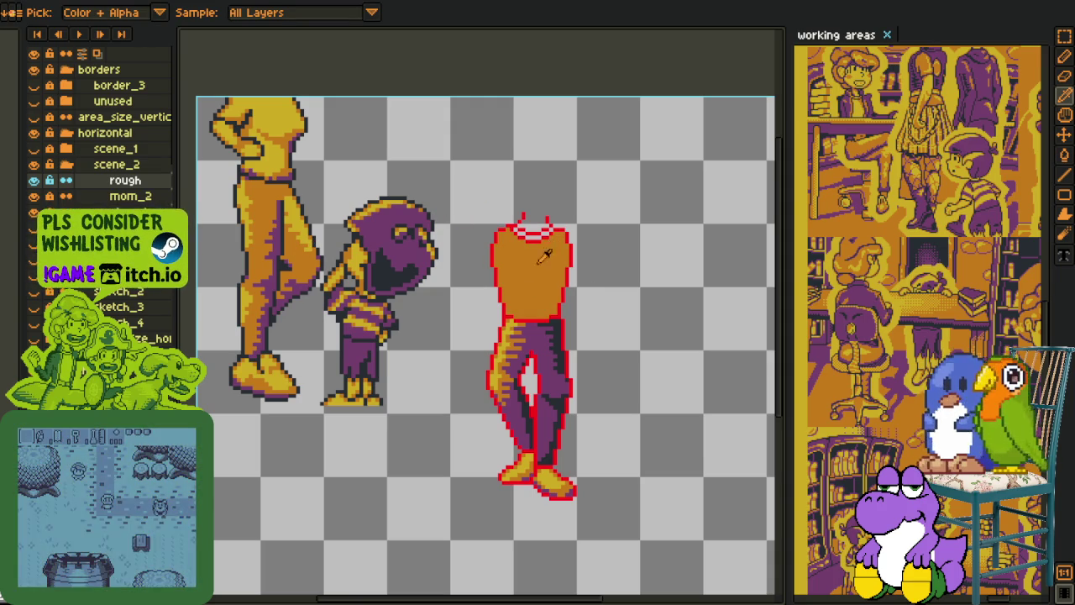
pyautogui.scroll(2, 278, 160)
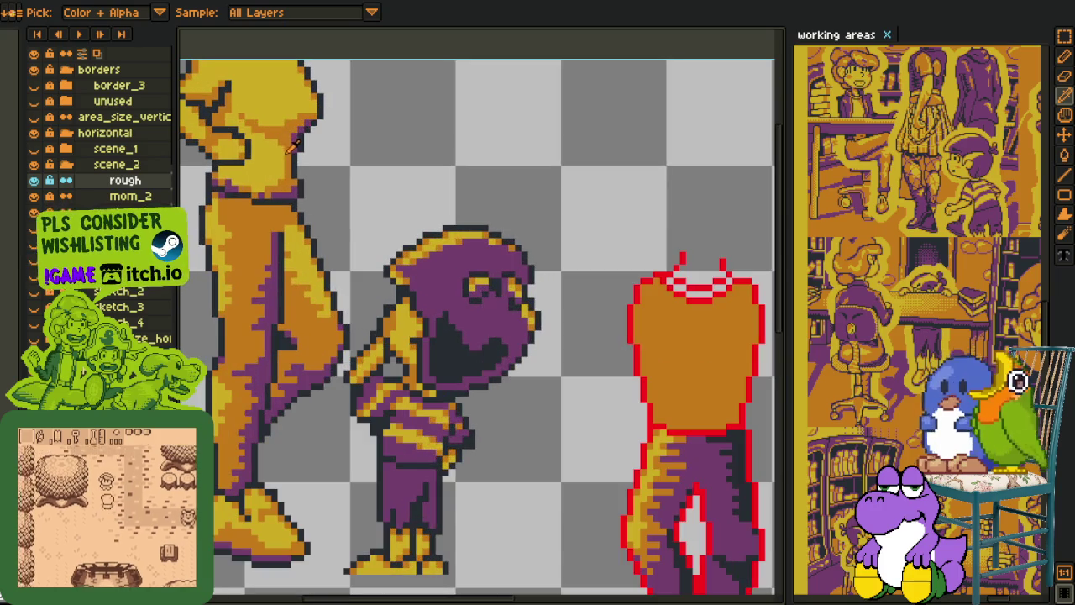
pyautogui.moveTo(572, 216); pyautogui.dragTo(466, 235)
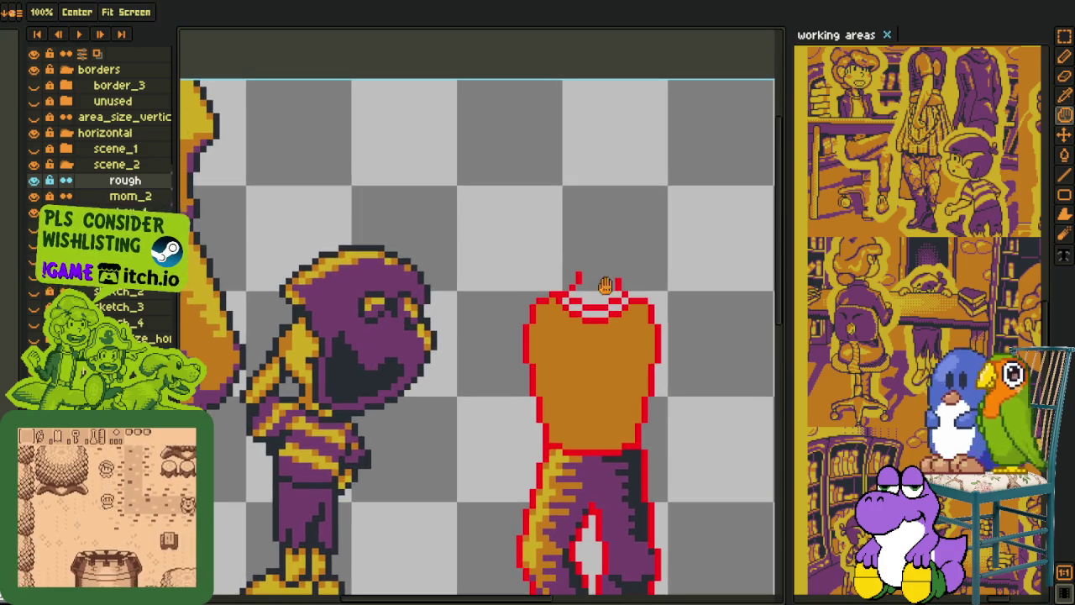
pyautogui.scroll(2, 619, 305)
pyautogui.press('g')
pyautogui.click(576, 307)
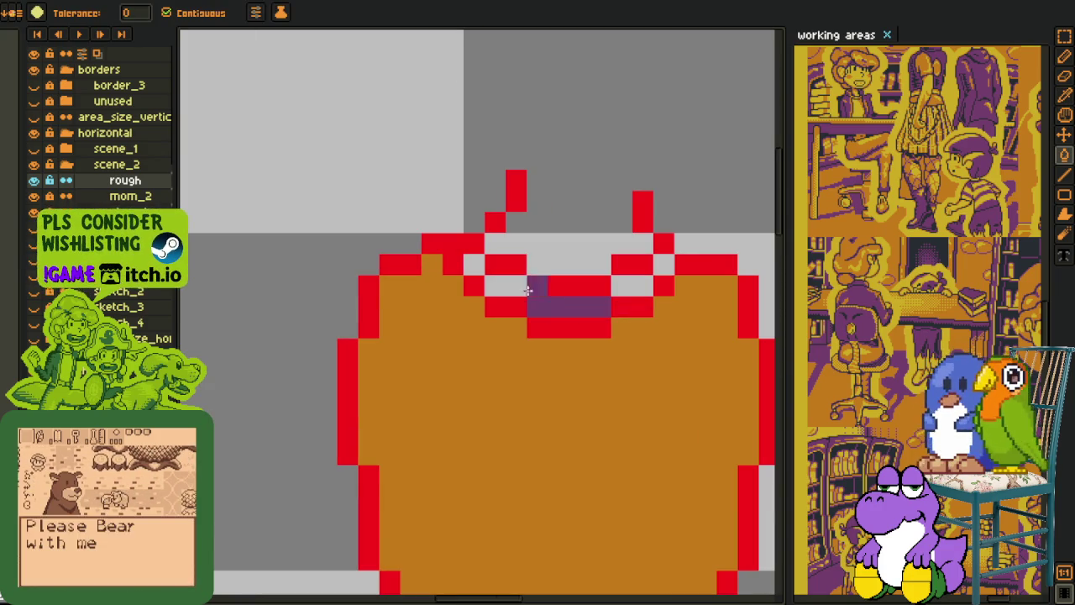
pyautogui.click(504, 286)
pyautogui.click(475, 265)
pyautogui.click(643, 284)
pyautogui.click(663, 265)
pyautogui.scroll(-3, 664, 265)
# Step: Add red pixels along the waist where the torso meets the shorts
pyautogui.press('i')
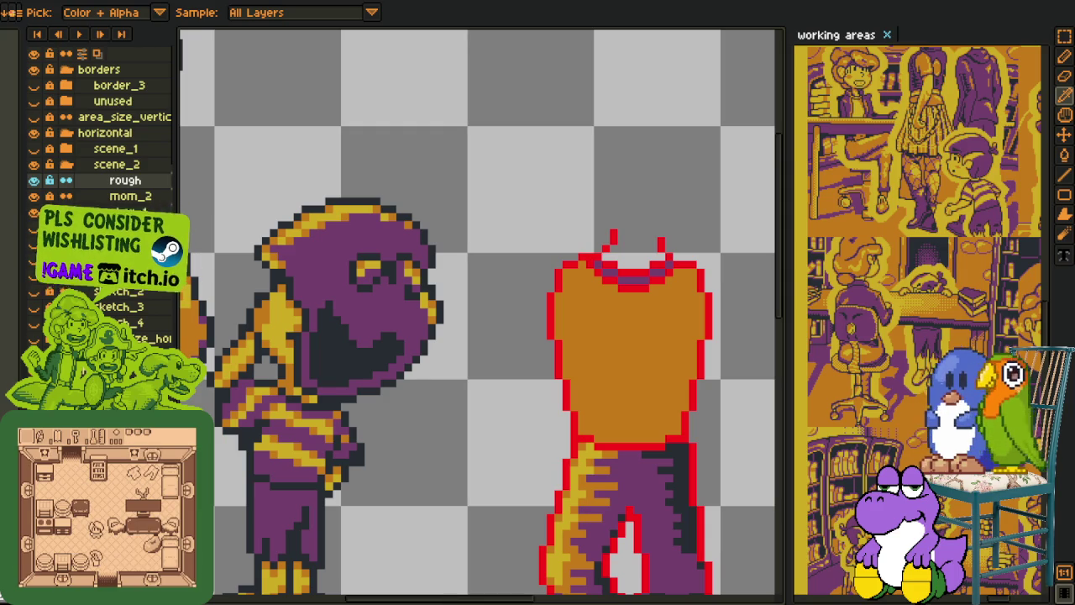
pyautogui.scroll(-2, 630, 324)
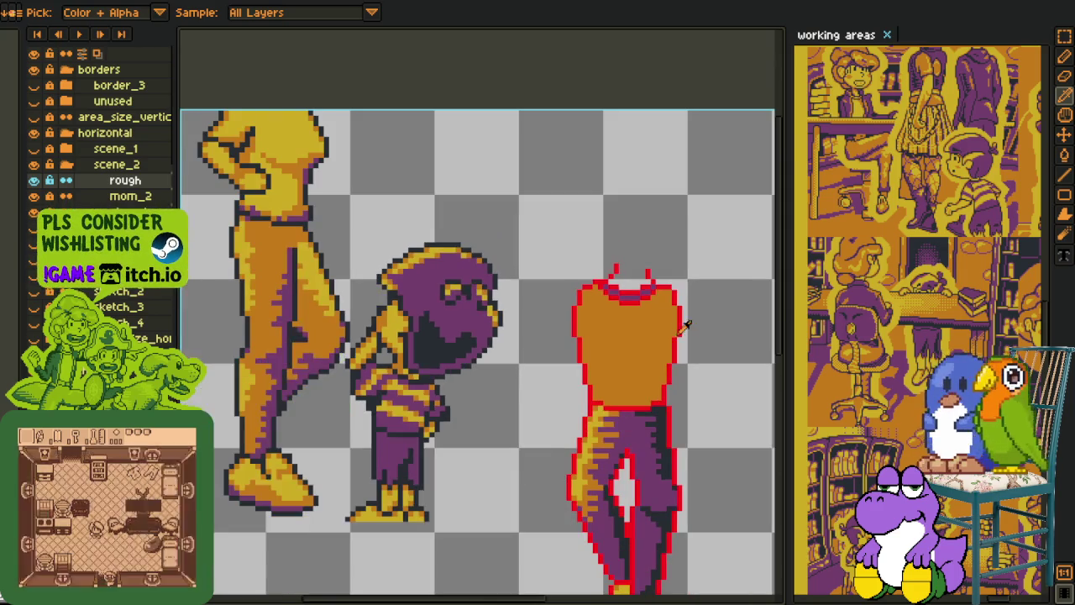
pyautogui.scroll(3, 565, 328)
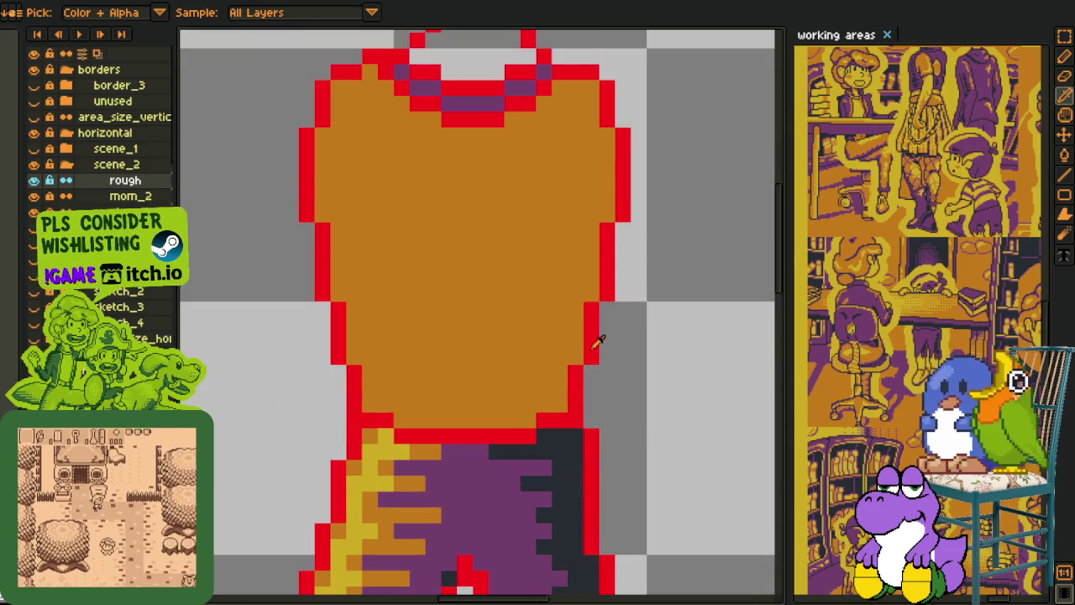
pyautogui.press('b')
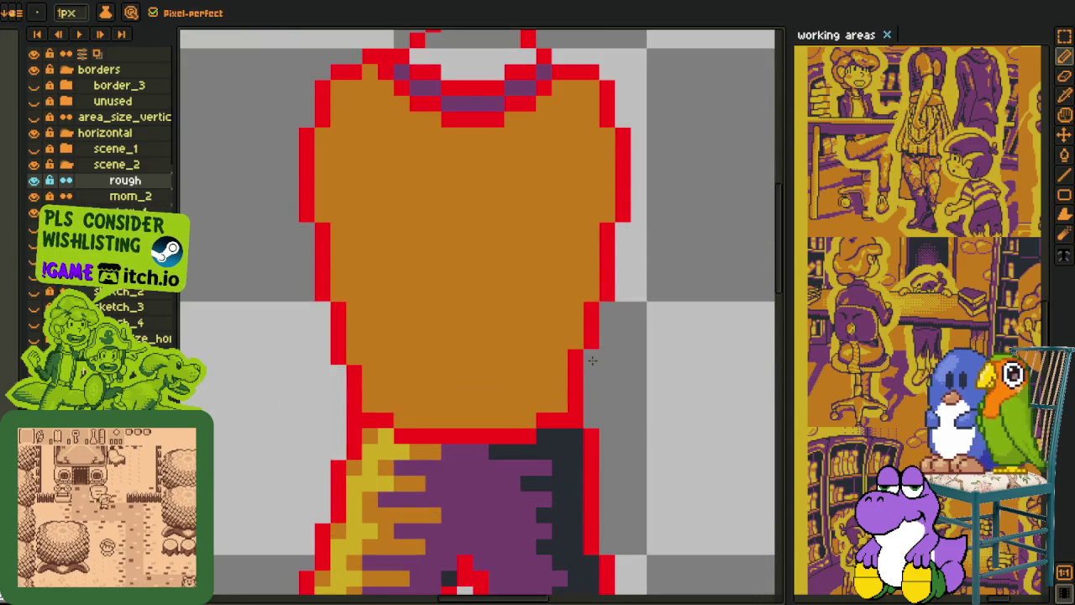
pyautogui.scroll(-3, 349, 359)
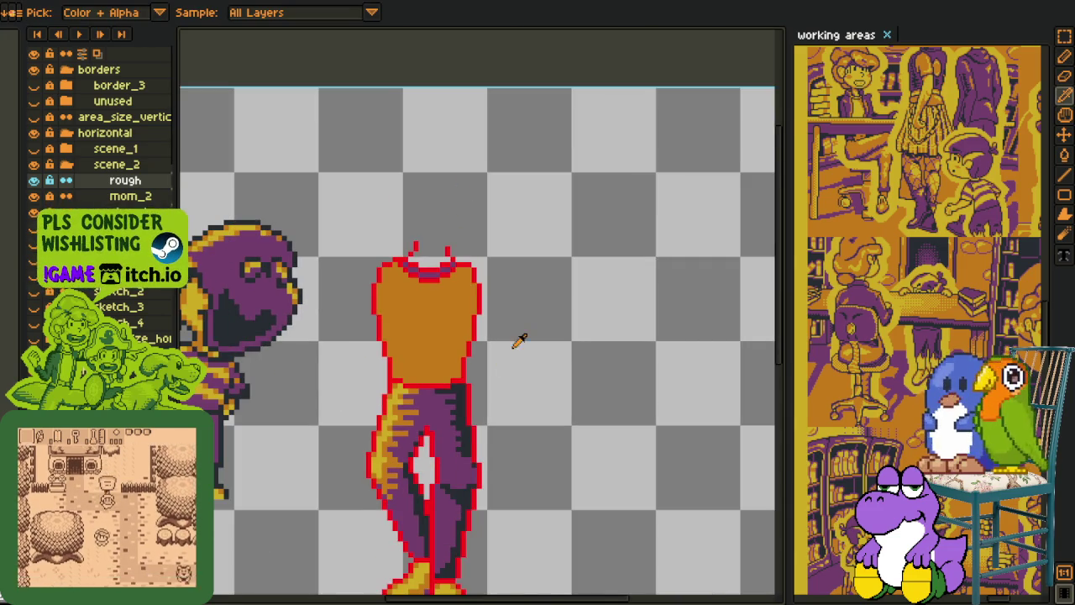
pyautogui.scroll(-1, 528, 343)
pyautogui.scroll(1, 440, 339)
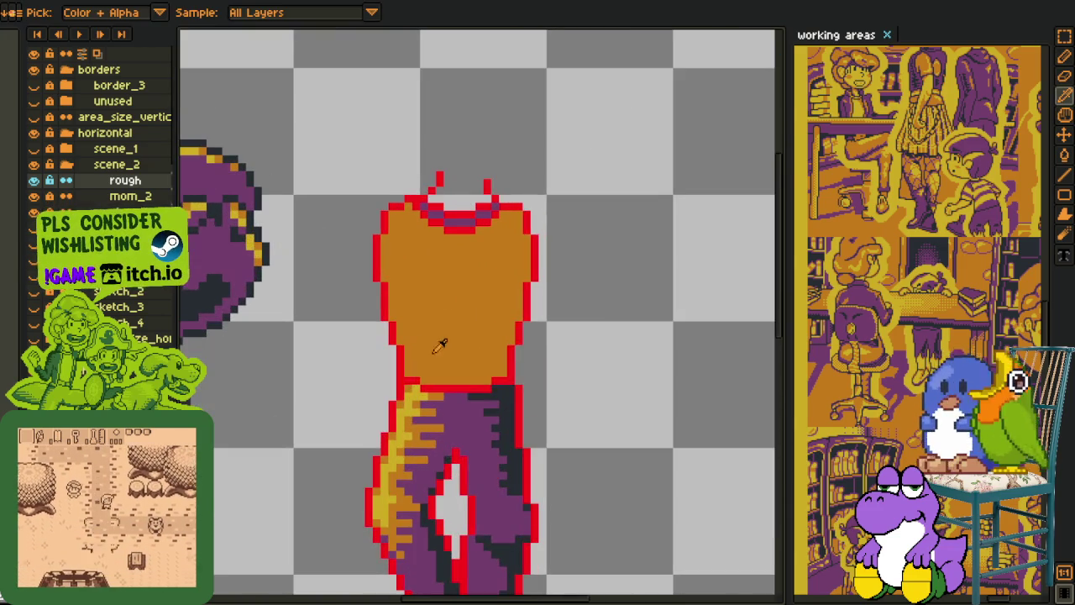
pyautogui.moveTo(439, 338); pyautogui.dragTo(379, 348)
pyautogui.scroll(1, 392, 350)
pyautogui.scroll(2, 387, 353)
pyautogui.scroll(-3, 375, 360)
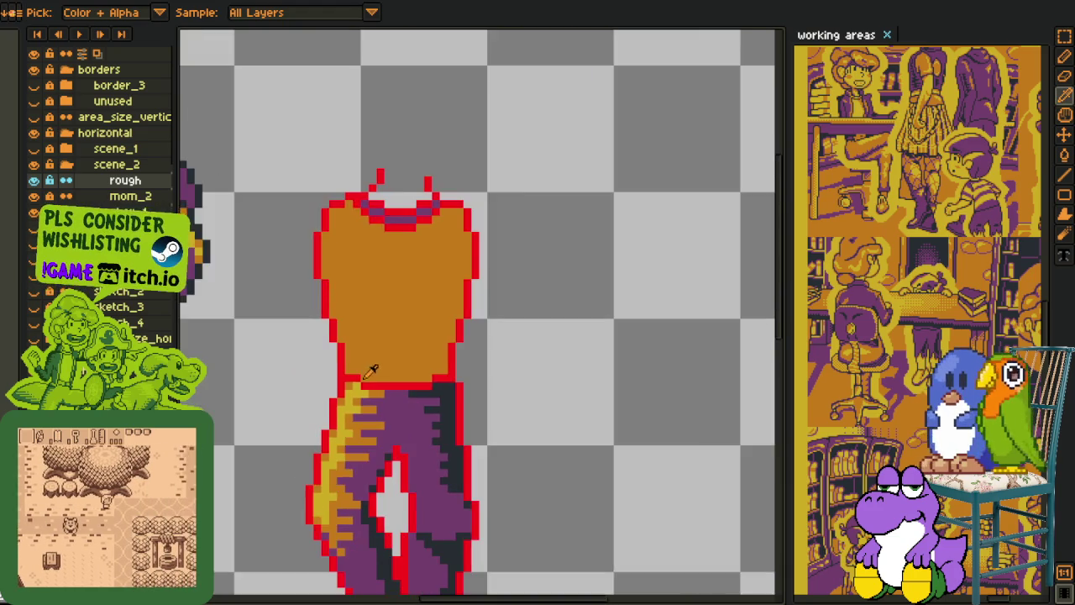
pyautogui.scroll(3, 378, 369)
pyautogui.press('b')
pyautogui.click(380, 324)
pyautogui.click(380, 346)
pyautogui.click(485, 346)
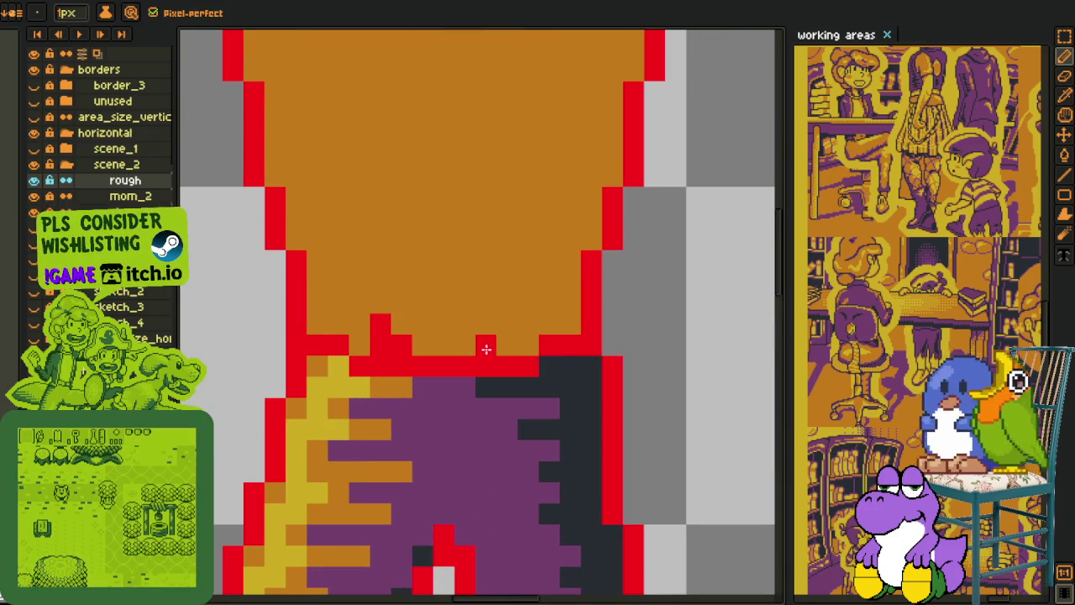
pyautogui.click(508, 324)
# Step: Rectangle-select the torso's top-right and top-left corners, discarding each selection
pyautogui.scroll(-4, 513, 327)
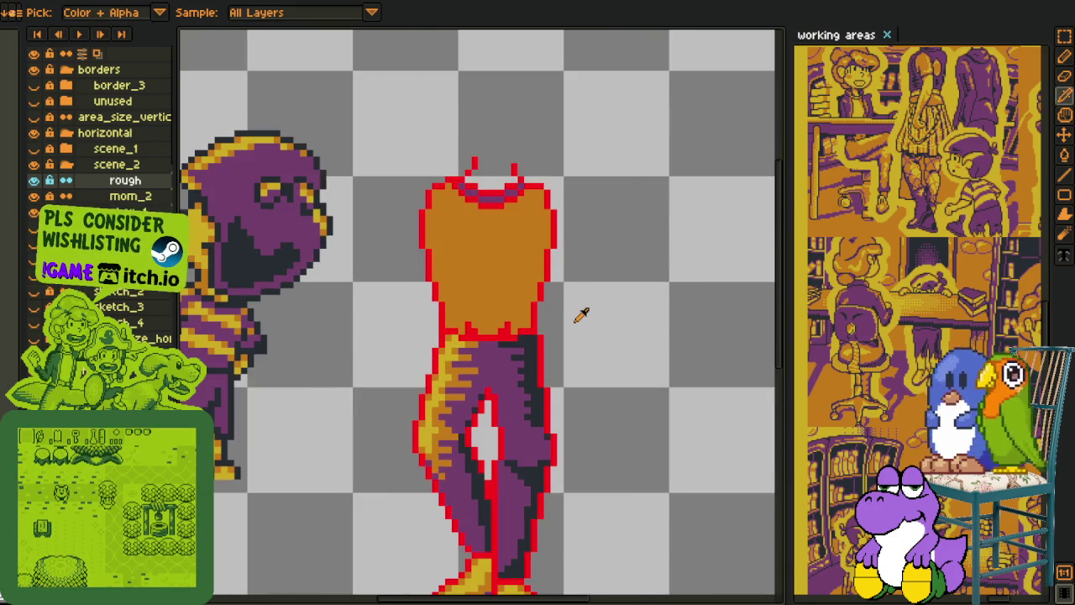
pyautogui.scroll(-1, 580, 311)
pyautogui.moveTo(578, 311); pyautogui.dragTo(514, 353)
pyautogui.scroll(2, 514, 353)
pyautogui.scroll(1, 504, 277)
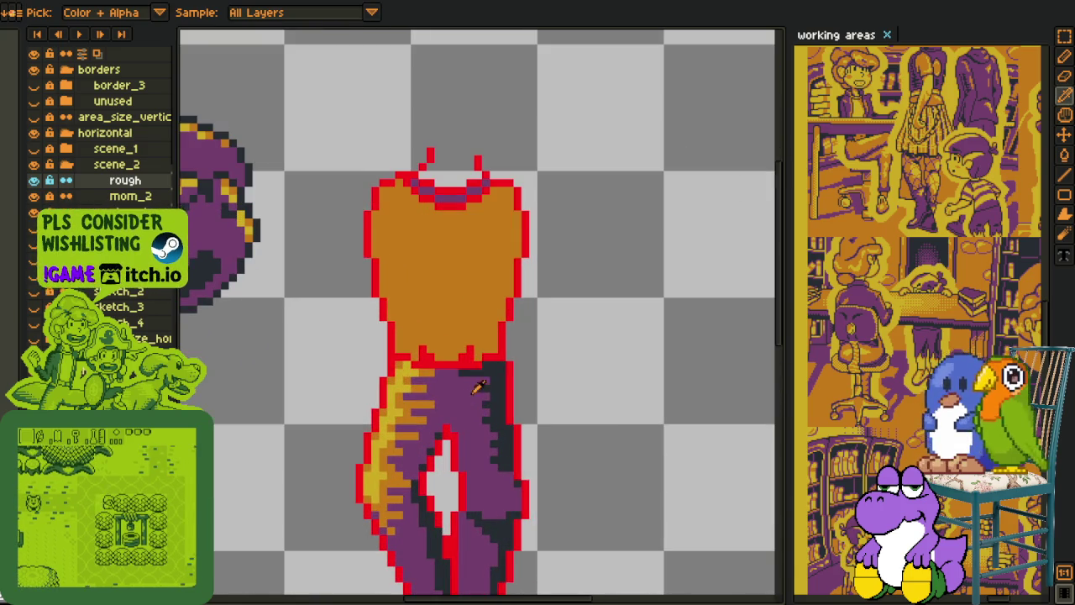
pyautogui.scroll(2, 499, 228)
pyautogui.press('m')
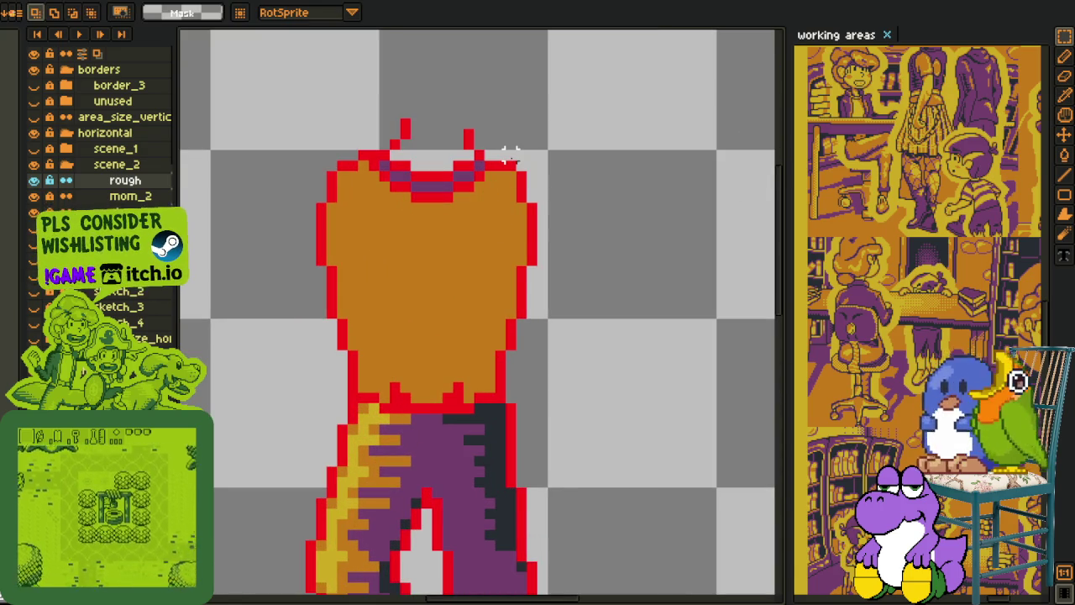
pyautogui.moveTo(508, 152); pyautogui.dragTo(542, 217)
pyautogui.hotkey('ctrl', 'd')
pyautogui.moveTo(296, 139); pyautogui.dragTo(348, 216)
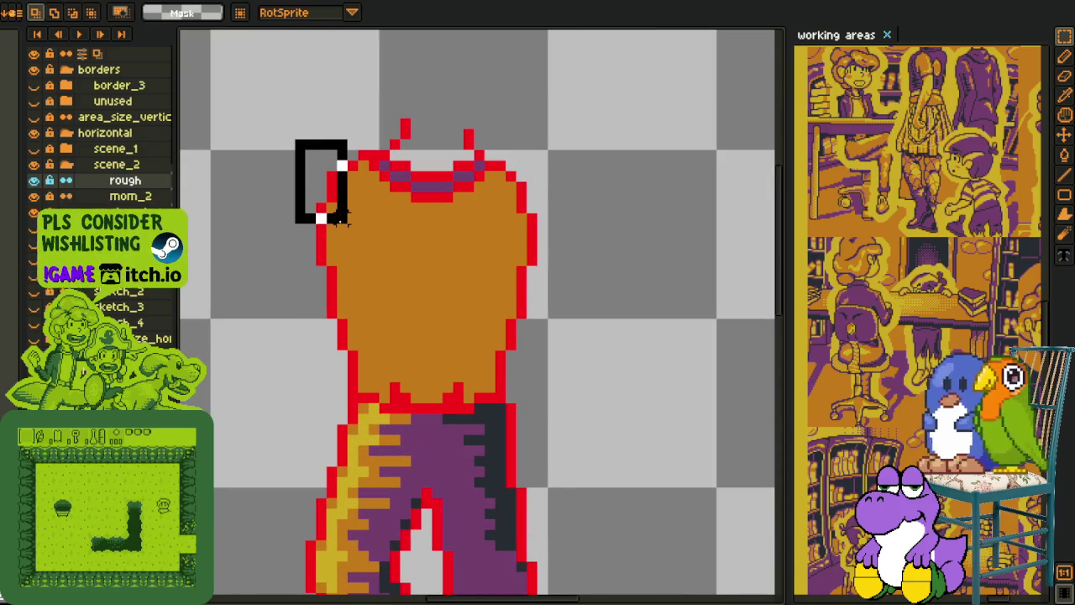
pyautogui.hotkey('ctrl', 'd')
pyautogui.scroll(-1, 434, 227)
pyautogui.scroll(-1, 432, 256)
pyautogui.scroll(3, 437, 285)
# Step: Paint trial purple strokes on the torso, undo them, and add a short purple stroke below
pyautogui.press('i')
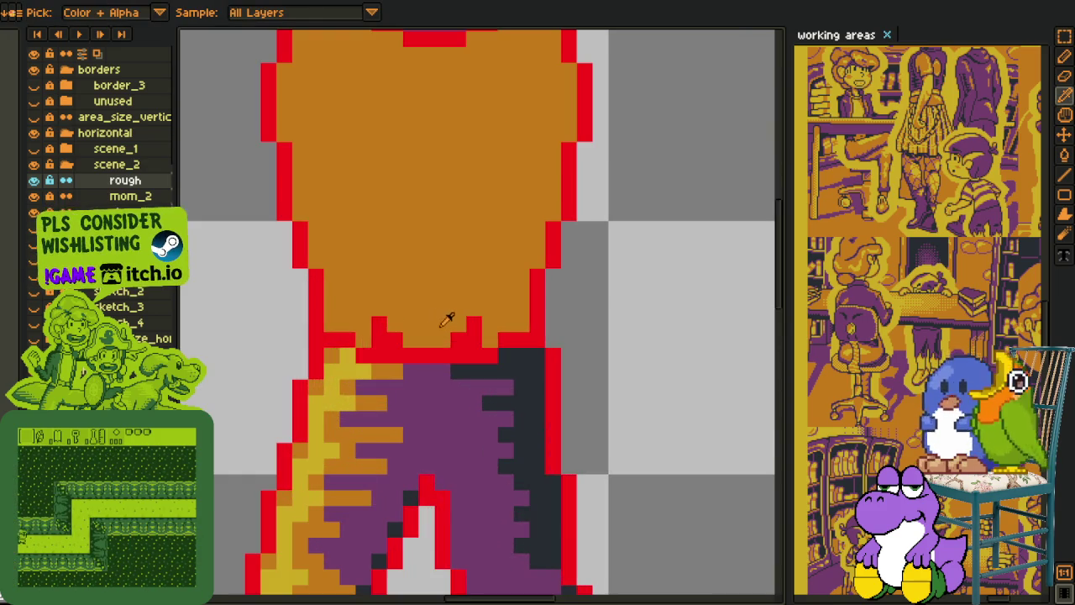
pyautogui.press('b')
pyautogui.moveTo(505, 279); pyautogui.dragTo(487, 379)
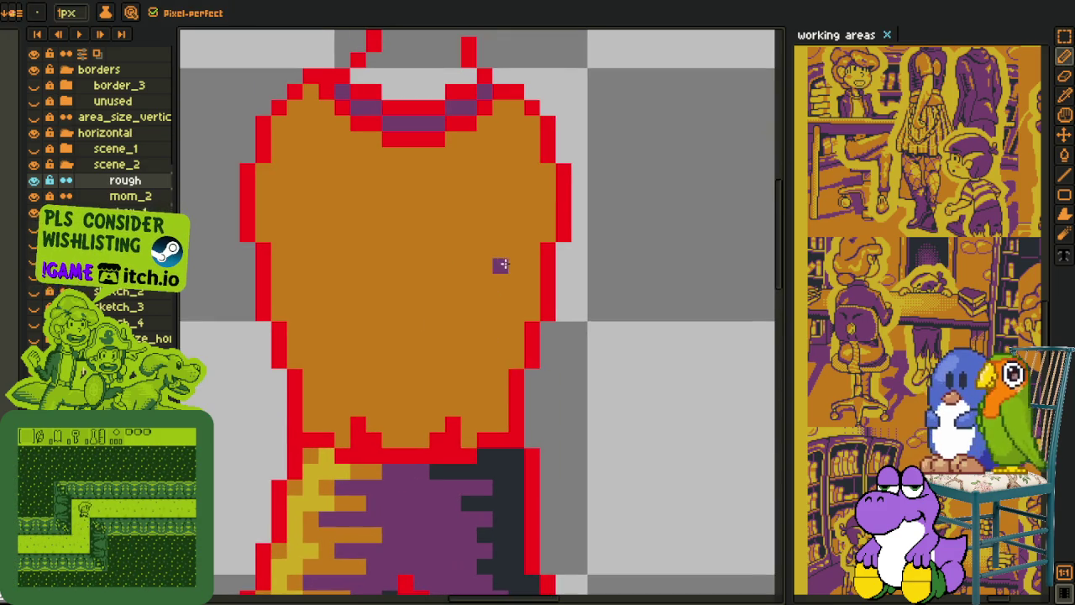
pyautogui.moveTo(531, 266); pyautogui.dragTo(462, 370)
pyautogui.hotkey('ctrl', 'z')
pyautogui.moveTo(388, 438); pyautogui.dragTo(424, 438)
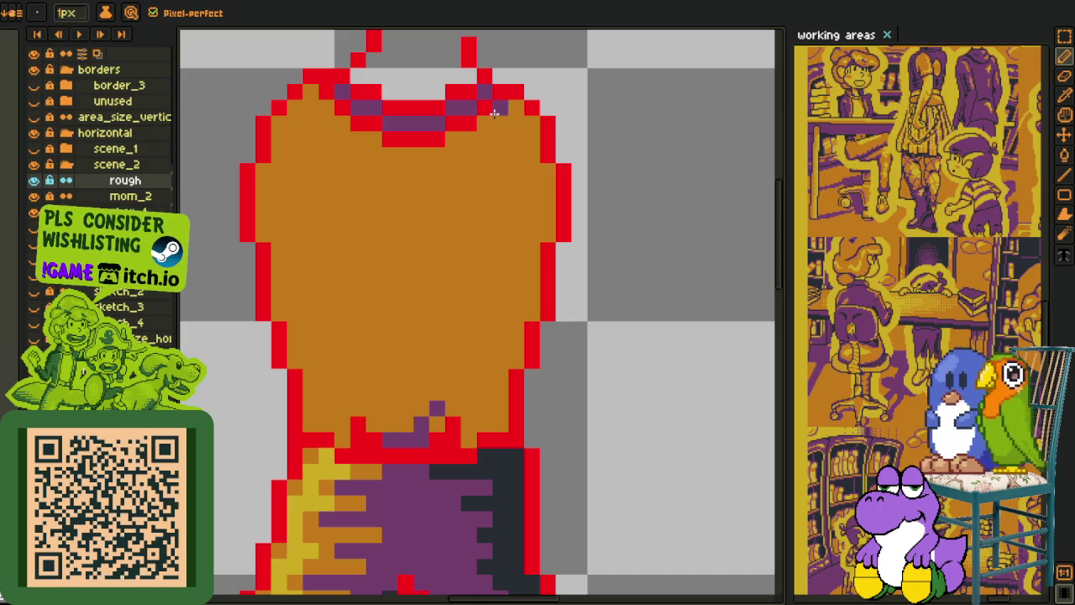
# Step: Shade the torso's right side purple with a pencil shadow line and bucket fills
pyautogui.moveTo(490, 120)
pyautogui.mouseDown()
pyautogui.moveTo(510, 137)
pyautogui.moveTo(521, 133)
pyautogui.mouseUp()
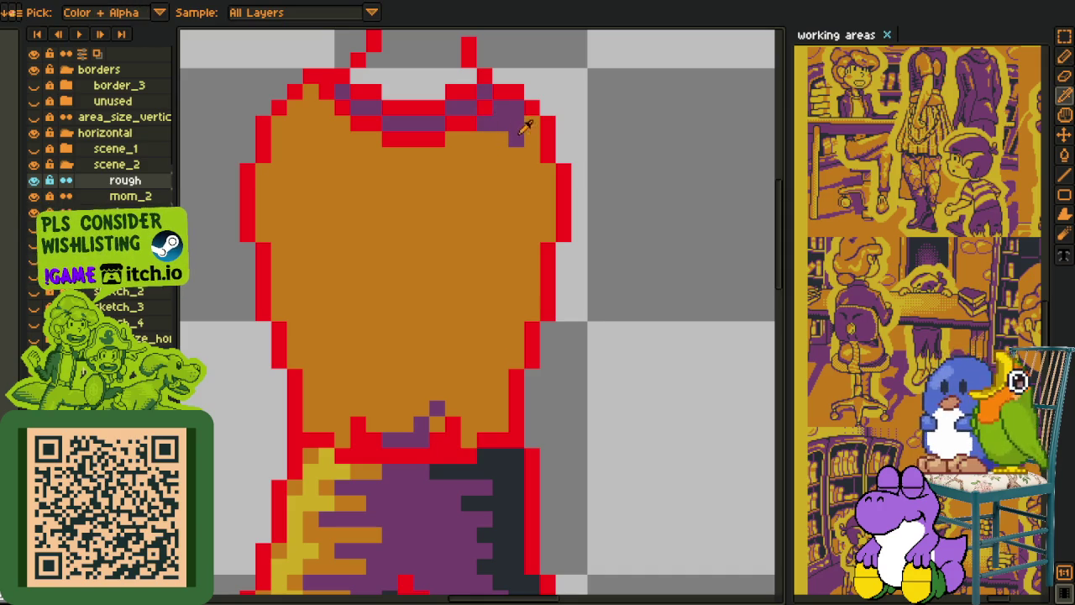
pyautogui.moveTo(516, 139); pyautogui.dragTo(544, 236)
pyautogui.moveTo(520, 142)
pyautogui.mouseDown()
pyautogui.moveTo(514, 278)
pyautogui.moveTo(483, 369)
pyautogui.moveTo(431, 417)
pyautogui.mouseUp()
pyautogui.press('g')
pyautogui.click(520, 285)
pyautogui.click(544, 168)
pyautogui.click(530, 129)
# Step: Draw a yellow highlight curve across the torso's upper left
pyautogui.scroll(-4, 530, 129)
pyautogui.press('i')
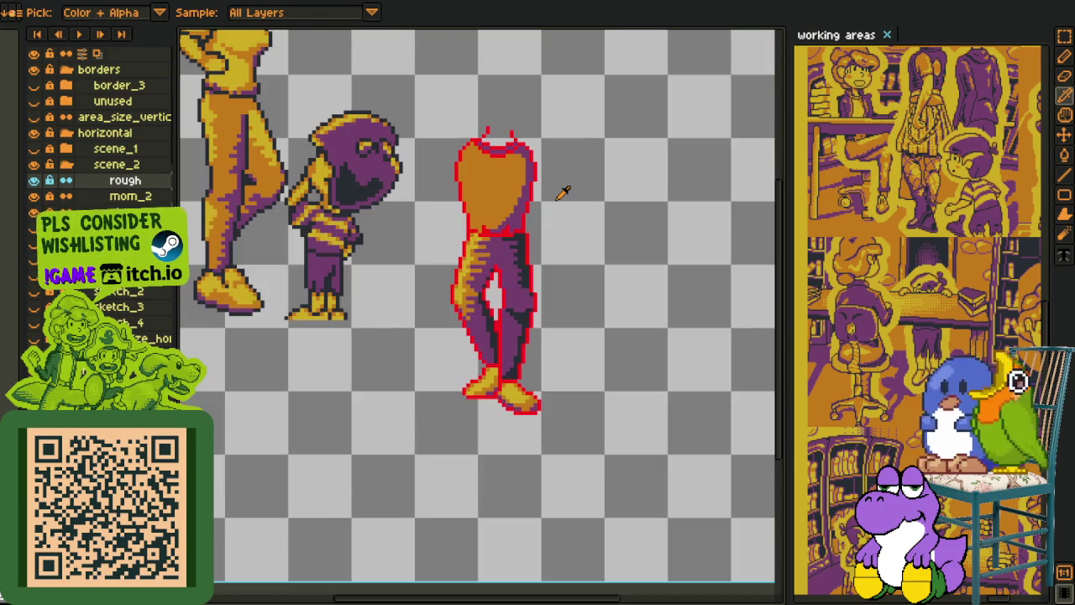
pyautogui.scroll(2, 409, 348)
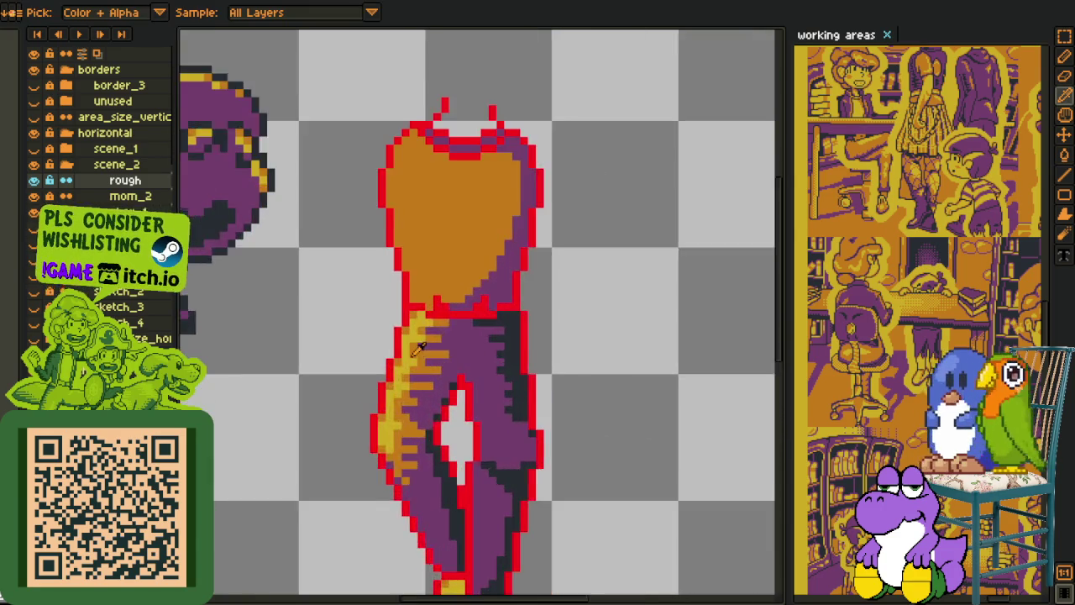
pyautogui.scroll(1, 408, 347)
pyautogui.press('b')
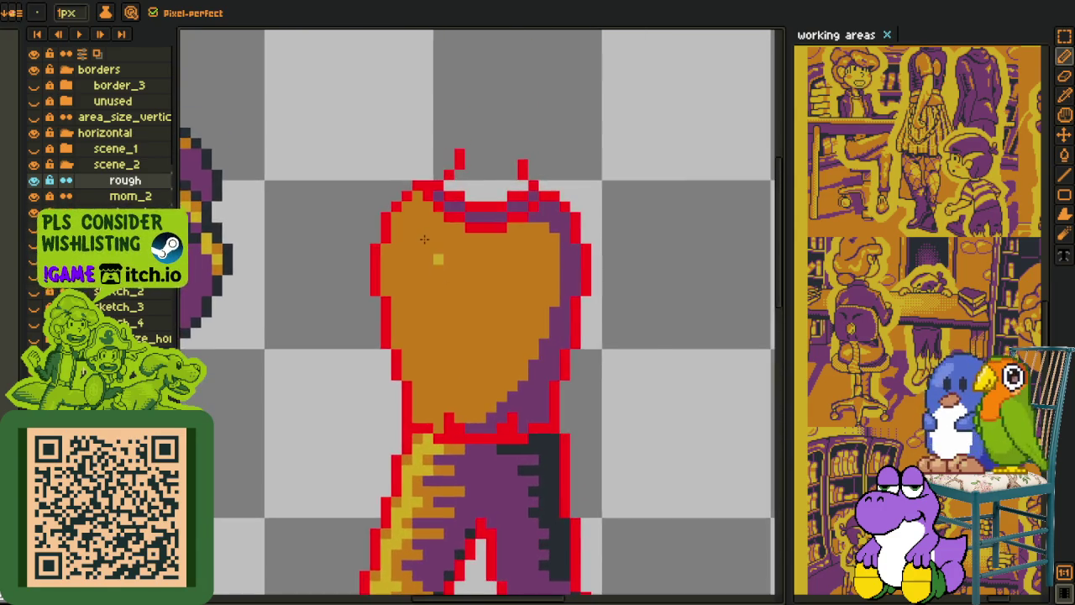
pyautogui.scroll(3, 392, 228)
pyautogui.moveTo(337, 390)
pyautogui.mouseDown()
pyautogui.moveTo(433, 227)
pyautogui.moveTo(576, 233)
pyautogui.mouseUp()
# Step: Extend the yellow highlight line and fill the torso's upper-left region yellow
pyautogui.click(499, 206)
pyautogui.press('g')
pyautogui.click(433, 229)
pyautogui.scroll(-2, 433, 229)
# Step: Dither orange pixels along the yellow area's left edge and across the highlight
pyautogui.keyDown('alt'); pyautogui.click(422, 295); pyautogui.keyUp('alt')
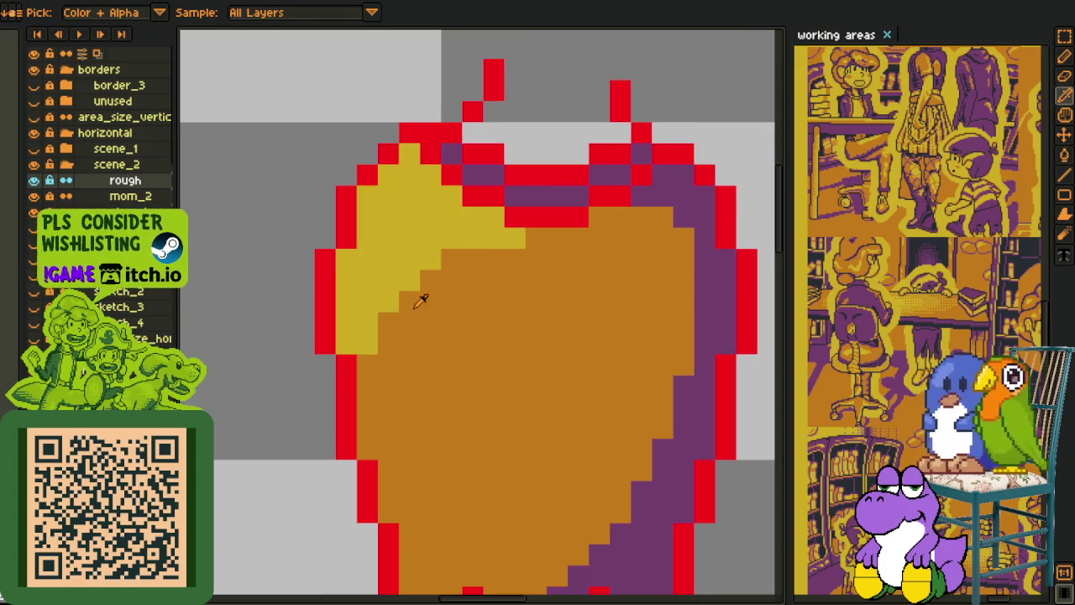
pyautogui.press('b')
pyautogui.click(346, 260)
pyautogui.click(367, 197)
pyautogui.click(409, 154)
pyautogui.click(430, 175)
pyautogui.click(451, 196)
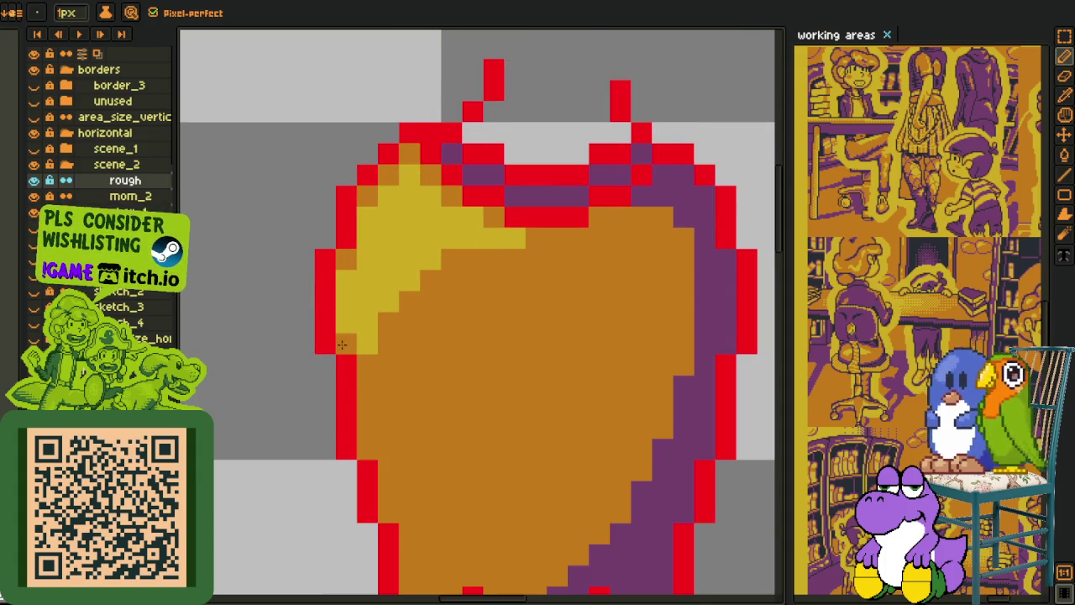
# Step: Replace the red #FF0000 guide outline colour with the dark palette colour
pyautogui.scroll(-4, 375, 323)
pyautogui.press('alt')
pyautogui.scroll(4, 412, 321)
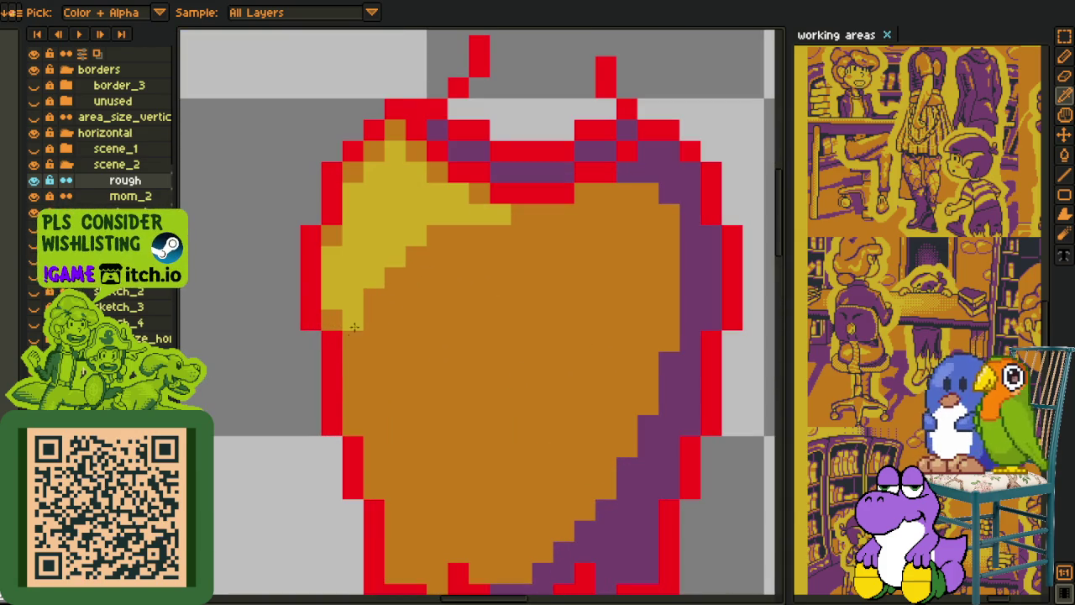
pyautogui.keyDown('alt'); pyautogui.click(361, 312); pyautogui.keyUp('alt')
pyautogui.scroll(-2, 378, 286)
pyautogui.scroll(-1, 427, 284)
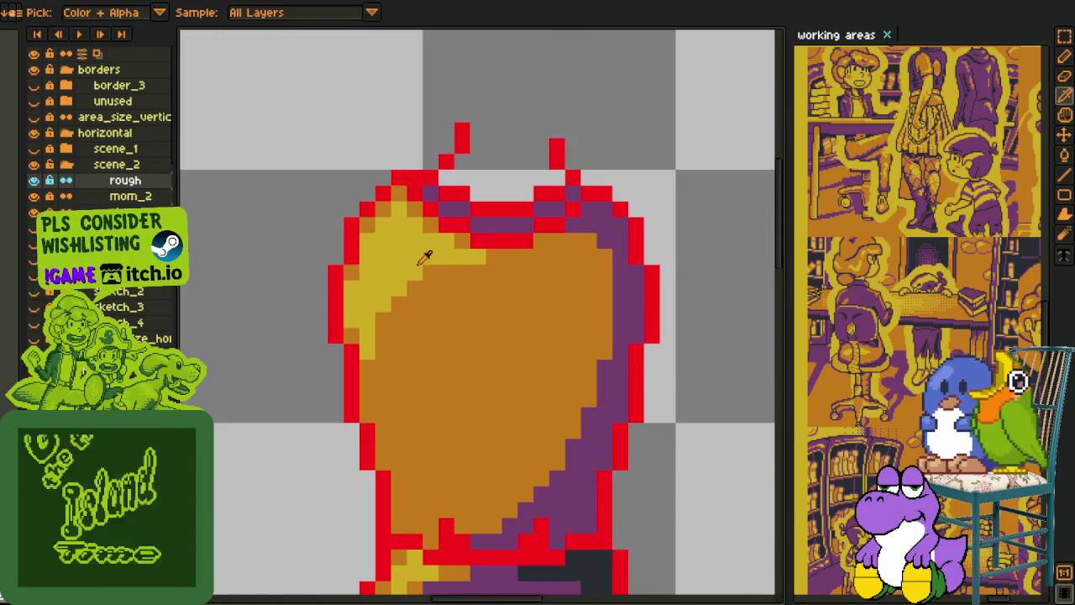
pyautogui.scroll(-4, 471, 269)
pyautogui.press('alt')
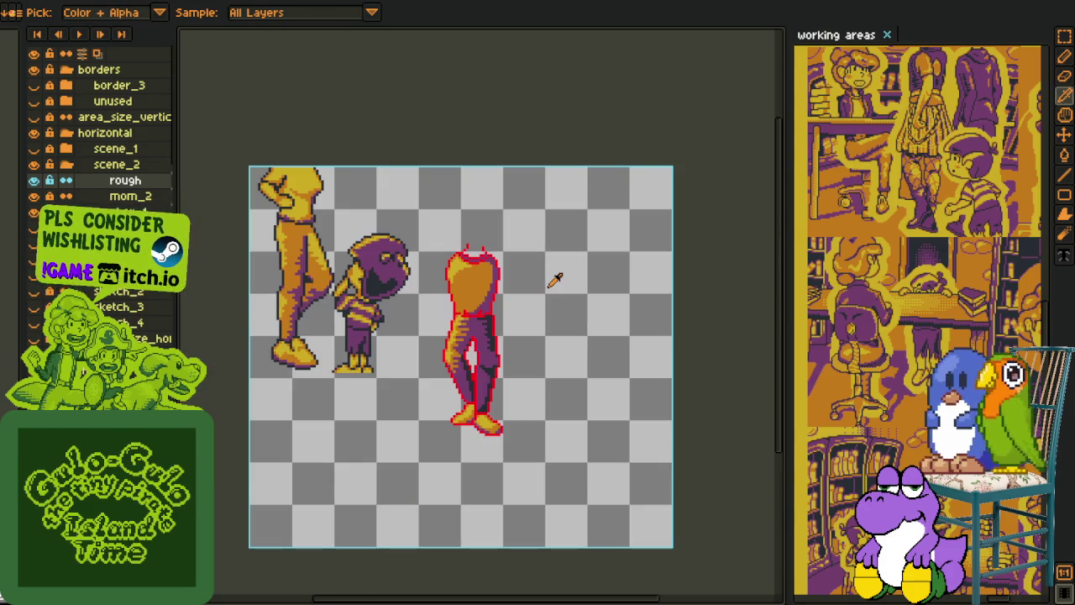
pyautogui.scroll(1, 554, 279)
pyautogui.scroll(1, 563, 290)
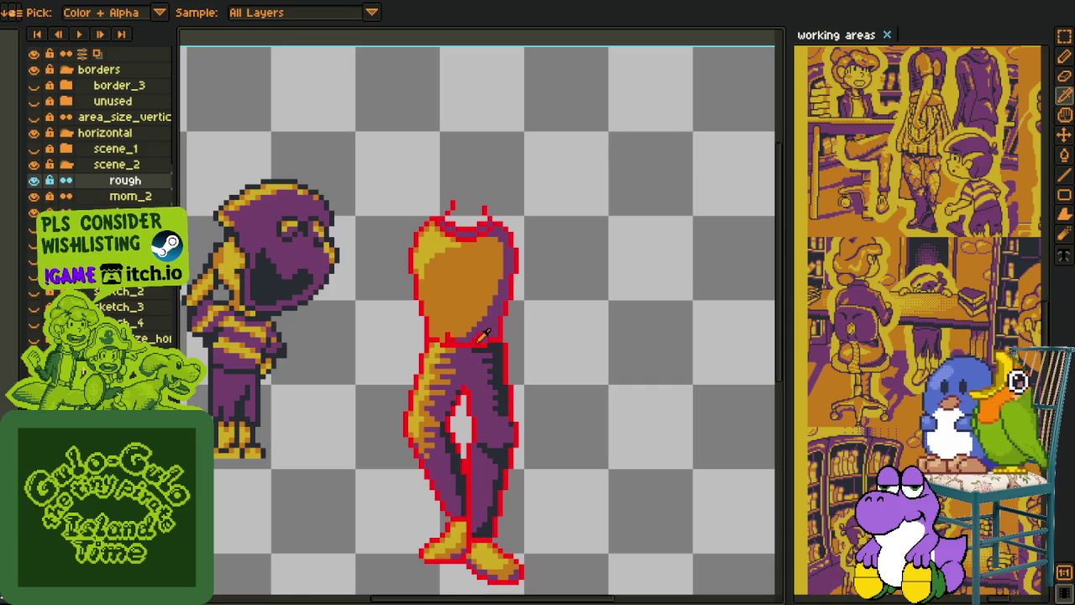
pyautogui.hotkey('shift', 'r')
pyautogui.press('Return')
# Step: Paint a yellow neck block on top of the torso
pyautogui.press('i')
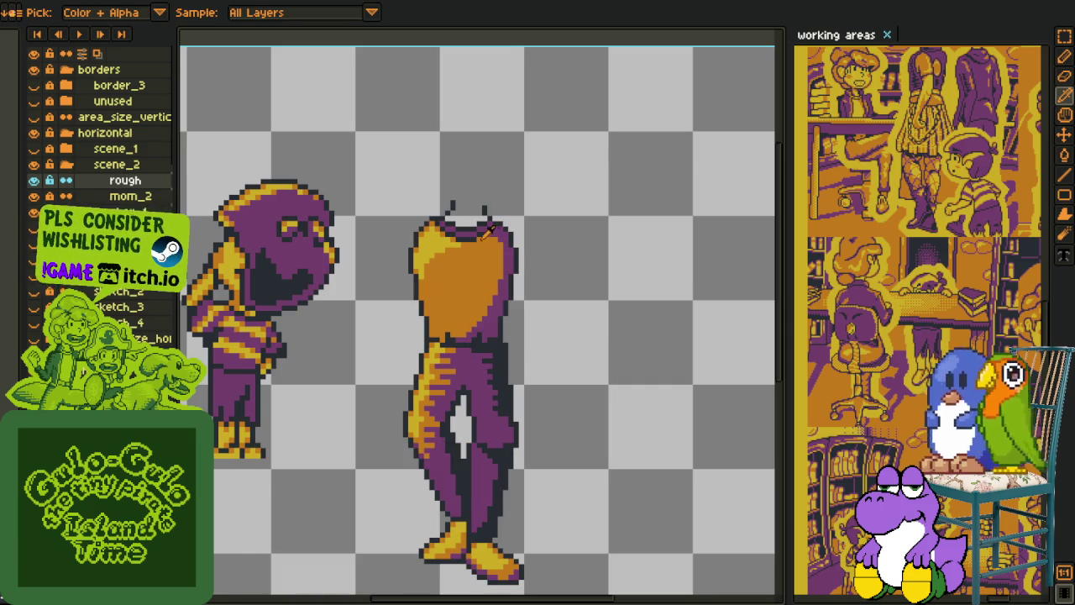
pyautogui.scroll(1, 448, 192)
pyautogui.scroll(1, 448, 191)
pyautogui.press('b')
pyautogui.scroll(1, 448, 191)
pyautogui.click(470, 151)
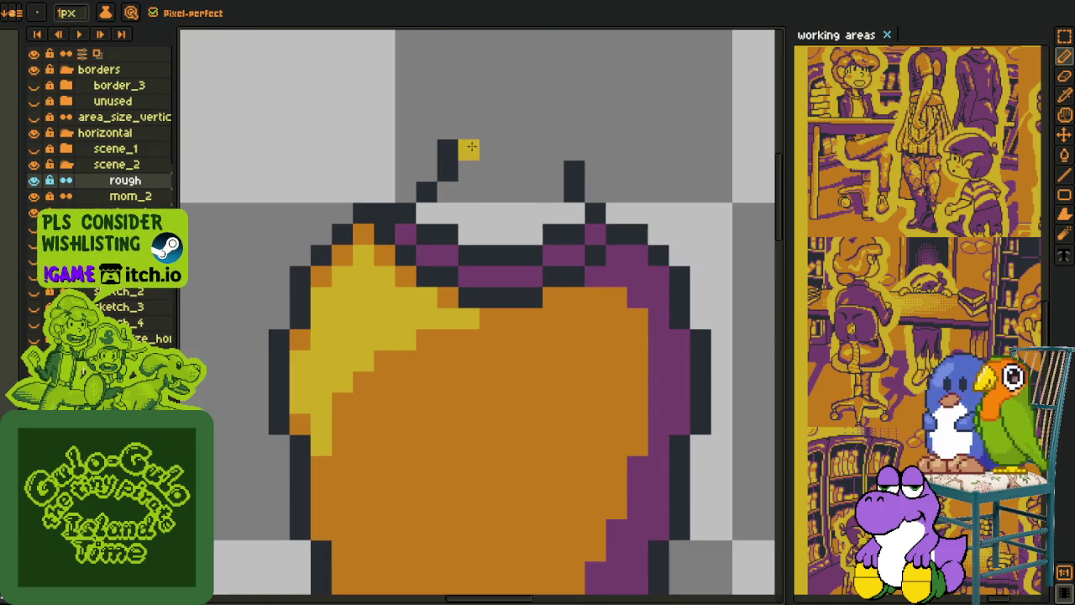
pyautogui.moveTo(543, 171); pyautogui.dragTo(544, 154)
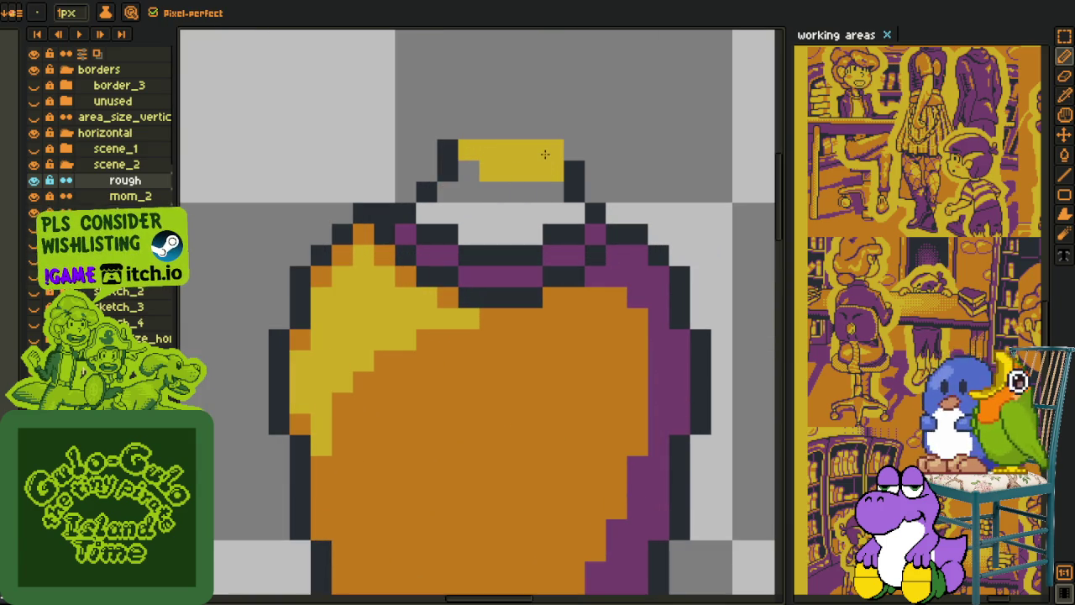
# Step: Sample the torso's orange and draw an orange stroke across the yellow block
pyautogui.press('i')
pyautogui.scroll(-1, 509, 208)
pyautogui.scroll(-1, 508, 207)
pyautogui.scroll(1, 500, 252)
pyautogui.click(499, 260)
pyautogui.press('b')
pyautogui.scroll(1, 499, 252)
pyautogui.moveTo(490, 214)
pyautogui.mouseDown()
pyautogui.moveTo(511, 214)
pyautogui.moveTo(532, 195)
pyautogui.moveTo(574, 194)
pyautogui.moveTo(554, 152)
pyautogui.mouseUp()
# Step: Repaint several neck cells orange to shade its right side
pyautogui.click(515, 204)
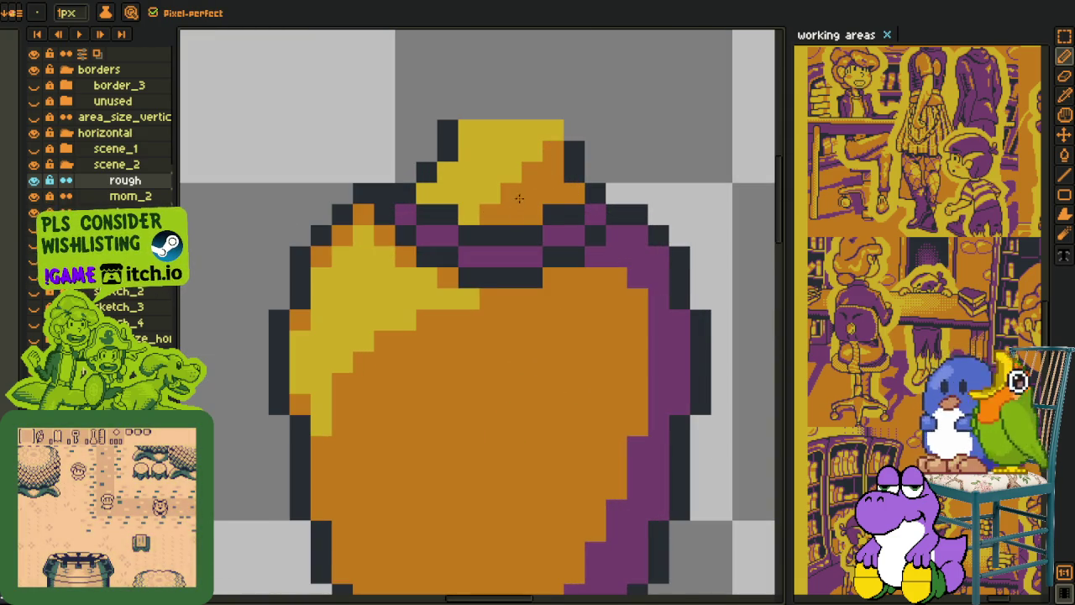
pyautogui.click(554, 131)
pyautogui.click(489, 194)
pyautogui.click(427, 194)
pyautogui.click(447, 172)
pyautogui.press('i')
pyautogui.press('b')
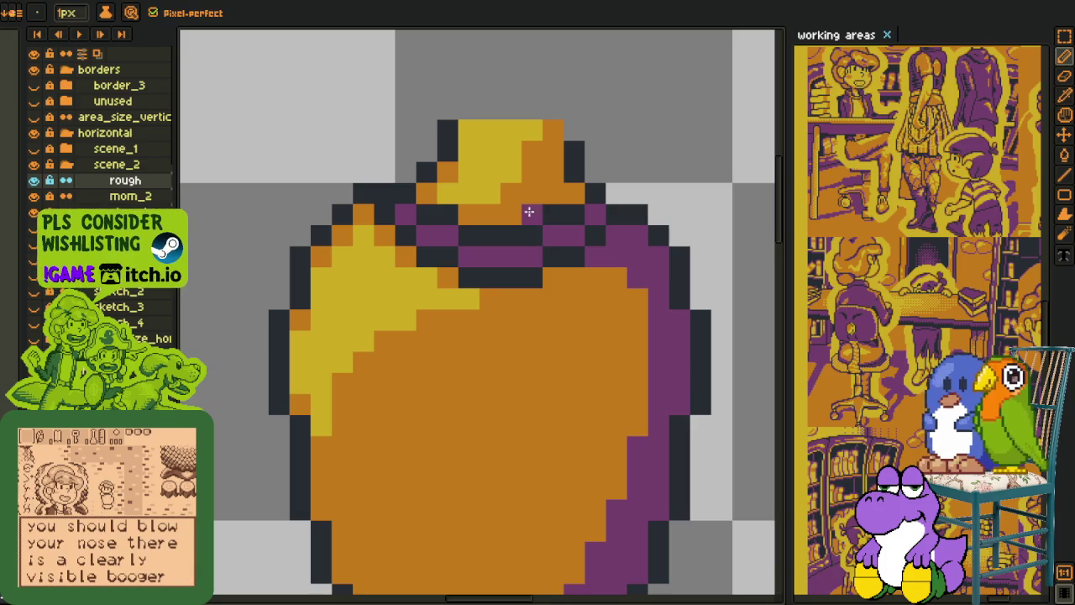
pyautogui.scroll(-10, 577, 192)
pyautogui.scroll(2, 619, 158)
pyautogui.press('i')
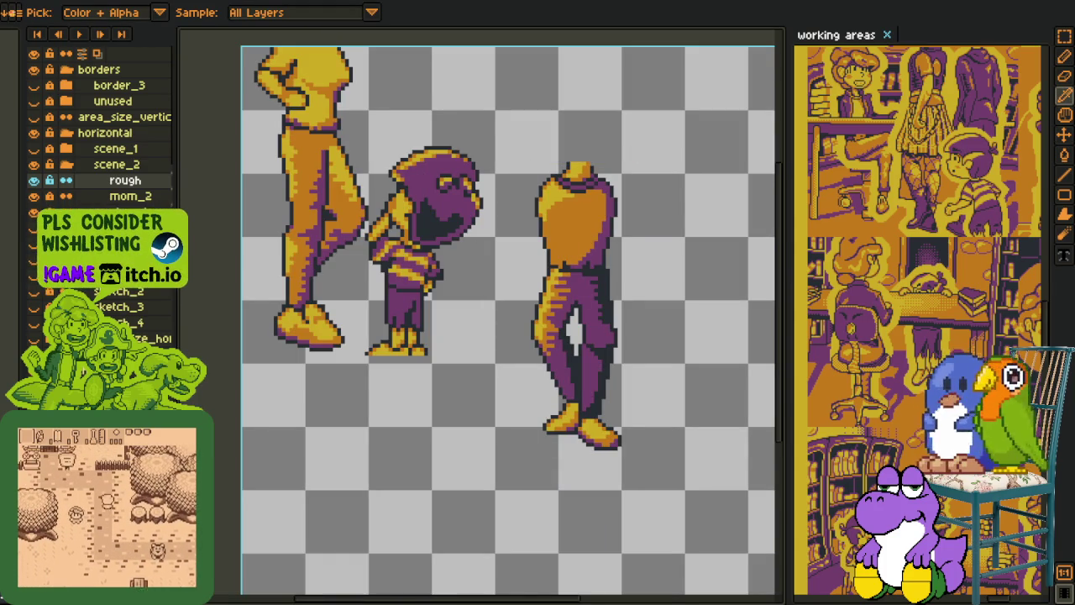
pyautogui.scroll(-3, 457, 396)
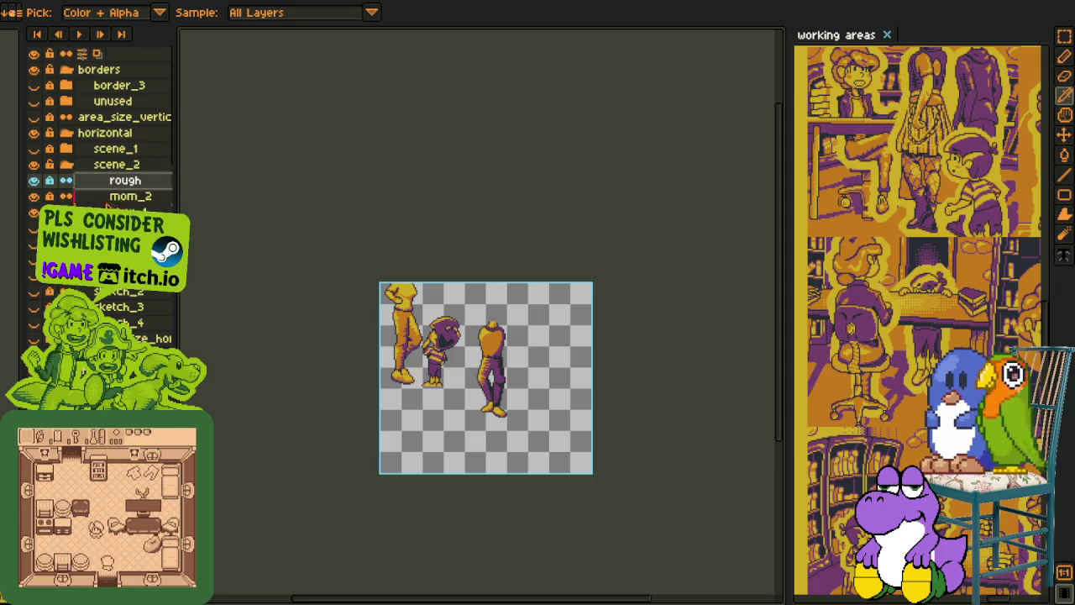
pyautogui.scroll(3, 405, 320)
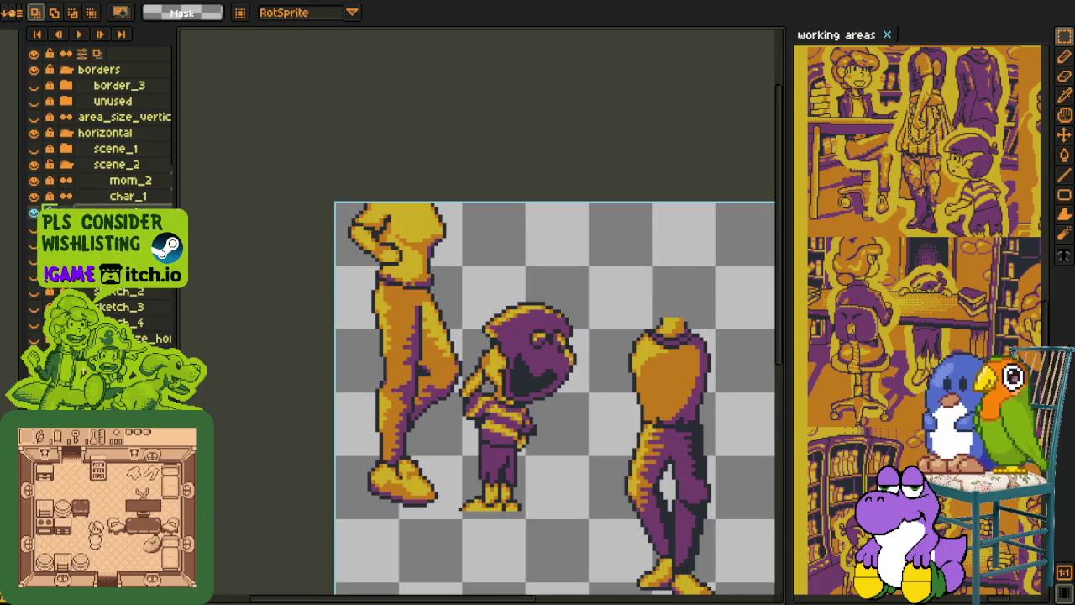
pyautogui.moveTo(559, 252)
pyautogui.mouseDown()
pyautogui.moveTo(699, 493)
pyautogui.moveTo(515, 383)
pyautogui.moveTo(512, 365)
pyautogui.moveTo(536, 371)
pyautogui.mouseUp()
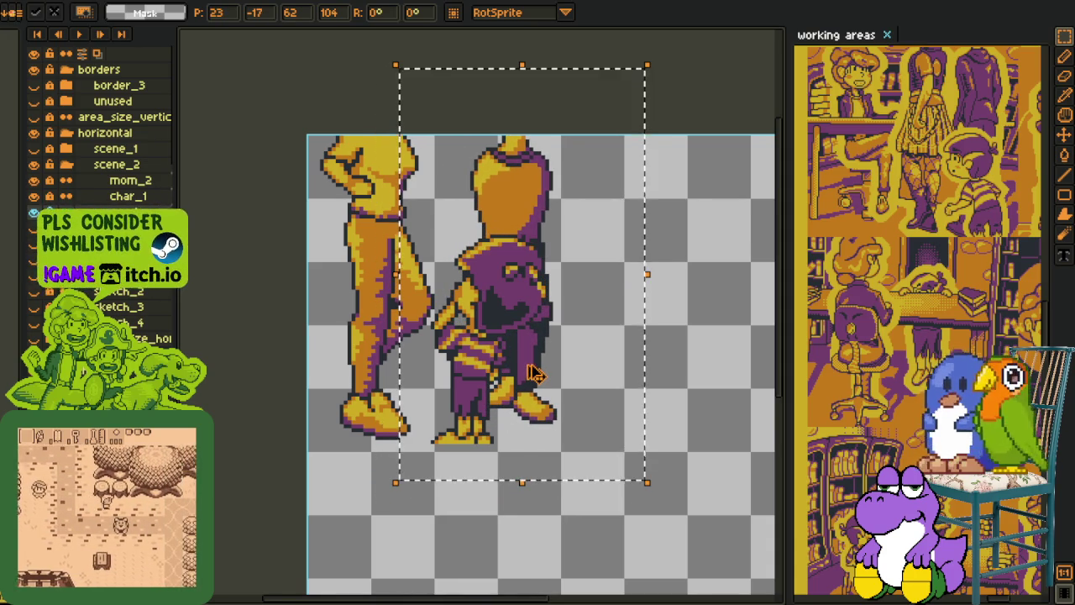
pyautogui.moveTo(536, 371); pyautogui.dragTo(666, 483)
pyautogui.click(211, 176)
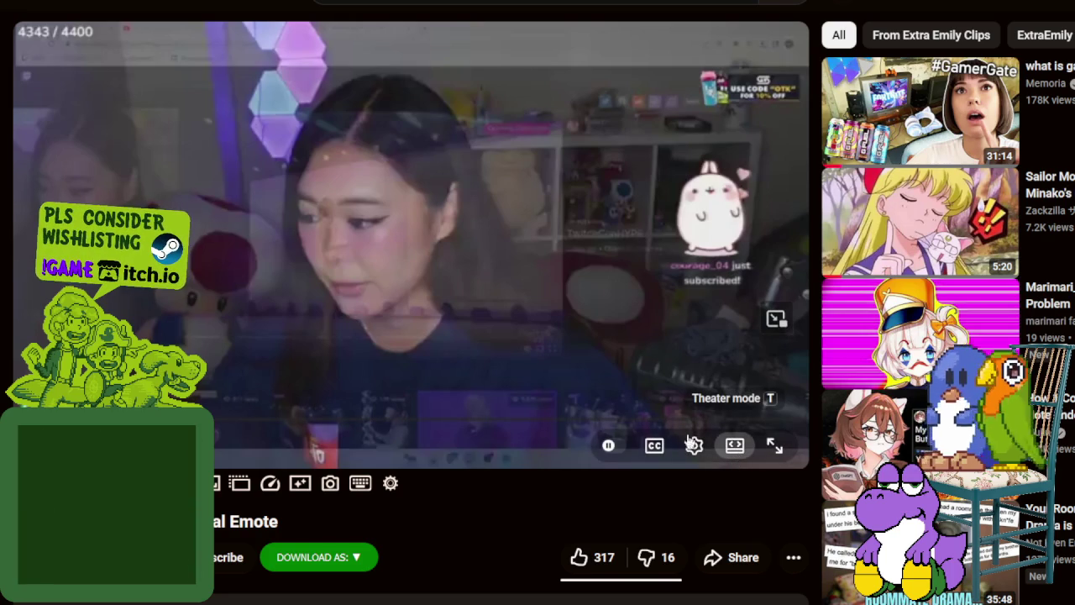
# Step: Switch the YouTube stream player to theater mode
pyautogui.press('t')
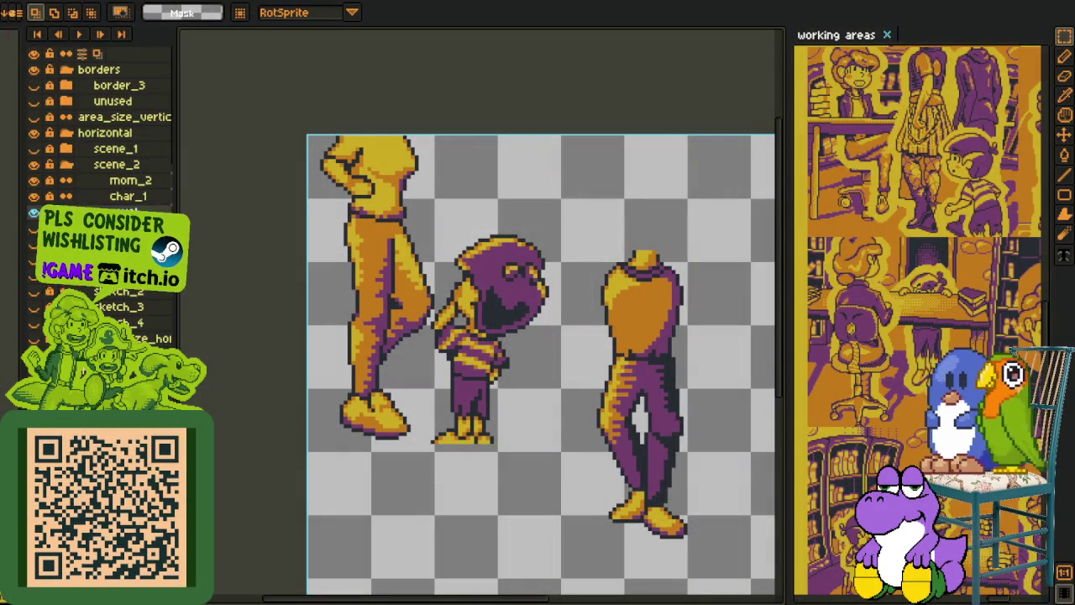
# Step: Drag the headless torso and legs over the small hooded character, nudging right and down
pyautogui.moveTo(384, 395); pyautogui.dragTo(274, 382)
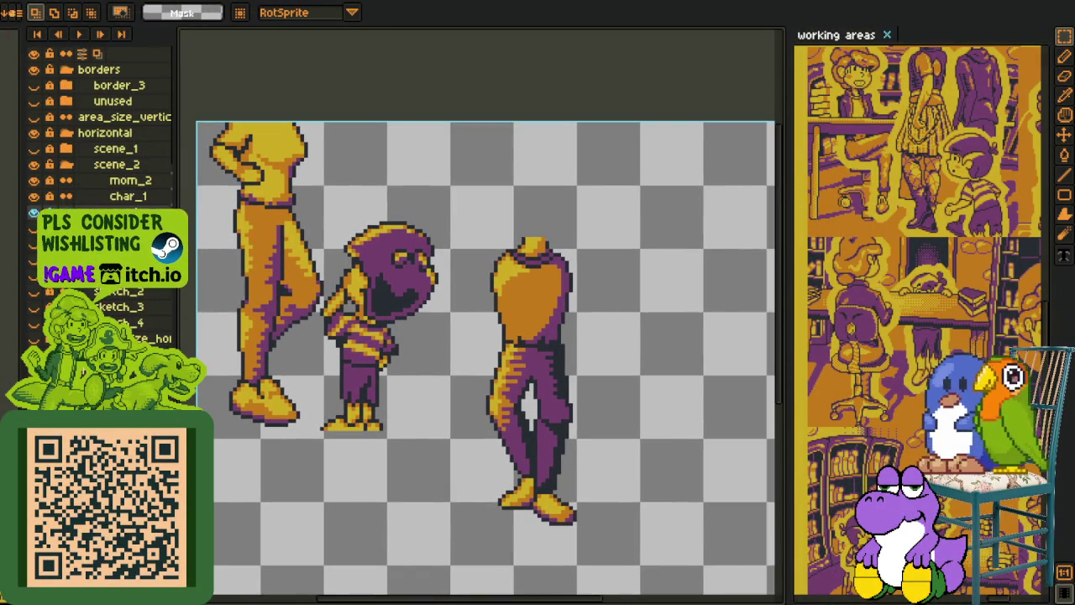
pyautogui.moveTo(413, 216); pyautogui.dragTo(688, 593)
pyautogui.moveTo(558, 451)
pyautogui.mouseDown()
pyautogui.moveTo(403, 353)
pyautogui.moveTo(413, 336)
pyautogui.mouseUp()
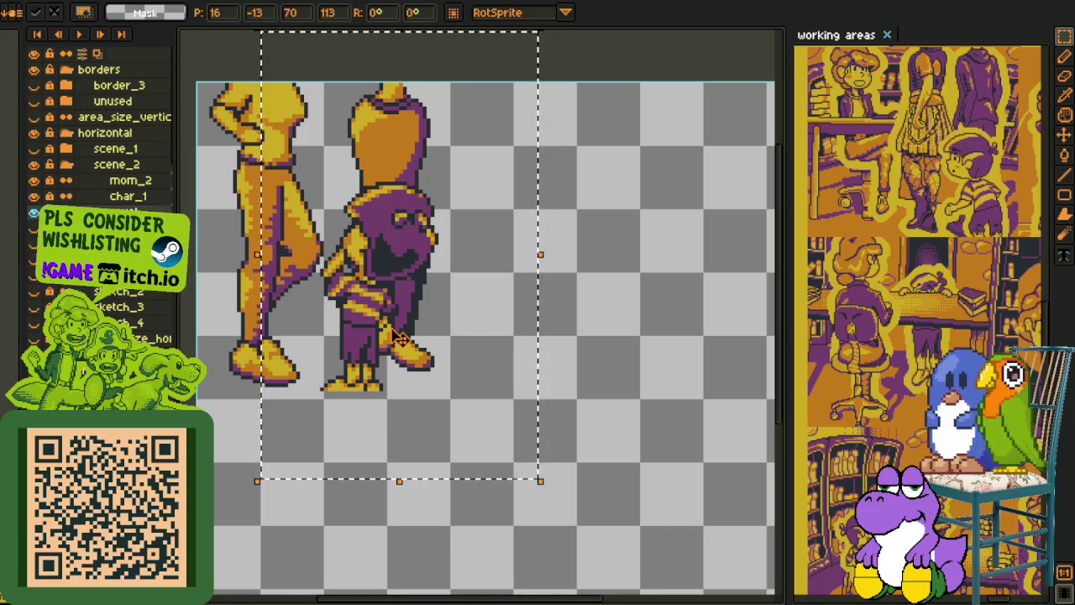
pyautogui.moveTo(400, 336); pyautogui.dragTo(523, 406)
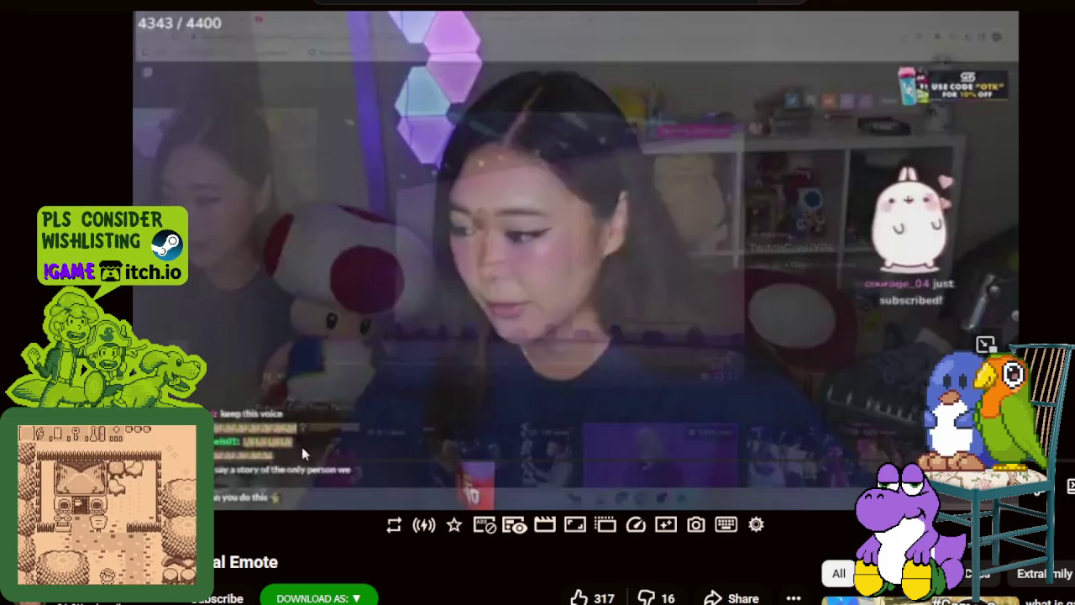
# Step: Pause and resume the TwitchCon opening ceremony stream several times, leaving it paused
pyautogui.click(335, 328)
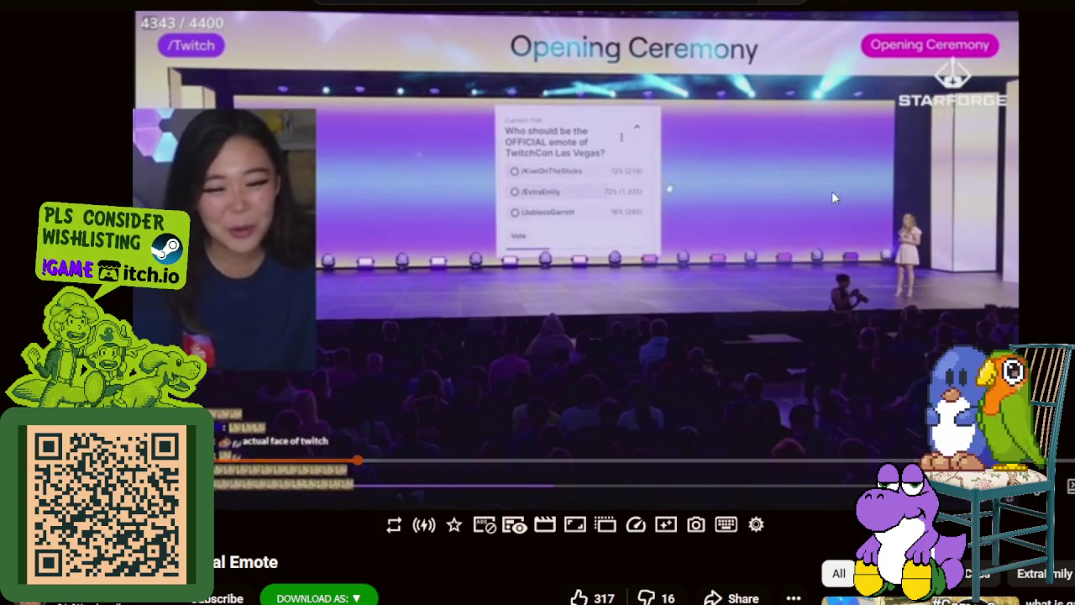
pyautogui.click(828, 218)
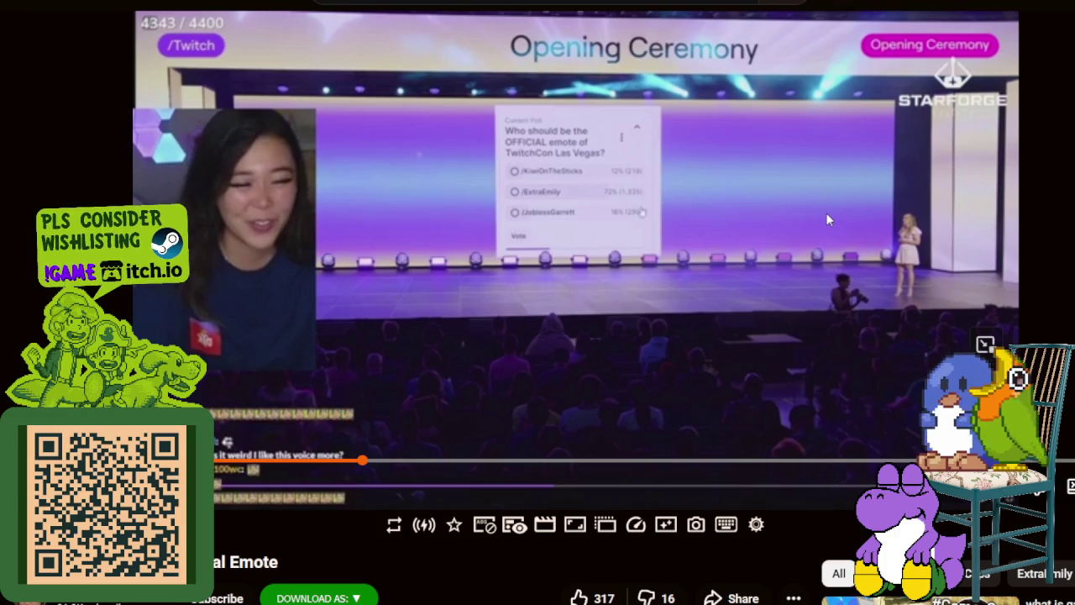
pyautogui.click(826, 219)
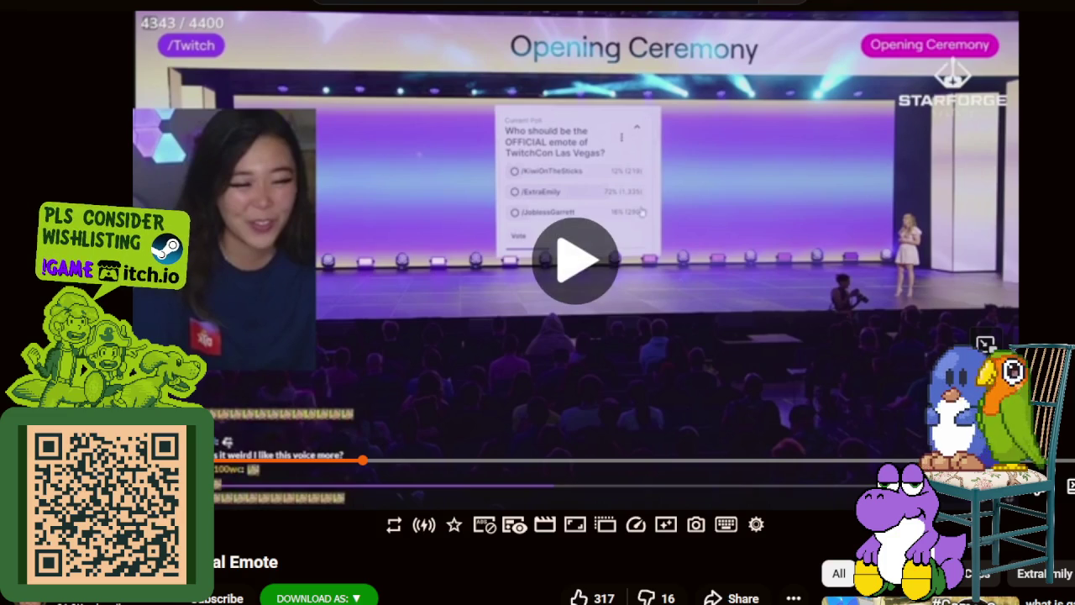
pyautogui.click(776, 212)
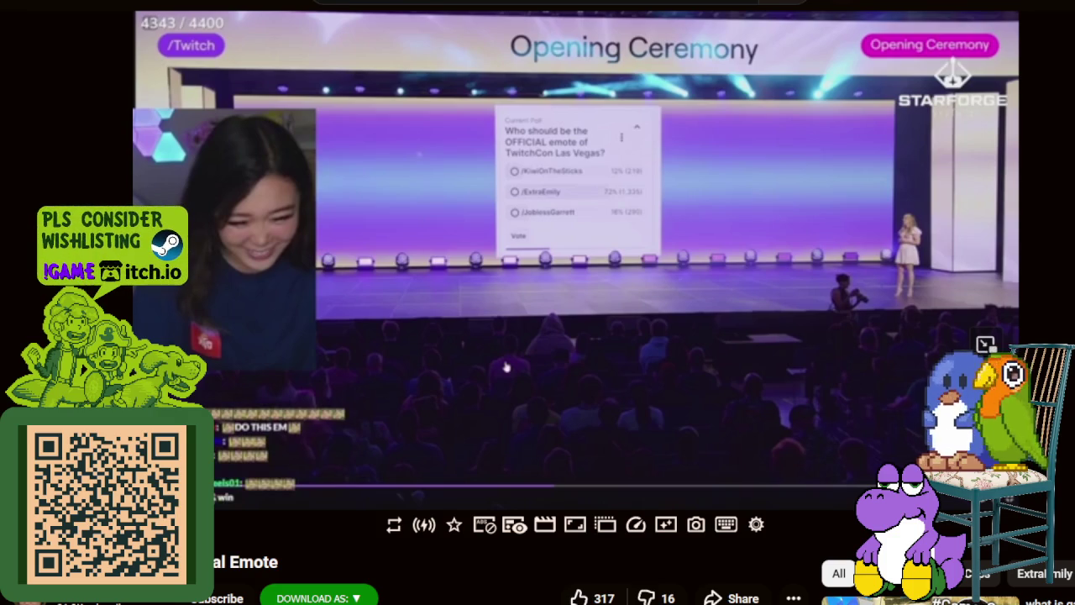
pyautogui.click(776, 211)
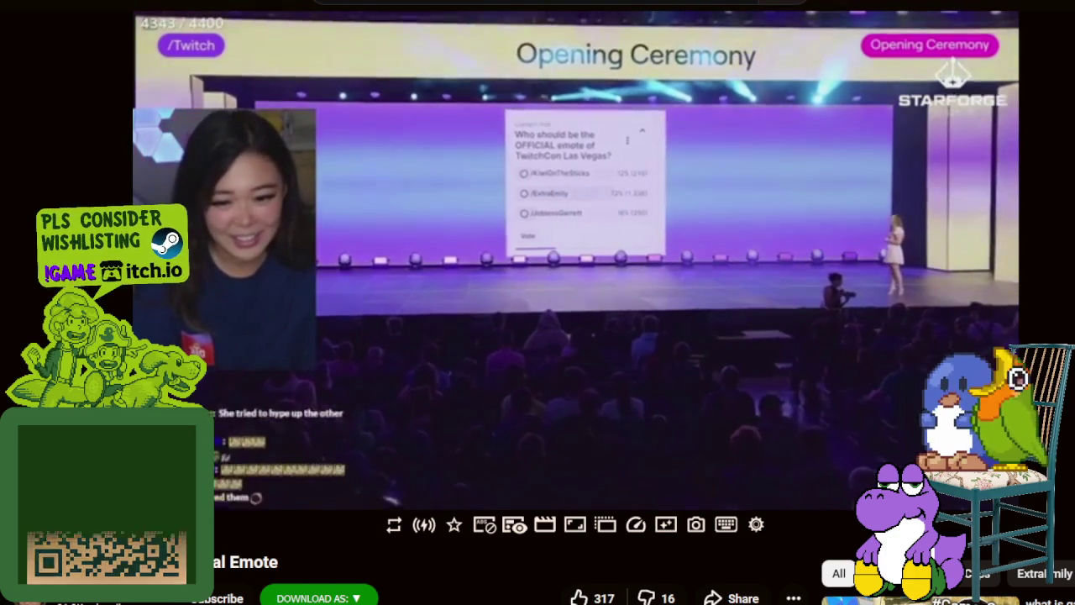
pyautogui.click(763, 311)
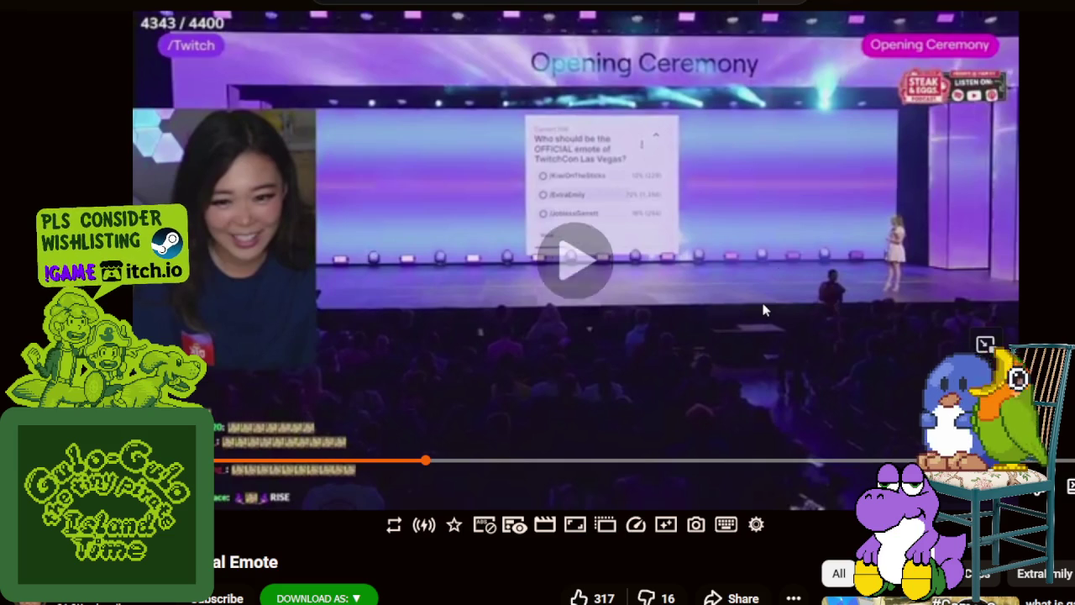
pyautogui.click(763, 310)
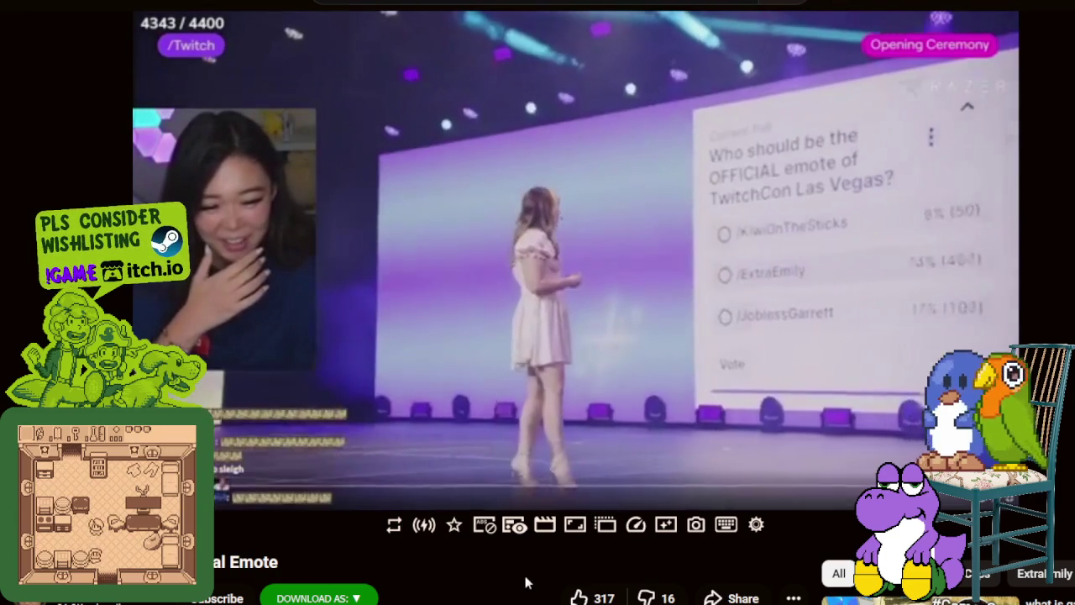
pyautogui.press('space')
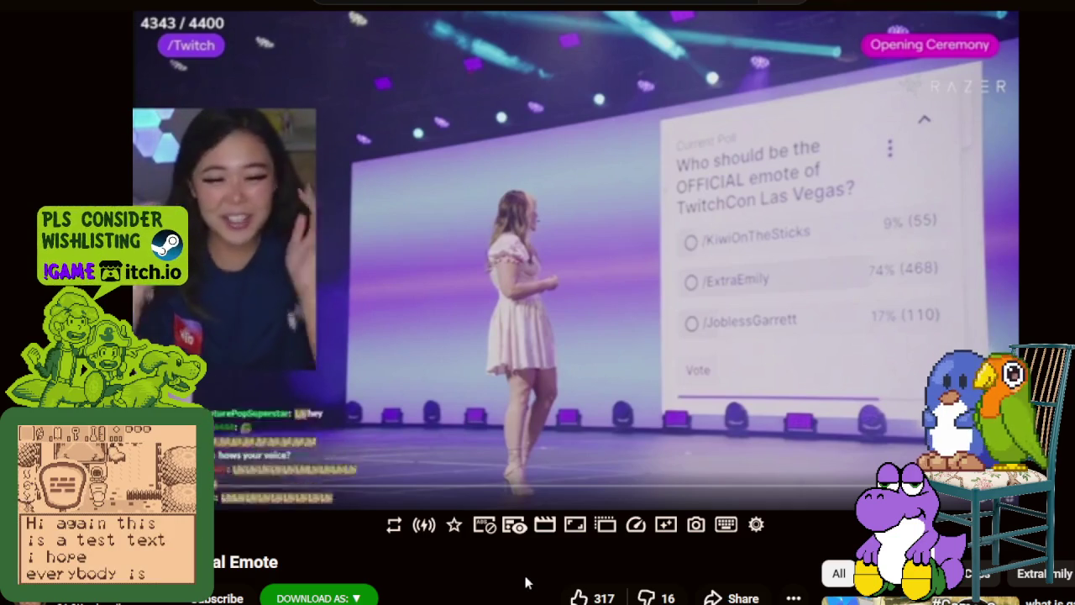
pyautogui.click(628, 355)
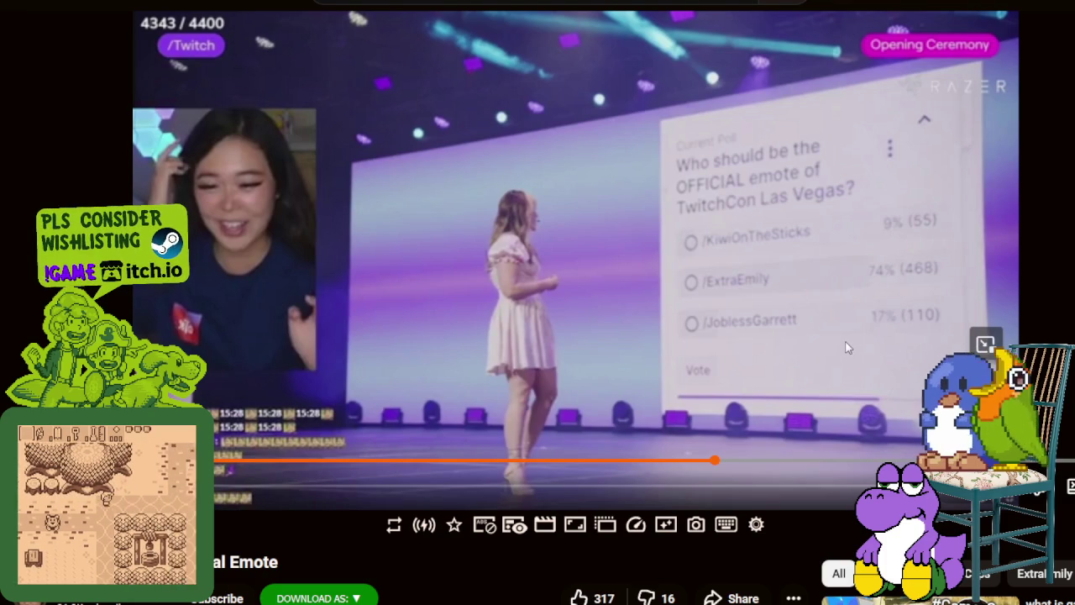
pyautogui.click(654, 339)
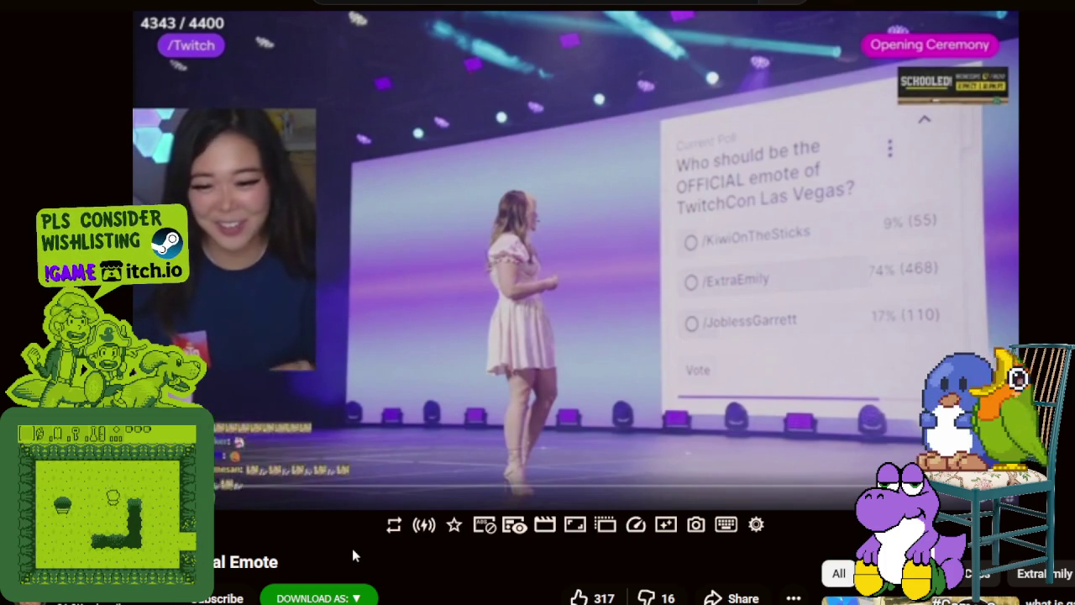
pyautogui.click(455, 267)
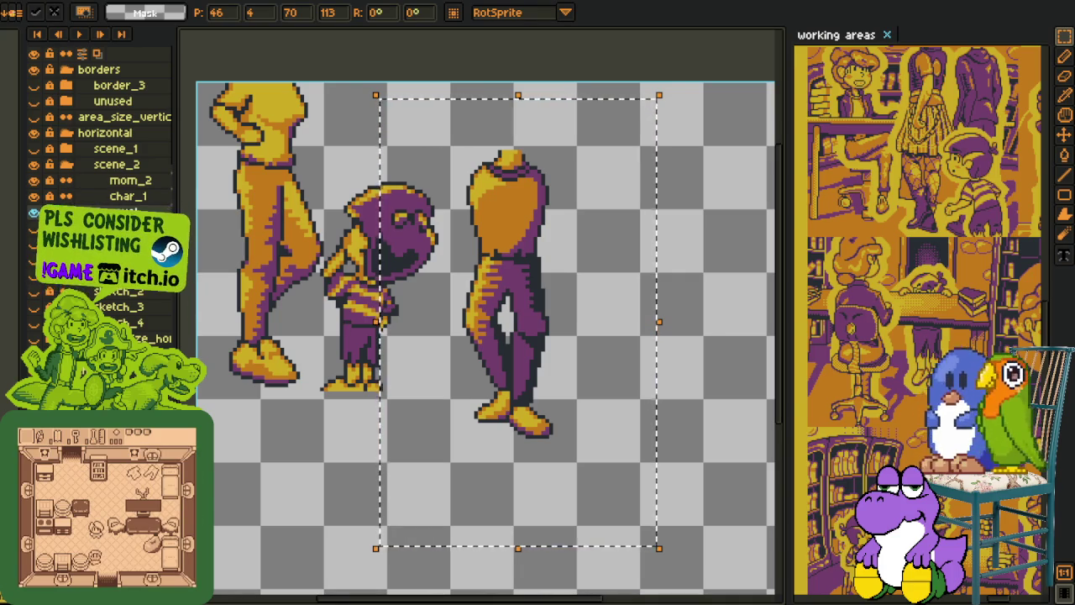
pyautogui.scroll(-1, 422, 447)
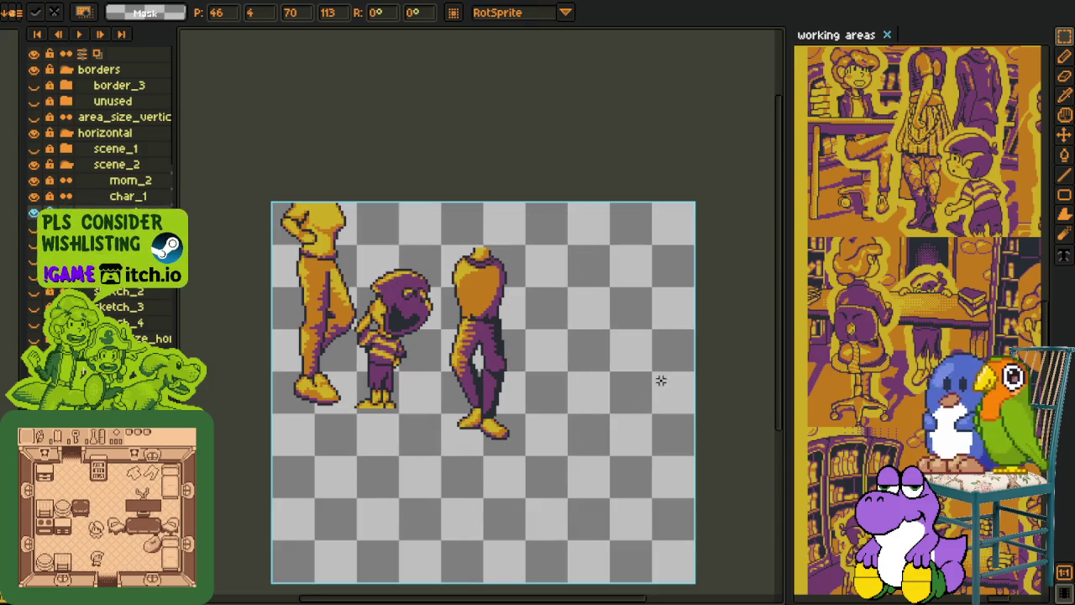
# Step: Scale up the leg figure and reposition it to the right of the purple character
pyautogui.press('Return')
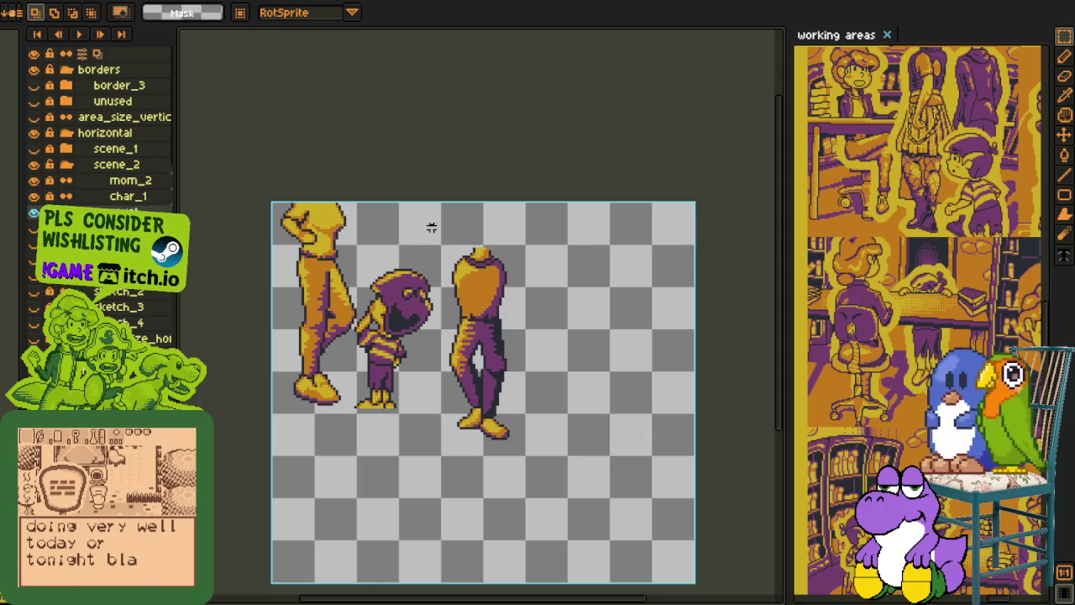
pyautogui.moveTo(431, 225); pyautogui.dragTo(588, 495)
pyautogui.moveTo(513, 425); pyautogui.dragTo(424, 389)
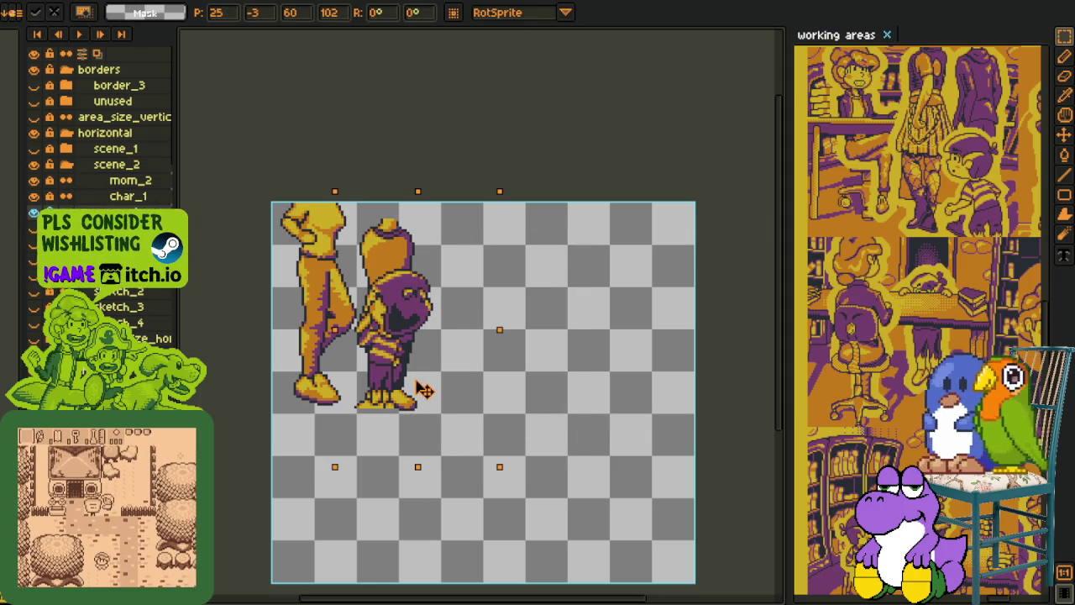
pyautogui.moveTo(422, 194); pyautogui.dragTo(420, 184)
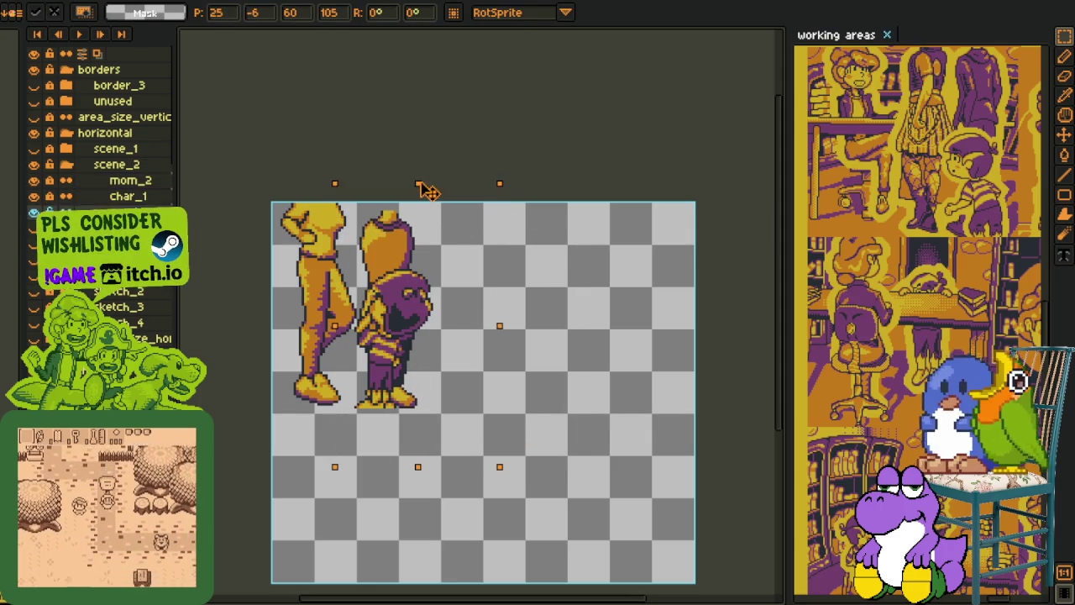
pyautogui.press('Escape')
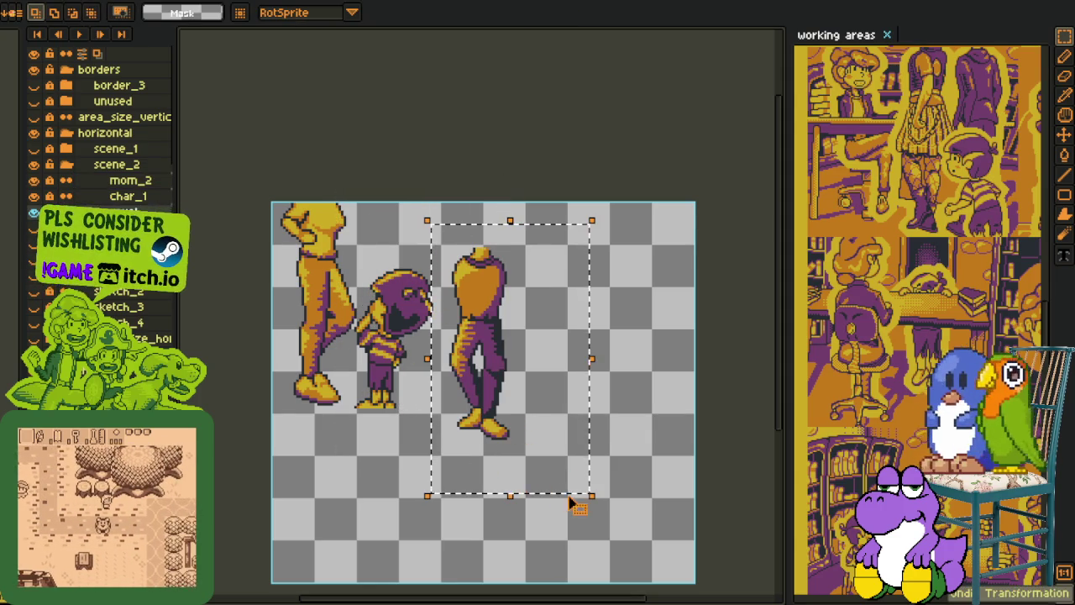
pyautogui.moveTo(588, 497); pyautogui.dragTo(635, 552)
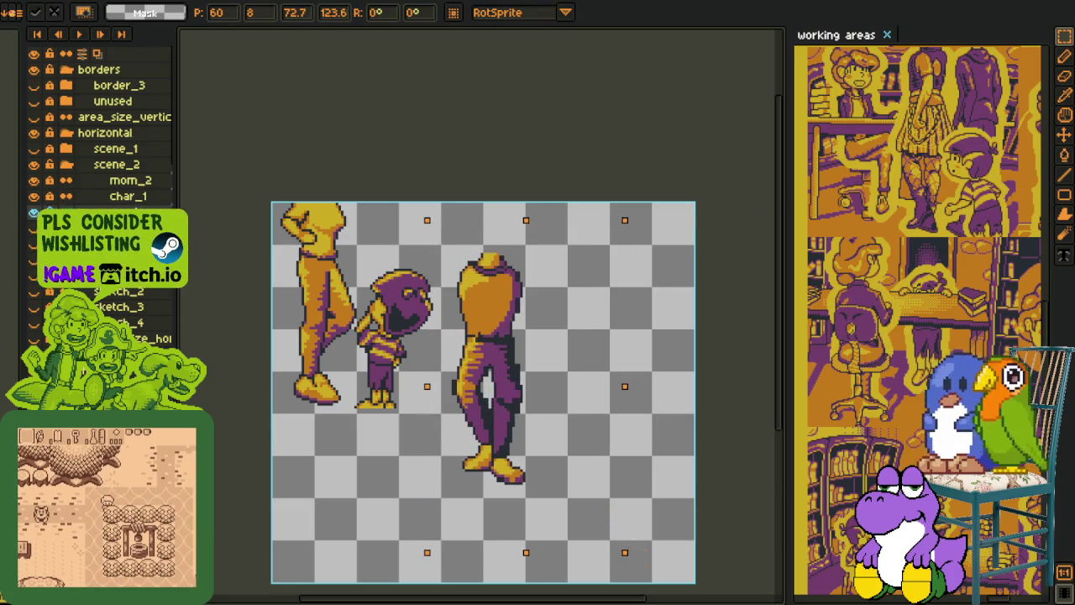
pyautogui.moveTo(505, 450)
pyautogui.mouseDown()
pyautogui.moveTo(407, 370)
pyautogui.moveTo(439, 375)
pyautogui.mouseUp()
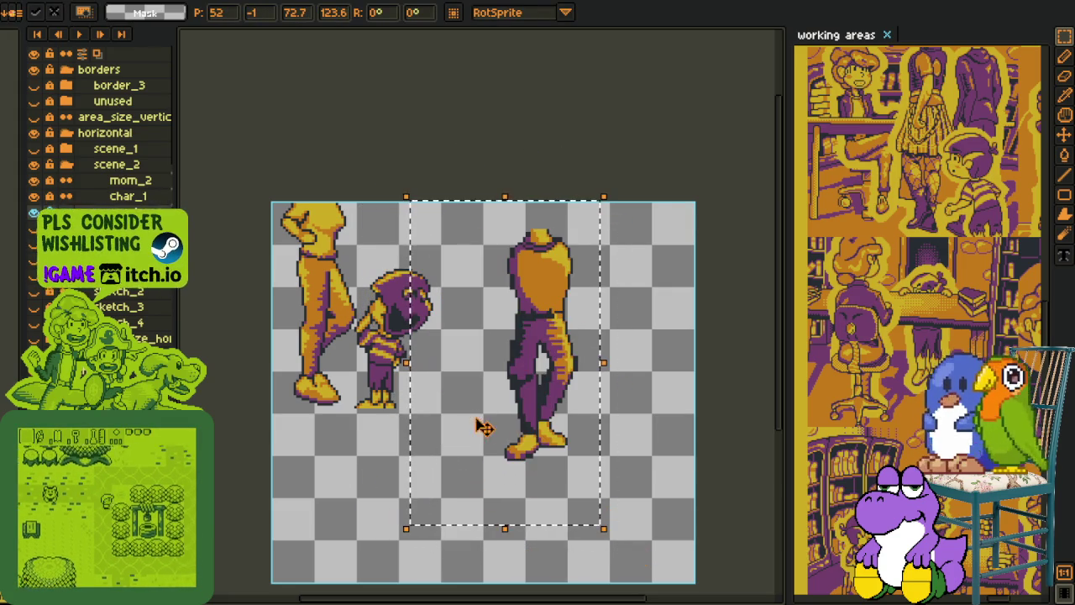
pyautogui.moveTo(439, 374); pyautogui.dragTo(405, 383)
pyautogui.press('Up')
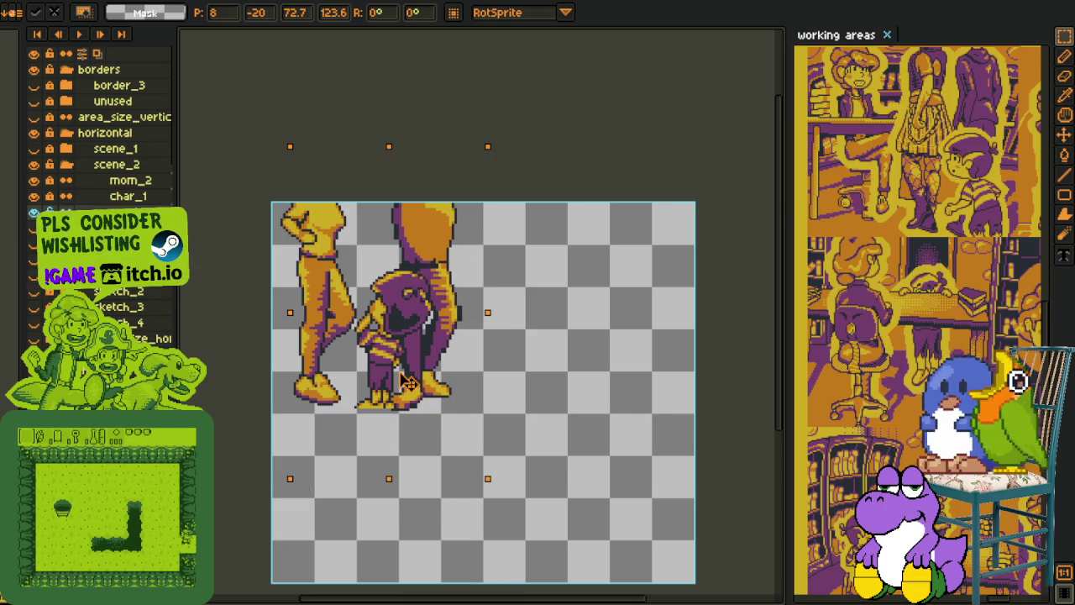
pyautogui.moveTo(406, 383); pyautogui.dragTo(509, 465)
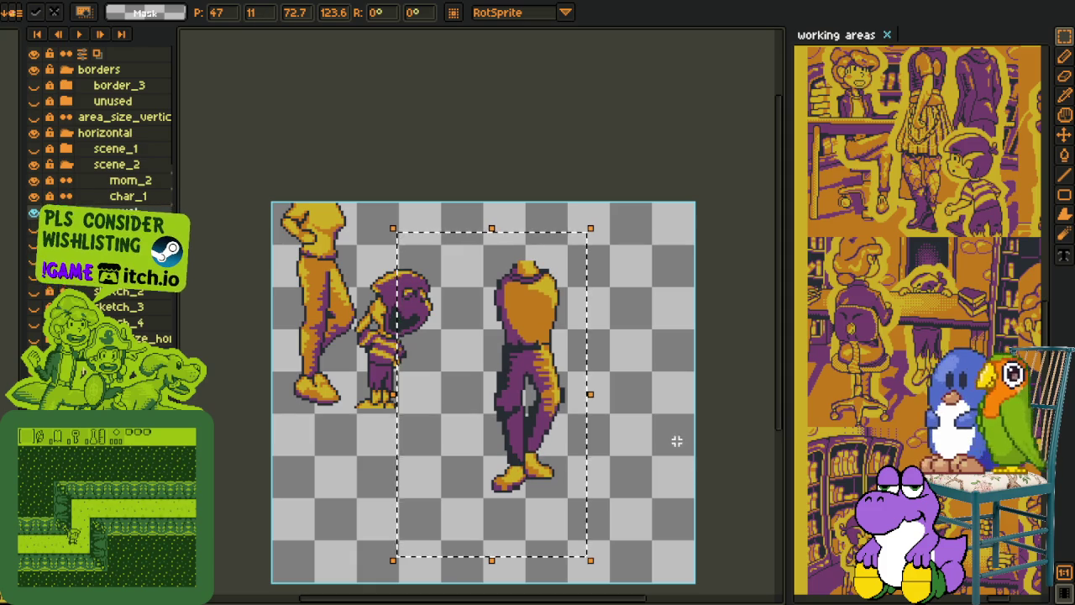
pyautogui.hotkey('ctrl', 'd')
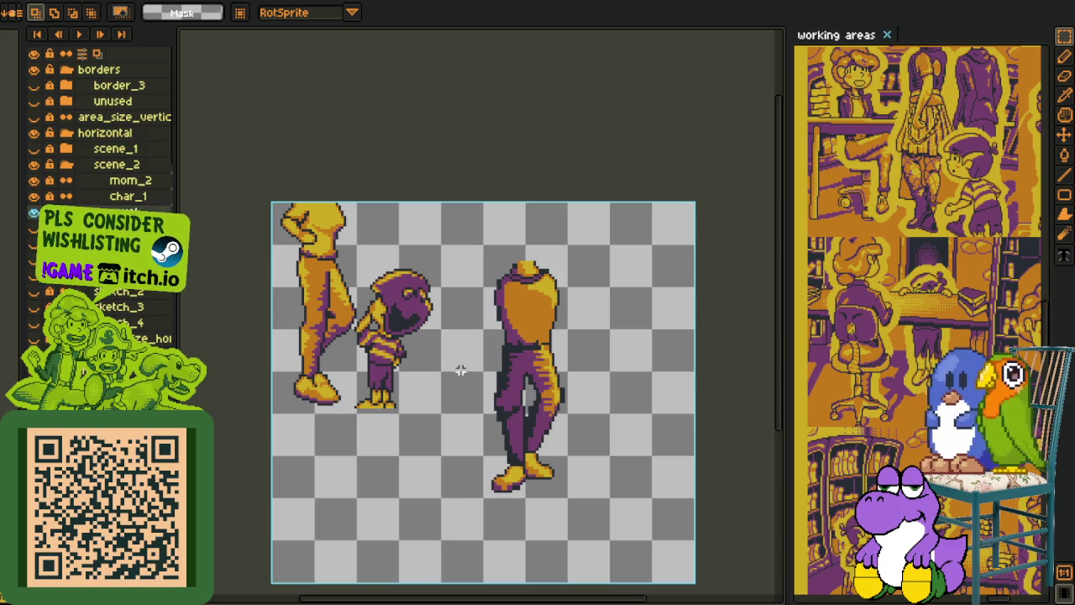
# Step: Drop the extra selection, pan to the full drawing and add a new empty layer, Layer 1
pyautogui.moveTo(463, 246)
pyautogui.mouseDown()
pyautogui.moveTo(608, 522)
pyautogui.moveTo(681, 469)
pyautogui.moveTo(352, 388)
pyautogui.moveTo(681, 247)
pyautogui.moveTo(530, 504)
pyautogui.moveTo(463, 487)
pyautogui.moveTo(754, 276)
pyautogui.moveTo(588, 202)
pyautogui.moveTo(408, 211)
pyautogui.moveTo(361, 140)
pyautogui.moveTo(286, 210)
pyautogui.moveTo(513, 314)
pyautogui.moveTo(281, 202)
pyautogui.moveTo(523, 175)
pyautogui.moveTo(509, 344)
pyautogui.moveTo(521, 355)
pyautogui.moveTo(462, 490)
pyautogui.moveTo(556, 363)
pyautogui.moveTo(614, 487)
pyautogui.moveTo(581, 420)
pyautogui.moveTo(413, 482)
pyautogui.moveTo(534, 291)
pyautogui.mouseUp()
pyautogui.scroll(1, 389, 400)
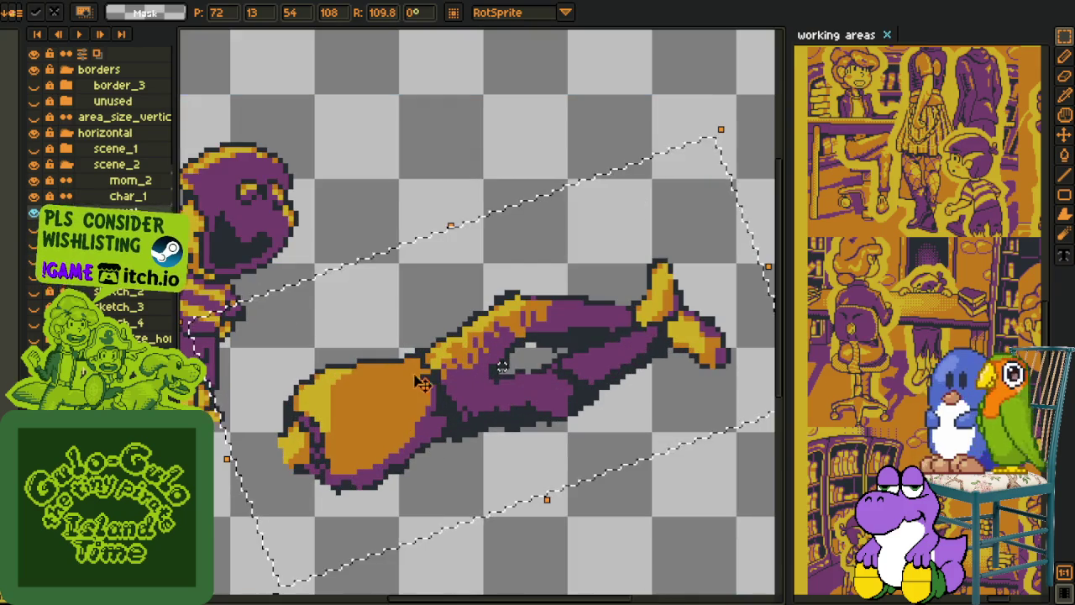
pyautogui.press('Escape')
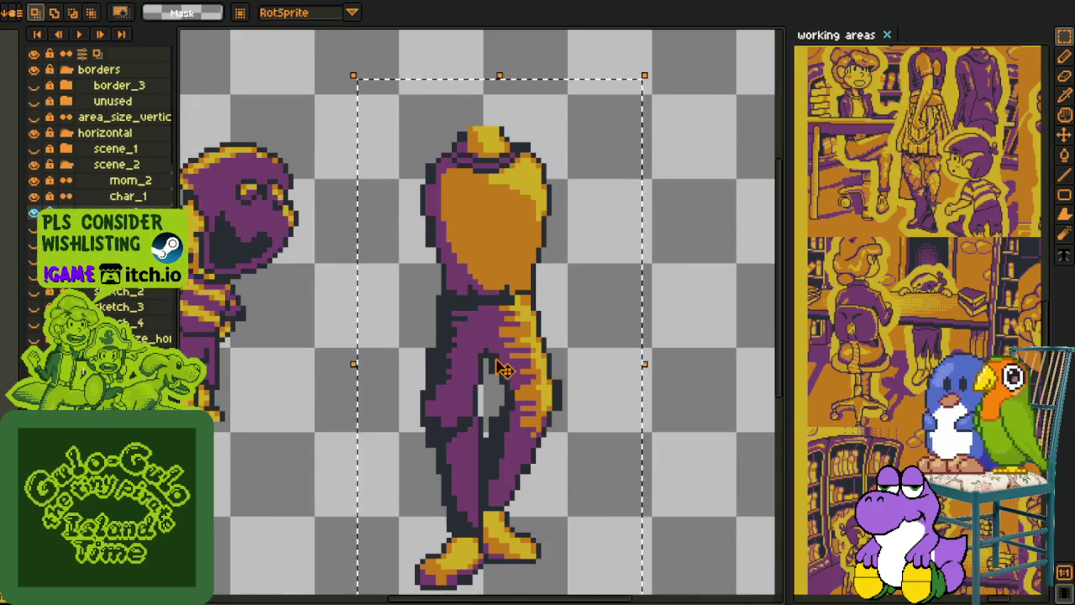
pyautogui.scroll(-1, 644, 377)
pyautogui.scroll(-1, 548, 410)
pyautogui.press('m')
pyautogui.moveTo(548, 410); pyautogui.dragTo(542, 339)
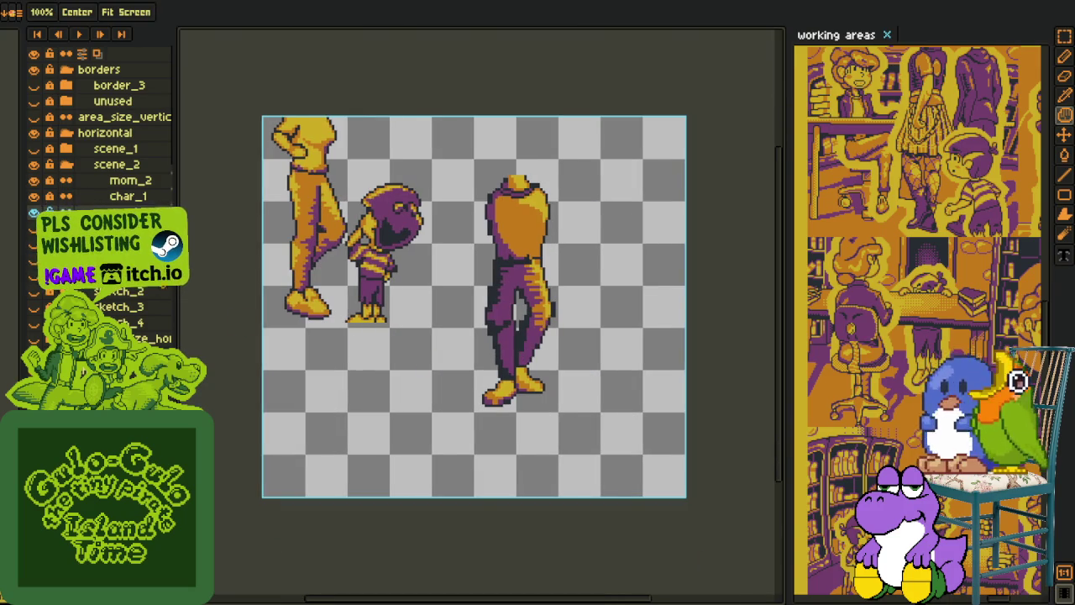
pyautogui.rightClick(105, 214)
pyautogui.click(252, 246)
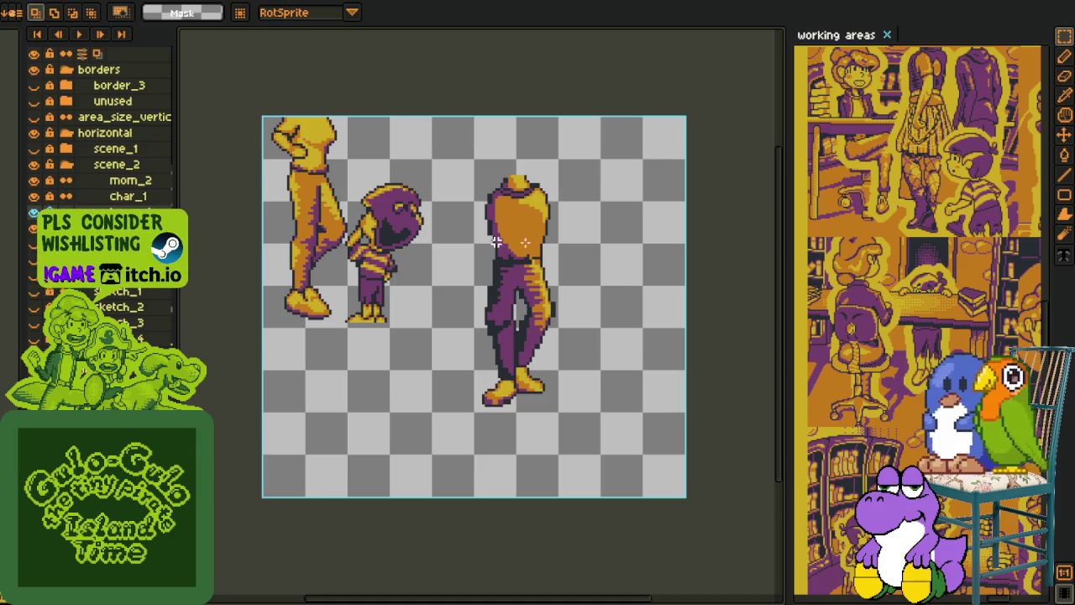
# Step: Draw a red guide line down the leg's outer edge toward the boot
pyautogui.press('b')
pyautogui.scroll(3, 496, 242)
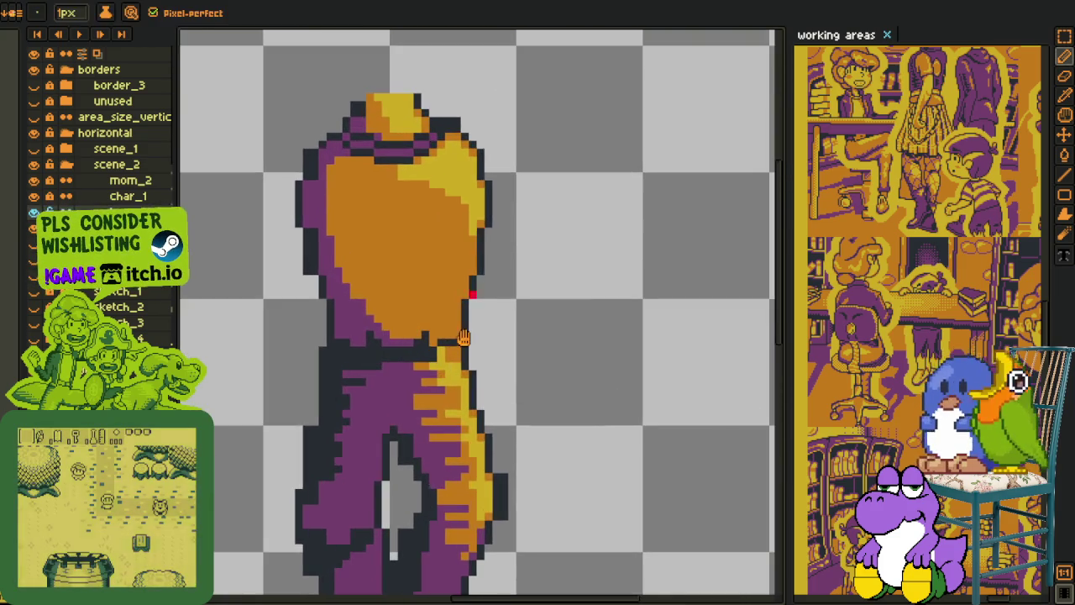
pyautogui.scroll(-3, 467, 320)
pyautogui.scroll(-2, 461, 355)
pyautogui.scroll(2, 449, 388)
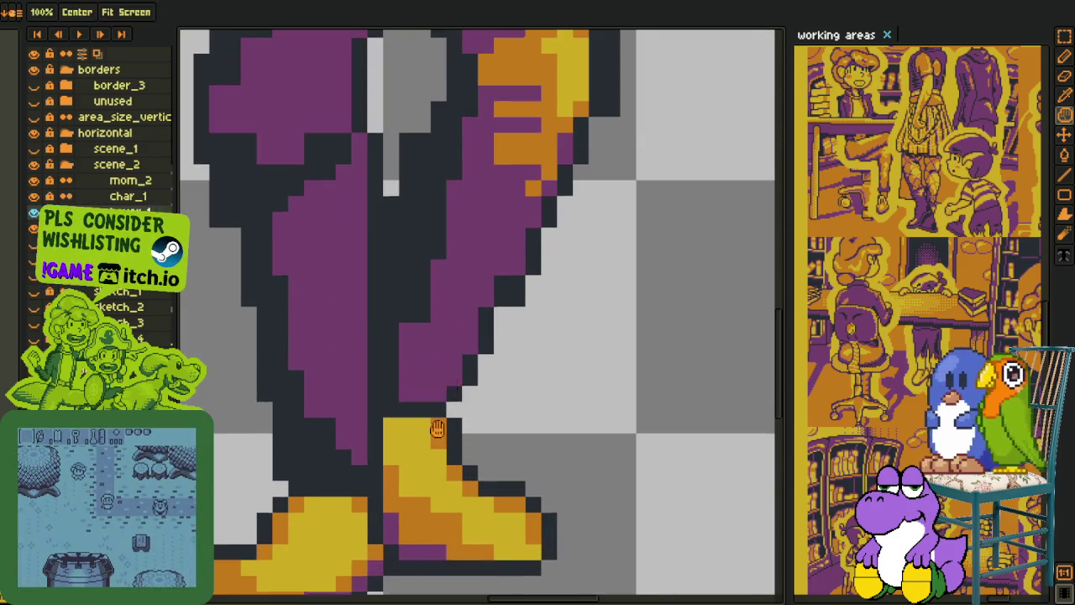
pyautogui.moveTo(442, 411); pyautogui.dragTo(426, 470)
pyautogui.click(423, 449)
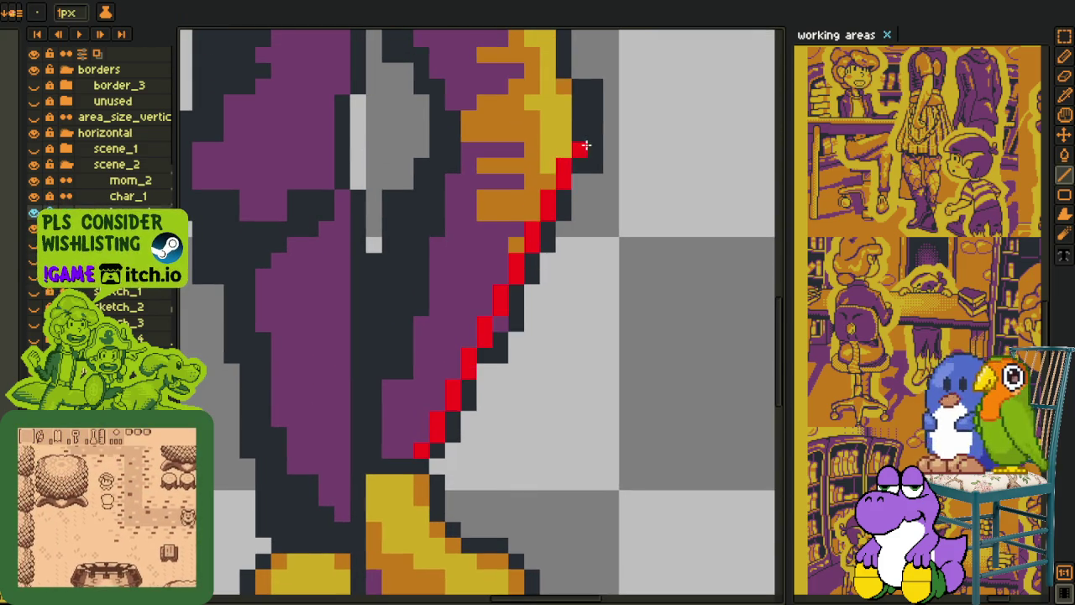
pyautogui.hotkey('ctrl', 'z')
pyautogui.moveTo(591, 151); pyautogui.dragTo(425, 454)
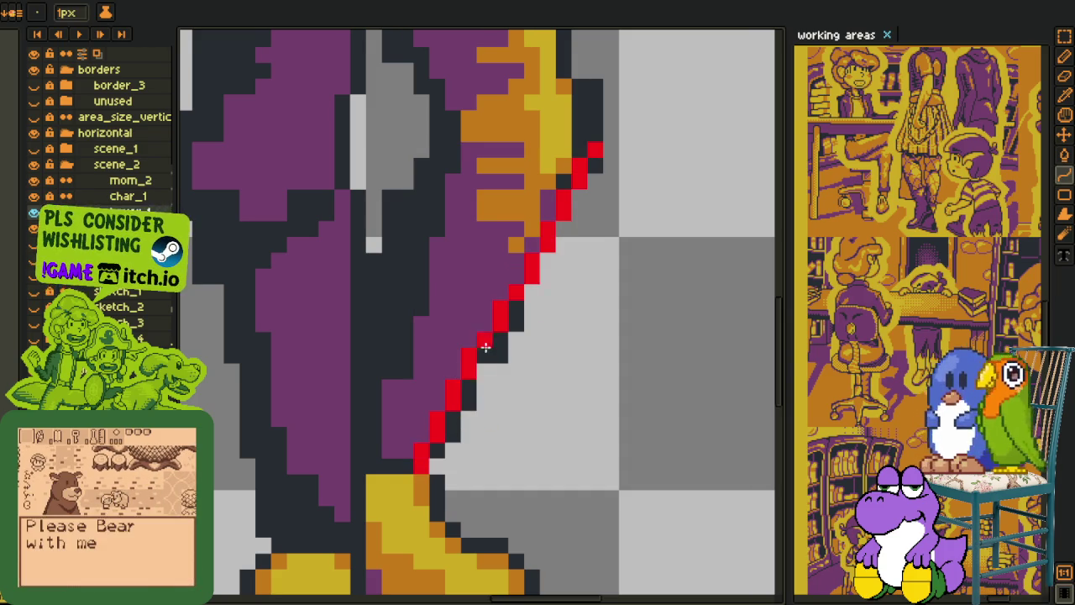
pyautogui.scroll(-3, 483, 324)
pyautogui.scroll(1, 484, 324)
# Step: Add a short red vertical segment along the upper outer leg edge
pyautogui.press('b')
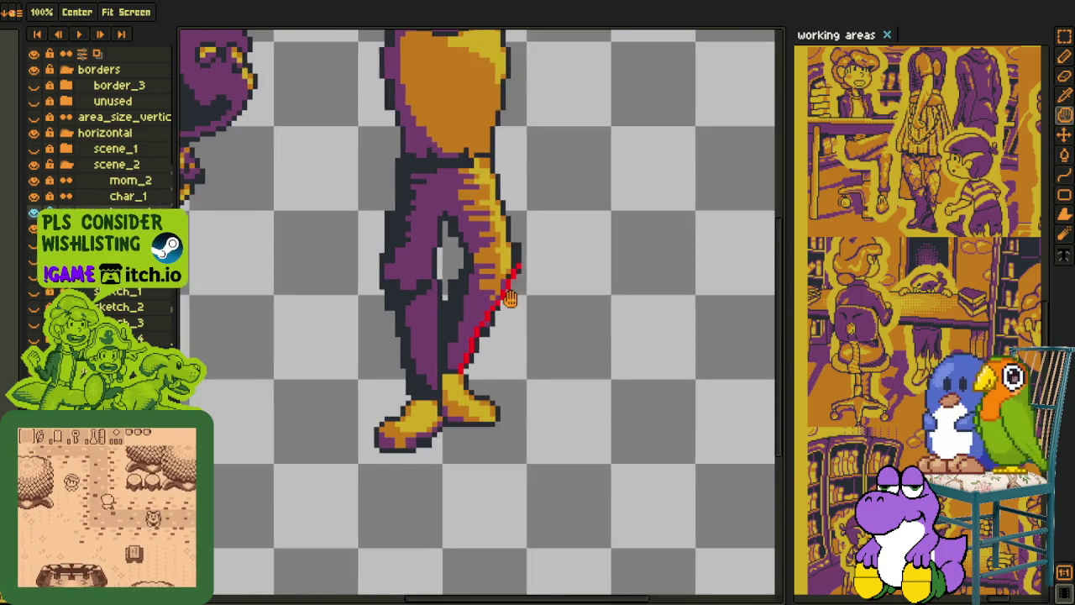
pyautogui.scroll(1, 500, 307)
pyautogui.scroll(1, 521, 290)
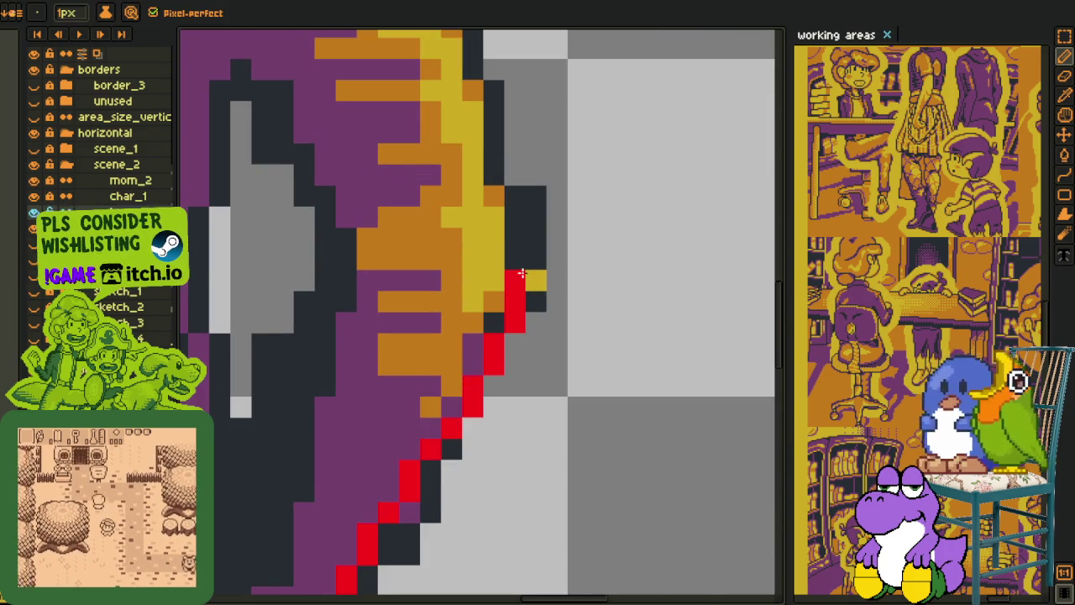
pyautogui.press('i')
pyautogui.scroll(-3, 532, 284)
pyautogui.press('b')
pyautogui.scroll(1, 529, 285)
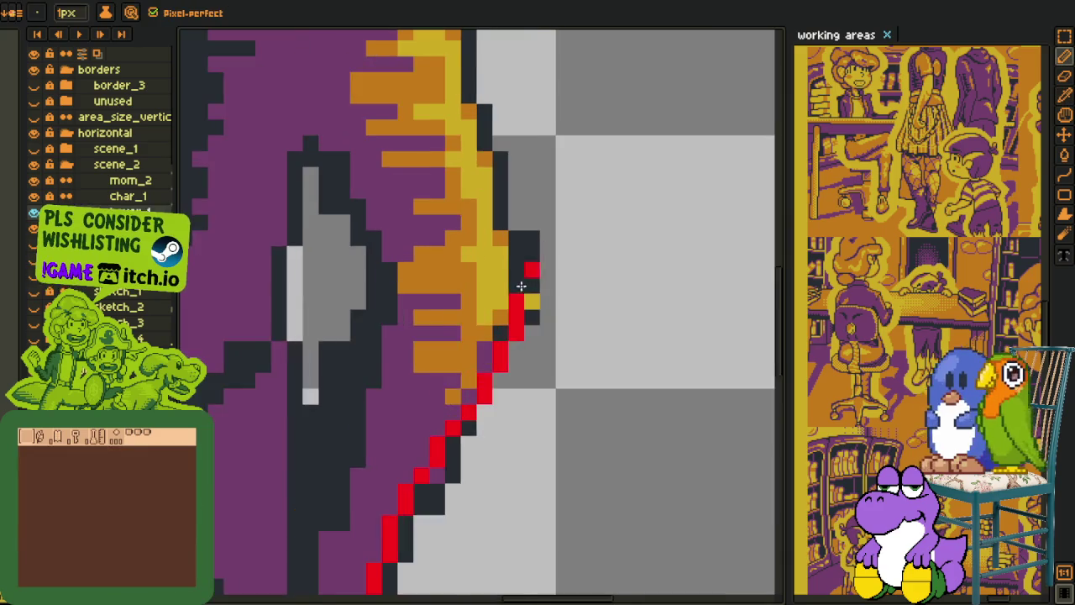
pyautogui.scroll(1, 525, 288)
pyautogui.moveTo(519, 290); pyautogui.dragTo(510, 200)
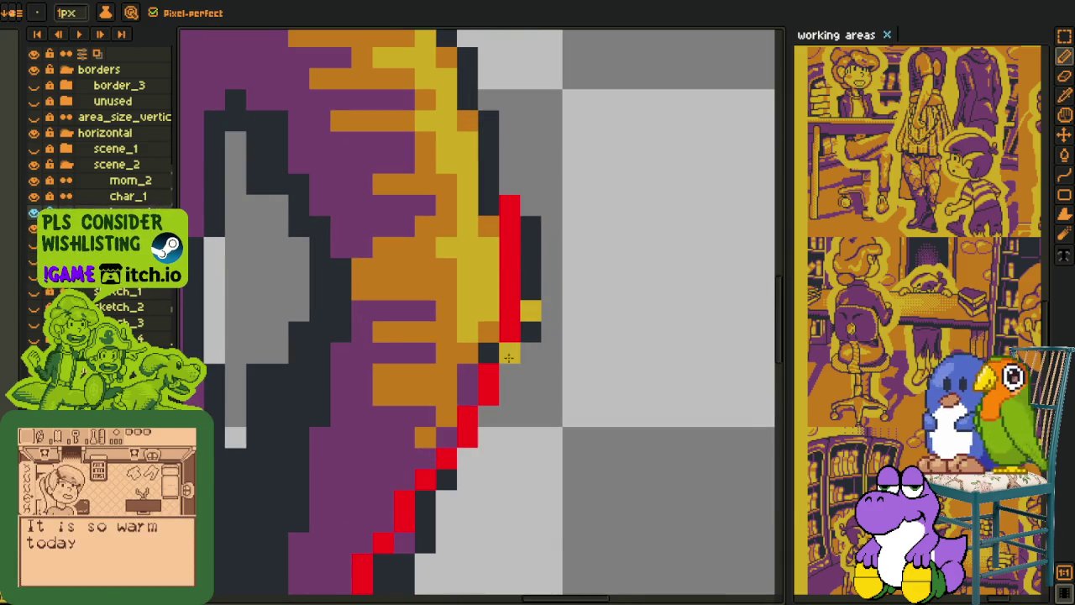
pyautogui.scroll(-2, 508, 327)
pyautogui.press('i')
pyautogui.scroll(1, 530, 301)
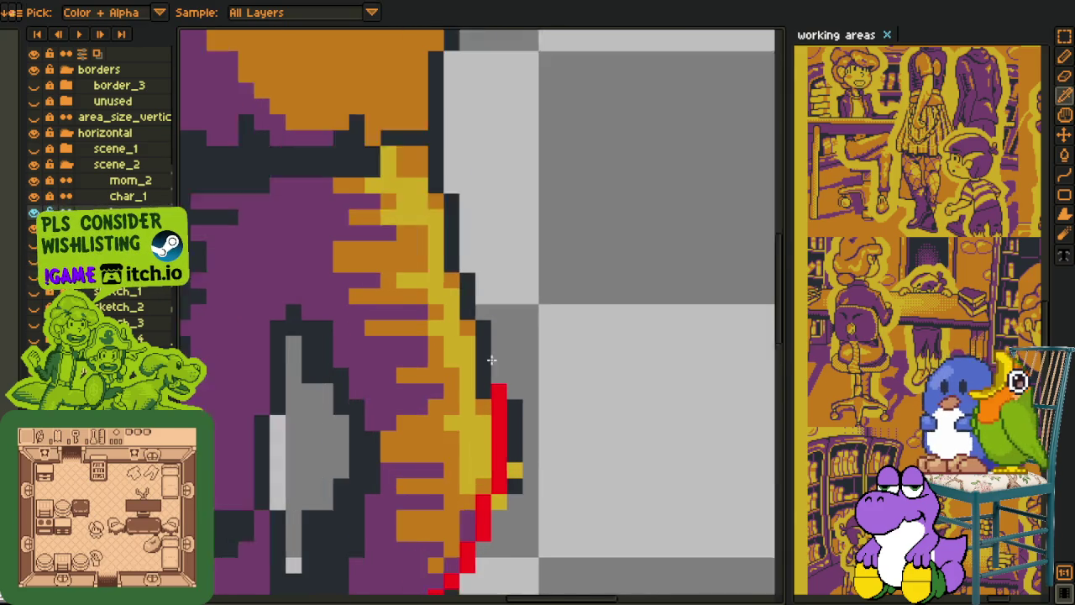
pyautogui.press('b')
pyautogui.scroll(1, 499, 365)
pyautogui.scroll(-2, 465, 229)
# Step: Draw a straight red line down the outer leg edge and erase a stray red pixel
pyautogui.press('l')
pyautogui.scroll(2, 440, 199)
pyautogui.moveTo(441, 199)
pyautogui.mouseDown()
pyautogui.moveTo(515, 464)
pyautogui.moveTo(509, 386)
pyautogui.mouseUp()
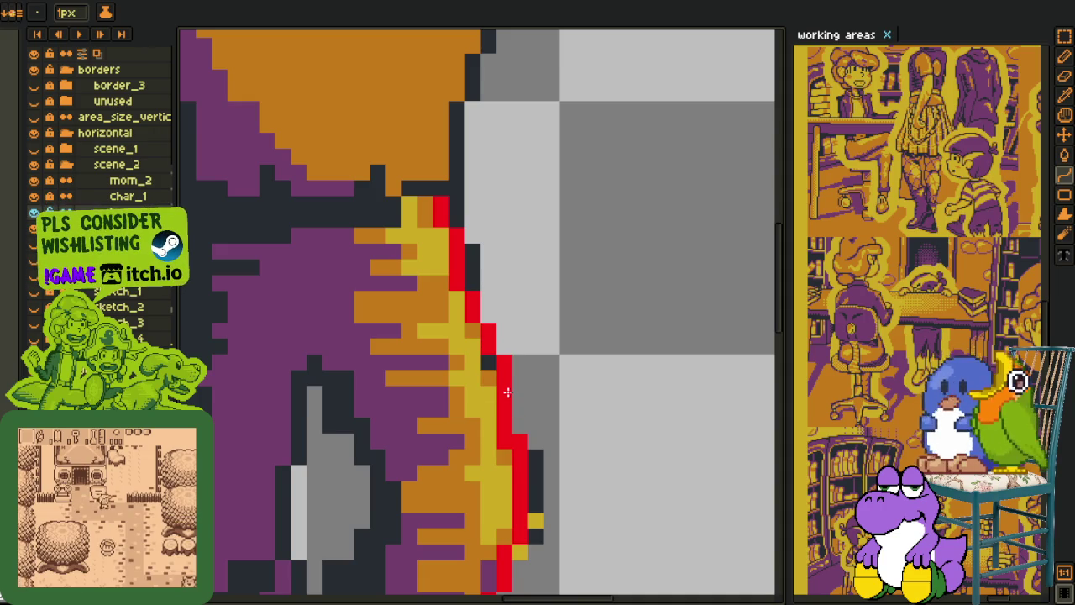
pyautogui.press('e')
pyautogui.click(505, 442)
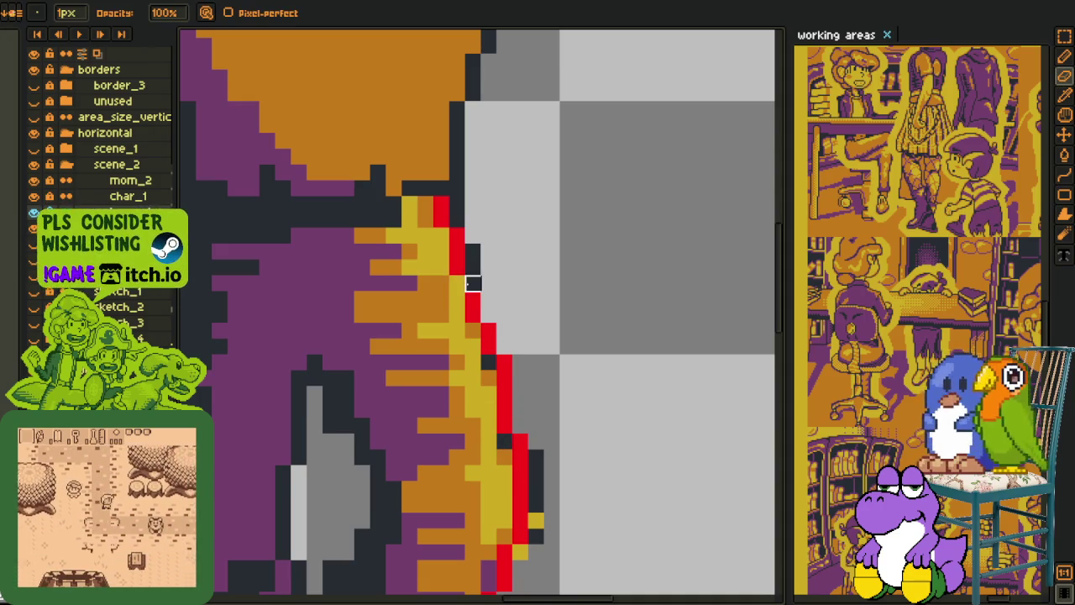
pyautogui.press('b')
pyautogui.scroll(-3, 470, 283)
pyautogui.scroll(2, 336, 336)
pyautogui.press('i')
pyautogui.scroll(2, 202, 350)
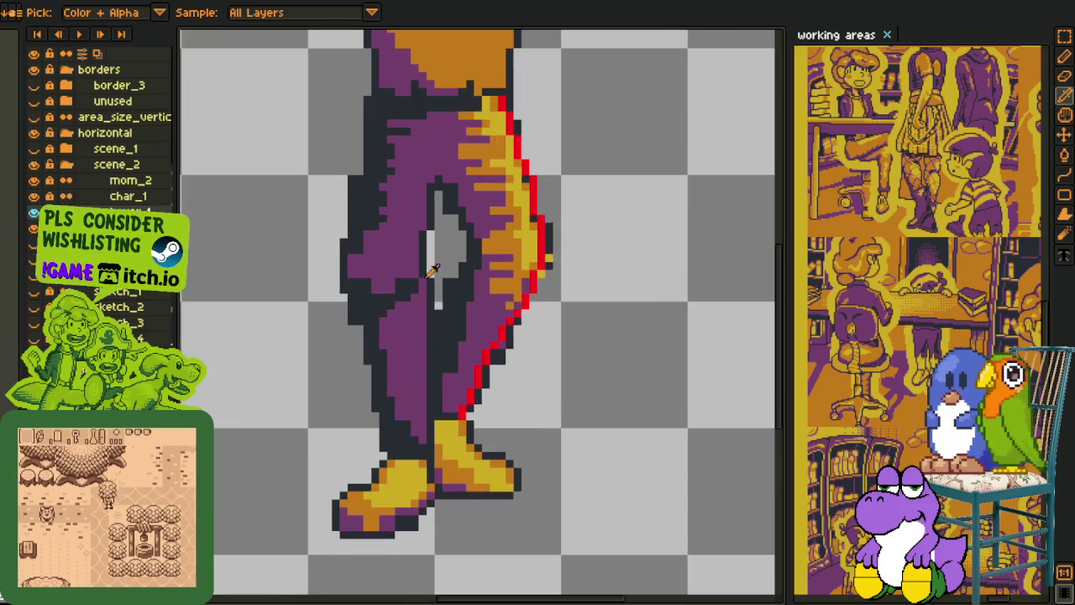
pyautogui.press('h')
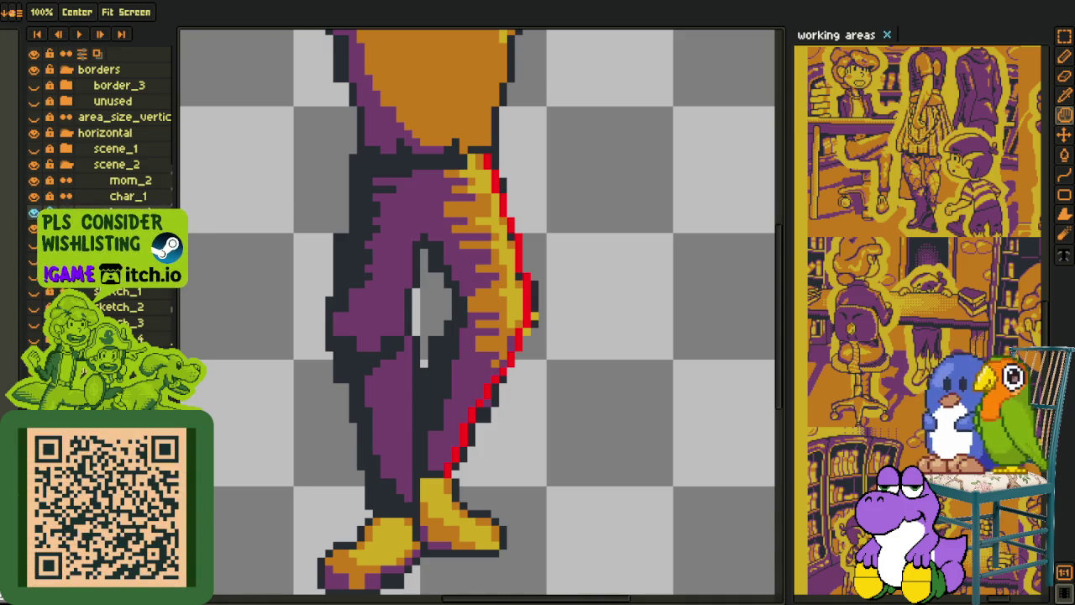
# Step: Draw a red diagonal guide line along the gap between the legs and touch up the outer leg
pyautogui.press('o')
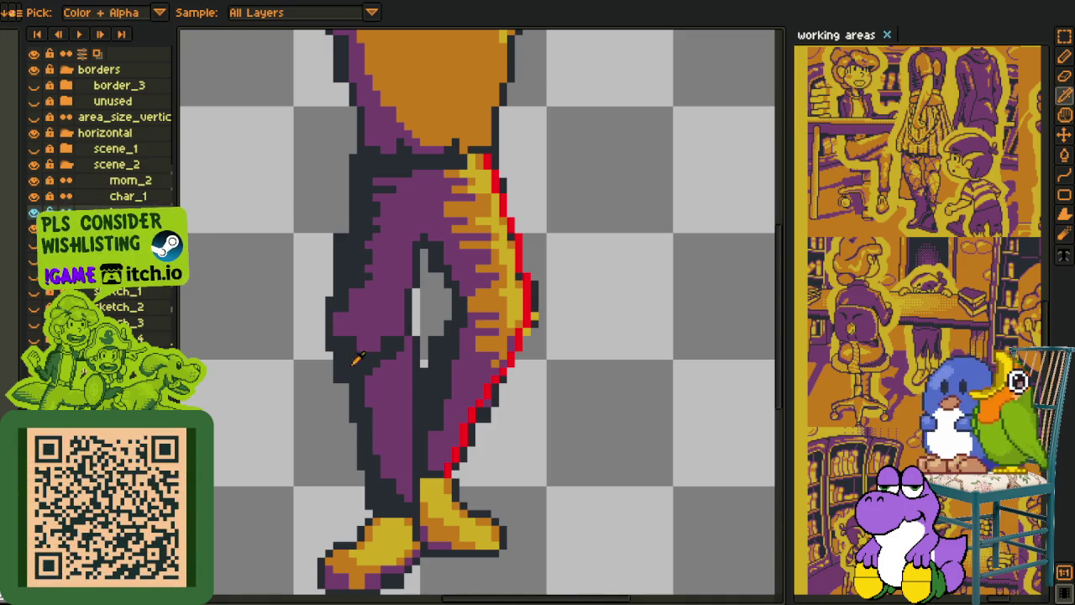
pyautogui.scroll(2, 471, 311)
pyautogui.scroll(-2, 483, 265)
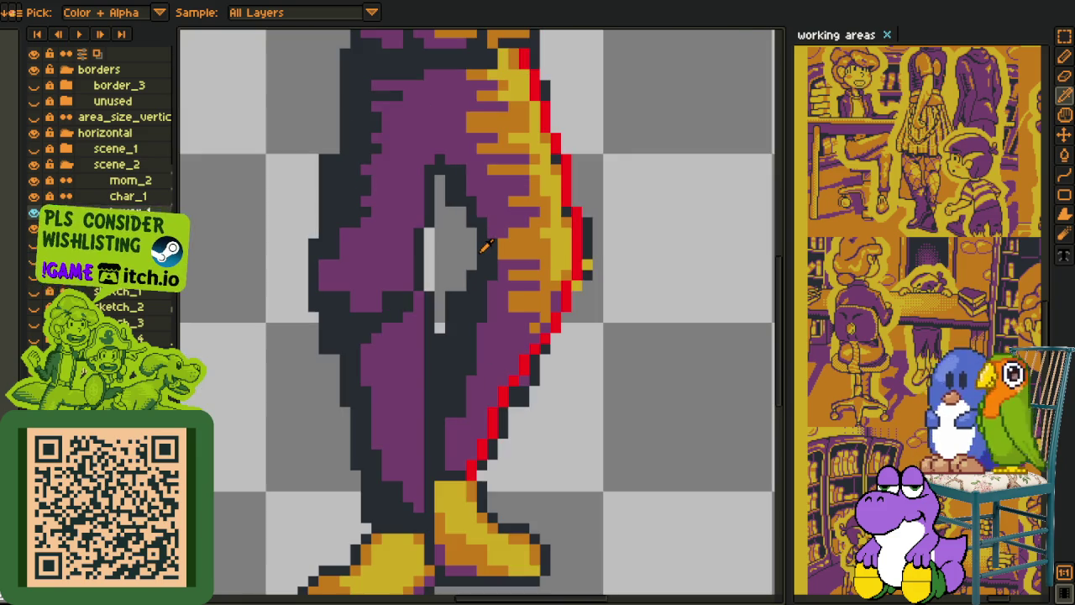
pyautogui.press('b')
pyautogui.scroll(1, 433, 156)
pyautogui.moveTo(415, 132); pyautogui.dragTo(512, 319)
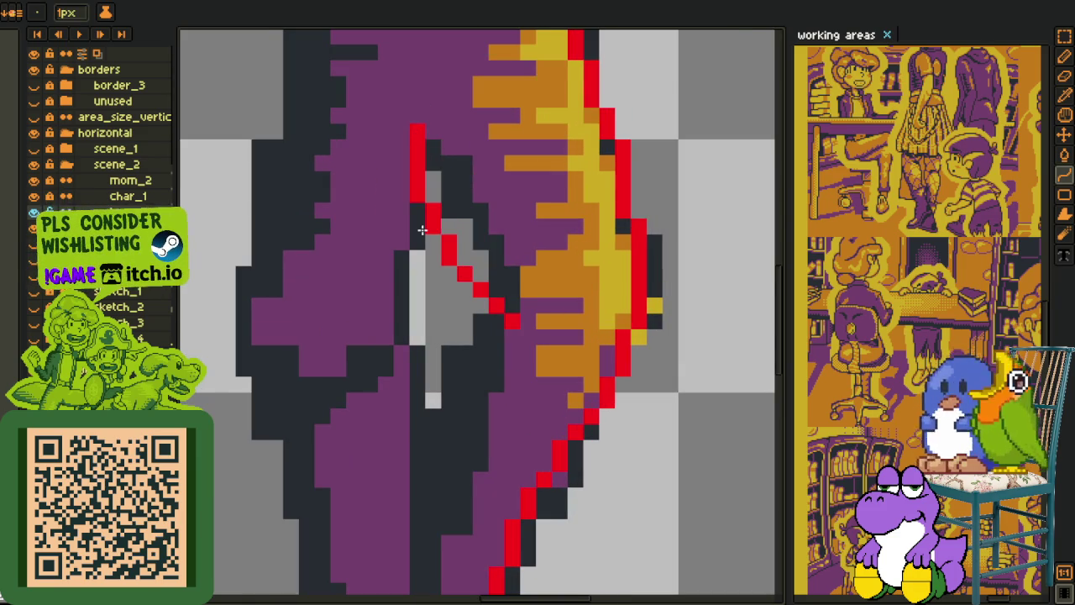
pyautogui.press('b')
pyautogui.moveTo(509, 320); pyautogui.dragTo(495, 323)
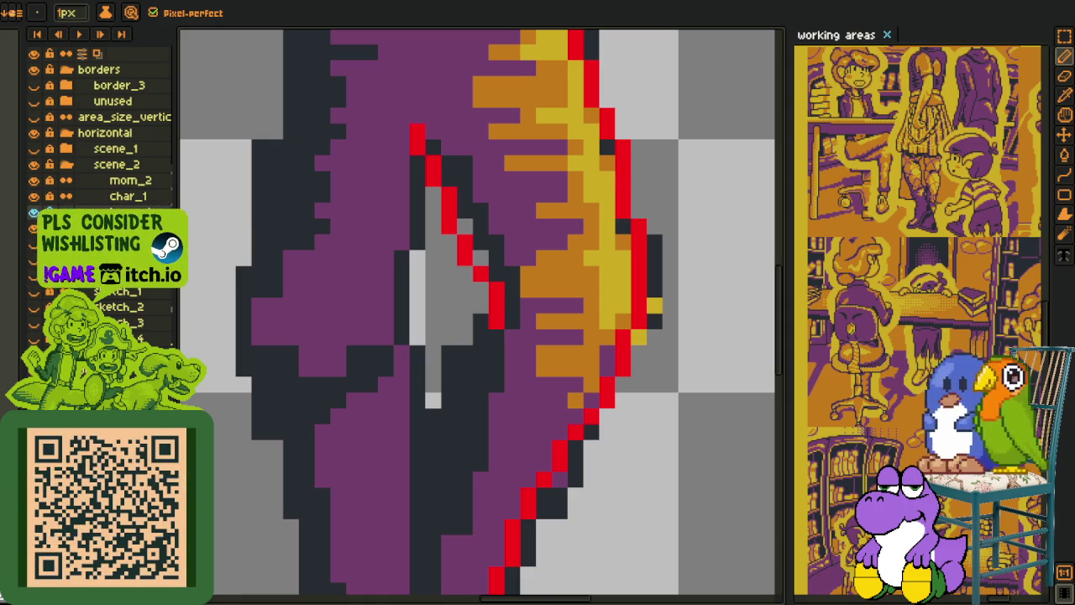
# Step: Extend the red diagonal line down the gap edge and below the gap
pyautogui.scroll(-1, 416, 348)
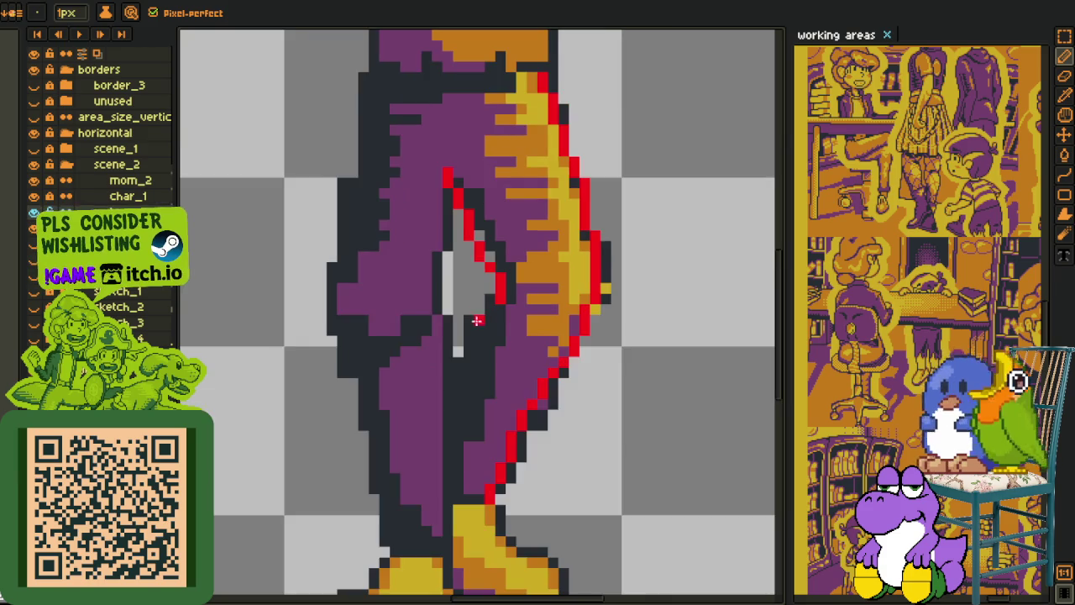
pyautogui.scroll(1, 442, 297)
pyautogui.scroll(1, 442, 298)
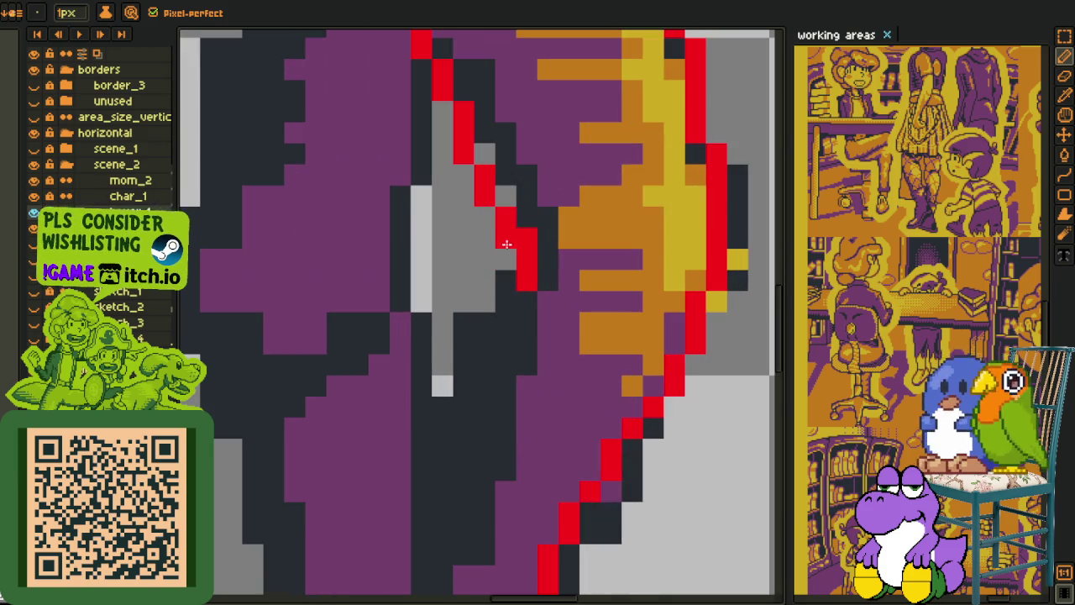
pyautogui.moveTo(504, 283); pyautogui.dragTo(463, 353)
pyautogui.click(502, 302)
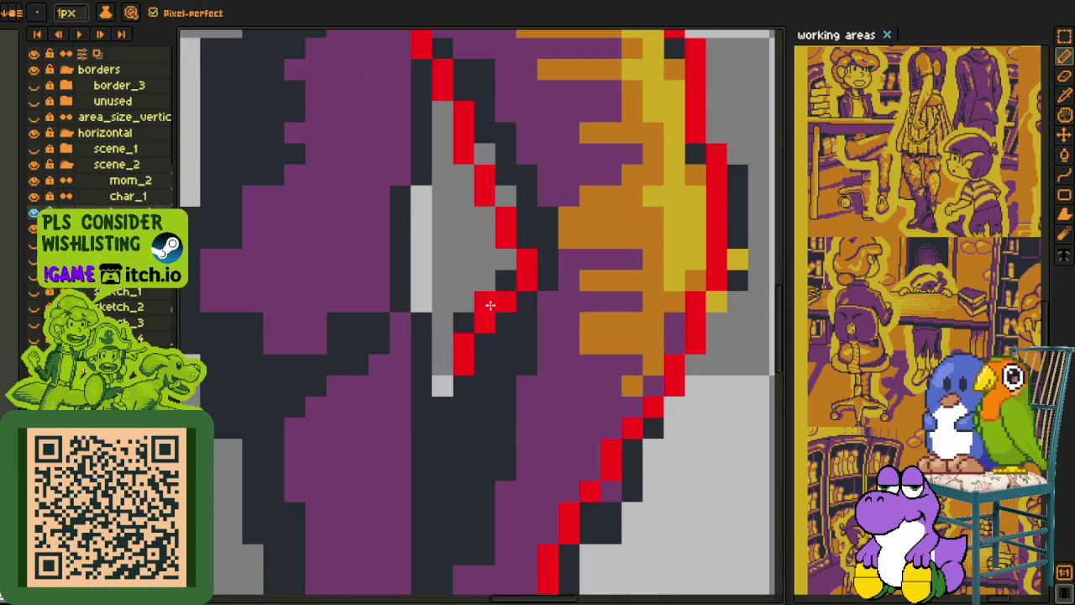
pyautogui.moveTo(449, 391)
pyautogui.mouseDown()
pyautogui.moveTo(435, 446)
pyautogui.moveTo(462, 394)
pyautogui.mouseUp()
pyautogui.scroll(-4, 462, 395)
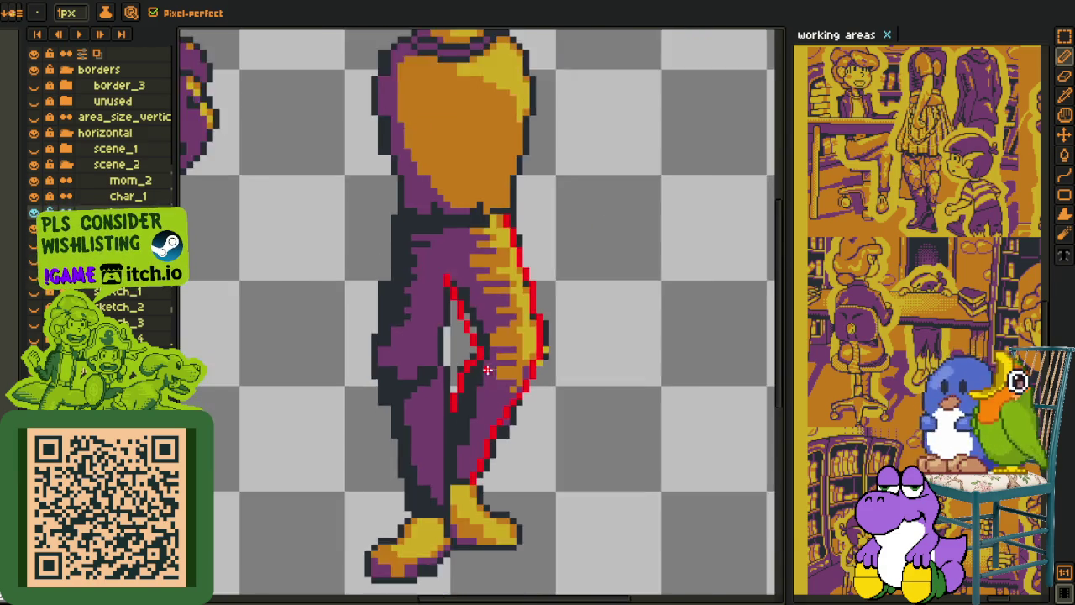
pyautogui.scroll(-1, 462, 394)
# Step: Draw a long red straight line up the inner leg from the shoe
pyautogui.moveTo(387, 72); pyautogui.dragTo(376, 124)
pyautogui.moveTo(451, 431); pyautogui.dragTo(451, 292)
pyautogui.scroll(3, 451, 292)
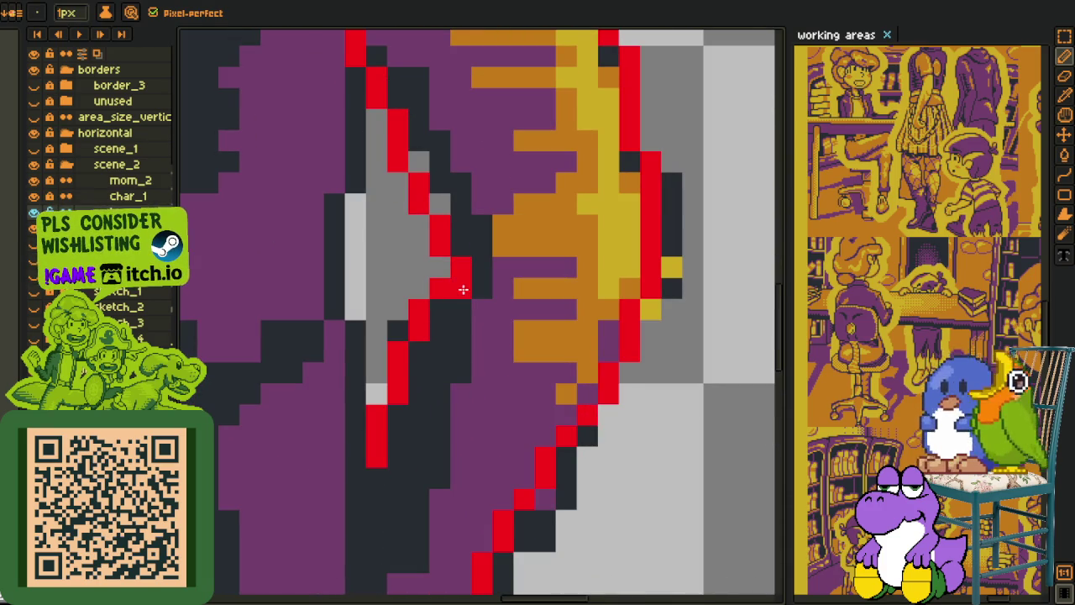
pyautogui.scroll(-3, 445, 294)
pyautogui.moveTo(444, 294); pyautogui.dragTo(439, 277)
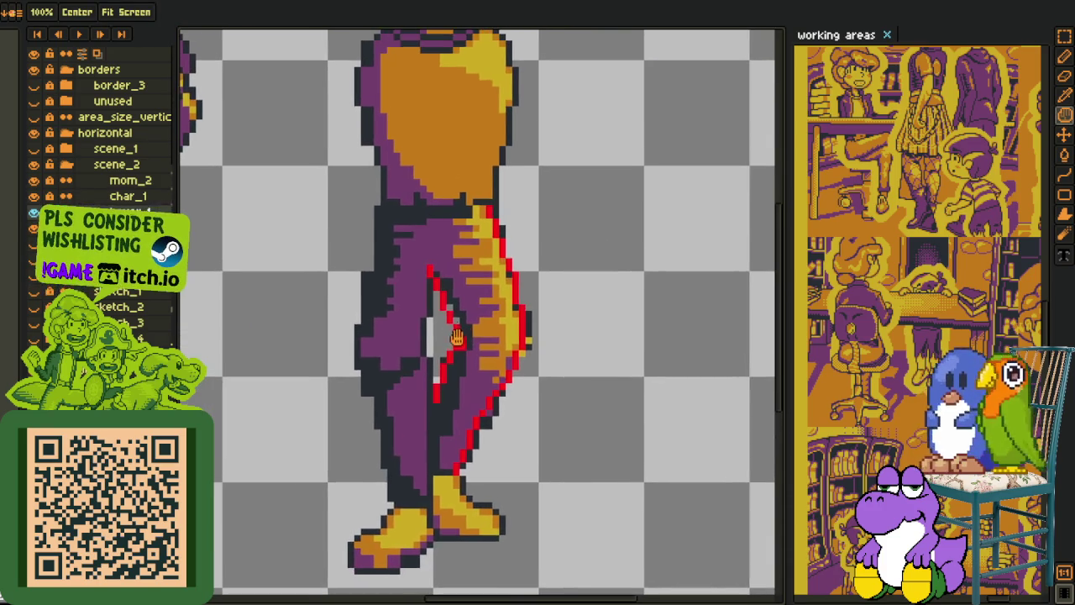
pyautogui.scroll(2, 439, 276)
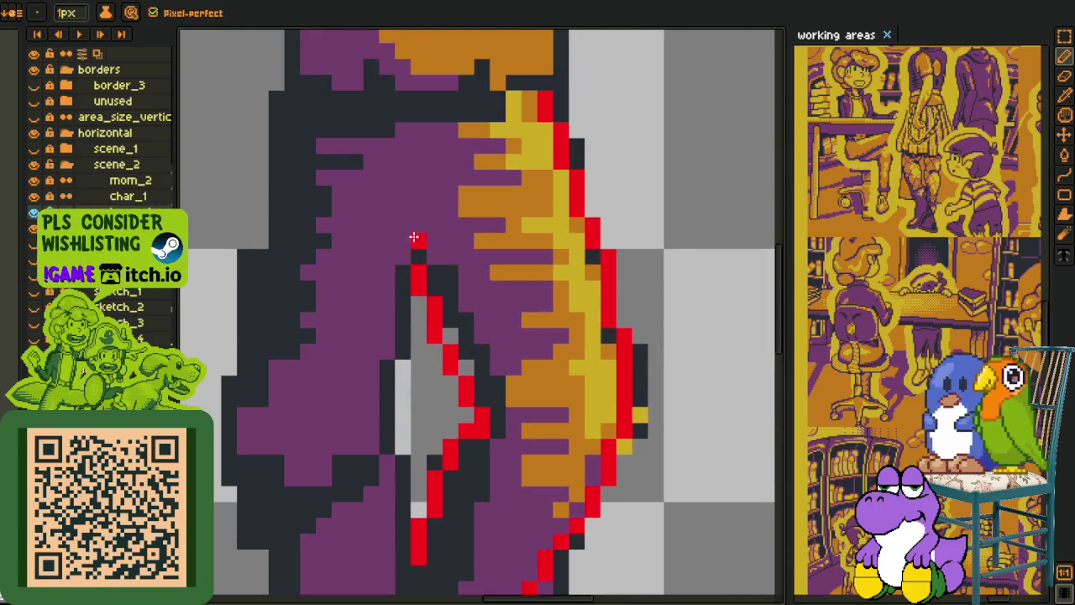
pyautogui.scroll(-3, 414, 244)
pyautogui.moveTo(415, 244); pyautogui.dragTo(403, 276)
pyautogui.scroll(1, 403, 277)
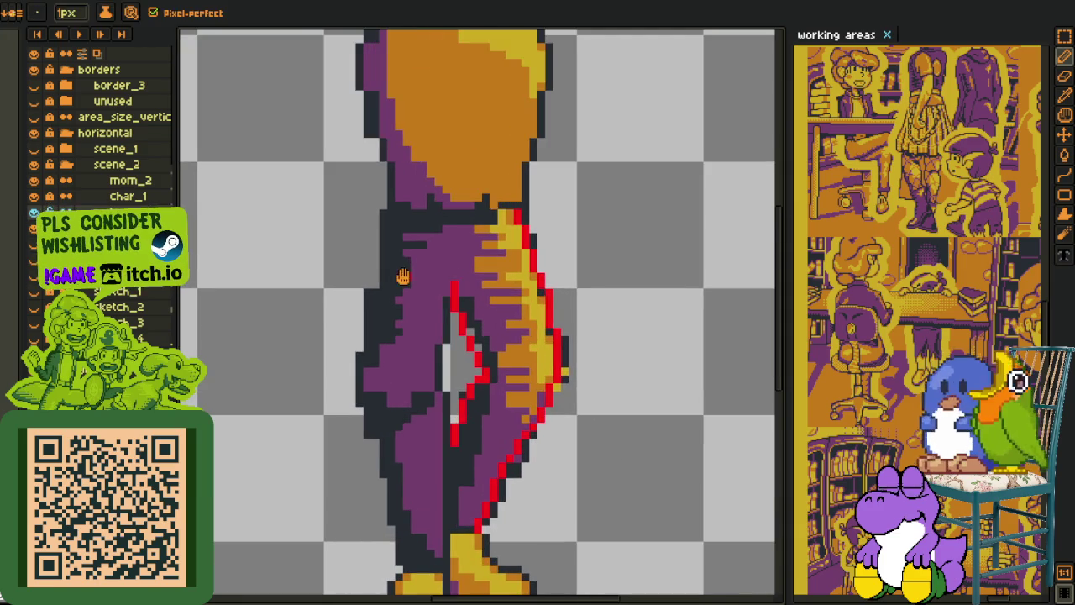
pyautogui.scroll(-1, 394, 224)
pyautogui.scroll(2, 384, 140)
pyautogui.scroll(-2, 377, 234)
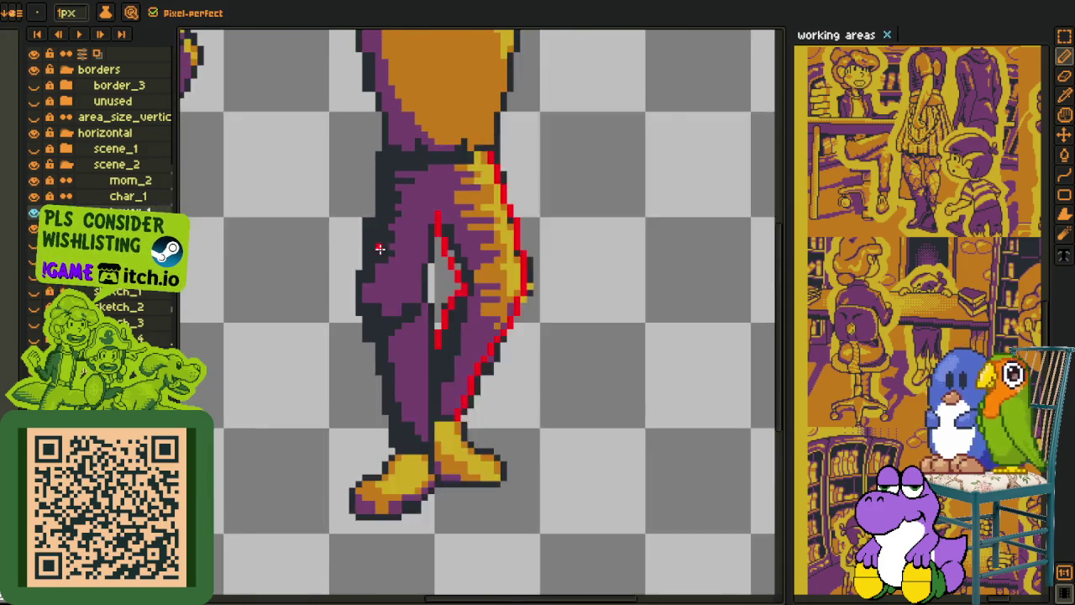
pyautogui.scroll(-1, 377, 234)
pyautogui.keyDown('shift'); pyautogui.click(417, 312); pyautogui.keyUp('shift')
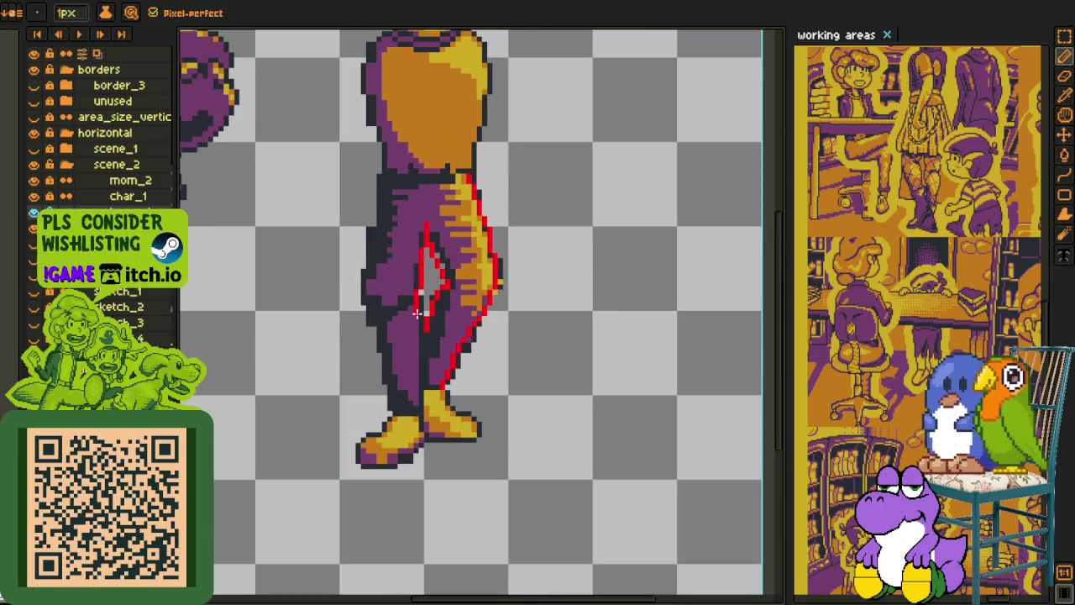
pyautogui.press('l')
pyautogui.scroll(1, 420, 392)
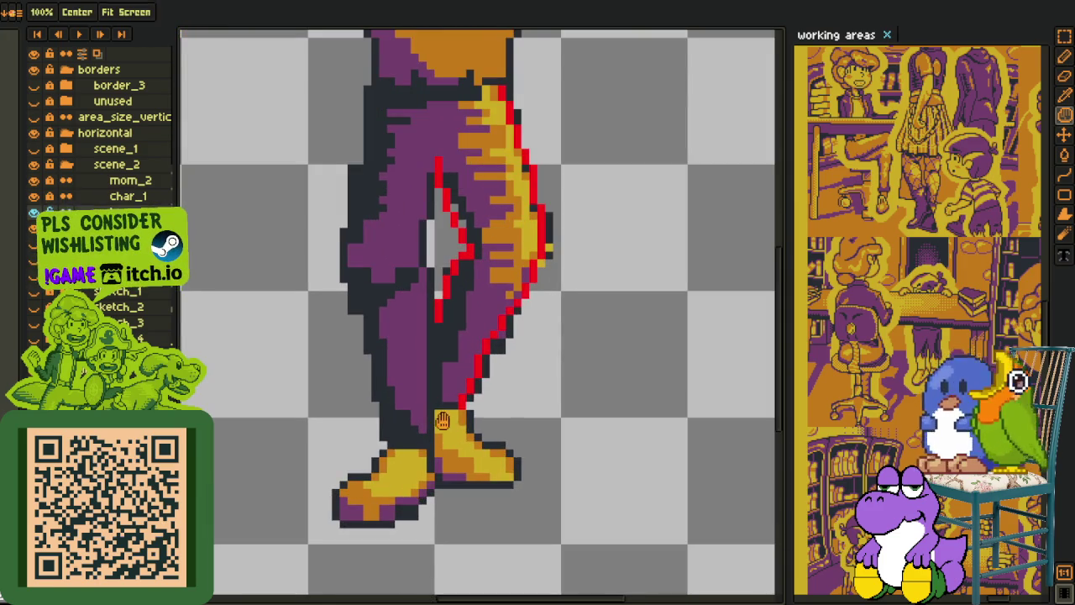
pyautogui.scroll(2, 412, 429)
pyautogui.scroll(2, 406, 483)
pyautogui.moveTo(417, 502)
pyautogui.mouseDown()
pyautogui.moveTo(437, 192)
pyautogui.moveTo(422, 147)
pyautogui.mouseUp()
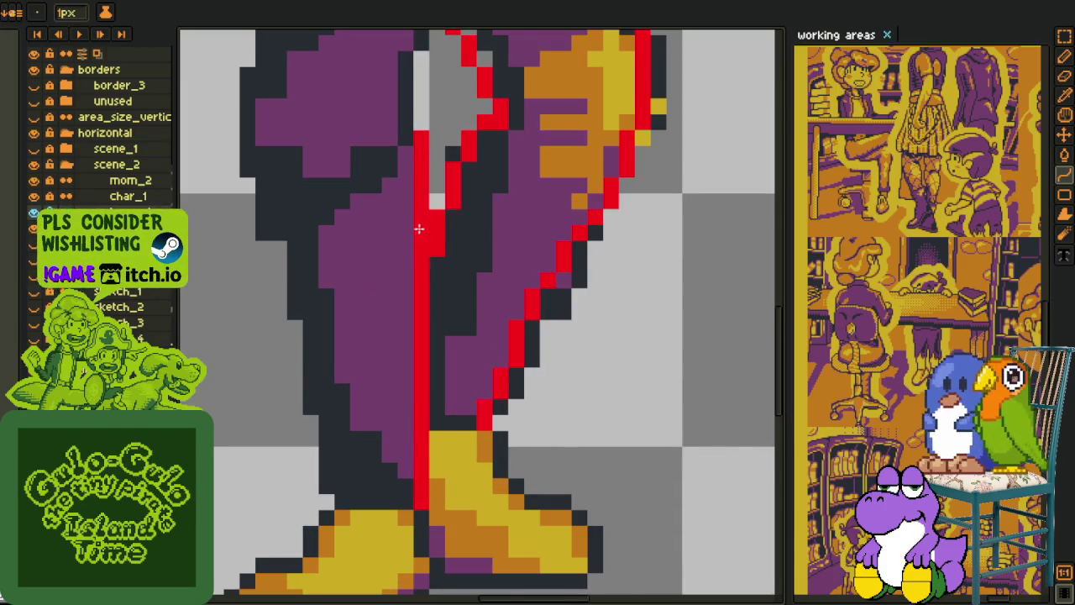
pyautogui.moveTo(418, 193)
pyautogui.mouseDown()
pyautogui.moveTo(415, 287)
pyautogui.moveTo(434, 208)
pyautogui.moveTo(421, 182)
pyautogui.mouseUp()
# Step: Erase the upper part of the long inner-leg red line
pyautogui.press('e')
pyautogui.moveTo(422, 185)
pyautogui.mouseDown()
pyautogui.moveTo(422, 168)
pyautogui.moveTo(421, 297)
pyautogui.mouseUp()
pyautogui.scroll(-3, 422, 281)
pyautogui.scroll(1, 408, 328)
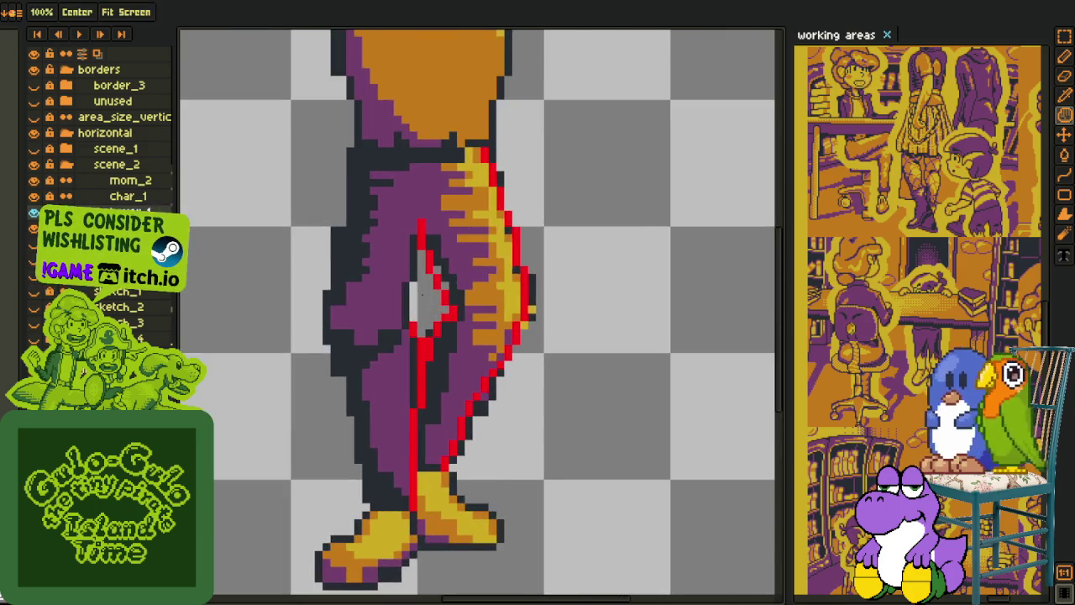
pyautogui.scroll(2, 408, 327)
# Step: Draw red pixels up the left edge of the gap between the legs
pyautogui.press('i')
pyautogui.press('b')
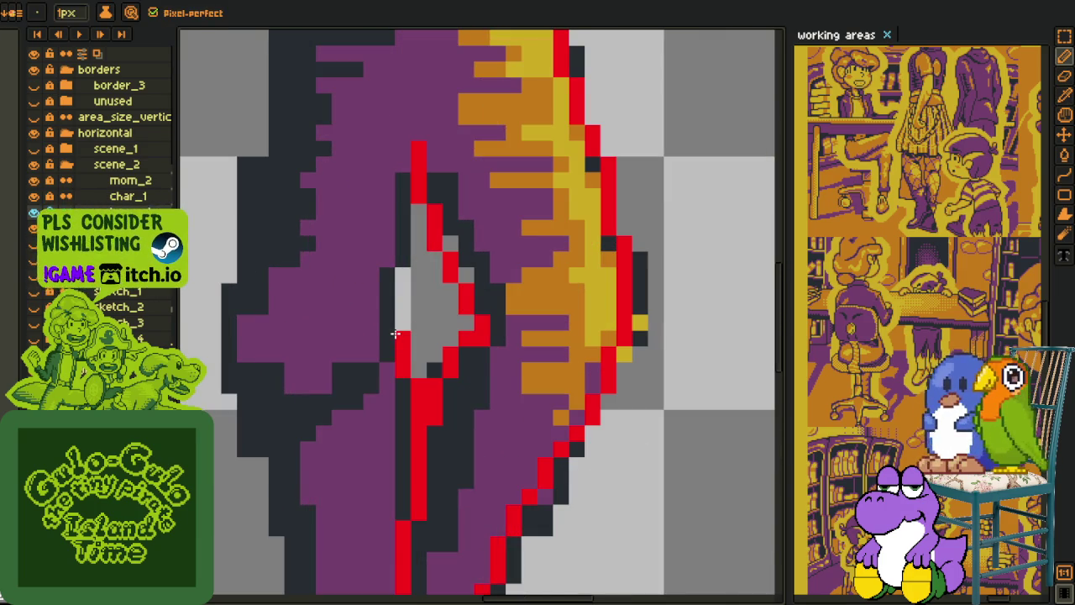
pyautogui.moveTo(388, 324); pyautogui.dragTo(387, 274)
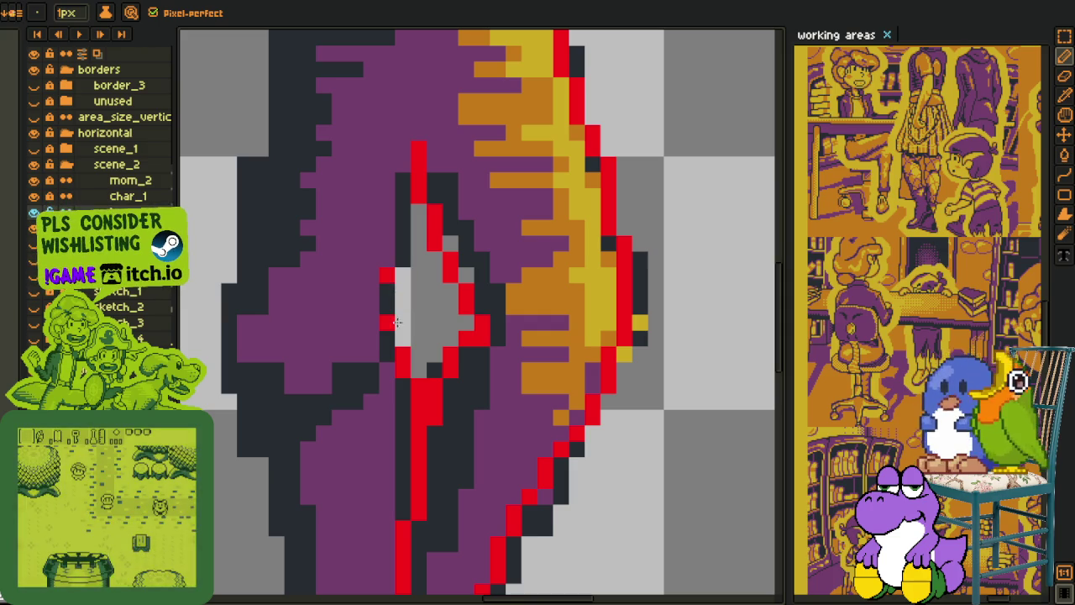
pyautogui.rightClick(385, 333)
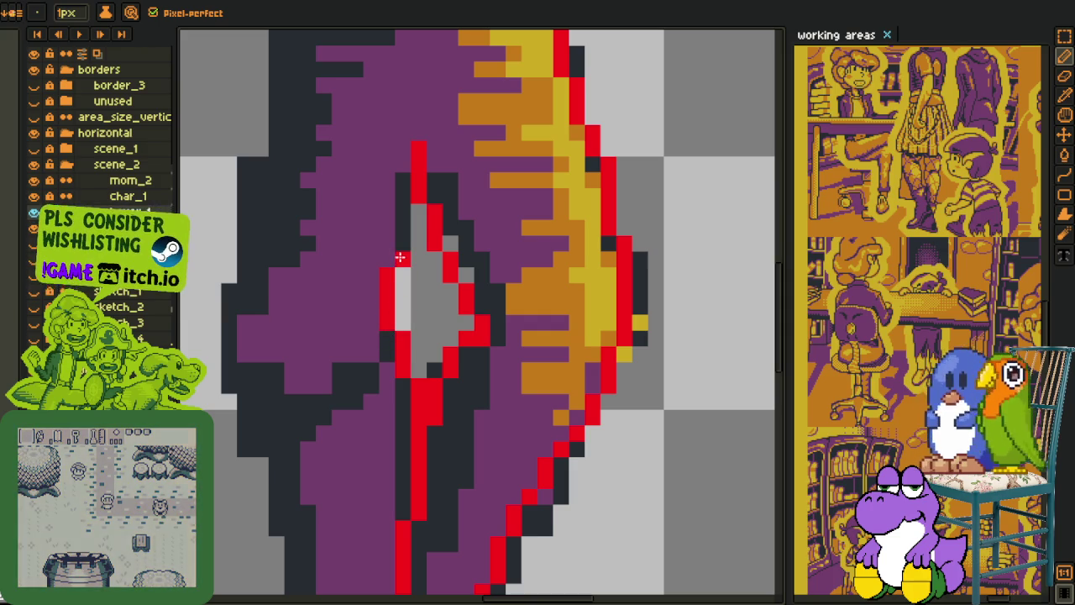
pyautogui.moveTo(392, 257); pyautogui.dragTo(404, 189)
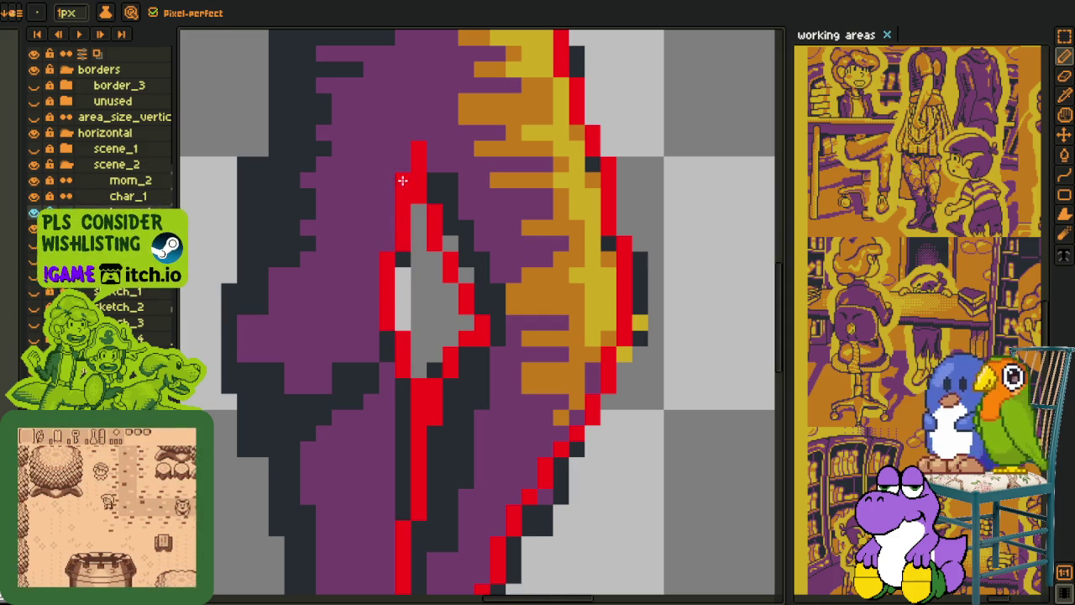
pyautogui.scroll(-4, 404, 189)
pyautogui.moveTo(415, 257); pyautogui.dragTo(415, 276)
pyautogui.scroll(2, 349, 320)
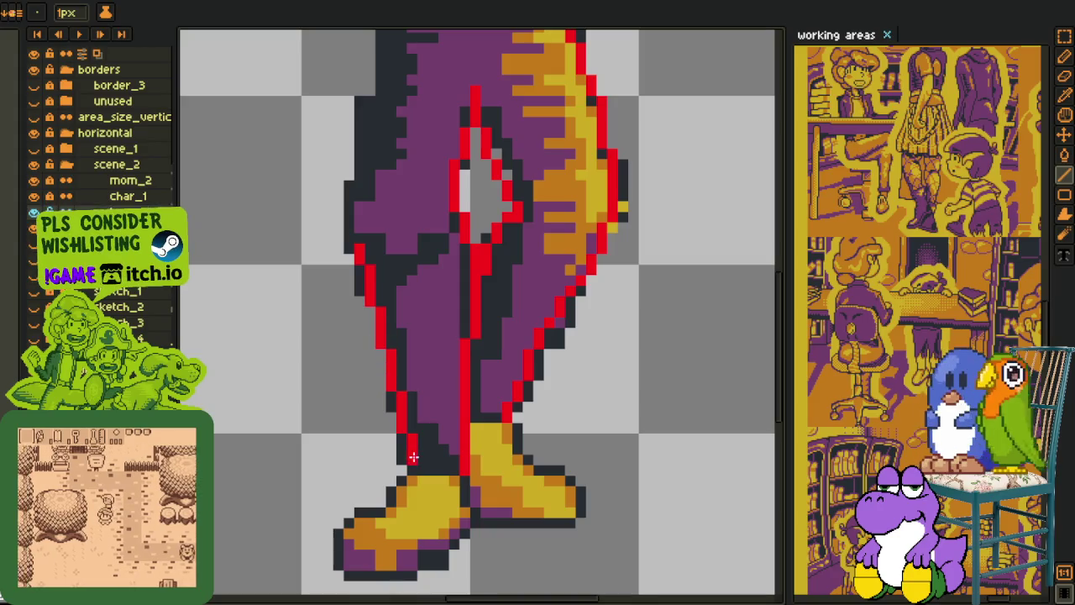
pyautogui.scroll(-2, 384, 336)
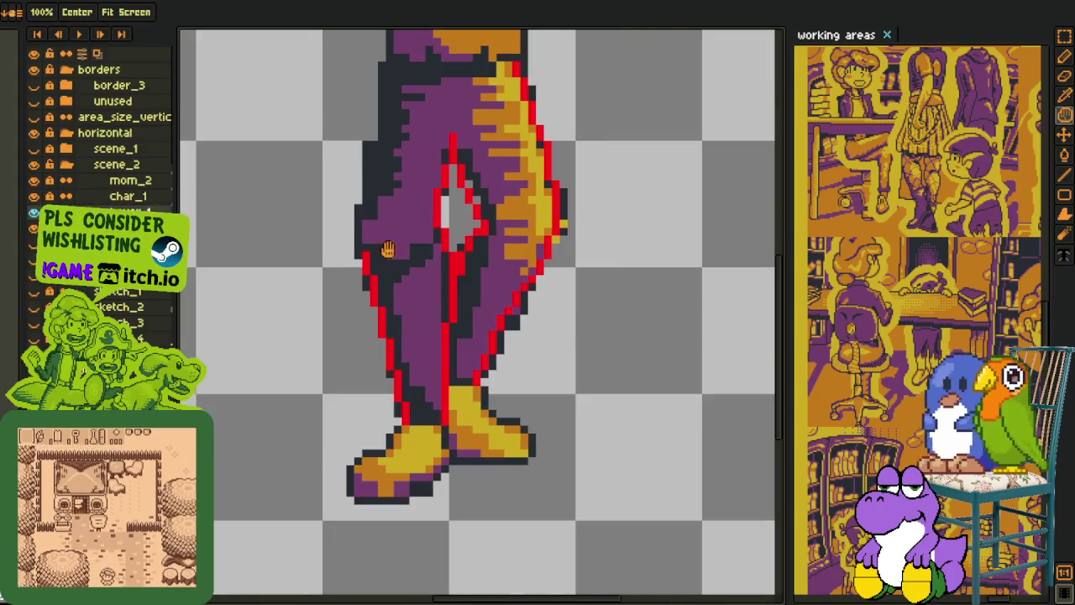
pyautogui.scroll(2, 367, 210)
# Step: Outline the left leg's outer edge in red down to the shoe
pyautogui.moveTo(349, 317); pyautogui.dragTo(330, 429)
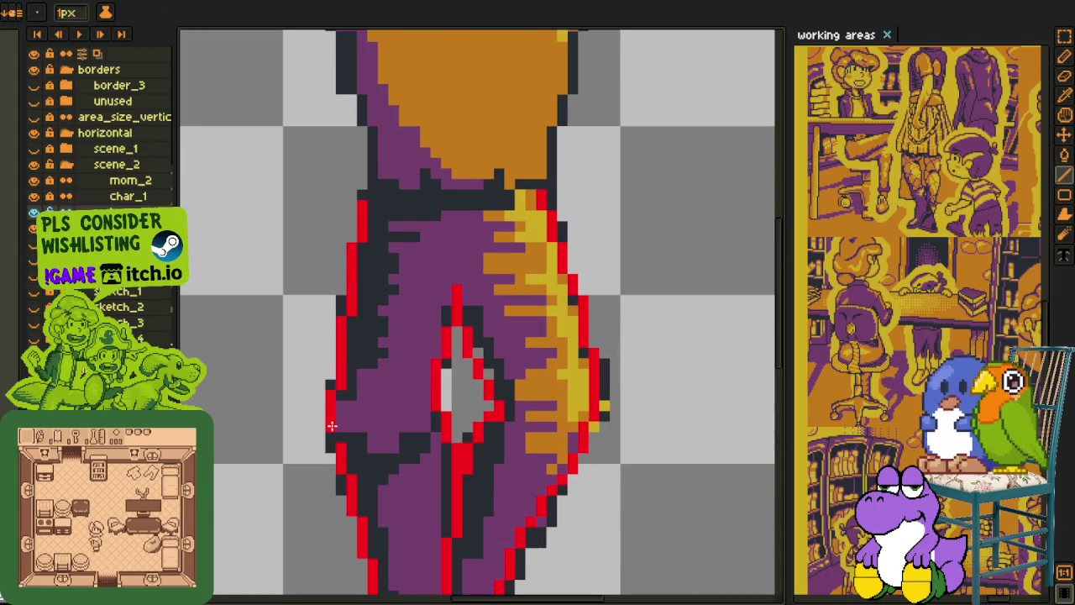
pyautogui.scroll(-2, 361, 412)
pyautogui.scroll(-1, 395, 387)
pyautogui.scroll(-1, 394, 386)
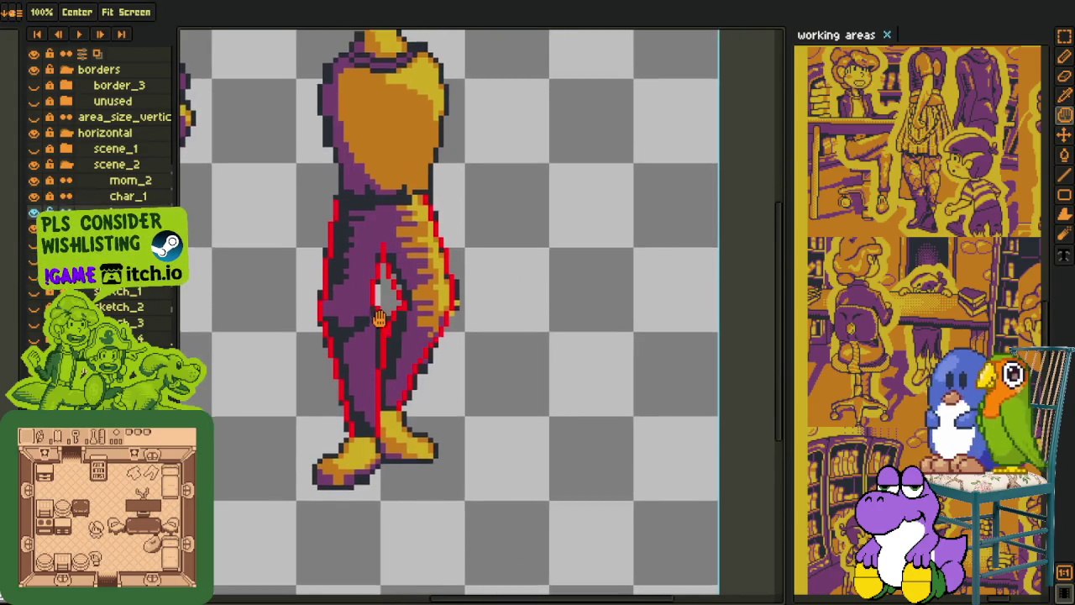
pyautogui.scroll(-1, 345, 296)
pyautogui.scroll(1, 352, 328)
pyautogui.scroll(2, 378, 294)
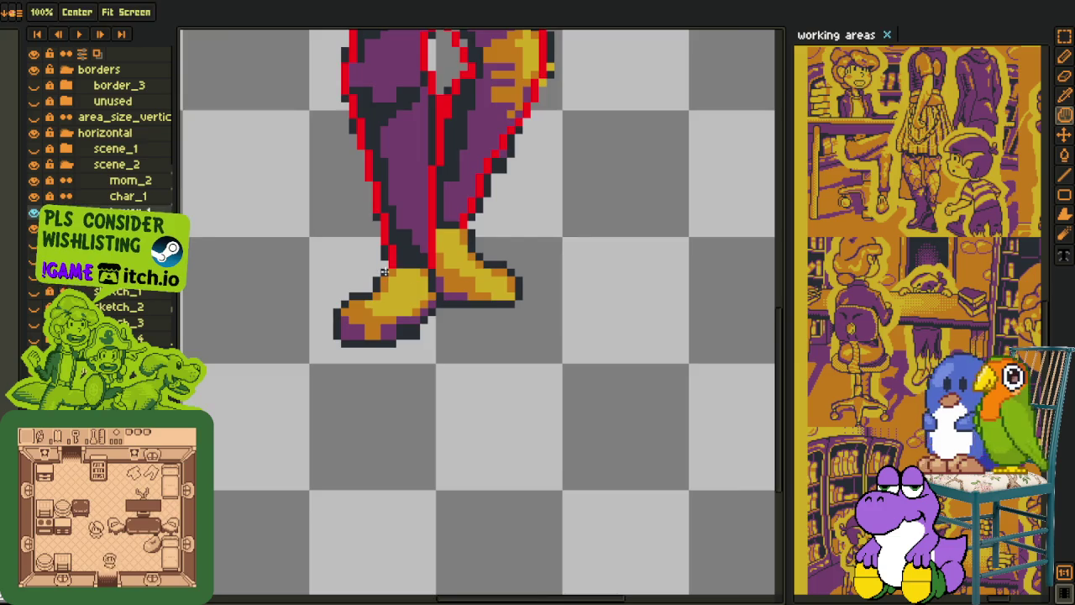
pyautogui.press('b')
pyautogui.scroll(1, 409, 256)
pyautogui.scroll(-1, 429, 254)
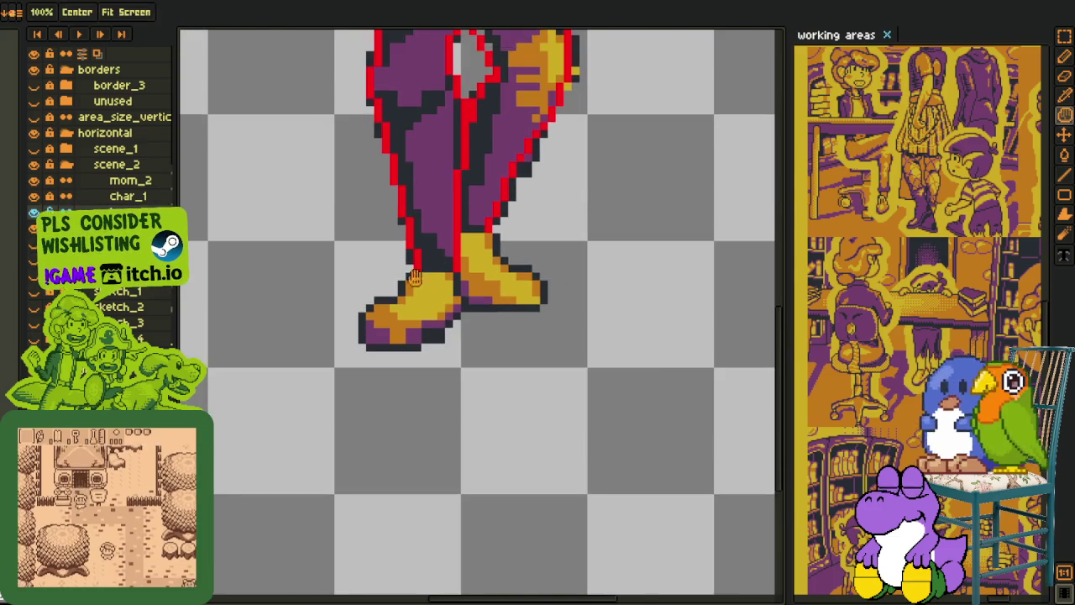
pyautogui.scroll(1, 436, 253)
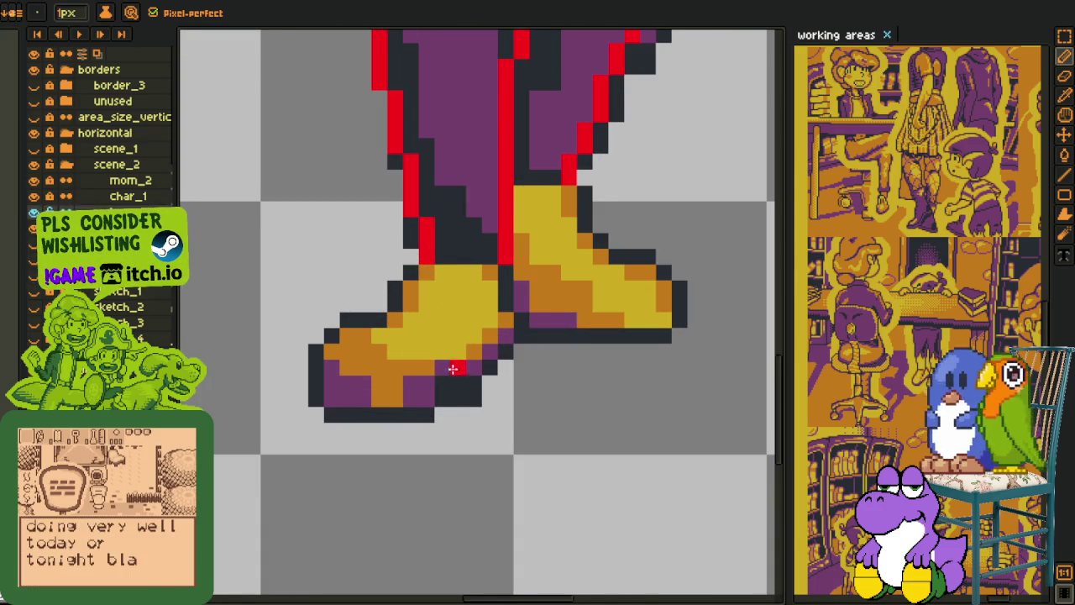
# Step: Turn the left boot's bottom, toe corner and left outline red
pyautogui.moveTo(379, 413); pyautogui.dragTo(428, 413)
pyautogui.moveTo(522, 319)
pyautogui.mouseDown()
pyautogui.moveTo(492, 368)
pyautogui.moveTo(446, 384)
pyautogui.mouseUp()
pyautogui.moveTo(332, 414); pyautogui.dragTo(462, 384)
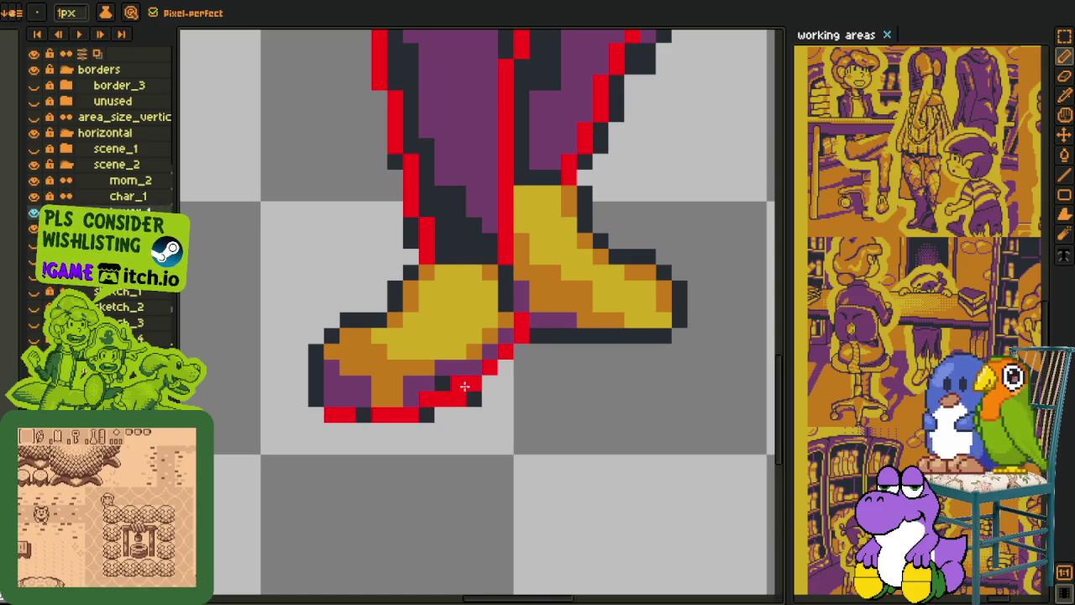
pyautogui.click(364, 415)
pyautogui.moveTo(316, 404); pyautogui.dragTo(312, 369)
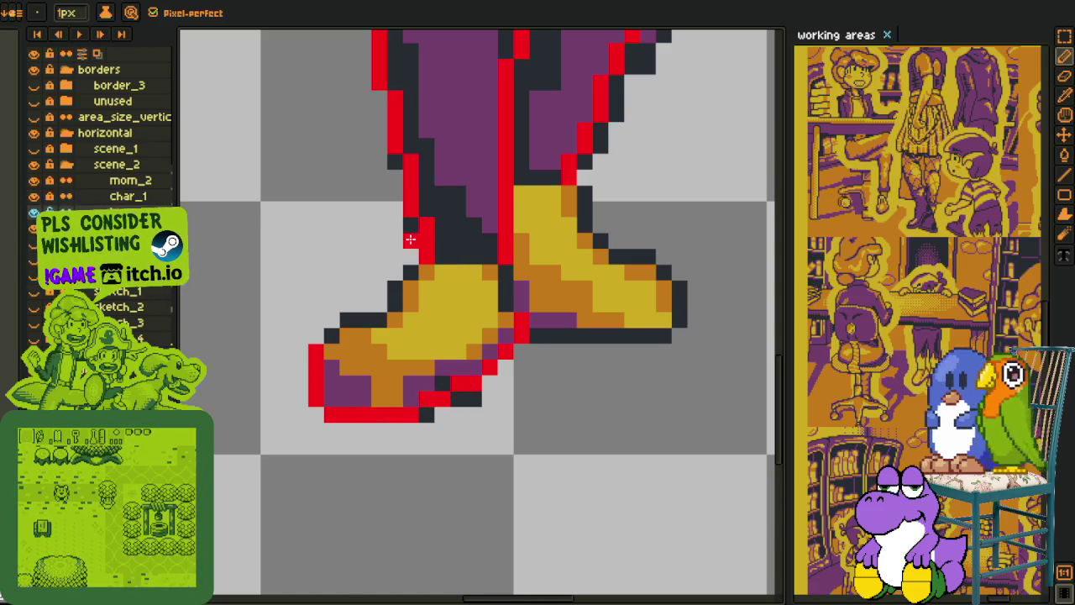
# Step: Add red outline along the boot's upper and upper-left edges
pyautogui.moveTo(458, 253)
pyautogui.mouseDown()
pyautogui.moveTo(459, 290)
pyautogui.moveTo(519, 309)
pyautogui.mouseUp()
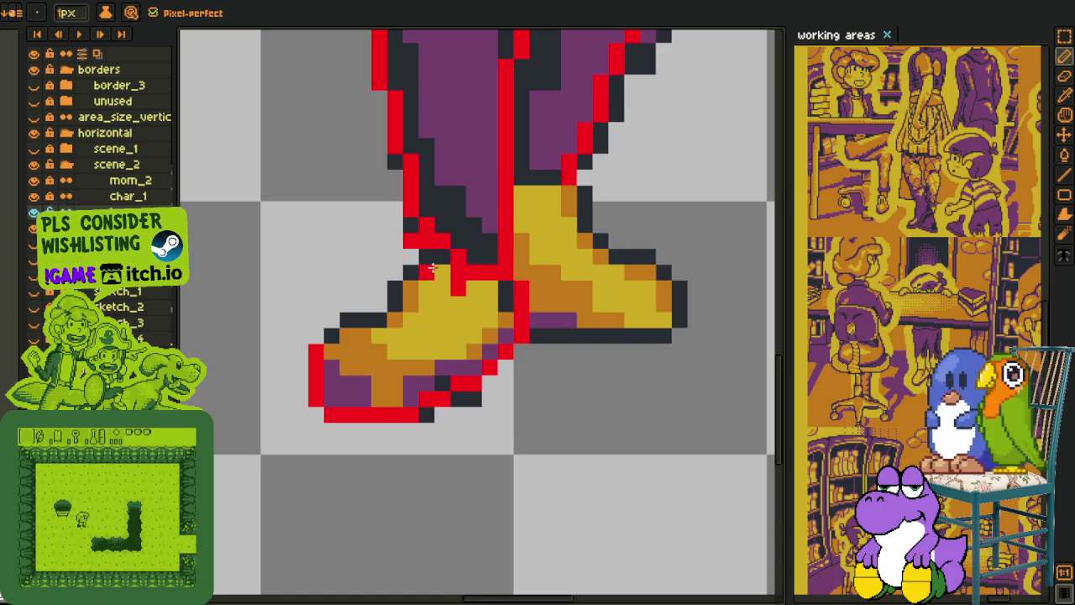
pyautogui.moveTo(393, 255)
pyautogui.mouseDown()
pyautogui.moveTo(362, 308)
pyautogui.moveTo(316, 336)
pyautogui.mouseUp()
pyautogui.scroll(-2, 363, 293)
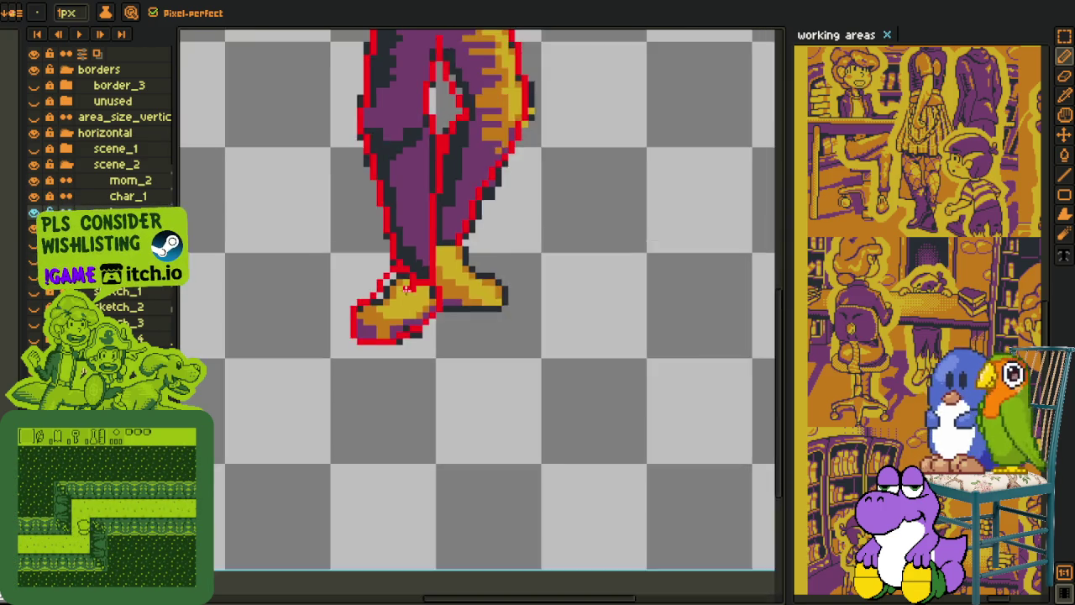
pyautogui.scroll(3, 357, 281)
pyautogui.scroll(-1, 354, 232)
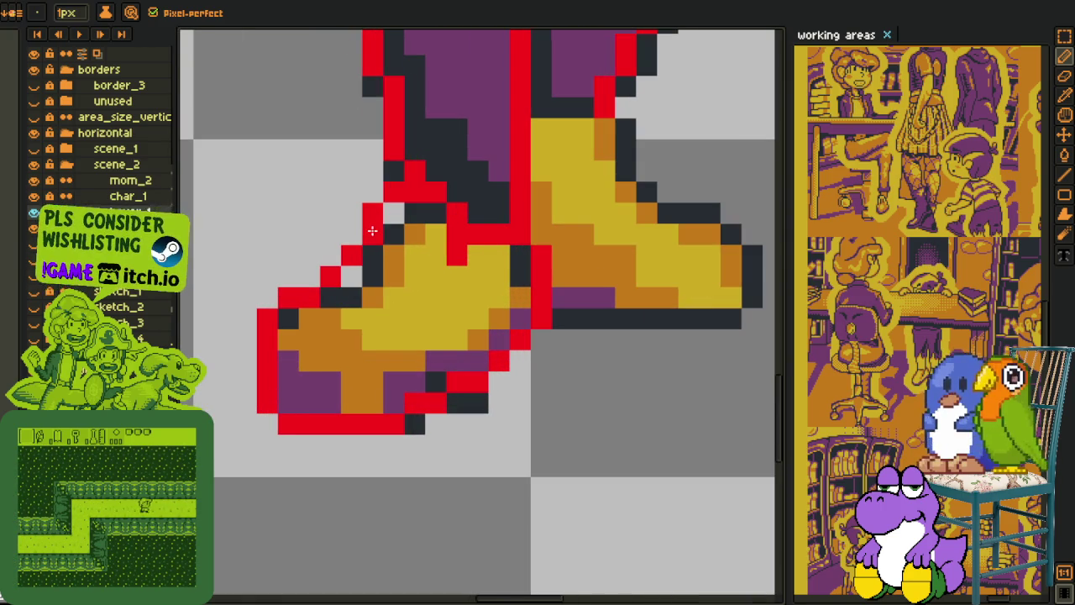
pyautogui.scroll(-1, 395, 262)
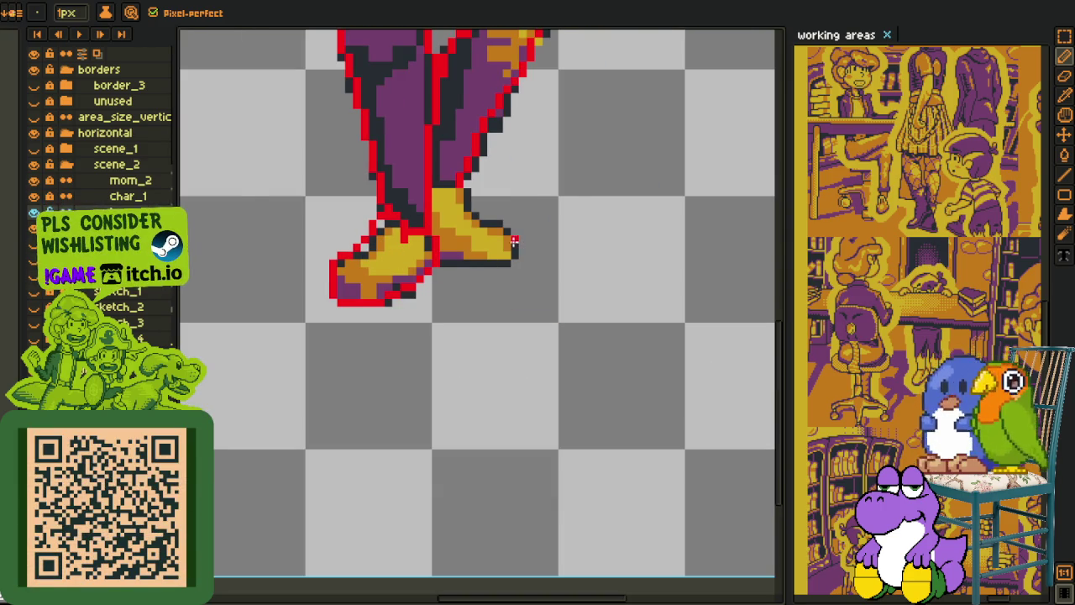
pyautogui.scroll(1, 491, 208)
pyautogui.scroll(1, 463, 185)
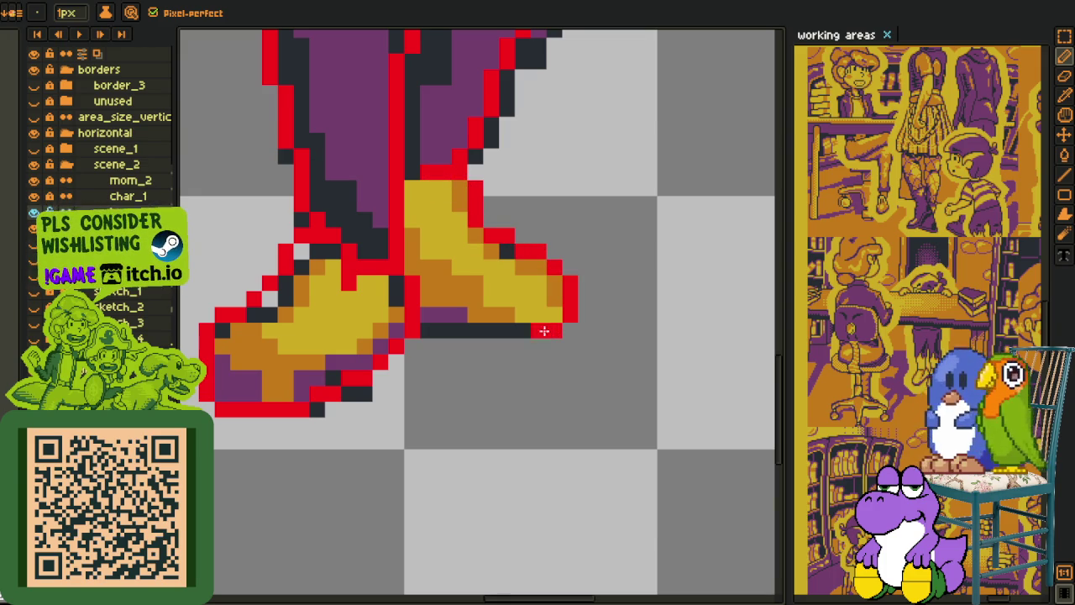
# Step: Outline the right boot's bottom edge in red
pyautogui.moveTo(550, 331); pyautogui.dragTo(425, 331)
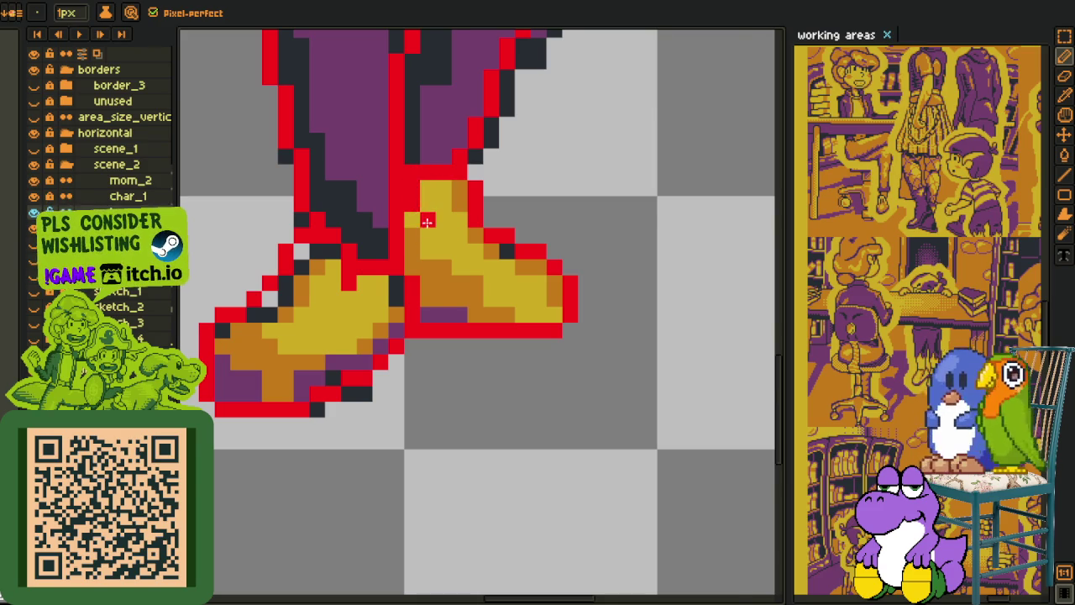
pyautogui.scroll(-2, 426, 217)
pyautogui.scroll(2, 336, 218)
pyautogui.press('u')
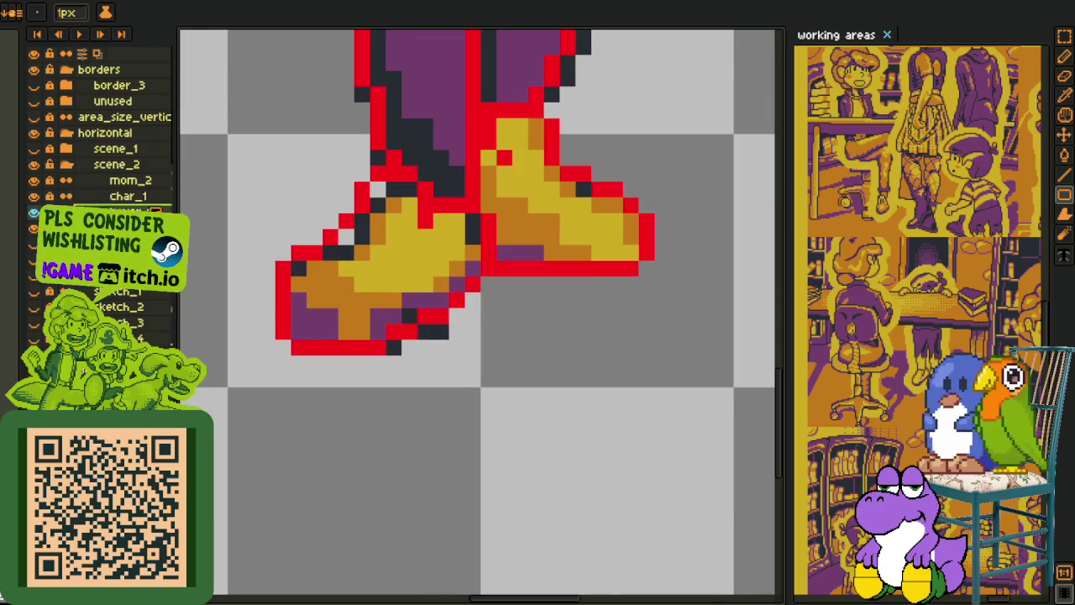
# Step: Dismiss the Canvas Size dialog and draw white highlight lines along both boot soles
pyautogui.hotkey('ctrl', 'alt', 'c')
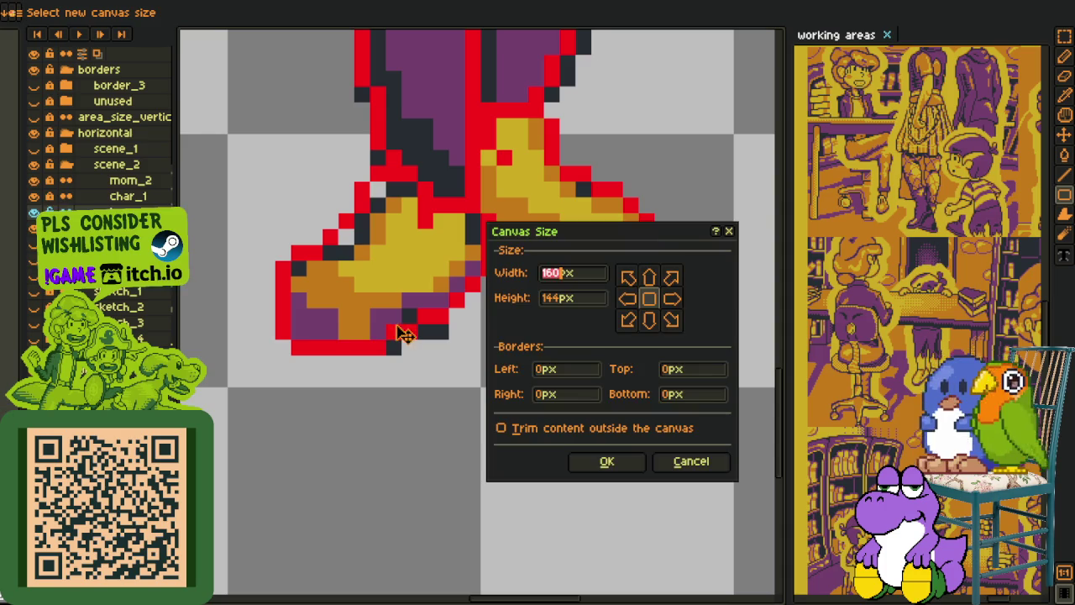
pyautogui.press('Escape')
pyautogui.press('v')
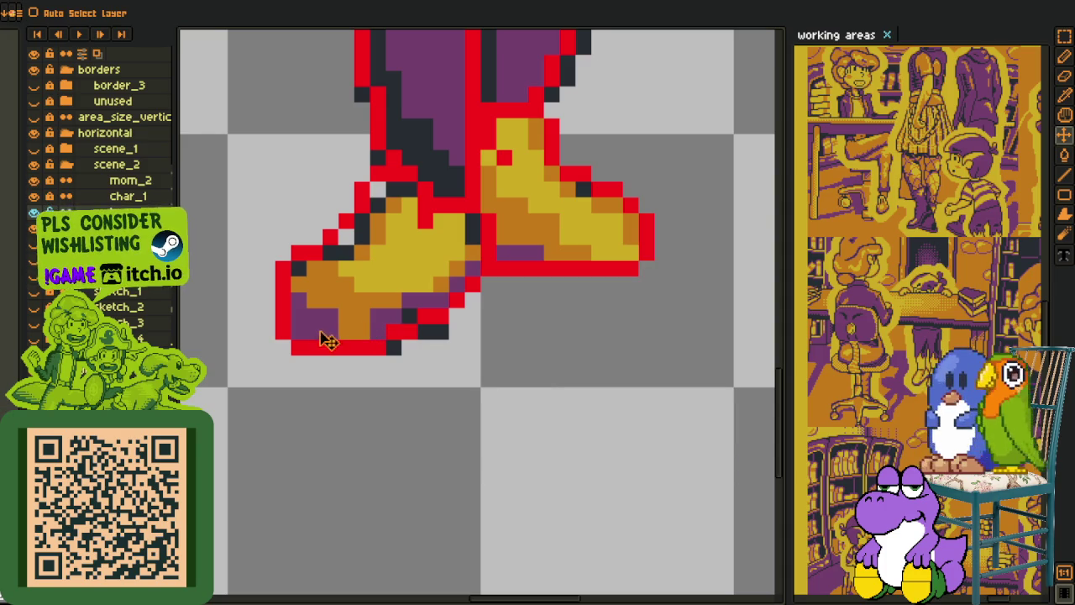
pyautogui.press('b')
pyautogui.moveTo(322, 331); pyautogui.dragTo(378, 332)
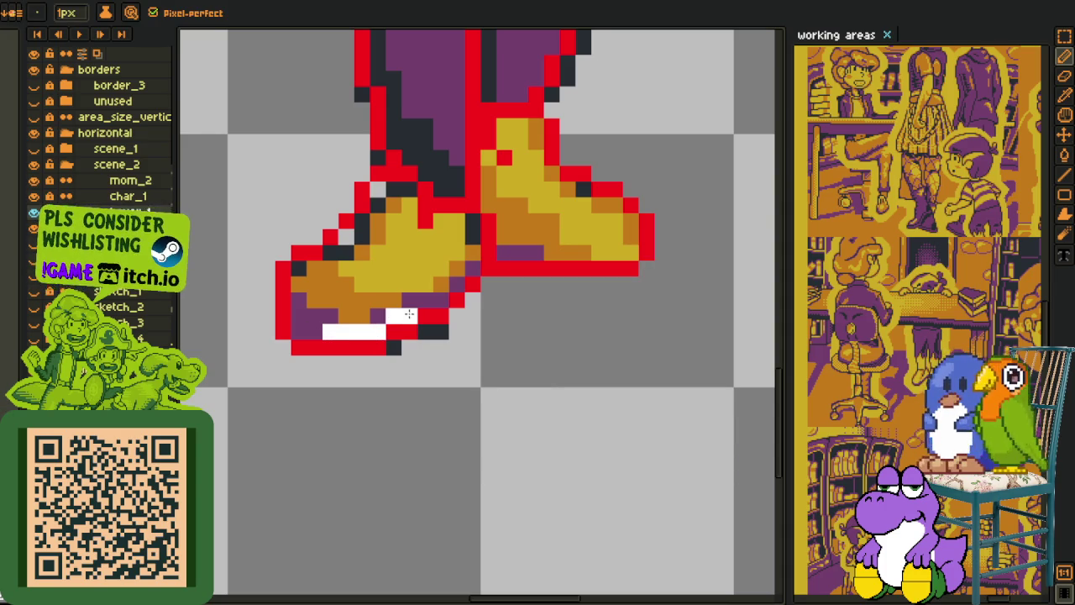
pyautogui.moveTo(428, 303)
pyautogui.mouseDown()
pyautogui.moveTo(474, 269)
pyautogui.moveTo(525, 252)
pyautogui.moveTo(597, 254)
pyautogui.mouseUp()
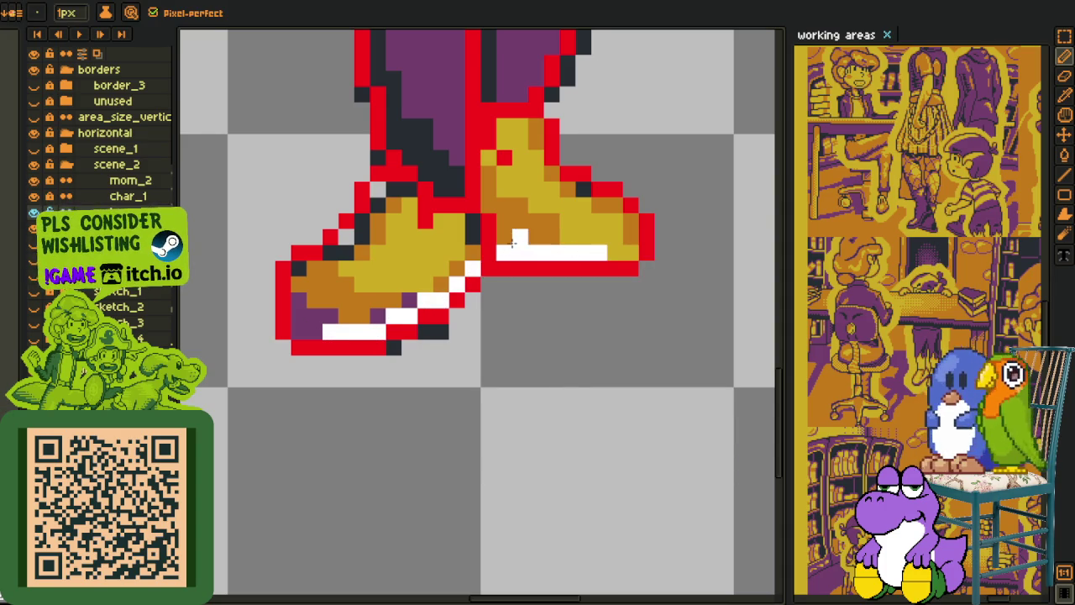
pyautogui.scroll(-2, 509, 267)
pyautogui.press('u')
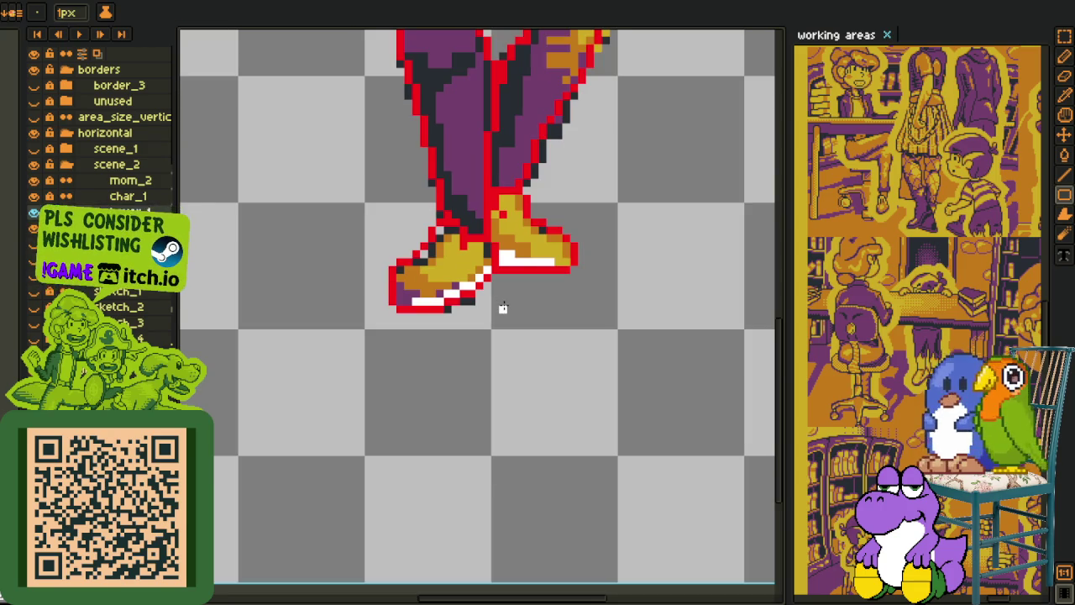
pyautogui.press('o')
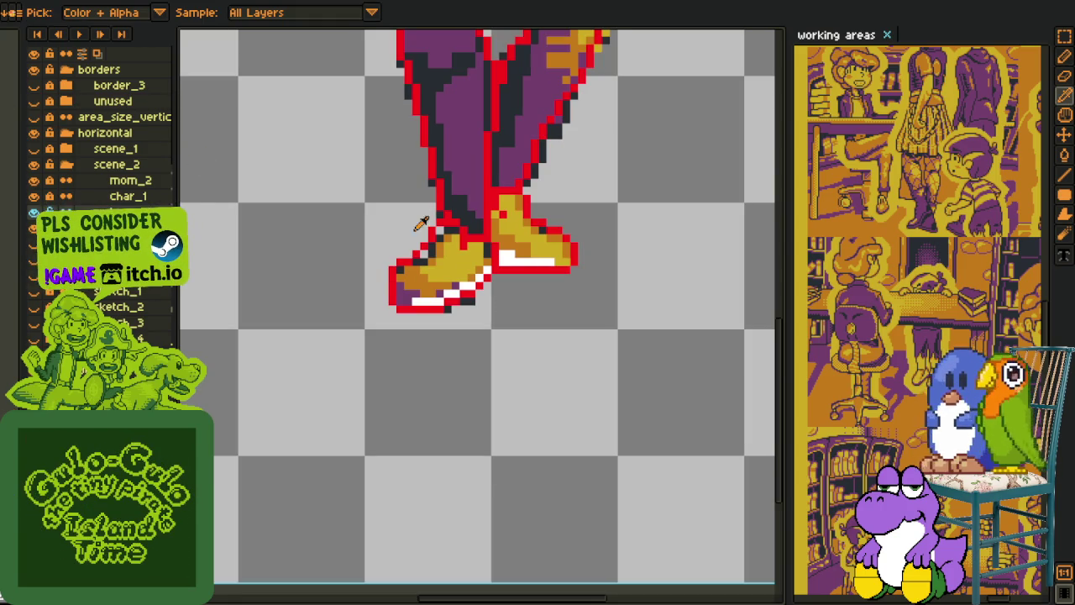
# Step: Bucket-fill the left shoe's orange, purple, yellow and stray pixels dark navy
pyautogui.scroll(3, 418, 228)
pyautogui.click(427, 325)
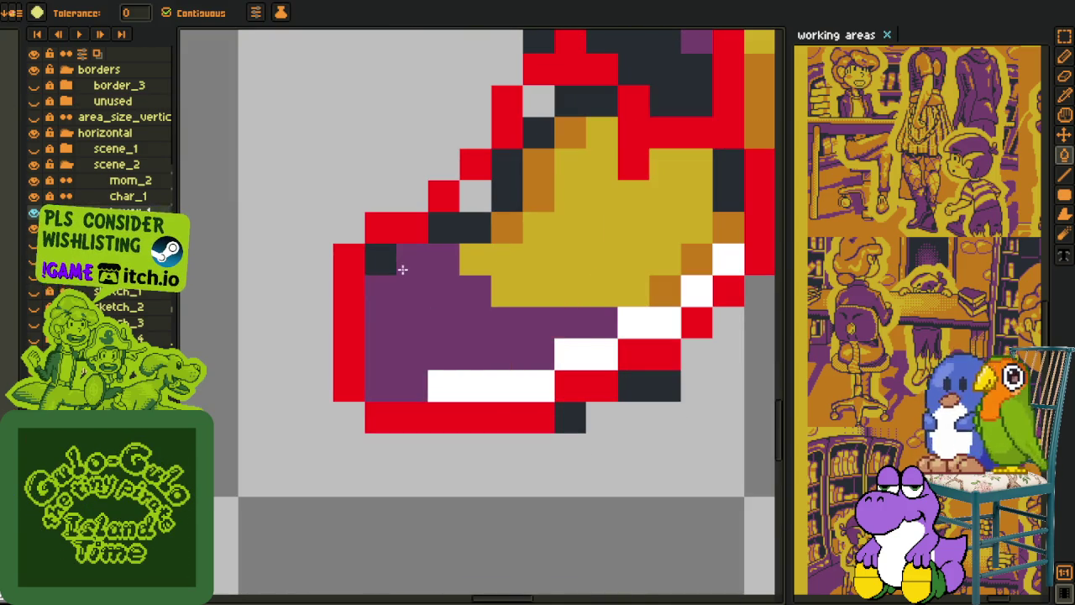
pyautogui.click(412, 294)
pyautogui.click(506, 253)
pyautogui.click(508, 231)
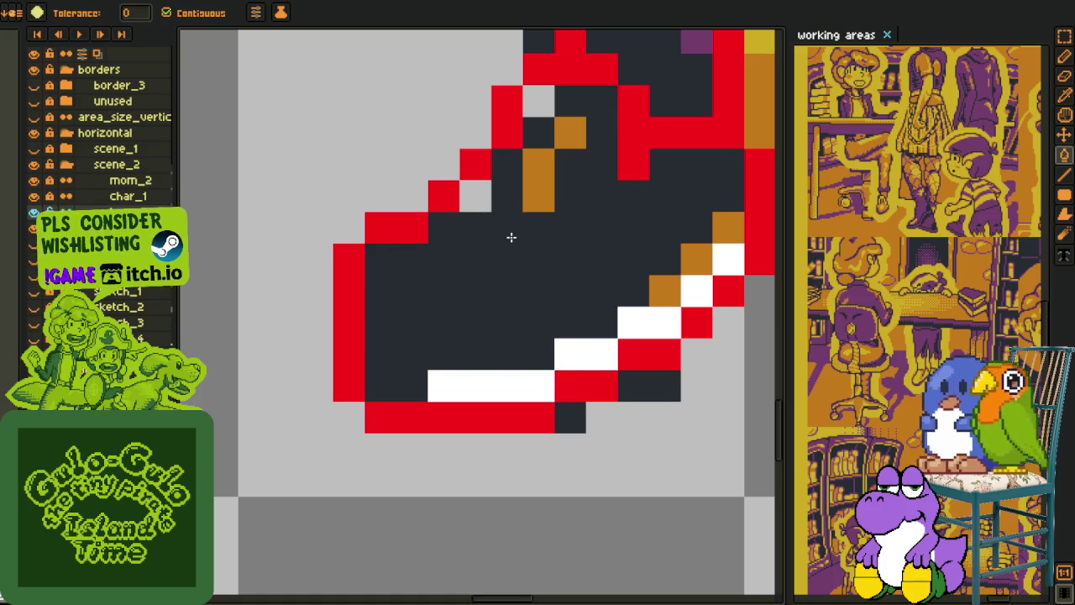
pyautogui.click(542, 184)
pyautogui.click(571, 132)
pyautogui.click(665, 291)
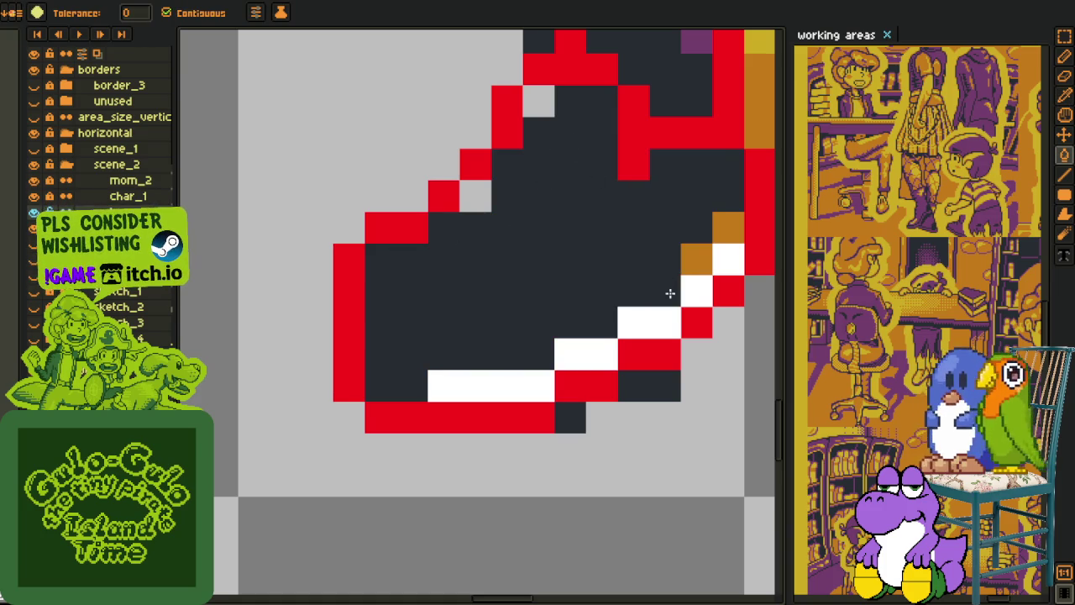
pyautogui.hotkey('ctrl', 'z')
pyautogui.click(687, 256)
pyautogui.click(722, 229)
pyautogui.click(665, 291)
pyautogui.click(476, 195)
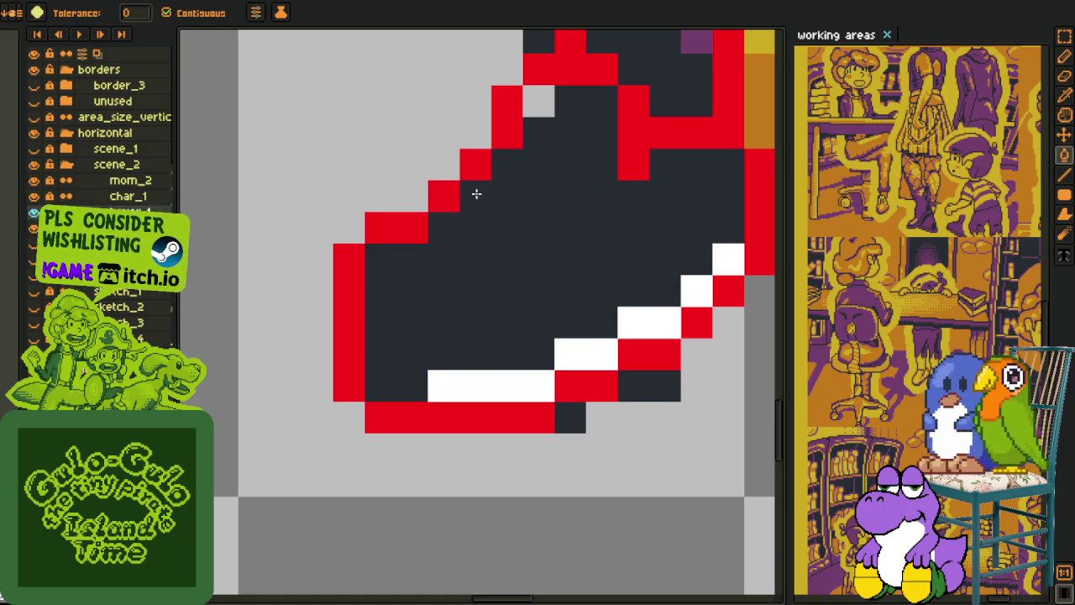
pyautogui.click(555, 113)
# Step: Bucket-fill the right shoe's yellow and orange regions dark navy
pyautogui.scroll(-2, 551, 126)
pyautogui.press('h')
pyautogui.scroll(1, 520, 252)
pyautogui.scroll(2, 505, 278)
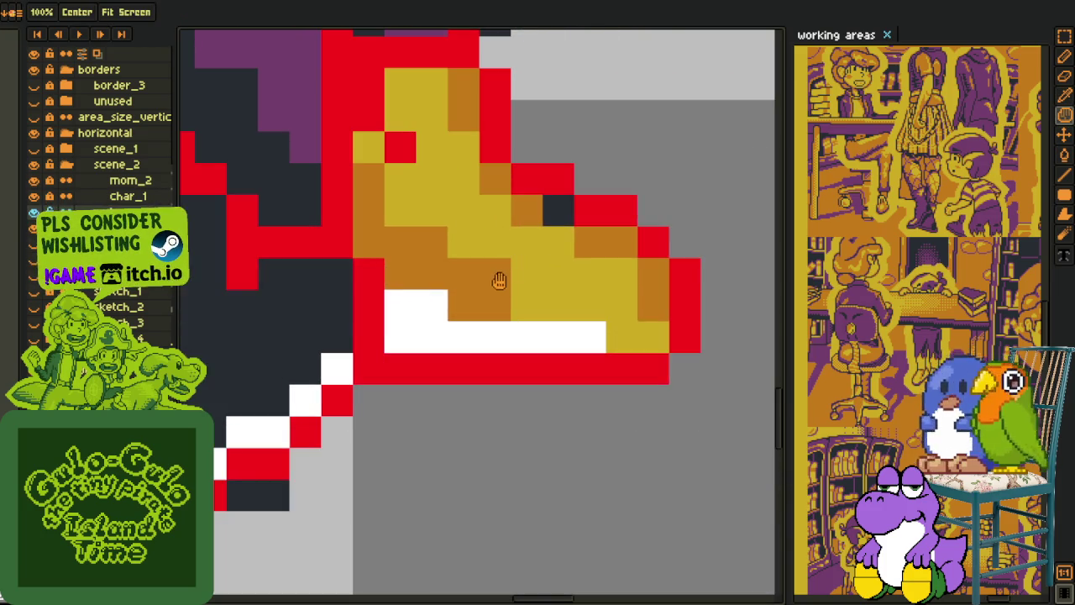
pyautogui.click(532, 273)
pyautogui.click(590, 242)
pyautogui.click(653, 289)
pyautogui.click(517, 208)
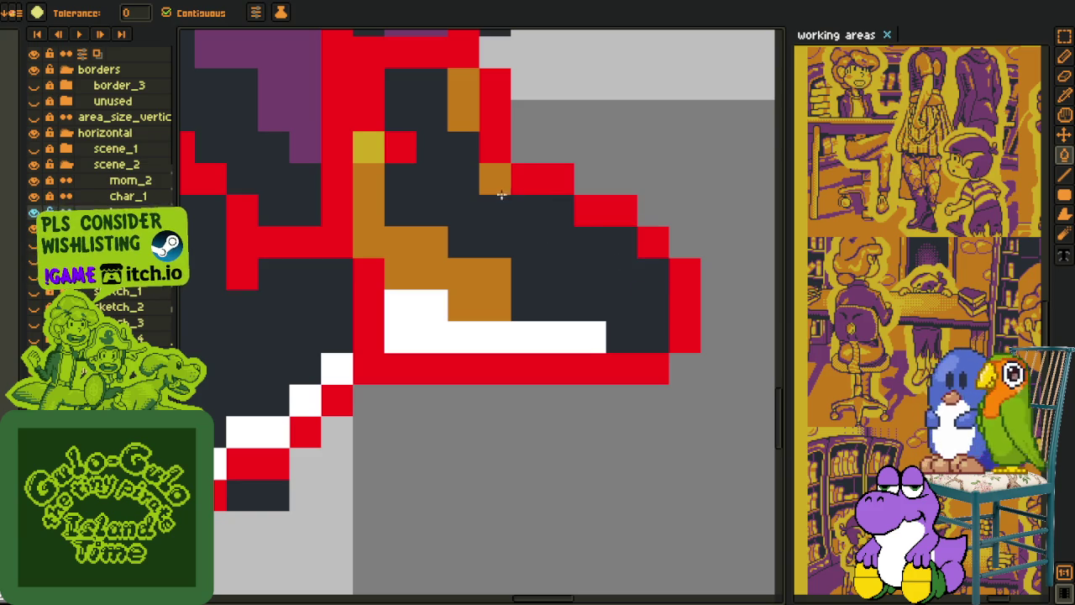
pyautogui.click(463, 117)
pyautogui.click(463, 84)
pyautogui.click(370, 147)
pyautogui.click(370, 181)
pyautogui.click(389, 230)
# Step: Bring the shoes back into view, then select and delete a small patch on the left shoe
pyautogui.scroll(-3, 388, 230)
pyautogui.press('i')
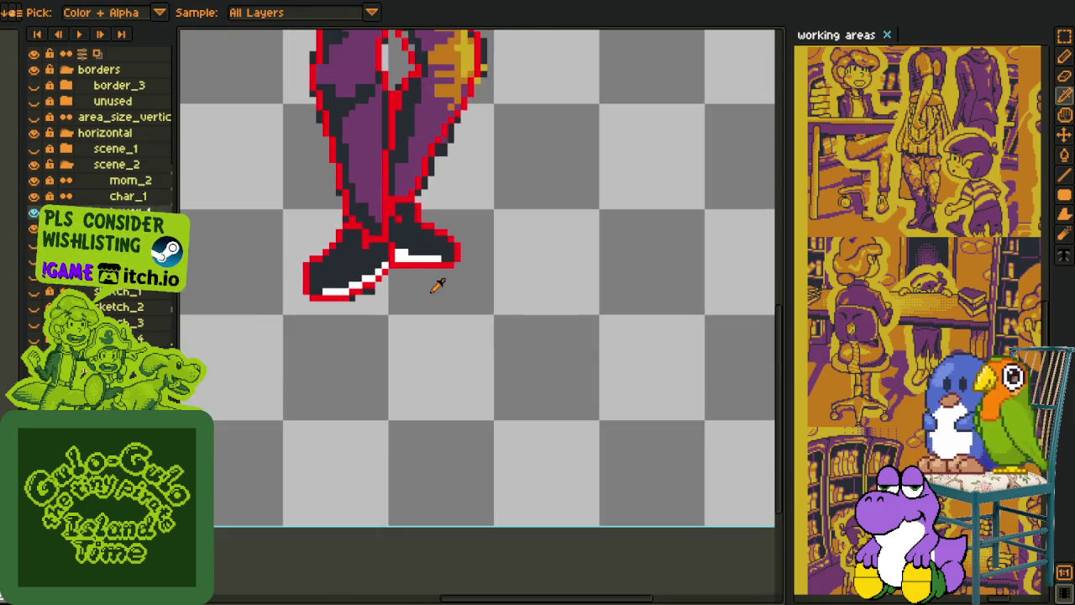
pyautogui.scroll(2, 367, 267)
pyautogui.scroll(-1, 428, 272)
pyautogui.press('h')
pyautogui.moveTo(427, 272); pyautogui.dragTo(524, 339)
pyautogui.press('i')
pyautogui.scroll(2, 408, 247)
pyautogui.scroll(1, 408, 247)
pyautogui.press('m')
pyautogui.moveTo(363, 214); pyautogui.dragTo(447, 298)
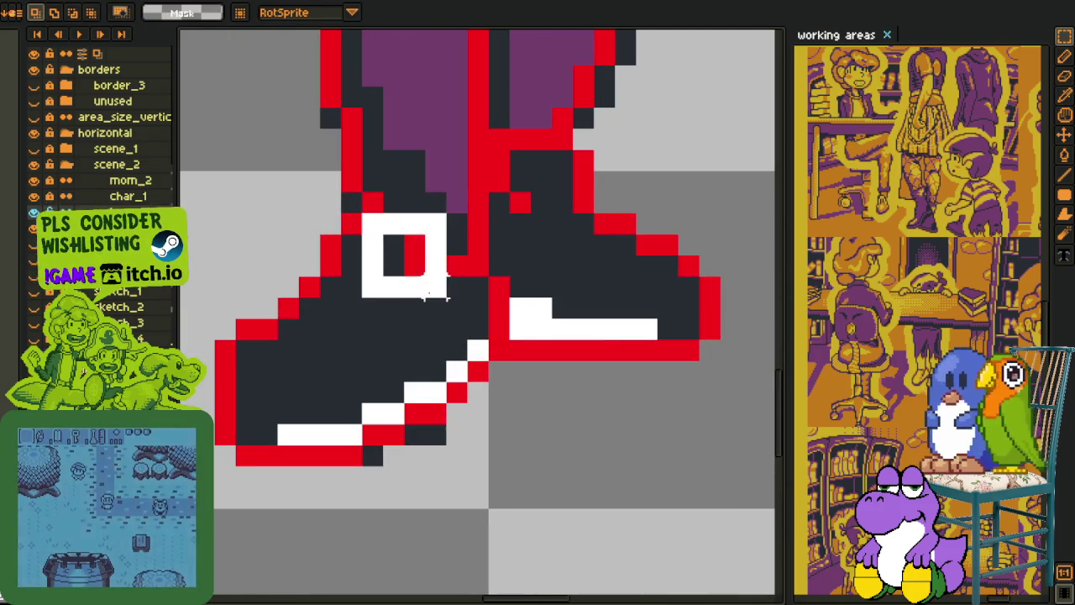
pyautogui.press('Delete')
# Step: Re-pick the dark navy and fill the revealed orange and yellow pixels navy
pyautogui.press('i')
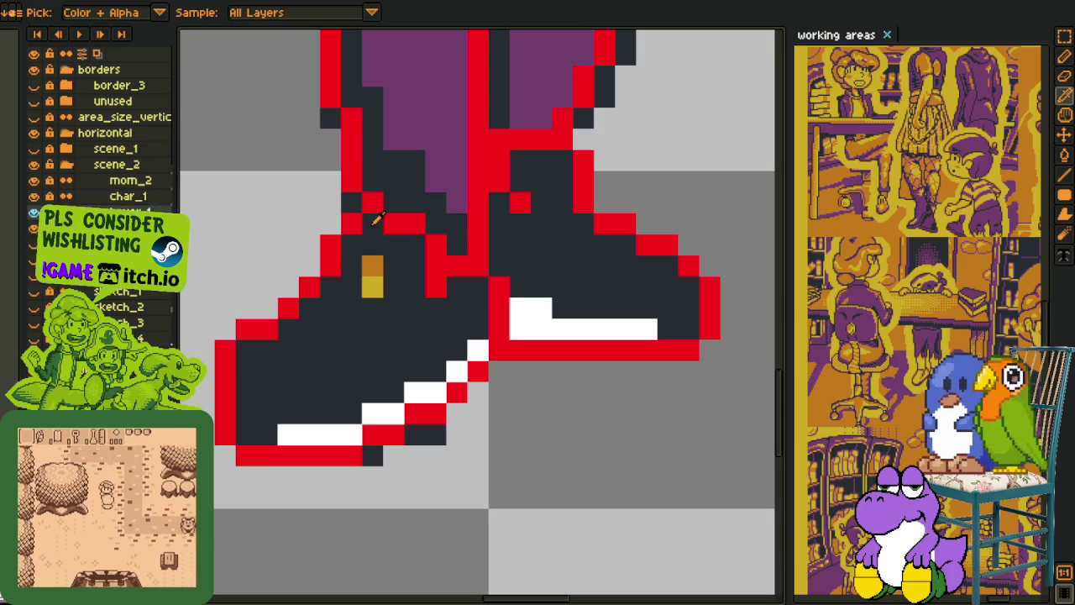
pyautogui.press('b')
pyautogui.press('i')
pyautogui.click(394, 250)
pyautogui.press('g')
pyautogui.click(375, 284)
pyautogui.click(370, 265)
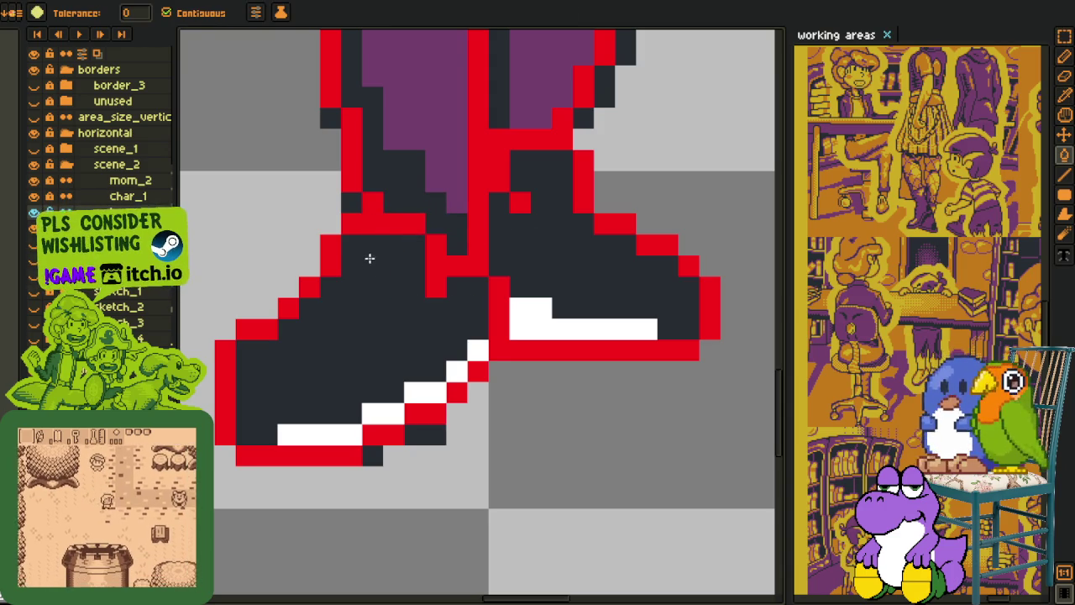
pyautogui.scroll(-3, 371, 253)
pyautogui.press('i')
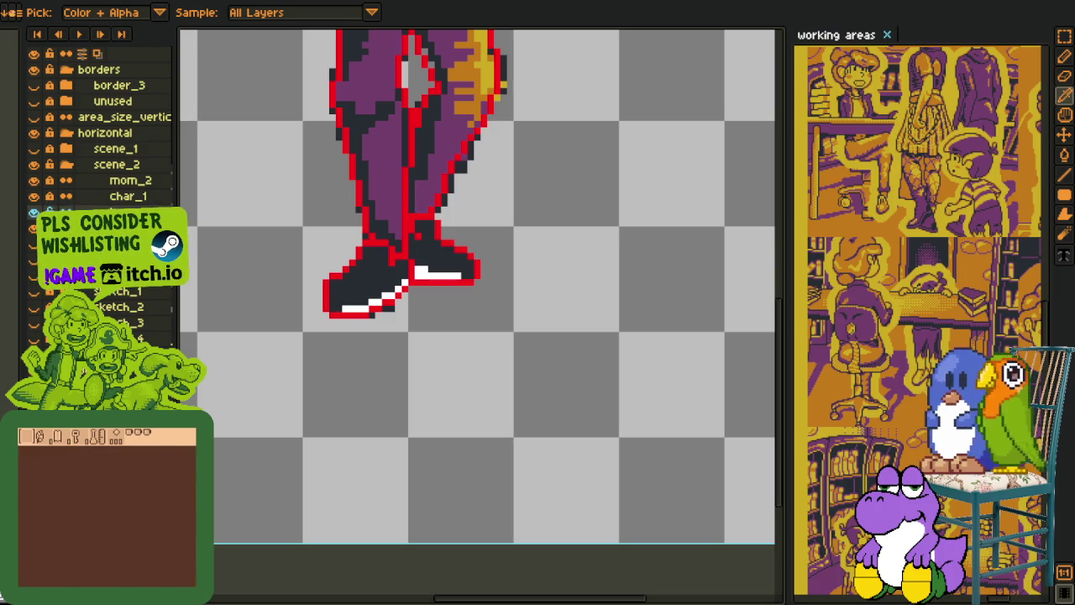
pyautogui.scroll(1, 441, 300)
pyautogui.scroll(1, 445, 353)
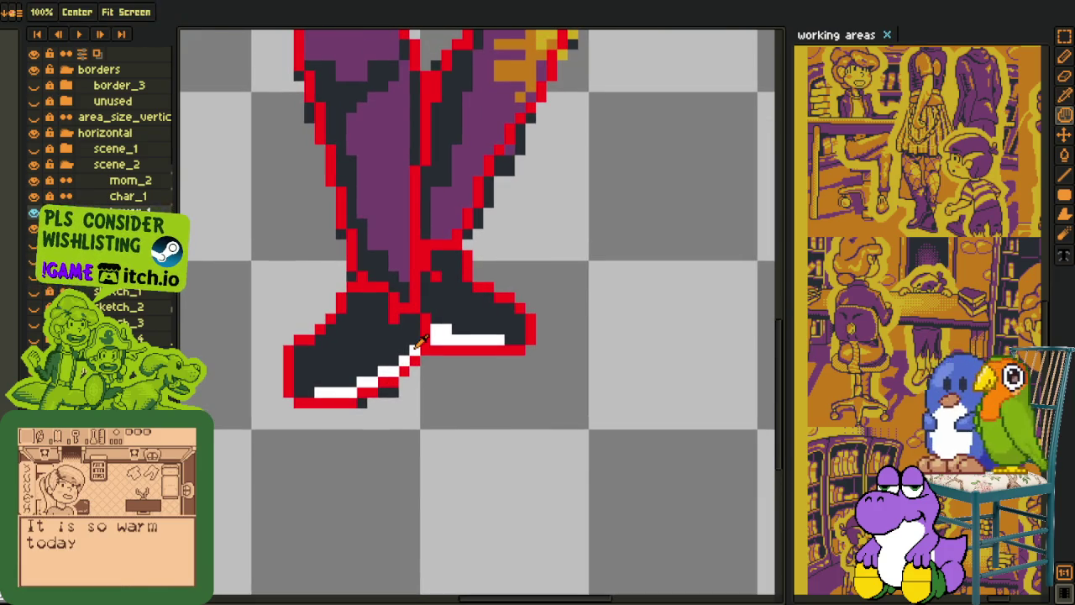
pyautogui.scroll(1, 318, 345)
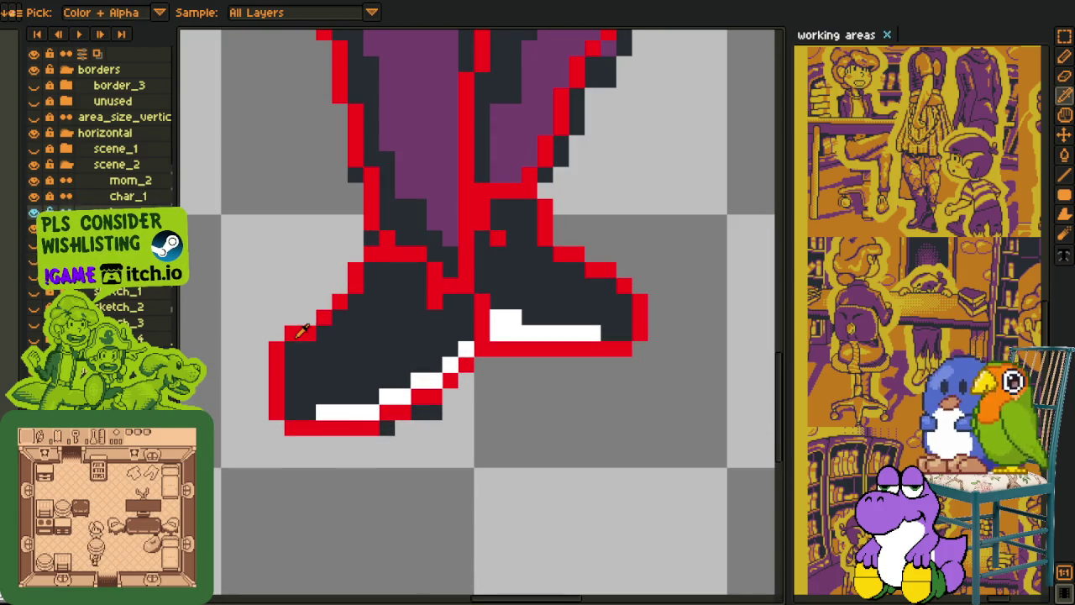
pyautogui.scroll(-3, 329, 313)
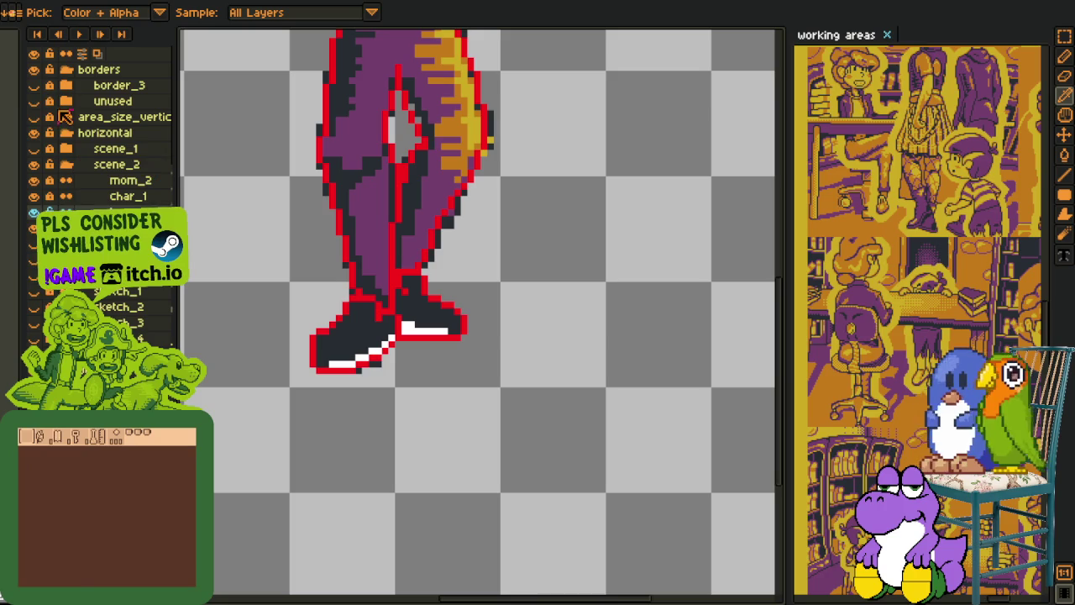
# Step: Bucket-fill both navy shoes orange
pyautogui.click(340, 344)
pyautogui.click(430, 312)
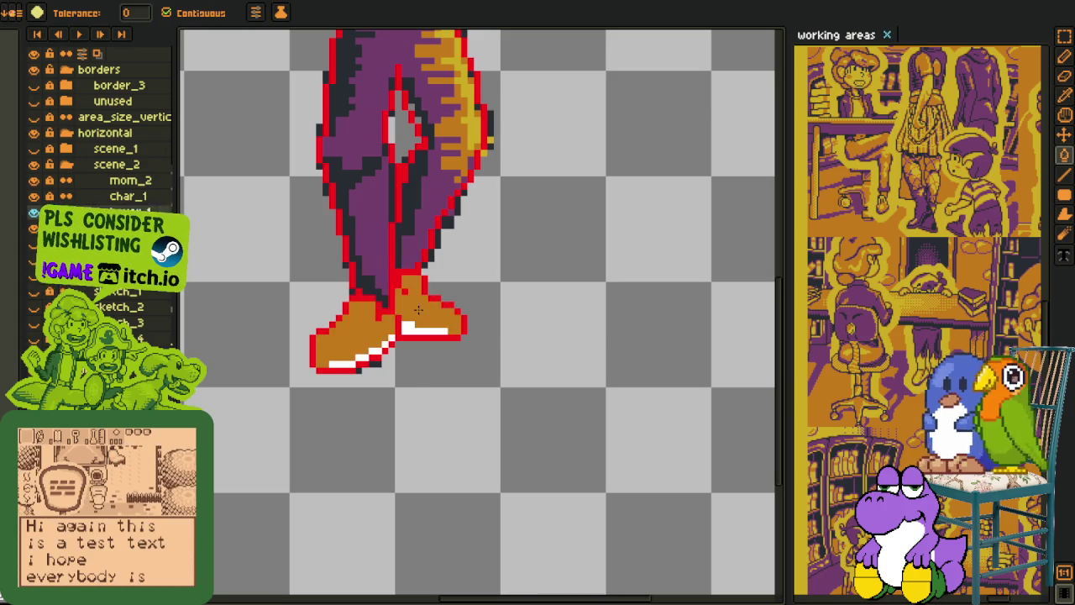
pyautogui.scroll(-2, 450, 347)
pyautogui.scroll(2, 404, 323)
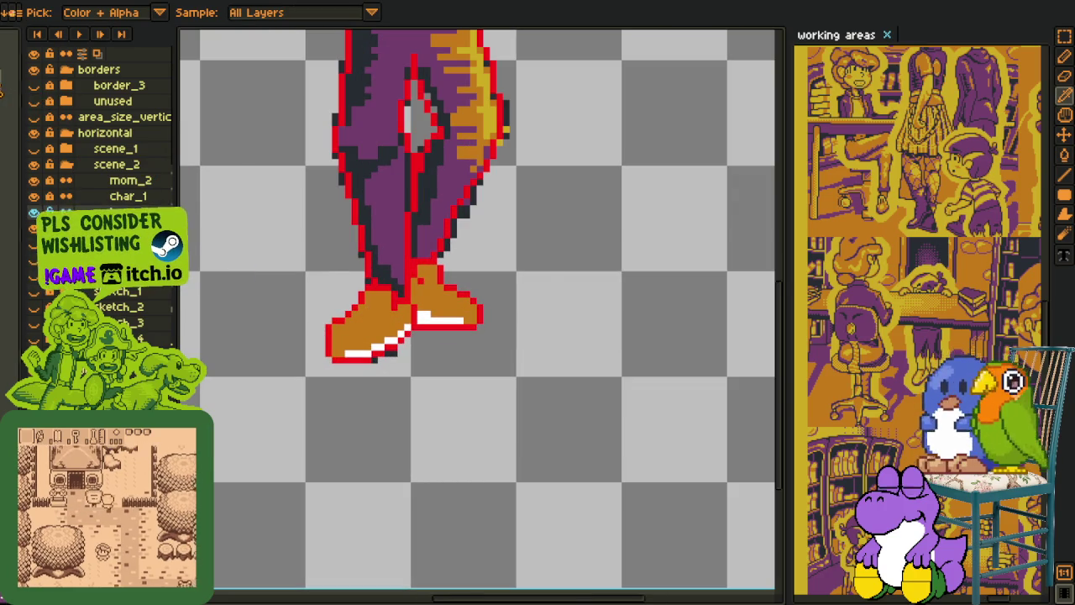
pyautogui.scroll(1, 336, 299)
pyautogui.scroll(2, 427, 349)
# Step: Replace the white sole highlight colour with purple
pyautogui.hotkey('shift', 'r')
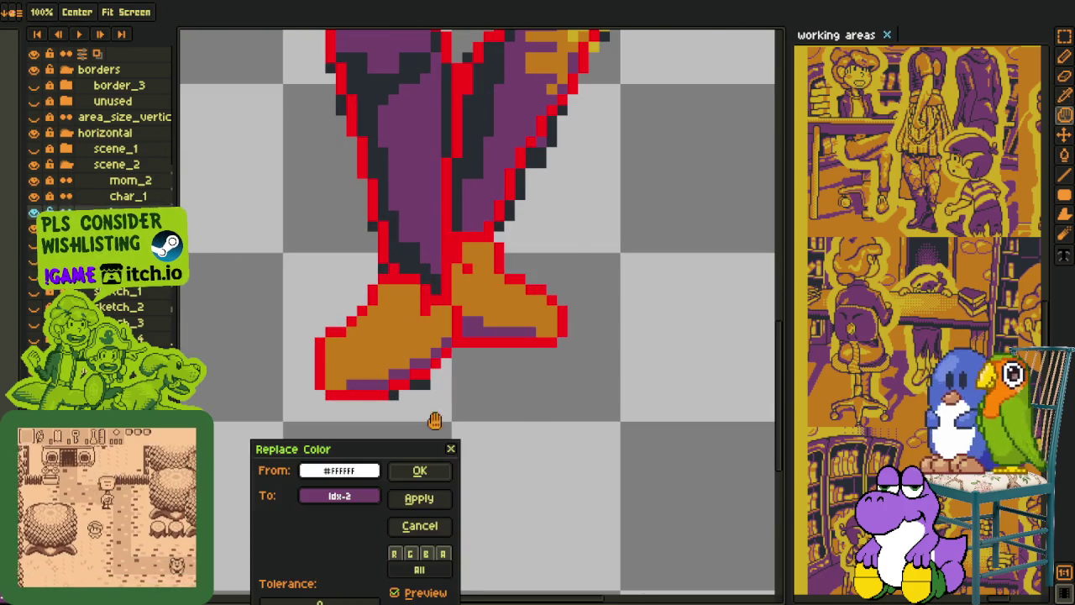
pyautogui.click(422, 404)
pyautogui.scroll(-3, 515, 396)
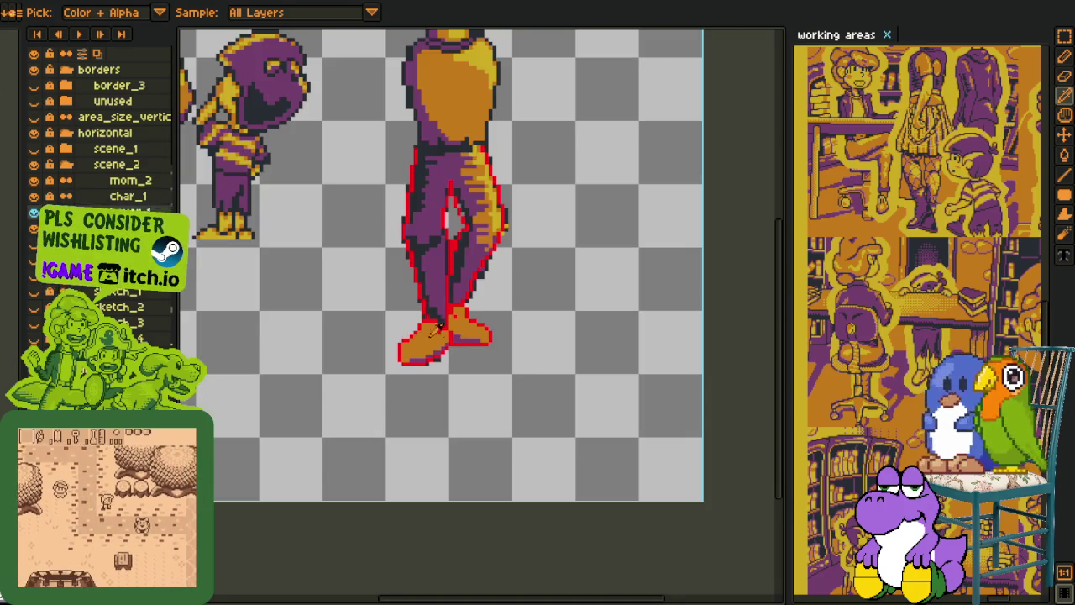
pyautogui.scroll(-2, 531, 360)
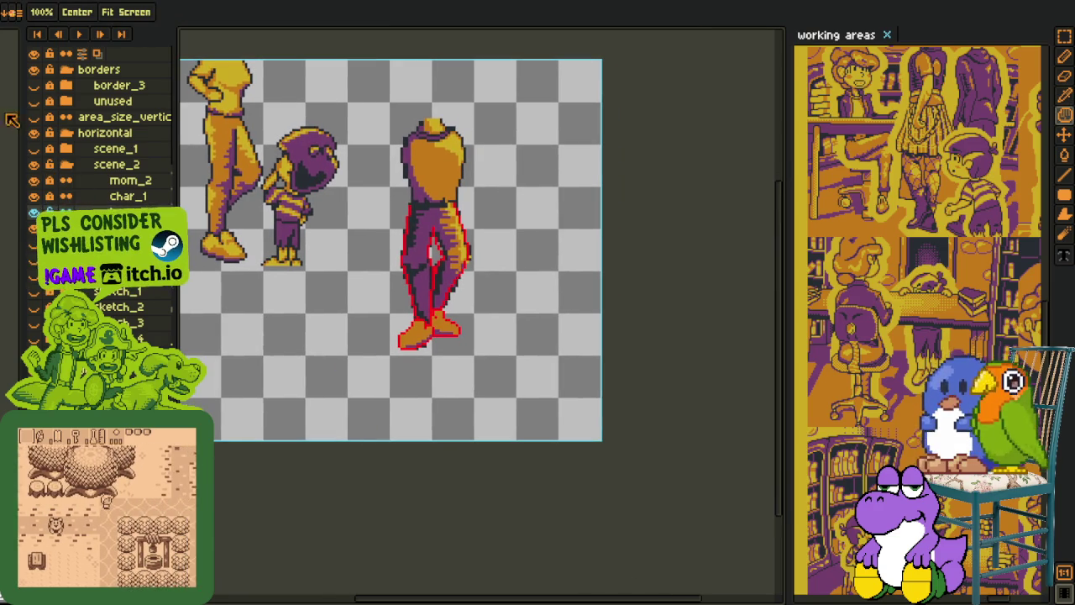
pyautogui.press('o')
pyautogui.scroll(3, 407, 332)
pyautogui.press('b')
pyautogui.scroll(1, 395, 324)
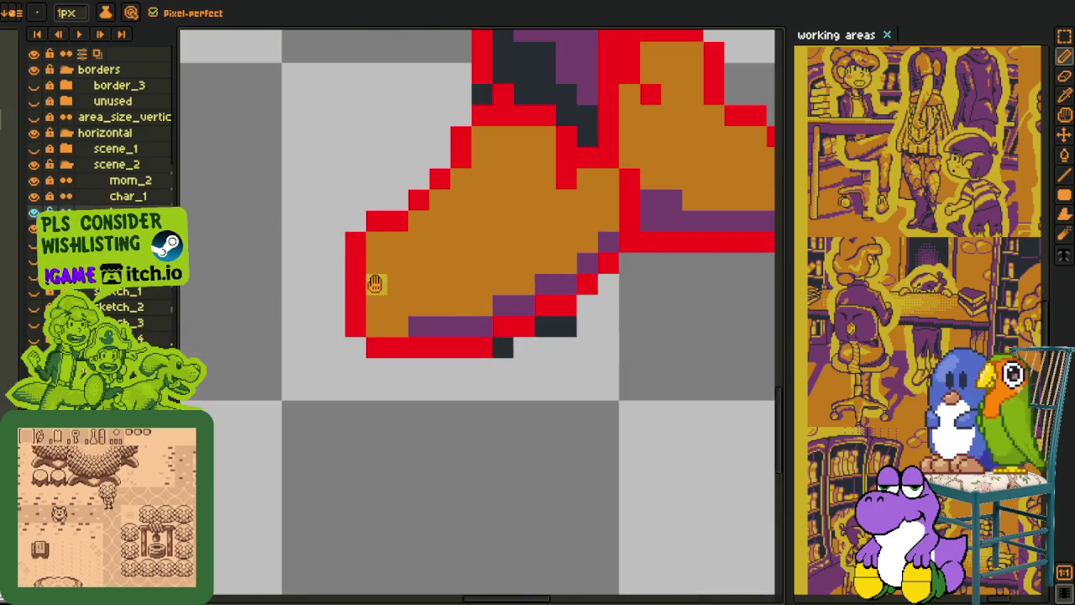
# Step: Paint yellow highlight strokes along the left shoe's edge and middle
pyautogui.scroll(1, 377, 283)
pyautogui.moveTo(360, 345)
pyautogui.mouseDown()
pyautogui.moveTo(359, 376)
pyautogui.moveTo(379, 384)
pyautogui.moveTo(411, 365)
pyautogui.moveTo(396, 370)
pyautogui.moveTo(403, 323)
pyautogui.moveTo(470, 302)
pyautogui.moveTo(481, 240)
pyautogui.moveTo(537, 240)
pyautogui.moveTo(512, 215)
pyautogui.mouseUp()
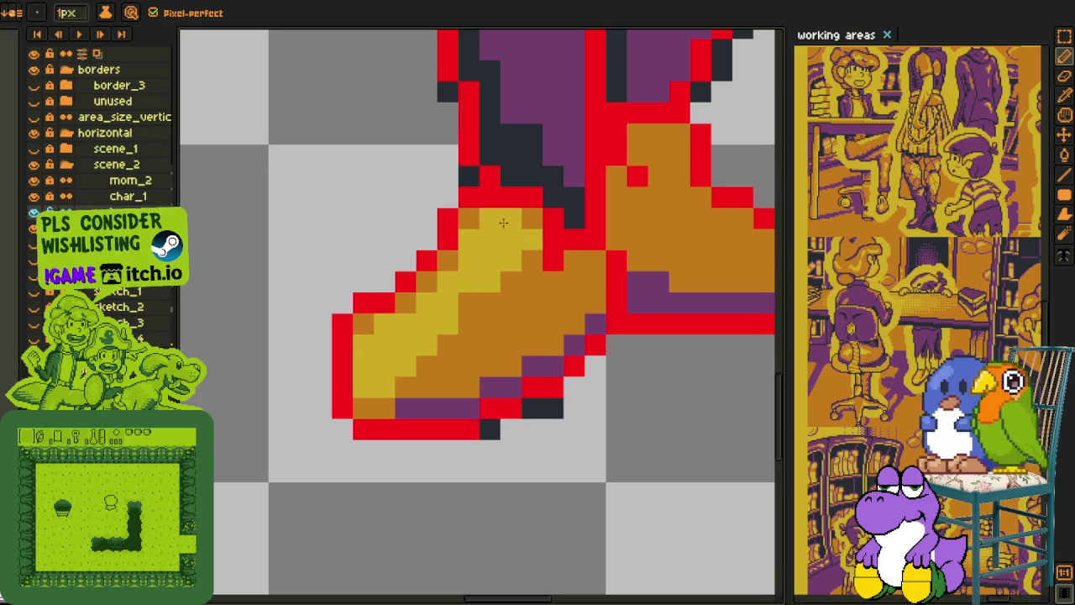
pyautogui.click(571, 298)
pyautogui.hotkey('ctrl', 'z')
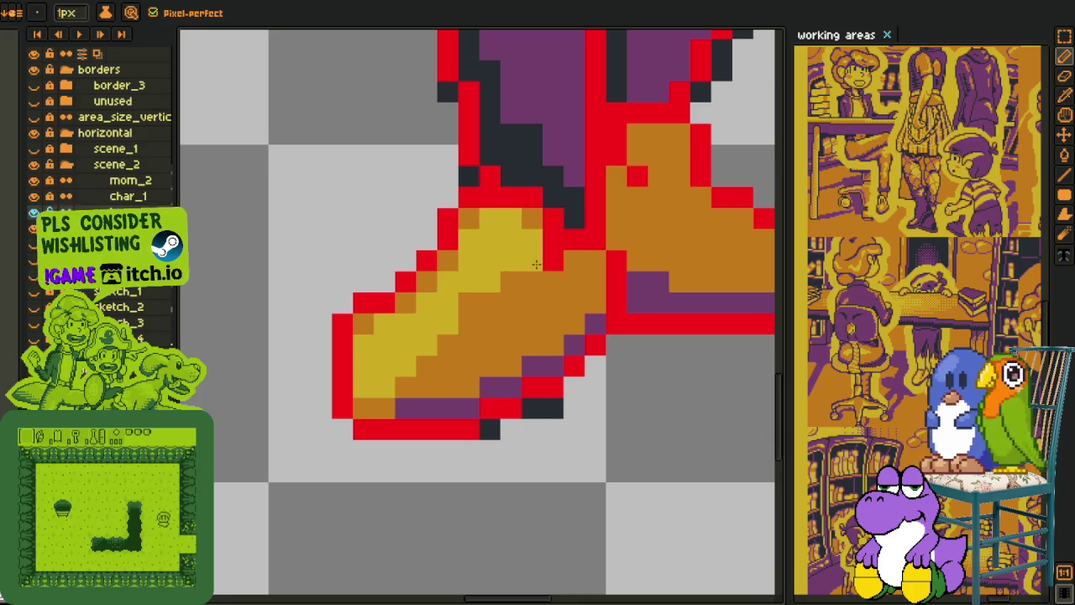
pyautogui.moveTo(532, 282); pyautogui.dragTo(447, 335)
pyautogui.click(469, 304)
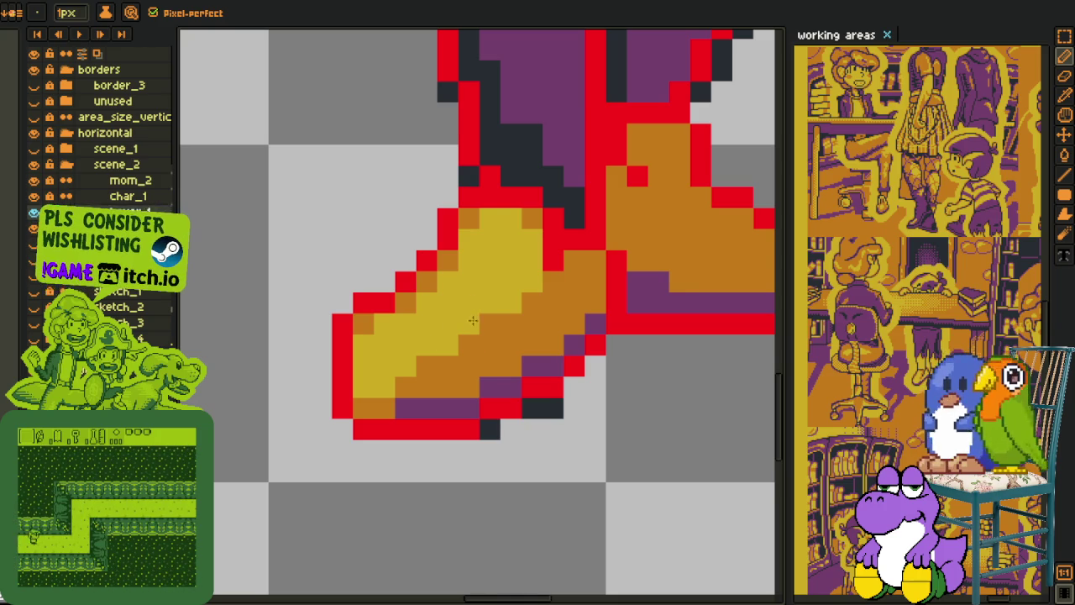
pyautogui.click(469, 346)
pyautogui.moveTo(520, 302); pyautogui.dragTo(490, 345)
pyautogui.click(490, 324)
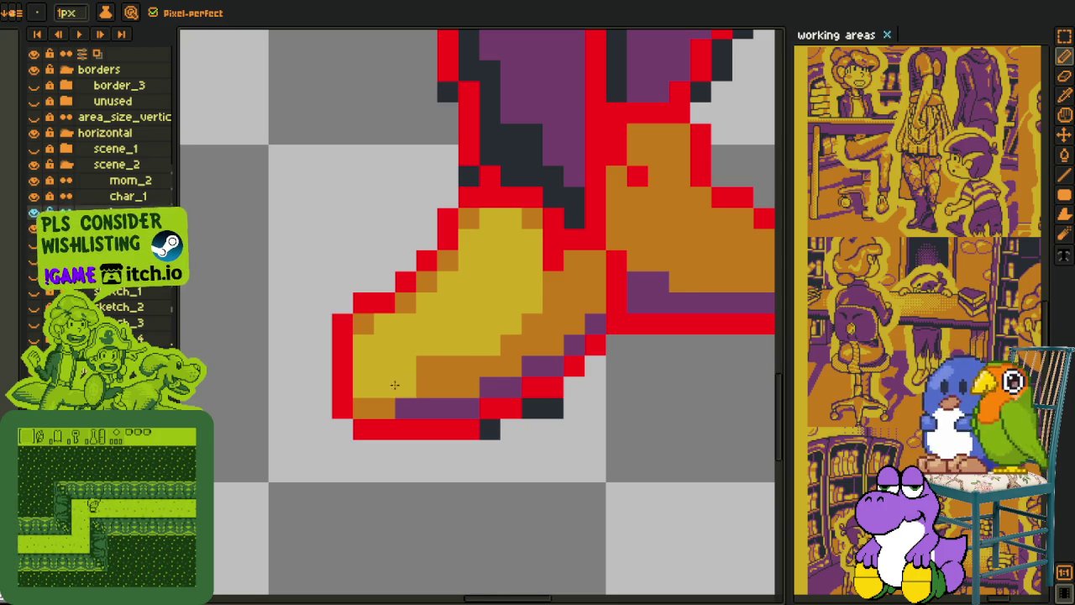
# Step: Sample colours from the sprite and turn more orange shoe pixels yellow
pyautogui.press('alt')
pyautogui.keyDown('alt'); pyautogui.click(385, 391); pyautogui.keyUp('alt')
pyautogui.click(427, 366)
pyautogui.moveTo(531, 323); pyautogui.dragTo(544, 305)
pyautogui.click(511, 323)
pyautogui.scroll(-3, 465, 355)
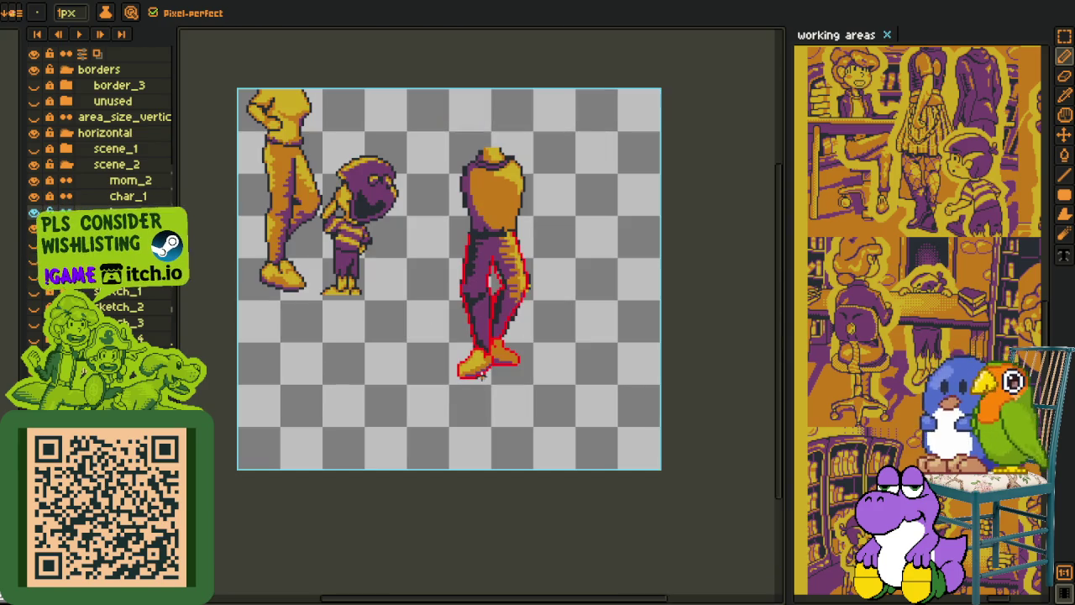
pyautogui.press('alt')
pyautogui.scroll(2, 453, 357)
pyautogui.keyDown('alt'); pyautogui.click(451, 357); pyautogui.keyUp('alt')
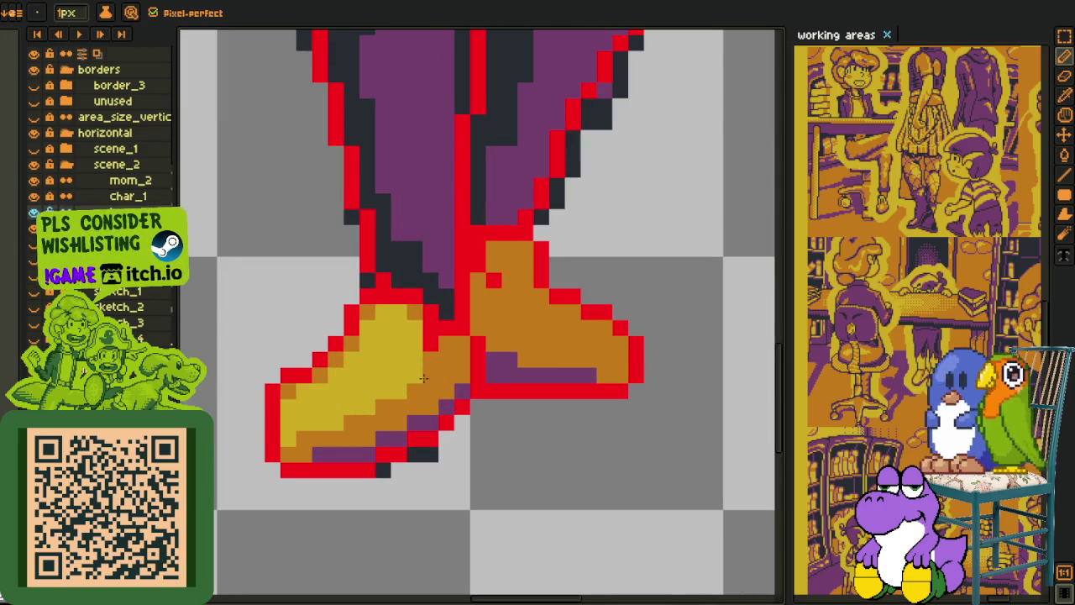
pyautogui.scroll(-2, 391, 398)
pyautogui.press('alt')
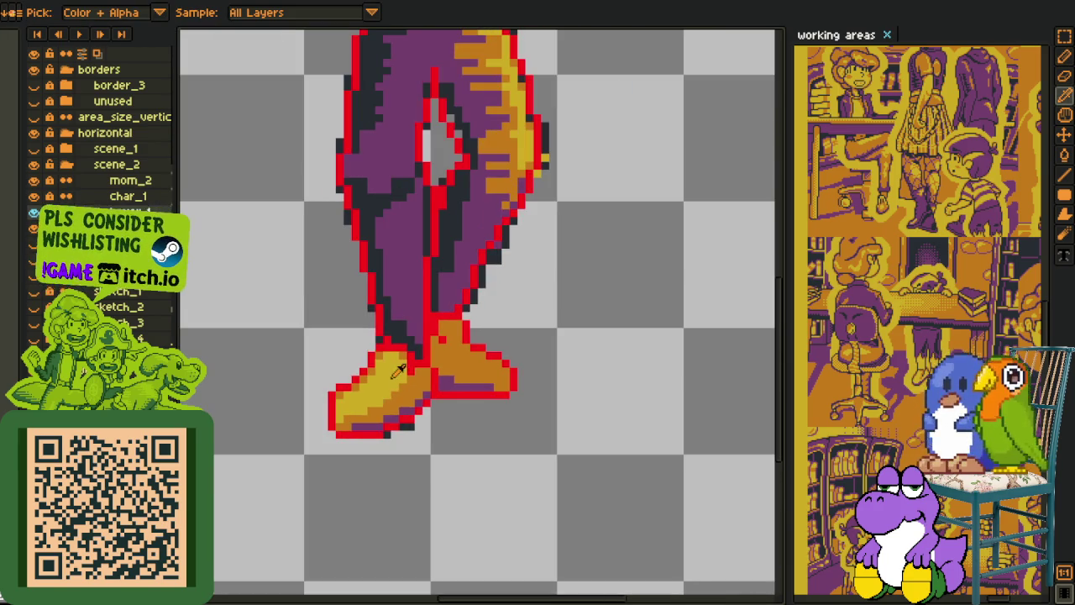
pyautogui.scroll(2, 412, 363)
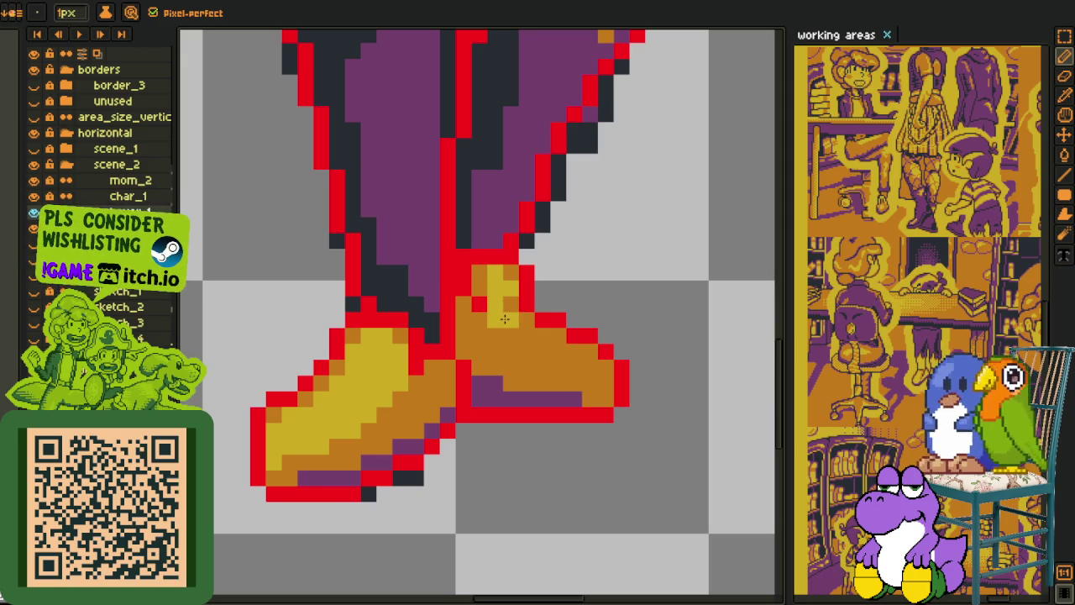
pyautogui.scroll(1, 556, 366)
# Step: Paint yellow highlight pixels across the right shoe's top and toe
pyautogui.moveTo(598, 365)
pyautogui.mouseDown()
pyautogui.moveTo(552, 363)
pyautogui.moveTo(535, 324)
pyautogui.moveTo(470, 324)
pyautogui.mouseUp()
pyautogui.click(518, 342)
pyautogui.moveTo(550, 368)
pyautogui.mouseDown()
pyautogui.moveTo(610, 380)
pyautogui.moveTo(531, 366)
pyautogui.moveTo(499, 346)
pyautogui.mouseUp()
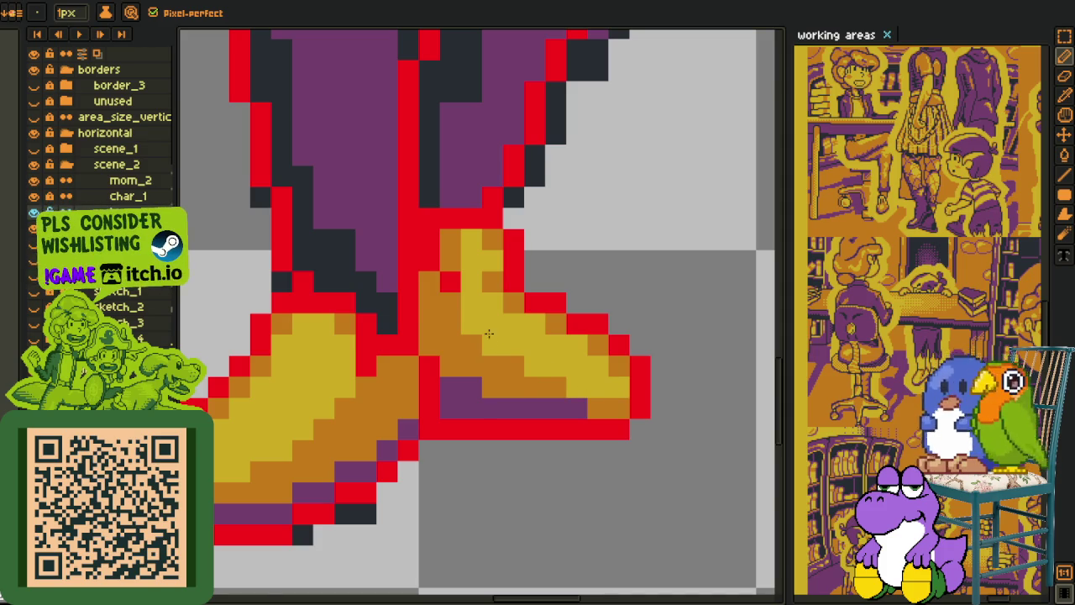
pyautogui.scroll(-5, 504, 334)
pyautogui.scroll(4, 529, 329)
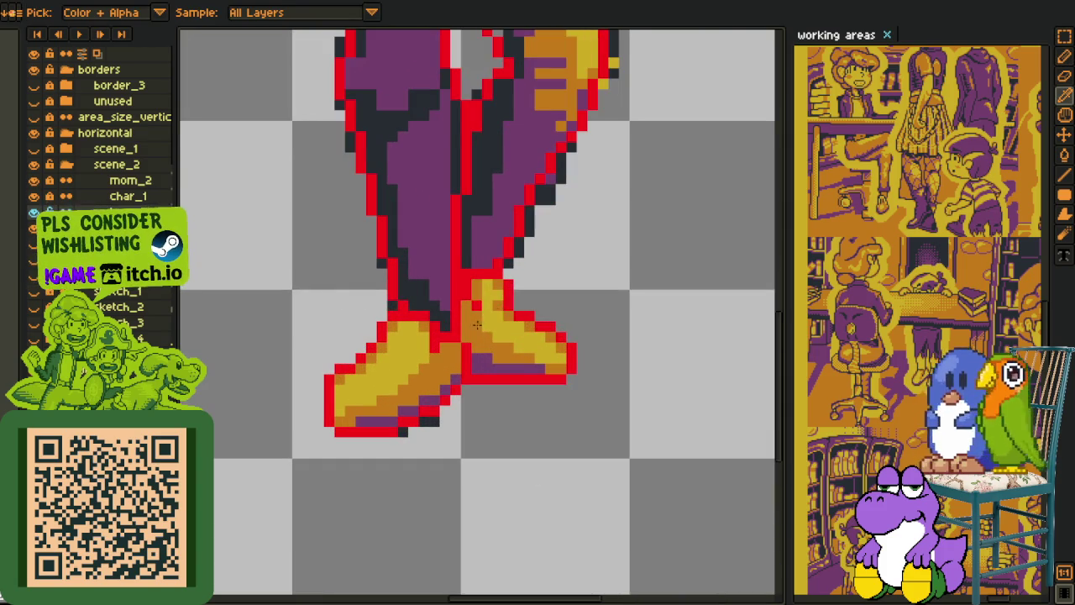
pyautogui.press('b')
pyautogui.scroll(2, 477, 324)
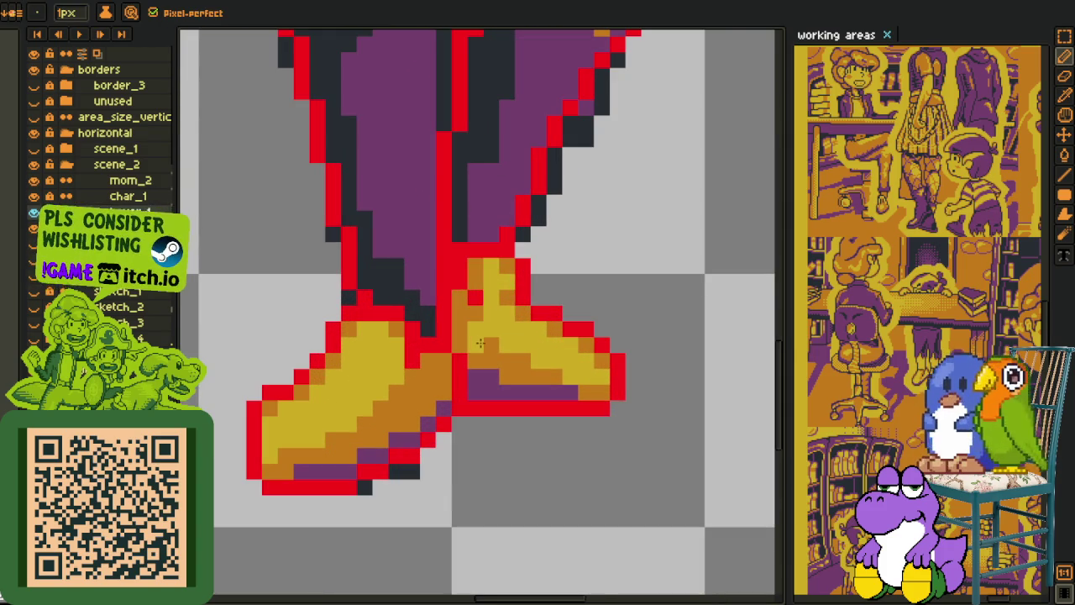
pyautogui.scroll(-3, 521, 354)
pyautogui.press('i')
pyautogui.scroll(-1, 596, 356)
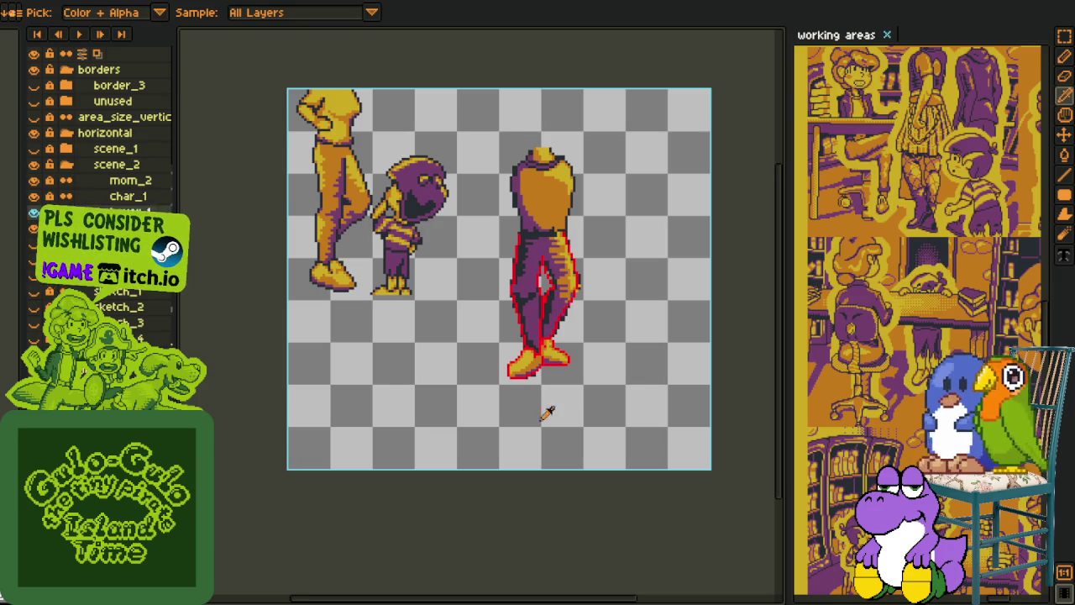
# Step: Frame the whole figure and add a new empty layer, 'Layer 2', above it
pyautogui.scroll(3, 550, 363)
pyautogui.moveTo(551, 363); pyautogui.dragTo(477, 433)
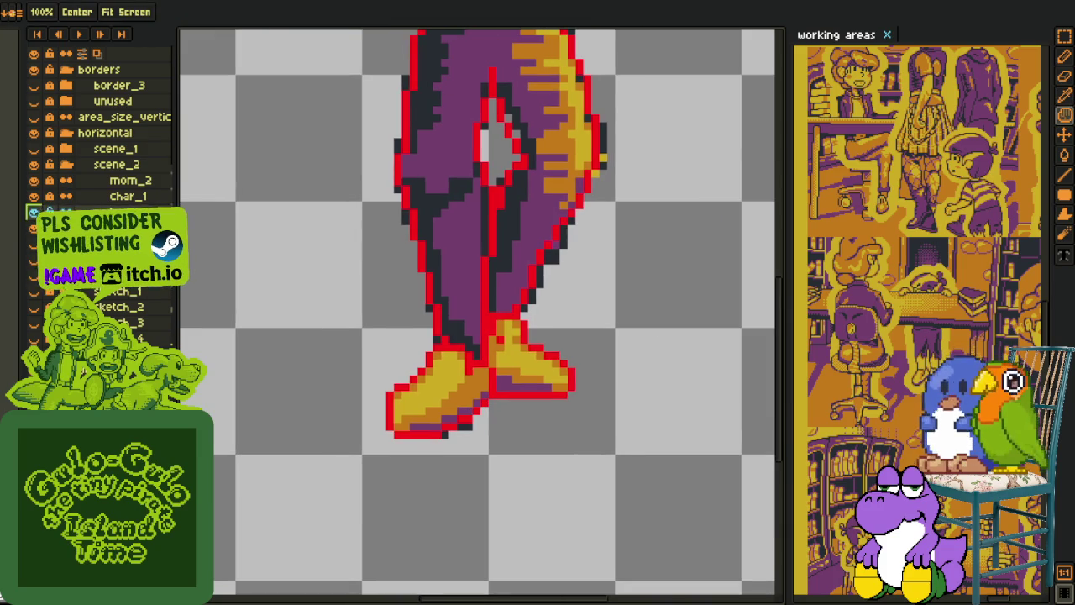
pyautogui.scroll(-2, 524, 295)
pyautogui.moveTo(524, 295); pyautogui.dragTo(510, 389)
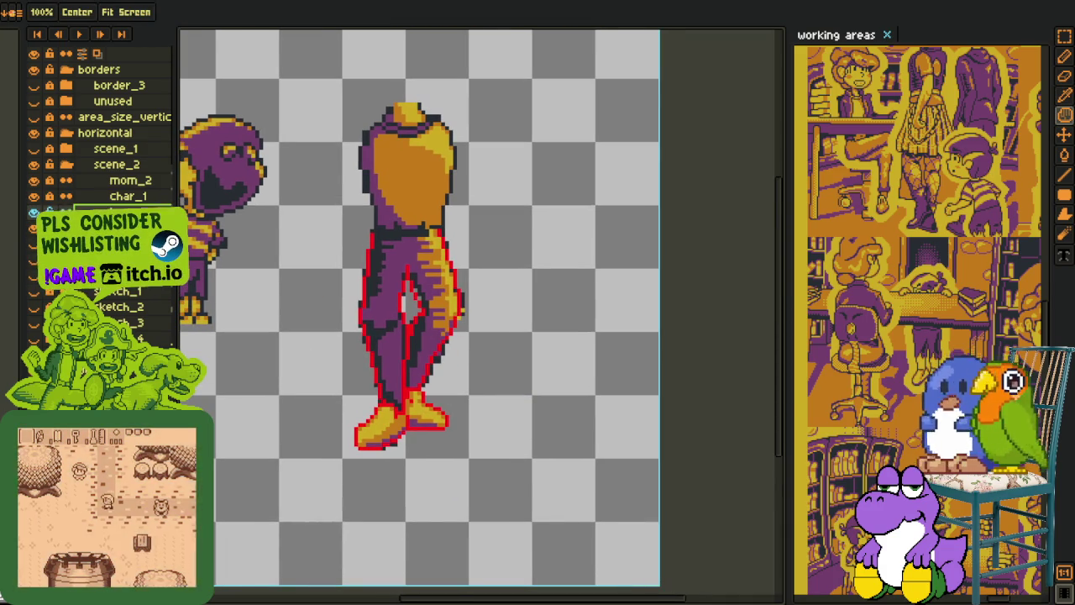
pyautogui.rightClick(95, 296)
pyautogui.click(250, 240)
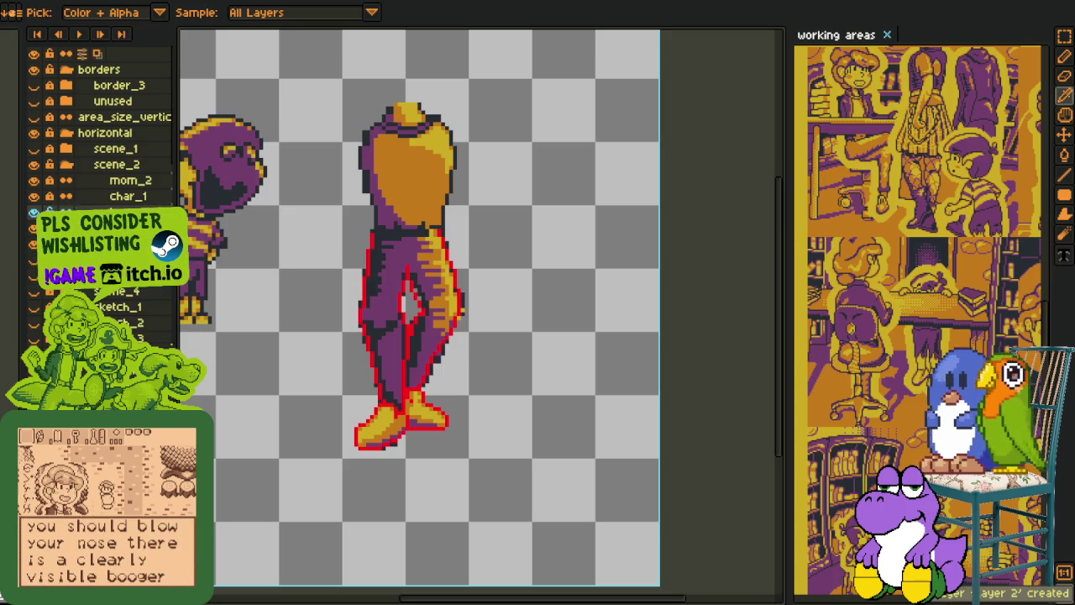
pyautogui.press('b')
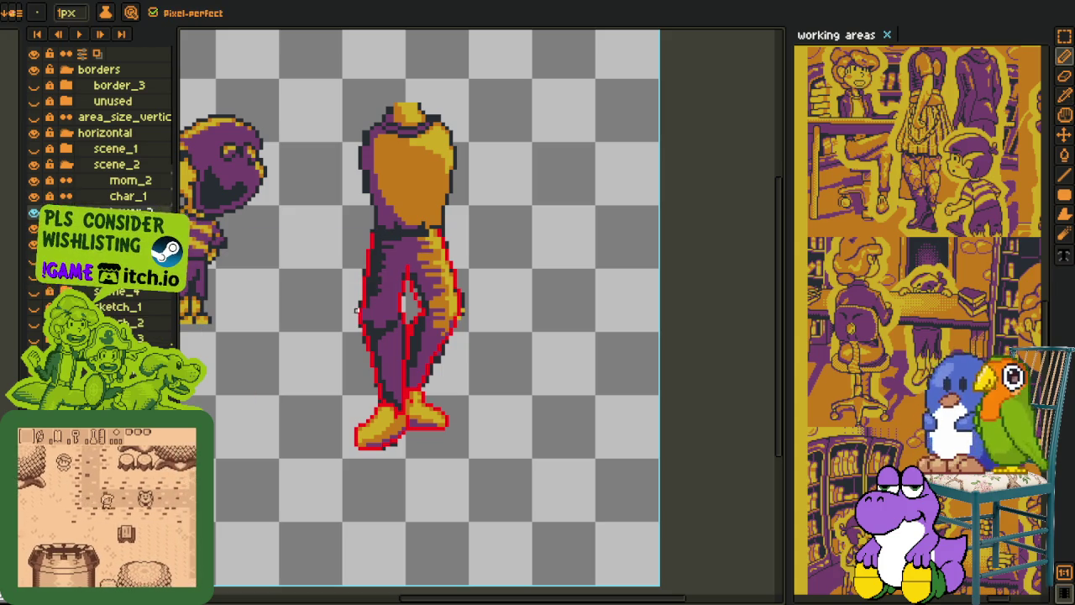
pyautogui.scroll(2, 357, 309)
pyautogui.hotkey('shift', 'c')
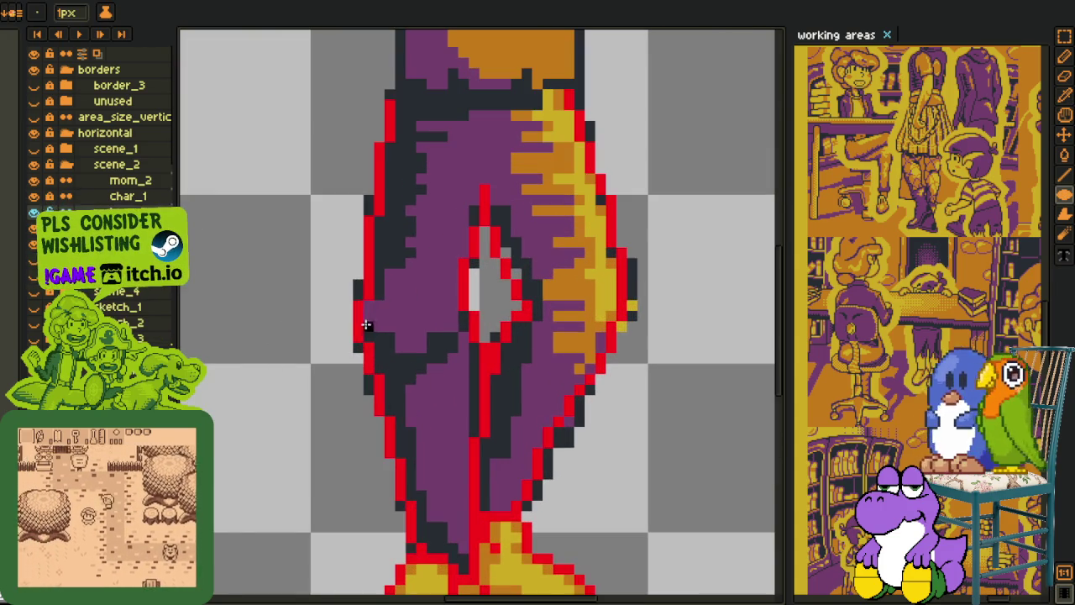
# Step: Draw a flat black band across the thighs and recolour part of it dark grey
pyautogui.scroll(2, 319, 353)
pyautogui.moveTo(298, 400)
pyautogui.mouseDown()
pyautogui.moveTo(461, 372)
pyautogui.moveTo(459, 386)
pyautogui.mouseUp()
pyautogui.moveTo(460, 379); pyautogui.dragTo(461, 370)
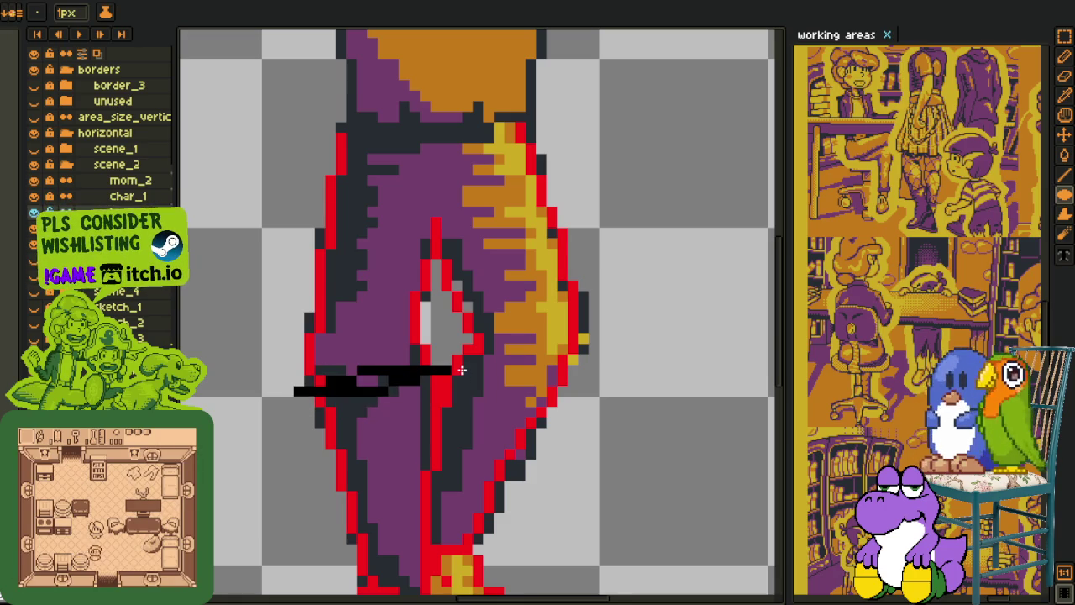
pyautogui.scroll(1, 392, 377)
pyautogui.press('b')
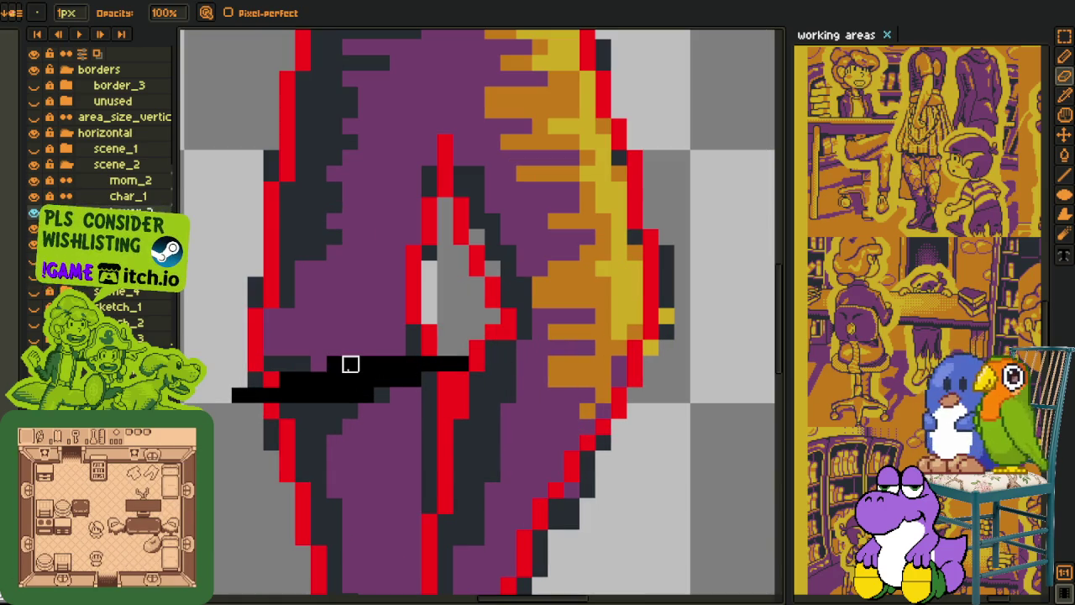
pyautogui.moveTo(334, 364)
pyautogui.mouseDown()
pyautogui.moveTo(398, 364)
pyautogui.moveTo(365, 391)
pyautogui.moveTo(304, 380)
pyautogui.mouseUp()
pyautogui.scroll(-4, 286, 380)
# Step: Draw a straight black hem line across the figure, redoing it until straight
pyautogui.press('i')
pyautogui.scroll(3, 345, 407)
pyautogui.click(341, 412)
pyautogui.press('b')
pyautogui.moveTo(344, 409); pyautogui.dragTo(479, 440)
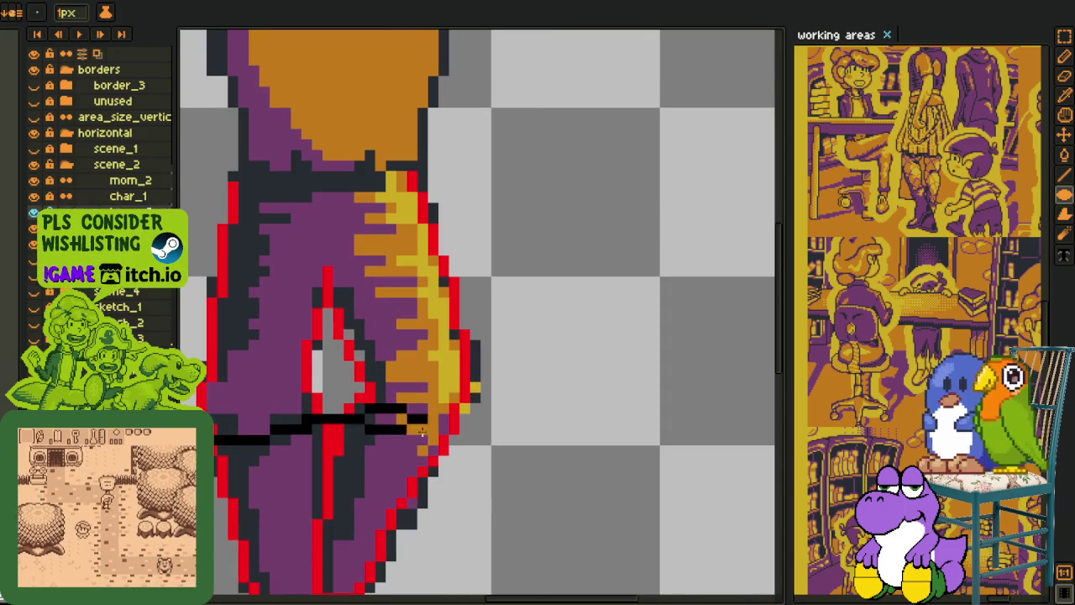
pyautogui.hotkey('ctrl', 'z')
pyautogui.keyDown('shift'); pyautogui.click(479, 441); pyautogui.keyUp('shift')
pyautogui.hotkey('ctrl', 'z')
pyautogui.keyDown('shift'); pyautogui.click(478, 431); pyautogui.keyUp('shift')
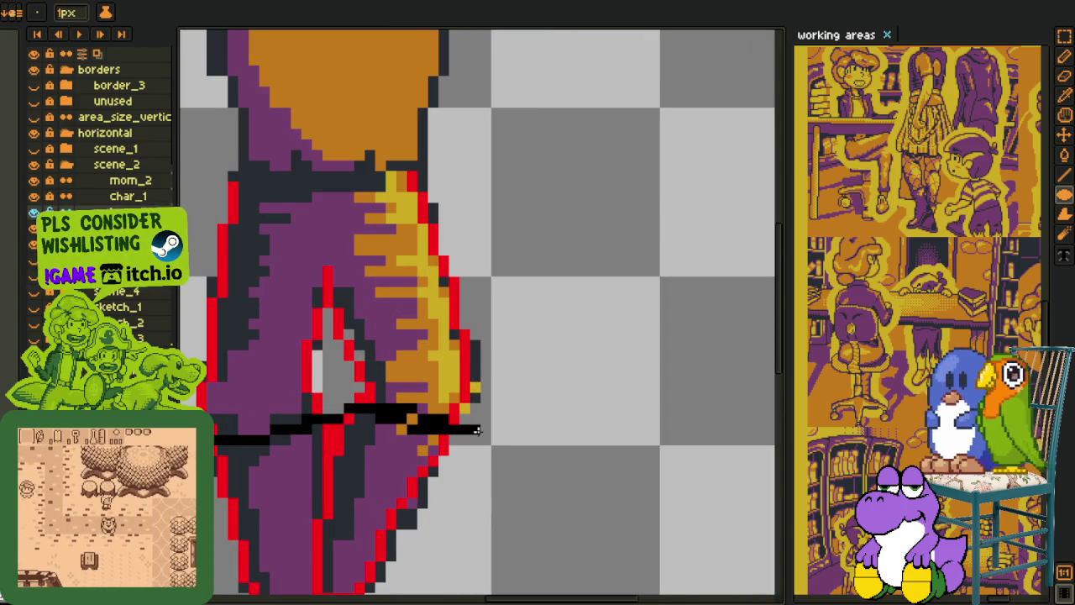
# Step: Erase stray black pixels from the lower band
pyautogui.press('e')
pyautogui.scroll(2, 415, 423)
pyautogui.moveTo(353, 404)
pyautogui.mouseDown()
pyautogui.moveTo(457, 397)
pyautogui.moveTo(497, 415)
pyautogui.mouseUp()
pyautogui.scroll(-3, 497, 415)
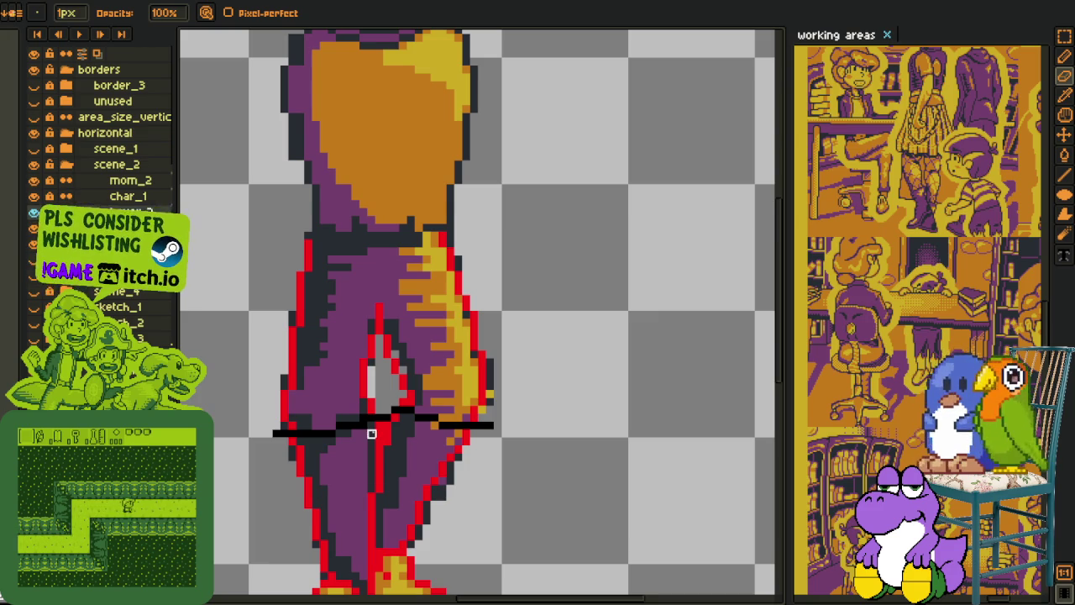
# Step: Add a black pixel to the end of the shadow line
pyautogui.scroll(2, 371, 423)
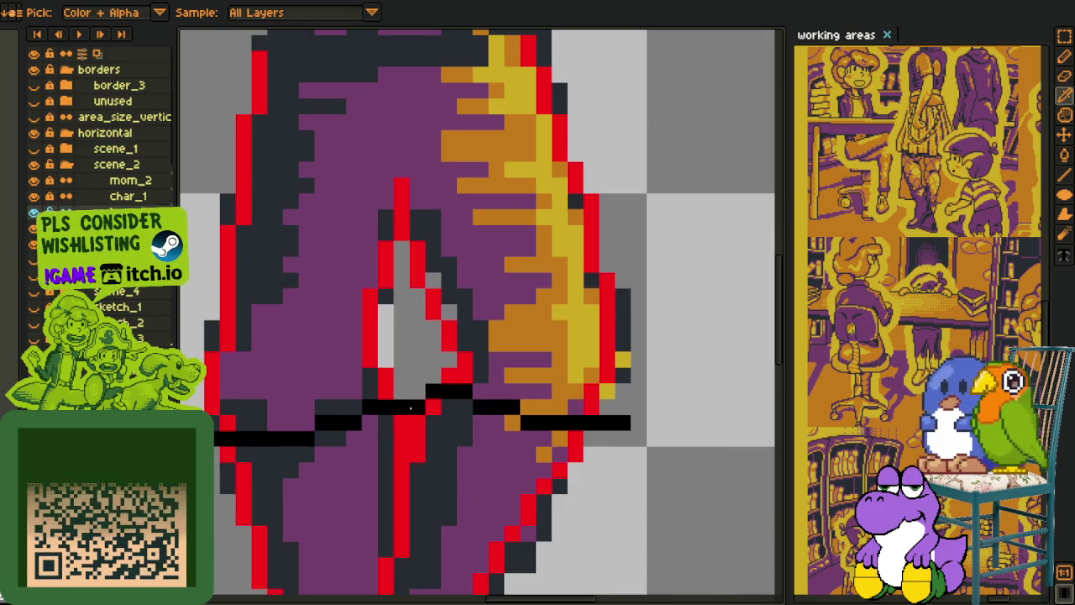
pyautogui.keyDown('alt'); pyautogui.click(403, 402); pyautogui.keyUp('alt')
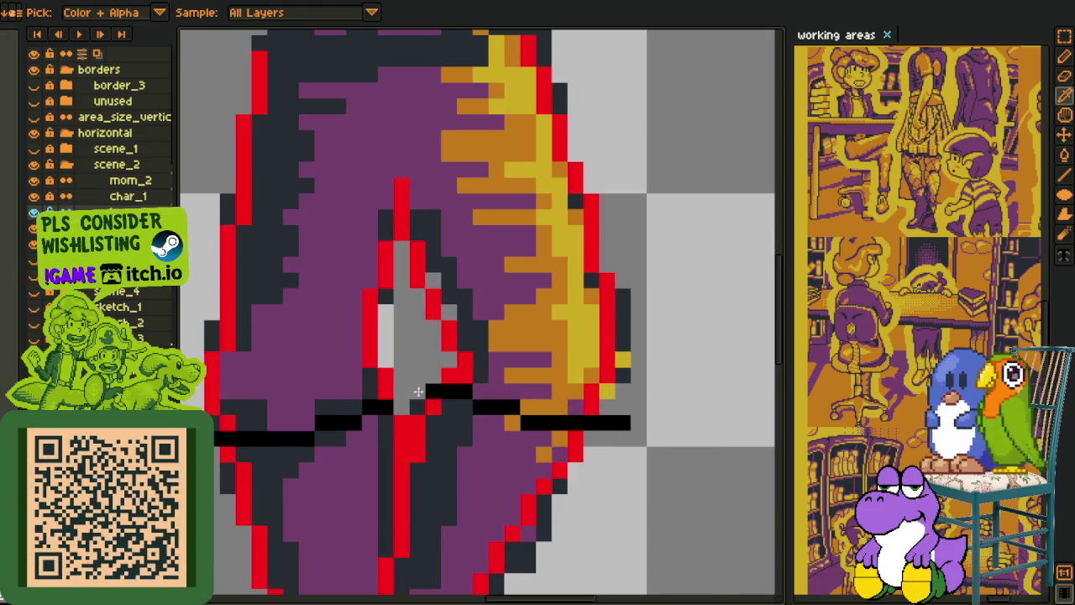
pyautogui.press('b')
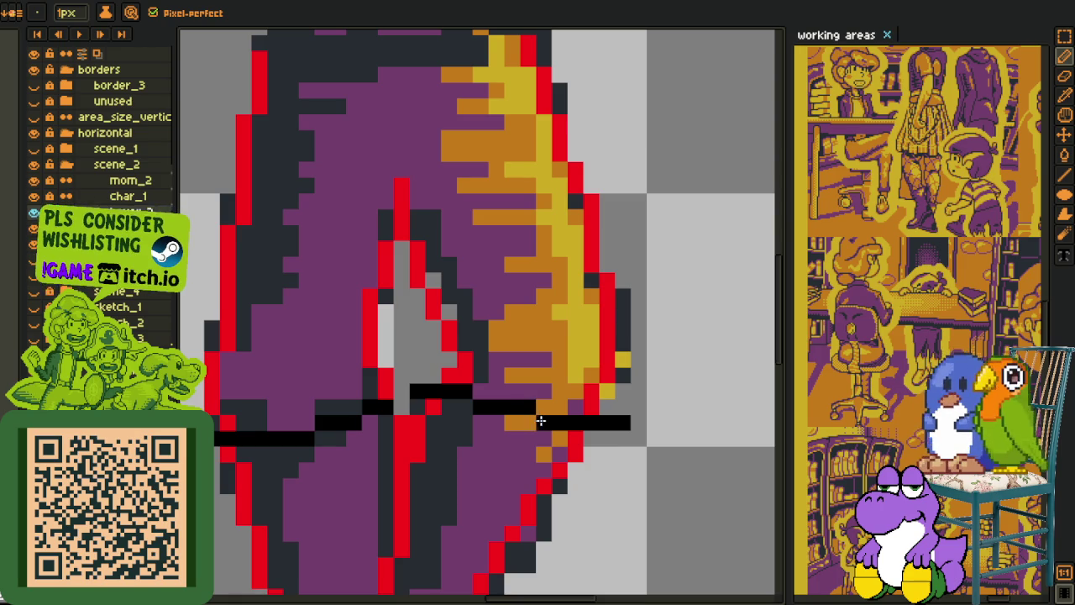
pyautogui.click(480, 391)
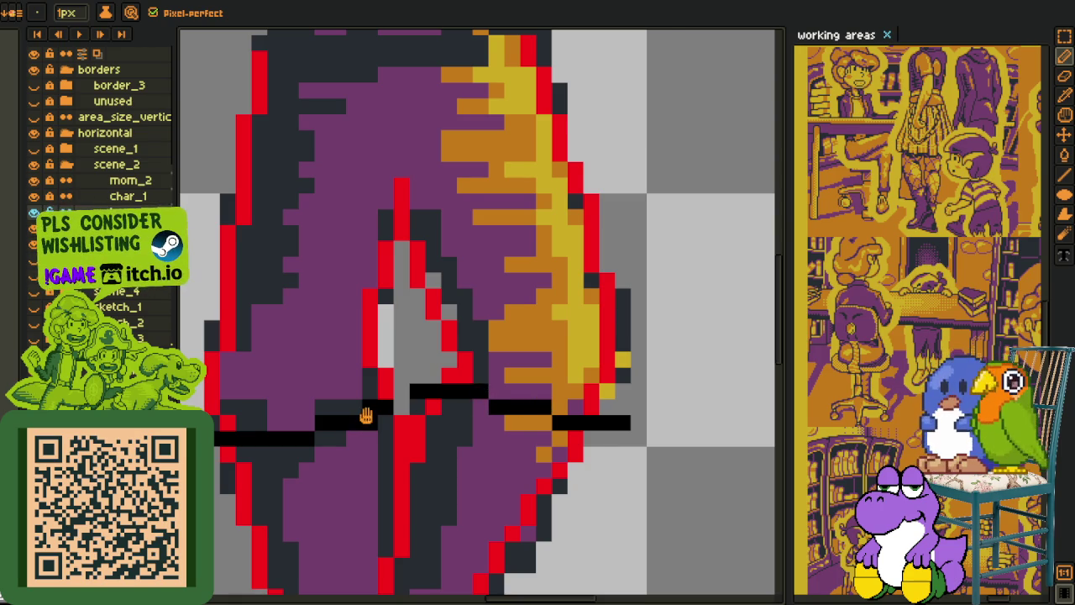
pyautogui.moveTo(370, 421); pyautogui.dragTo(489, 415)
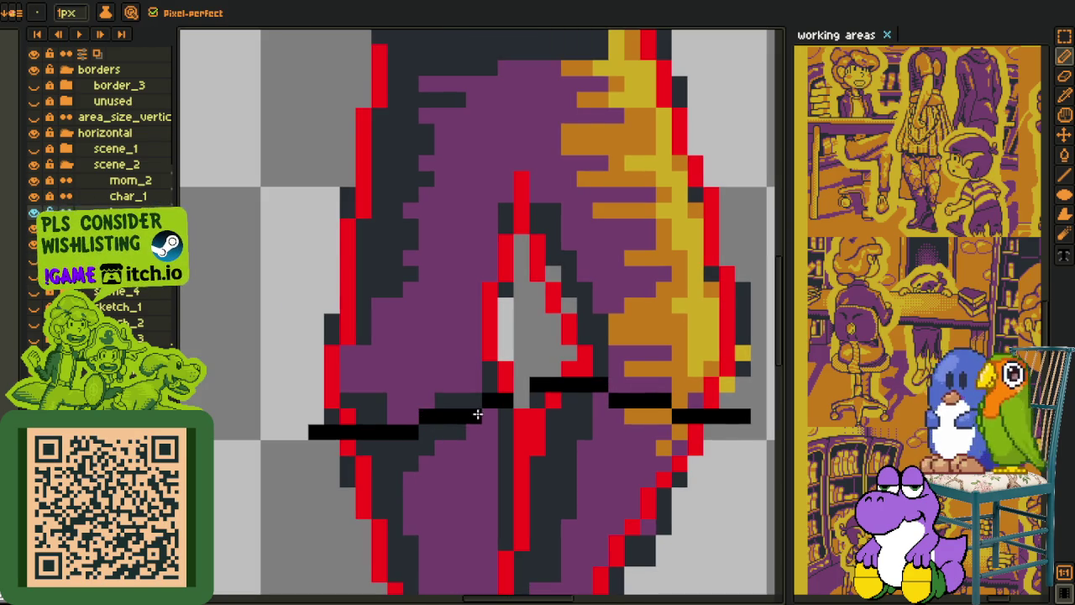
pyautogui.scroll(-2, 468, 396)
pyautogui.scroll(-2, 372, 399)
pyautogui.scroll(3, 535, 405)
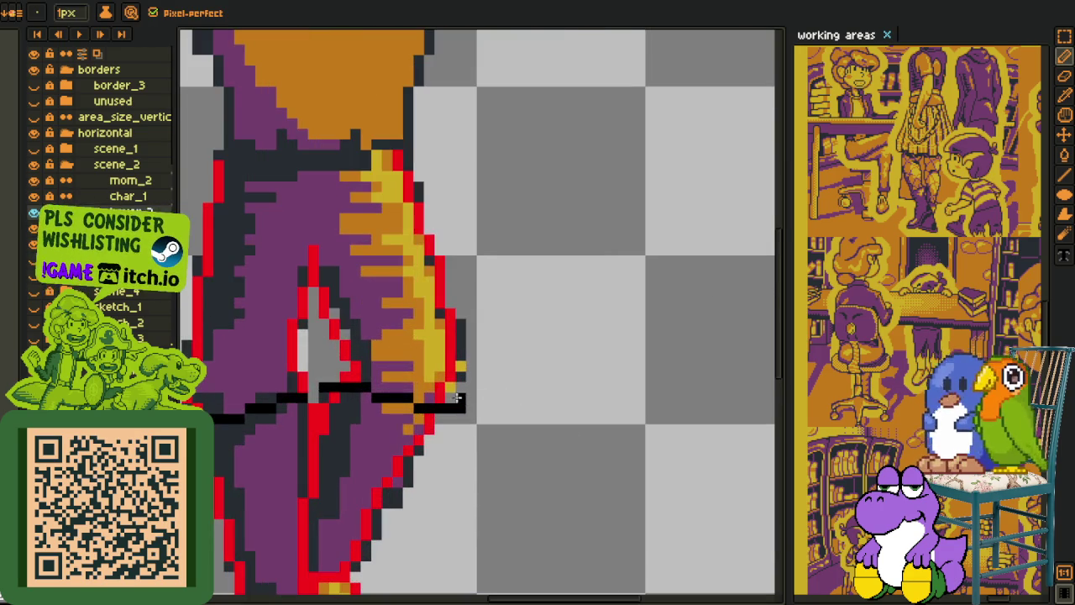
pyautogui.scroll(2, 471, 399)
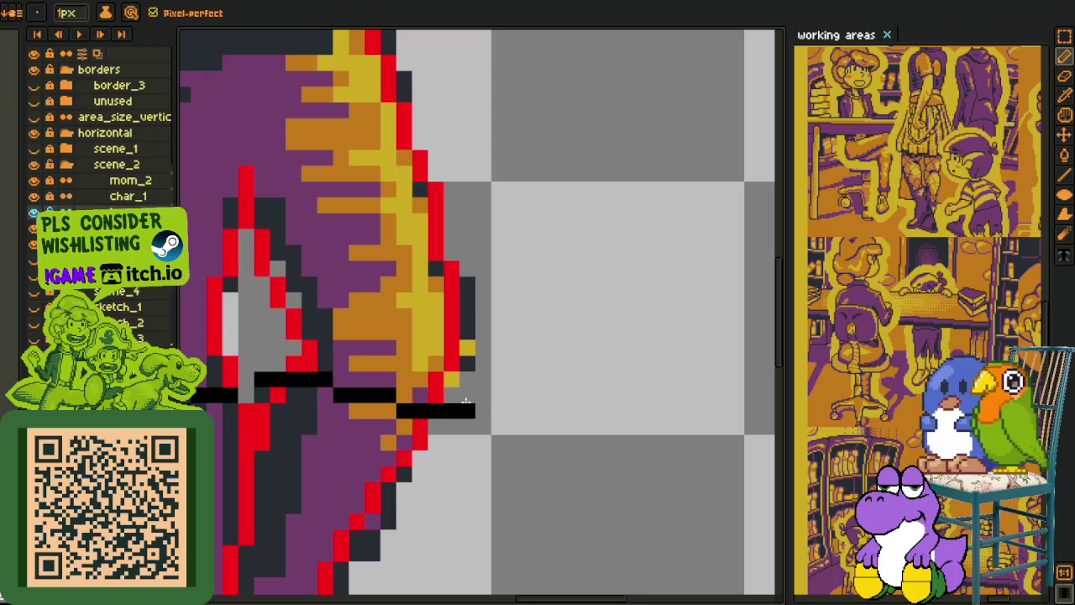
# Step: Trace black outlines up the shorts' right edge and over the left red outline
pyautogui.moveTo(468, 395)
pyautogui.mouseDown()
pyautogui.moveTo(451, 247)
pyautogui.moveTo(484, 398)
pyautogui.moveTo(409, 182)
pyautogui.mouseUp()
pyautogui.scroll(-3, 409, 182)
pyautogui.scroll(3, 357, 384)
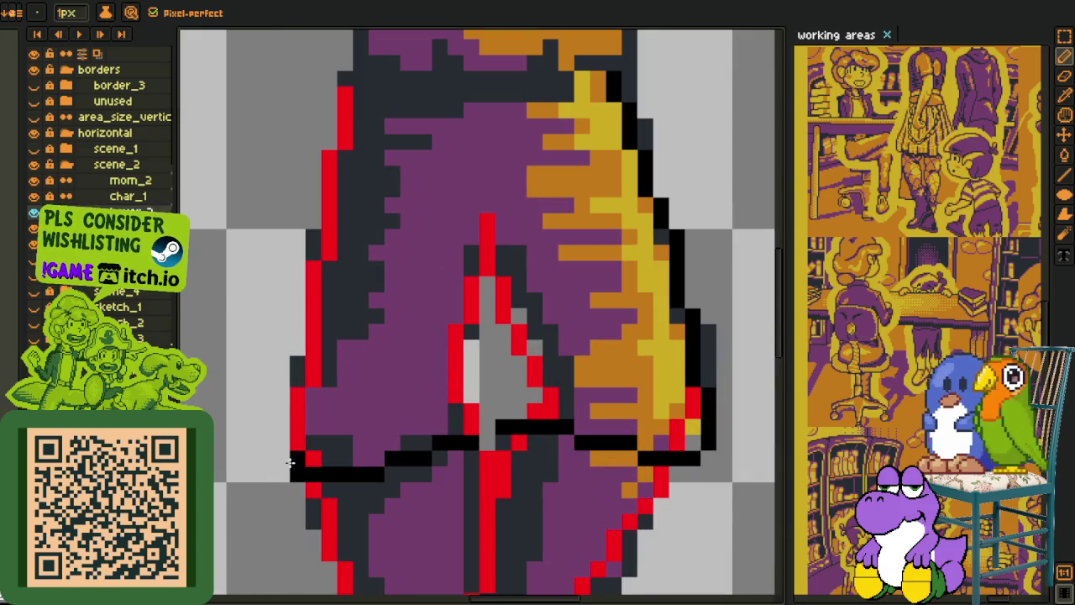
pyautogui.moveTo(295, 455)
pyautogui.mouseDown()
pyautogui.moveTo(319, 272)
pyautogui.moveTo(312, 276)
pyautogui.moveTo(328, 266)
pyautogui.mouseUp()
pyautogui.scroll(3, 333, 305)
pyautogui.moveTo(334, 443); pyautogui.dragTo(350, 281)
pyautogui.scroll(-3, 372, 271)
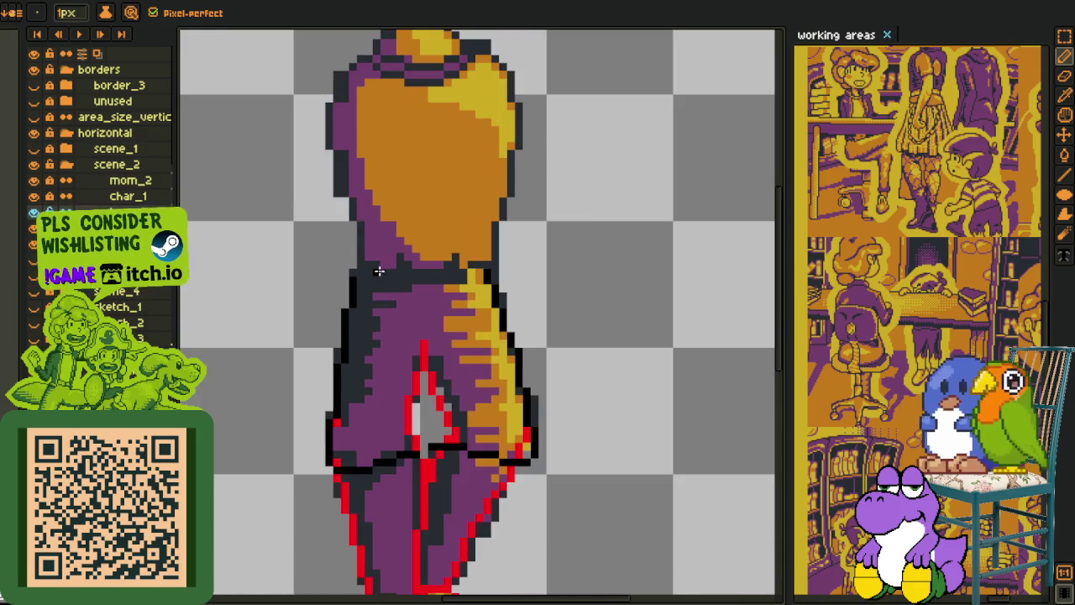
pyautogui.scroll(3, 412, 271)
# Step: Draw the black waistband line and blacken the red outline beside the gap
pyautogui.moveTo(541, 268)
pyautogui.mouseDown()
pyautogui.moveTo(311, 280)
pyautogui.moveTo(392, 297)
pyautogui.mouseUp()
pyautogui.scroll(-3, 392, 297)
pyautogui.scroll(4, 418, 417)
pyautogui.moveTo(420, 445)
pyautogui.mouseDown()
pyautogui.moveTo(437, 480)
pyautogui.moveTo(418, 343)
pyautogui.moveTo(463, 268)
pyautogui.moveTo(537, 410)
pyautogui.moveTo(531, 396)
pyautogui.moveTo(506, 454)
pyautogui.moveTo(507, 434)
pyautogui.mouseUp()
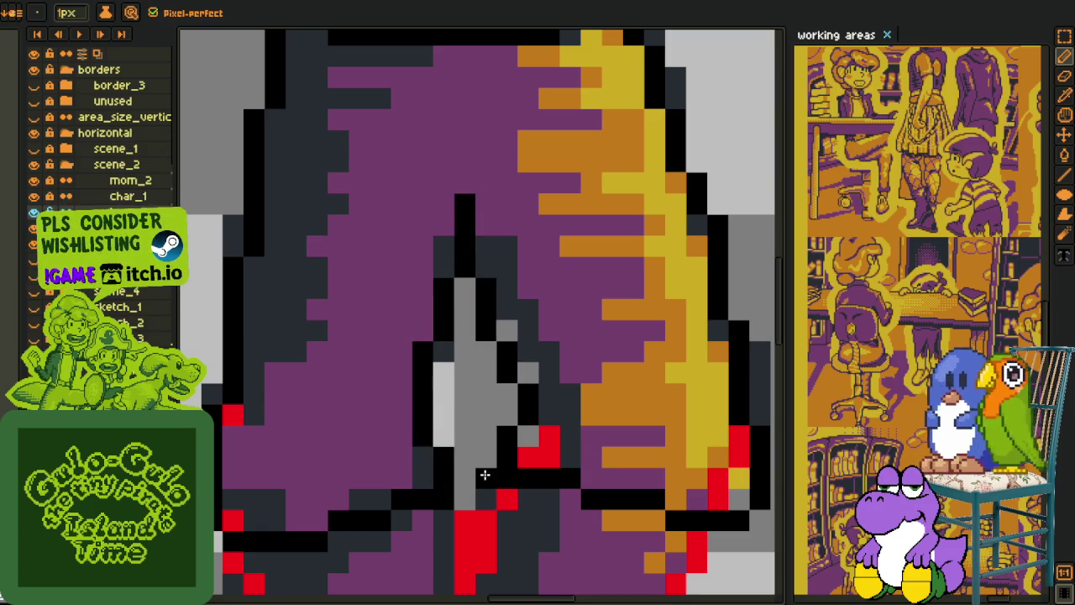
pyautogui.scroll(-2, 518, 416)
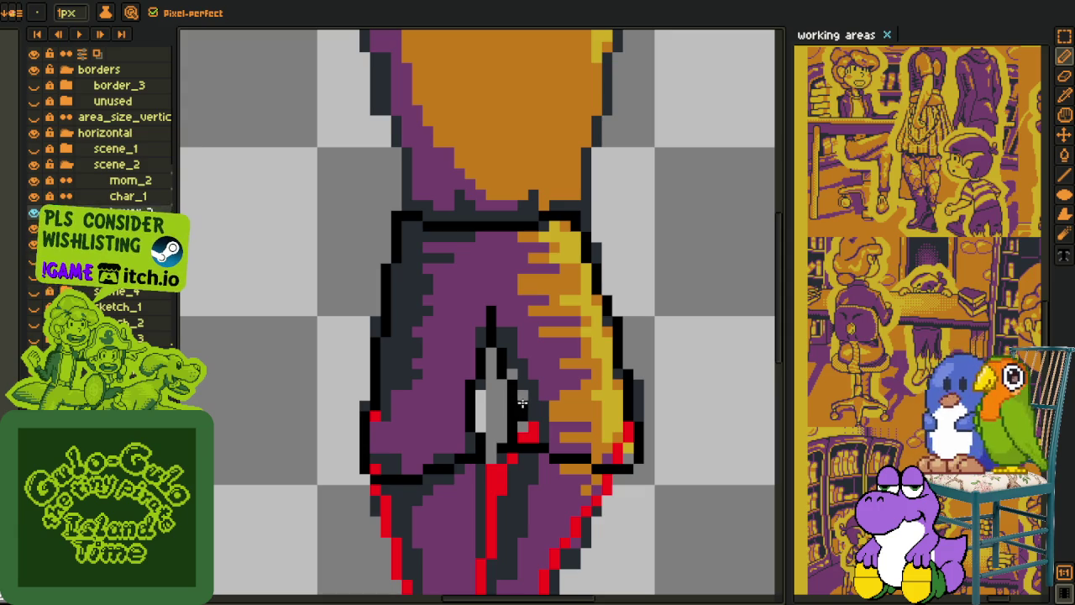
pyautogui.scroll(1, 487, 456)
pyautogui.scroll(1, 487, 456)
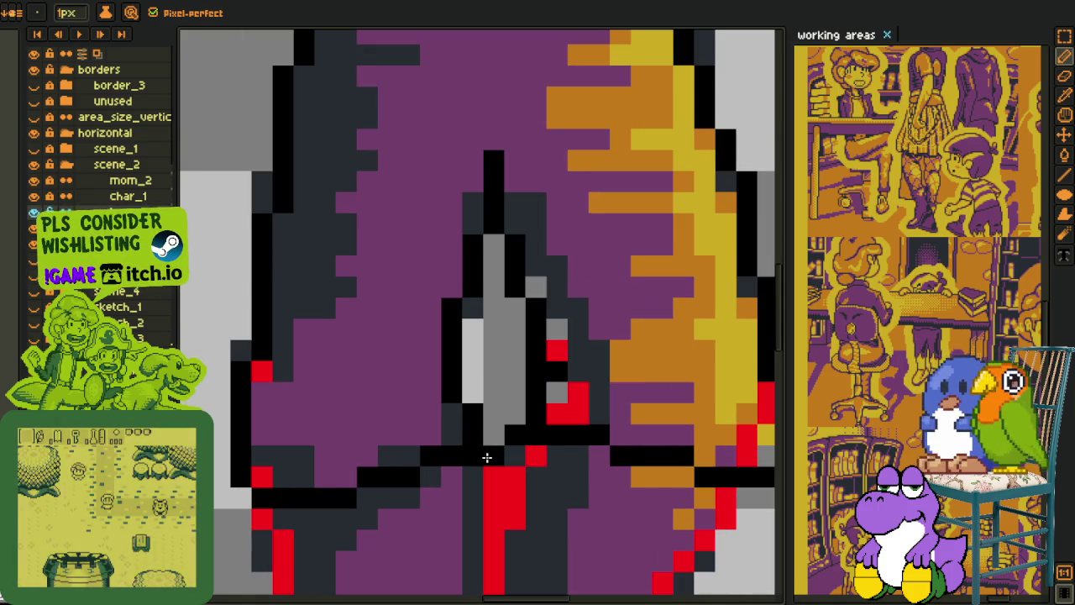
# Step: Place red guide pixels around the knife and turn some grey knife pixels black
pyautogui.click(471, 435)
pyautogui.click(452, 392)
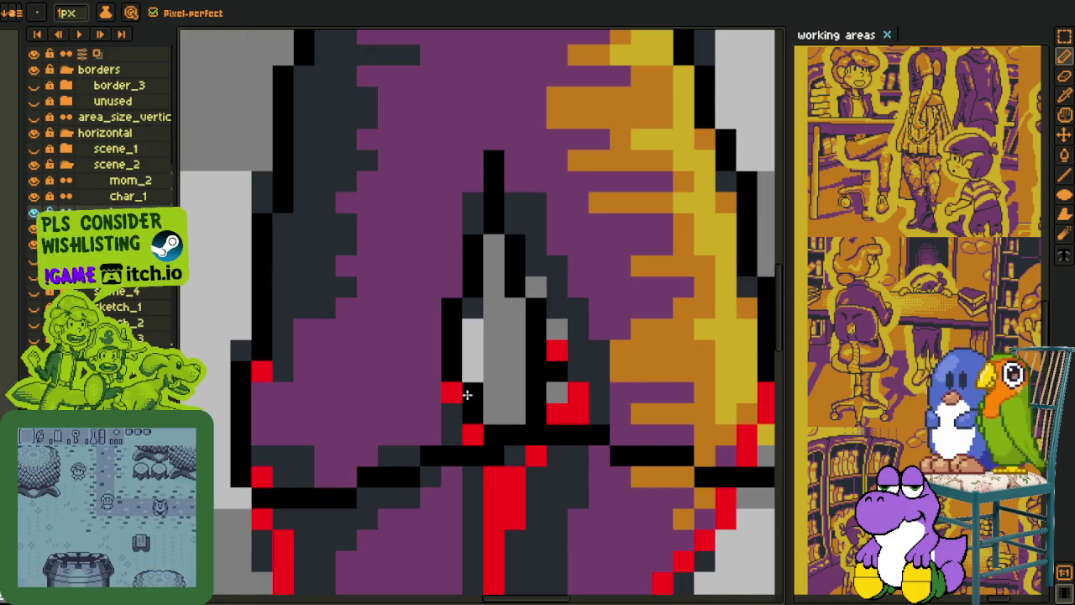
pyautogui.click(472, 413)
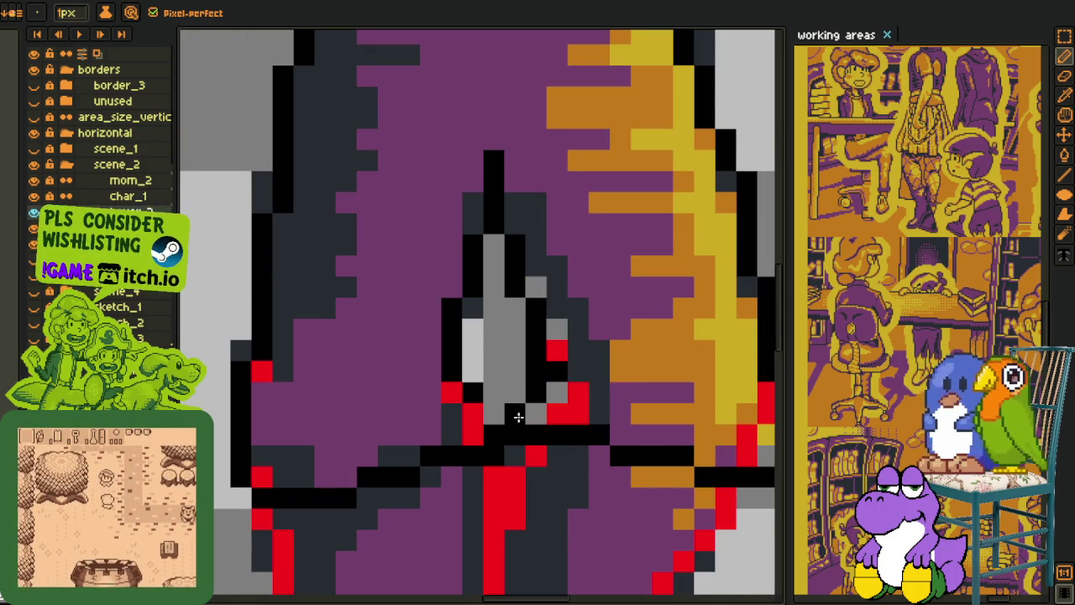
pyautogui.rightClick(495, 416)
pyautogui.click(535, 392)
pyautogui.rightClick(514, 392)
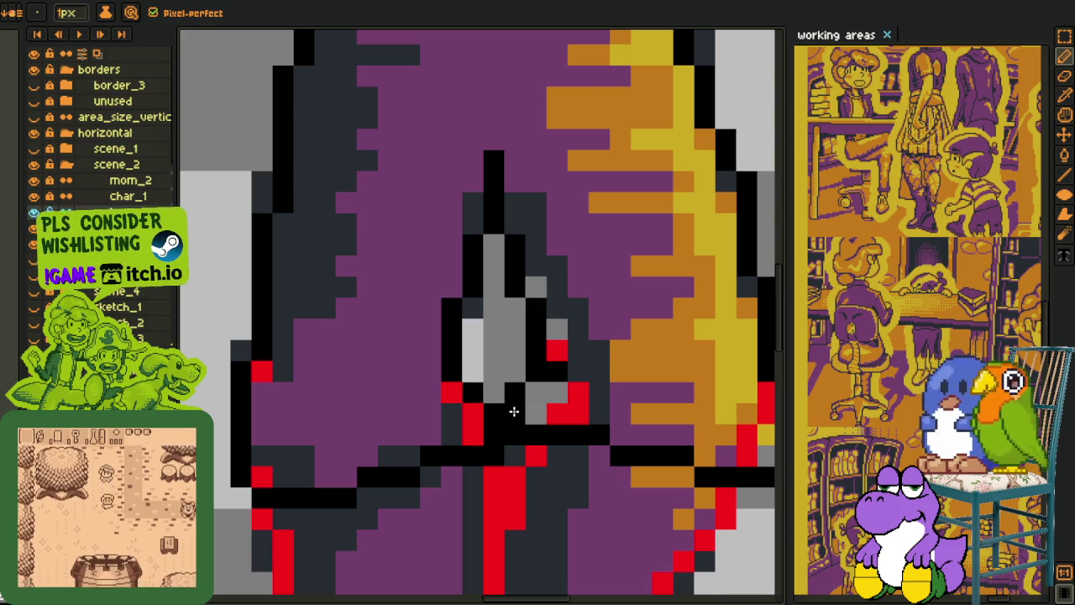
pyautogui.scroll(-2, 583, 424)
pyautogui.scroll(-2, 582, 425)
# Step: Flood-fill the shorts red, then dark grey sampled from the artwork
pyautogui.press('i')
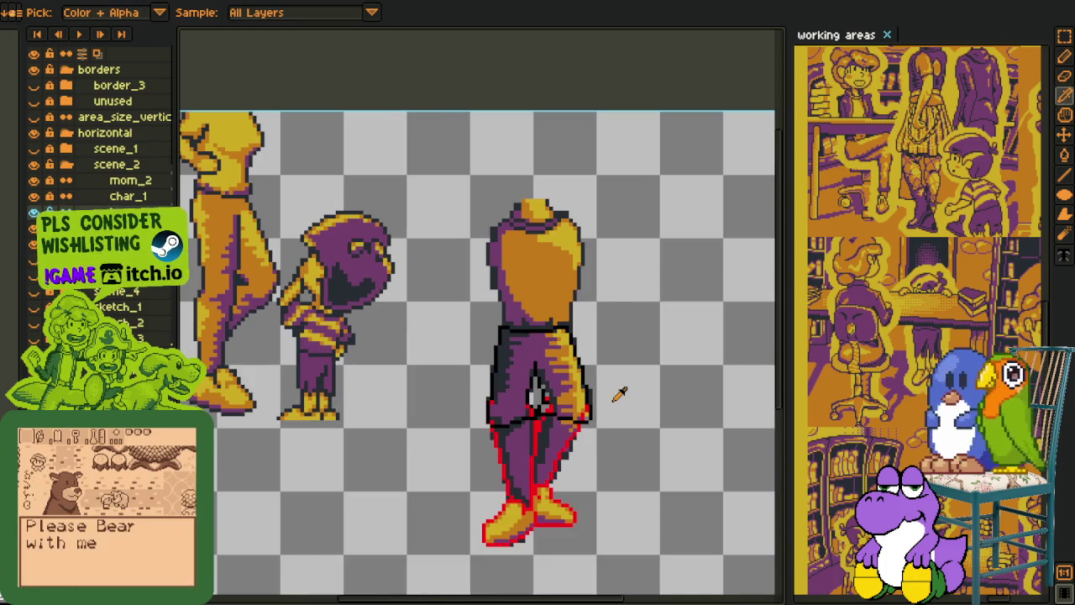
pyautogui.scroll(3, 591, 401)
pyautogui.scroll(1, 479, 395)
pyautogui.press('g')
pyautogui.click(366, 431)
pyautogui.press('i')
pyautogui.click(361, 371)
pyautogui.press('g')
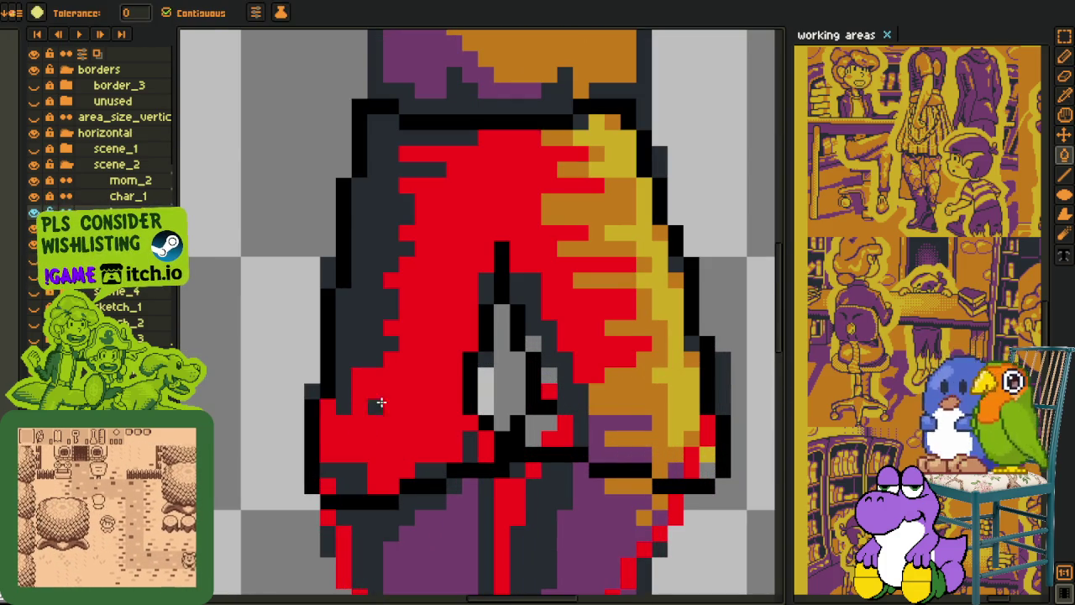
pyautogui.click(372, 401)
# Step: Try orange, then yellow sampled from the leg shading, as the shorts fill
pyautogui.press('i')
pyautogui.press('g')
pyautogui.click(588, 369)
pyautogui.press('i')
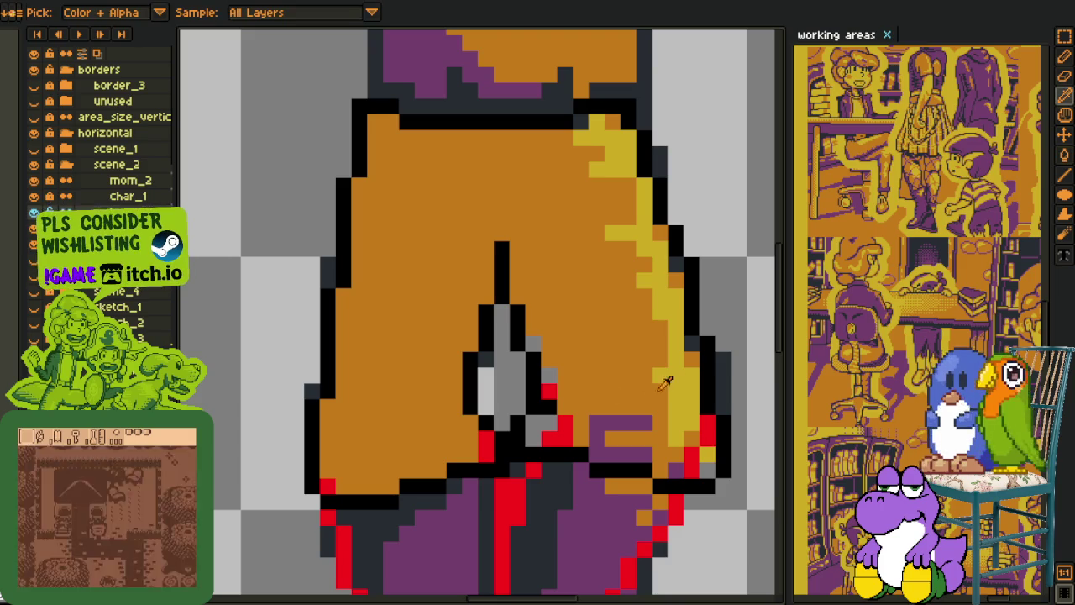
pyautogui.click(681, 376)
pyautogui.press('g')
pyautogui.click(687, 357)
# Step: Fill the shorts purple, then test red and orange fills
pyautogui.press('i')
pyautogui.press('g')
pyautogui.click(666, 356)
pyautogui.press('i')
pyautogui.press('g')
pyautogui.click(638, 399)
pyautogui.press('i')
pyautogui.press('g')
pyautogui.click(596, 408)
pyautogui.press('i')
pyautogui.click(693, 435)
pyautogui.press('g')
# Step: Try a yellow fill on the shorts and the grey gap pixels
pyautogui.press('i')
pyautogui.click(705, 454)
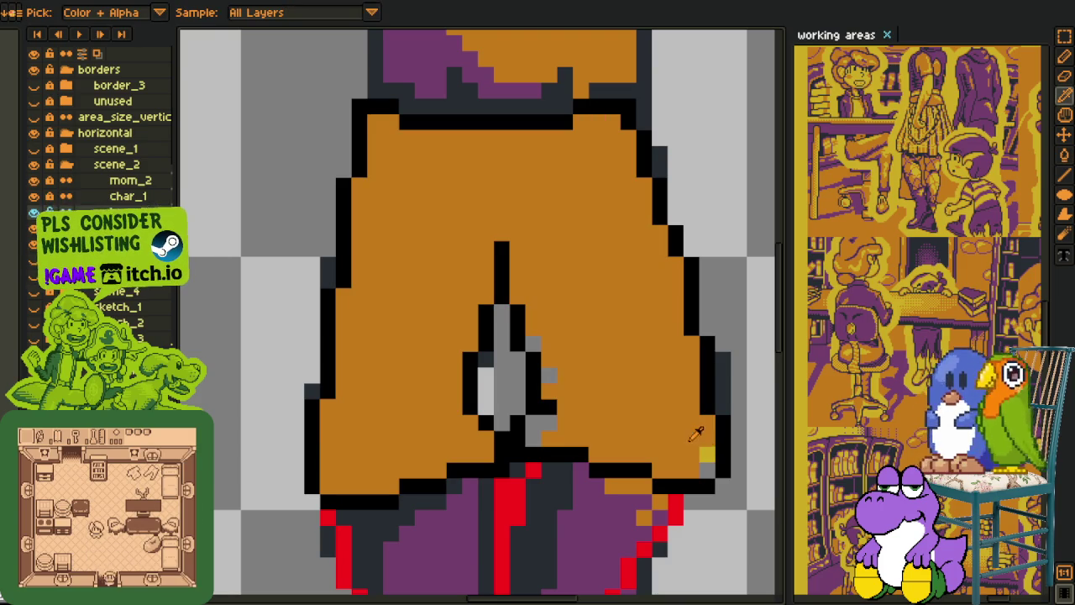
pyautogui.press('g')
pyautogui.click(699, 432)
pyautogui.press('i')
pyautogui.press('g')
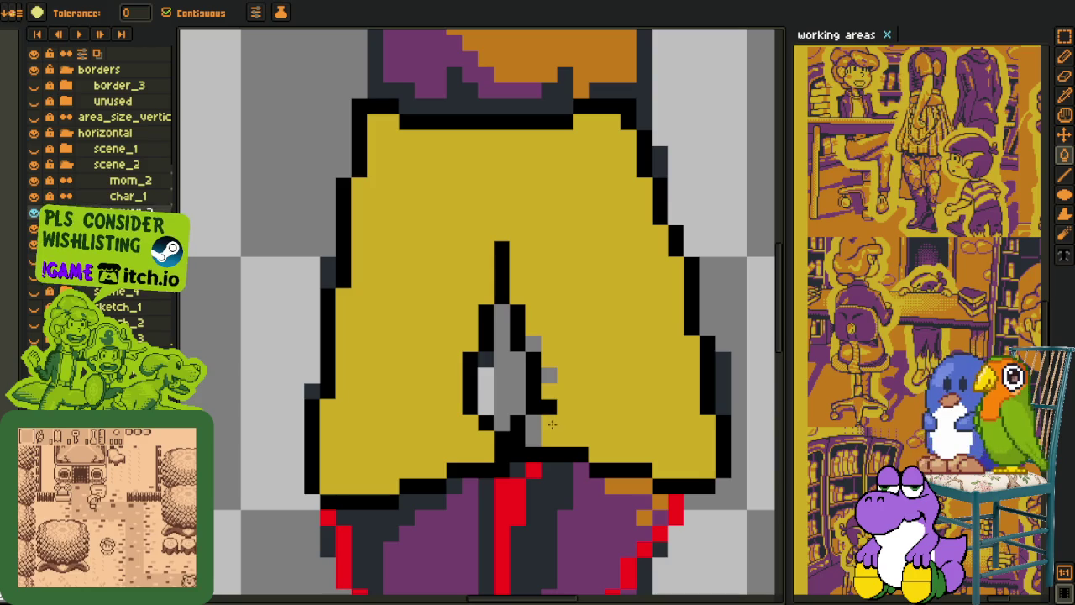
pyautogui.click(538, 429)
pyautogui.click(547, 378)
# Step: Recentre and zoom the view onto the character's legs
pyautogui.scroll(-3, 537, 353)
pyautogui.scroll(-2, 588, 336)
pyautogui.press('i')
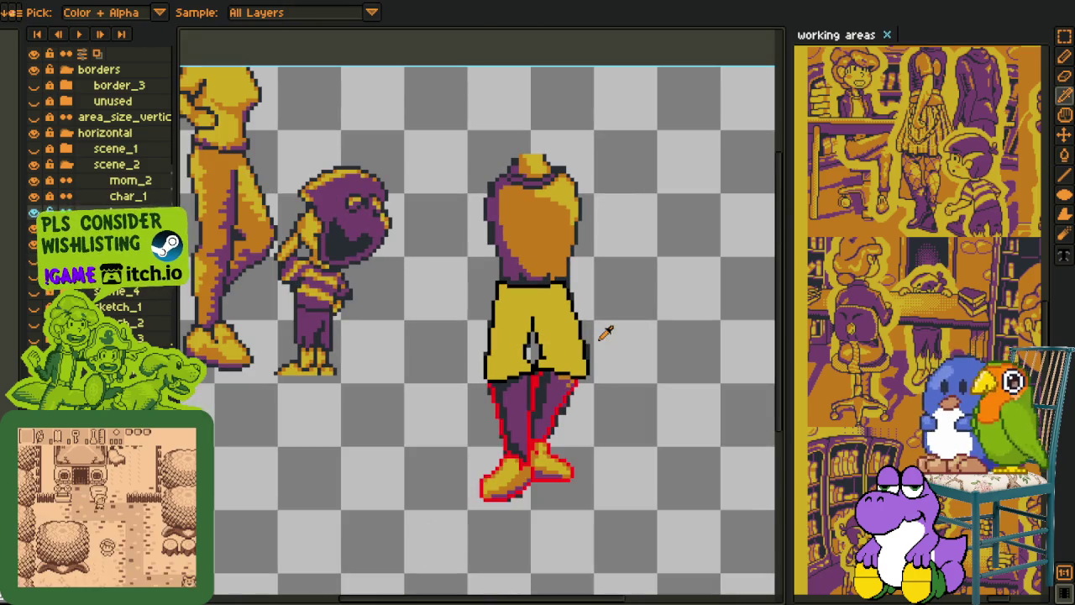
pyautogui.moveTo(603, 334); pyautogui.dragTo(514, 313)
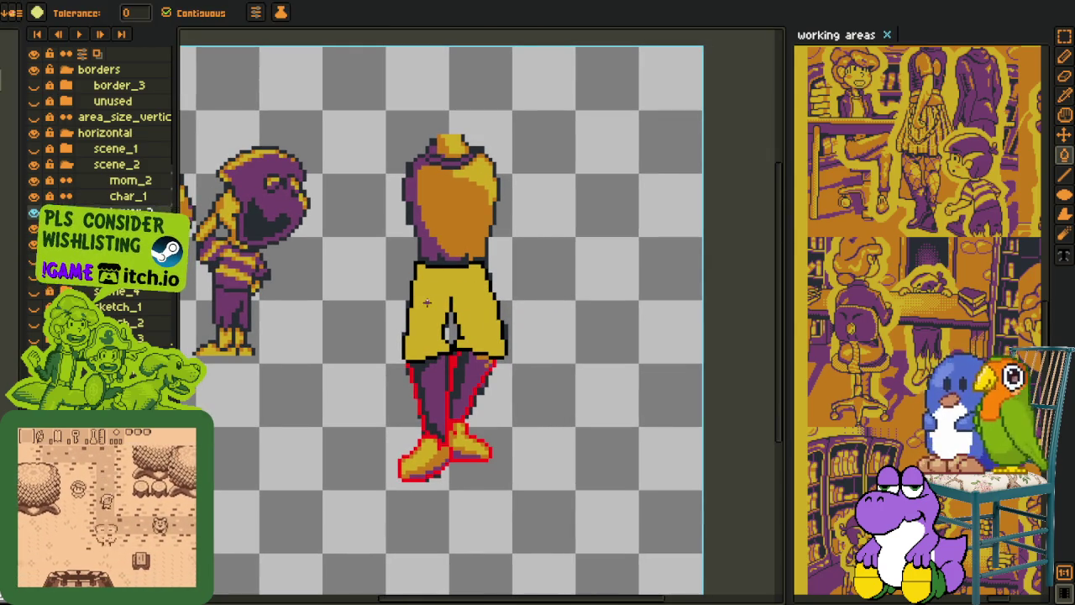
pyautogui.scroll(-2, 395, 336)
pyautogui.scroll(3, 461, 328)
pyautogui.scroll(2, 386, 395)
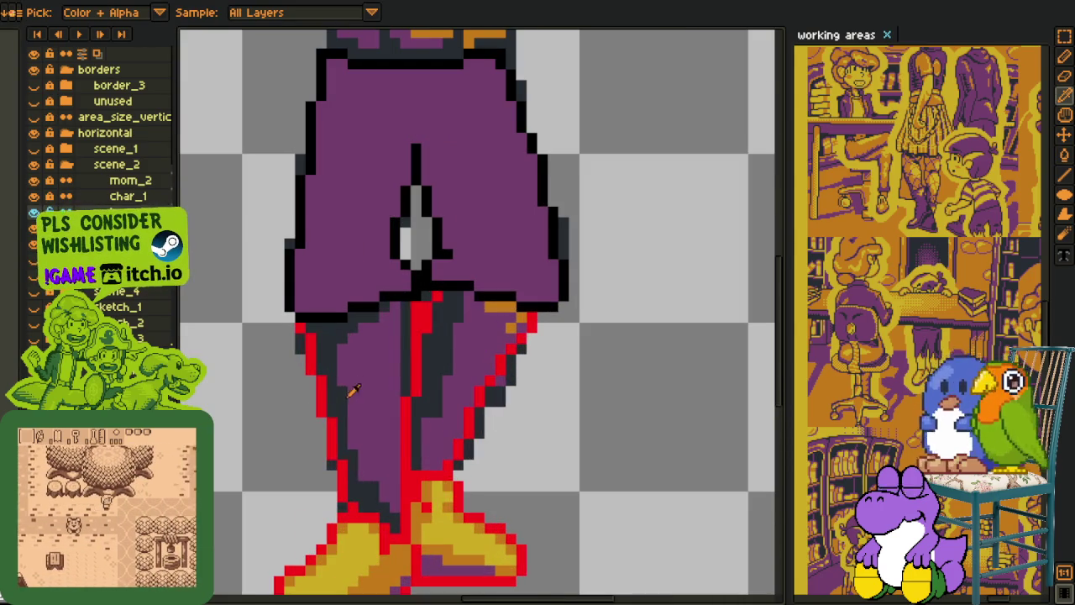
# Step: Test dark grey and orange fills on the right leg, then restore it
pyautogui.click(451, 384)
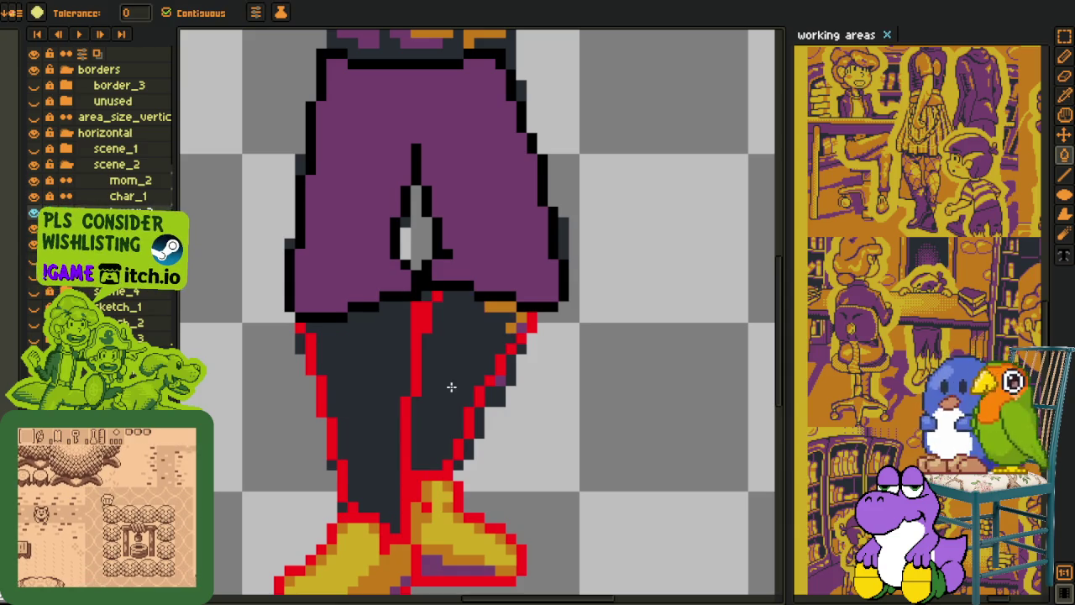
pyautogui.keyDown('alt'); pyautogui.click(504, 308); pyautogui.keyUp('alt')
pyautogui.click(519, 326)
pyautogui.press('alt')
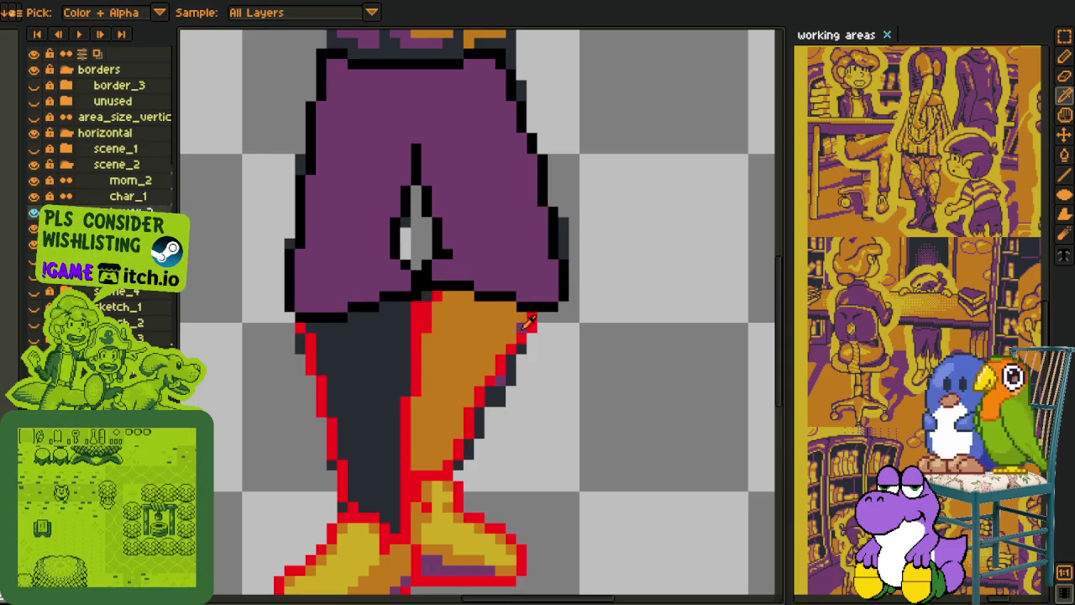
pyautogui.click(504, 326)
# Step: Sample yellow from the artwork and flood-fill both legs yellow
pyautogui.scroll(-2, 557, 389)
pyautogui.scroll(-2, 488, 336)
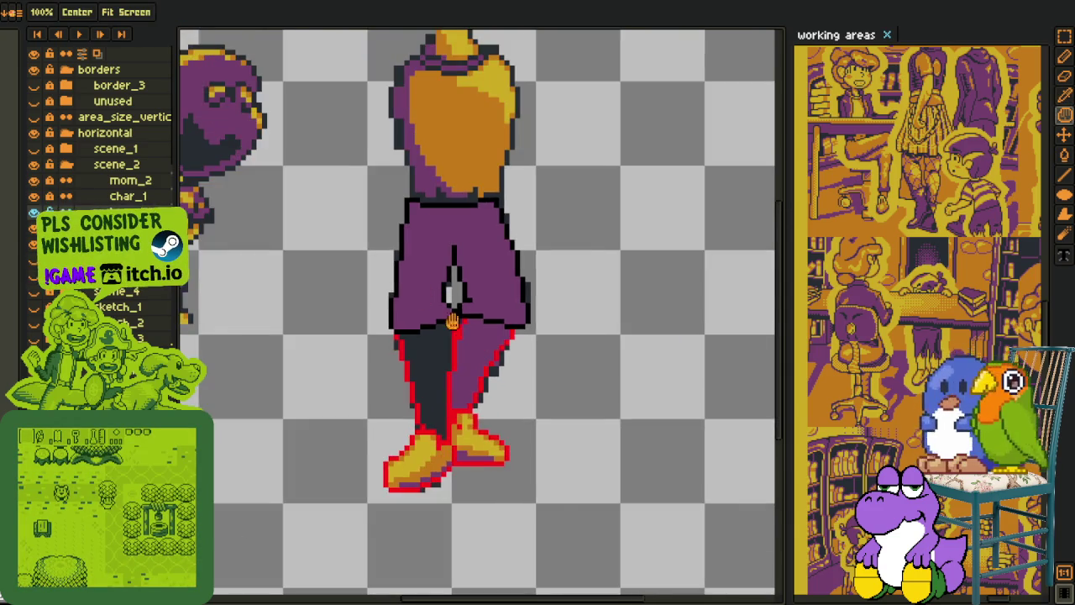
pyautogui.moveTo(433, 305); pyautogui.dragTo(538, 408)
pyautogui.scroll(-1, 519, 463)
pyautogui.scroll(1, 459, 345)
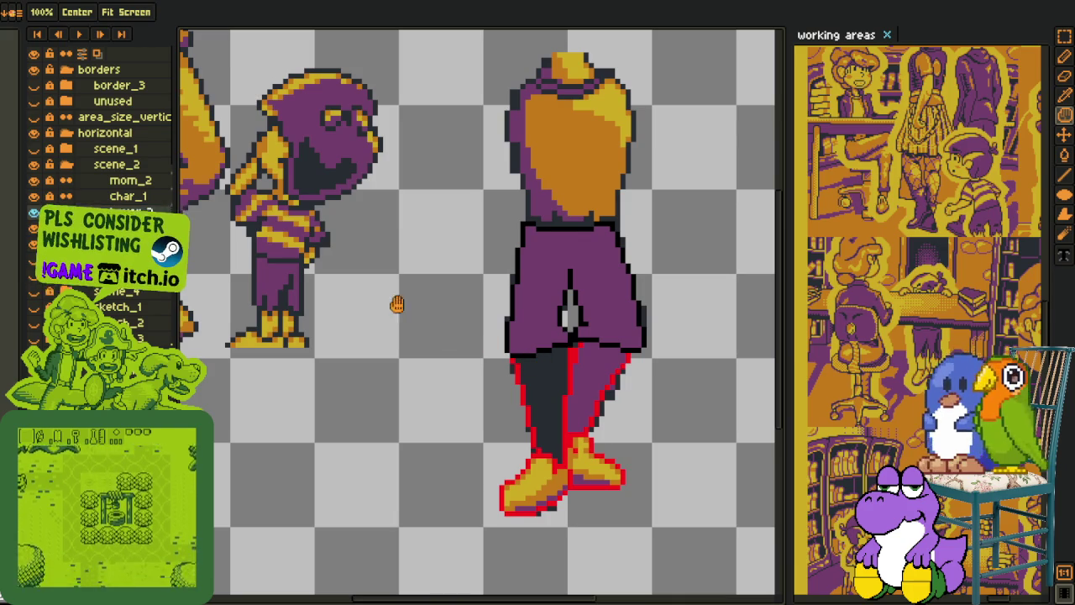
pyautogui.press('alt')
pyautogui.click(293, 243)
pyautogui.scroll(1, 285, 302)
pyautogui.press('g')
pyautogui.click(610, 420)
pyautogui.click(661, 396)
# Step: Recentre on the legs and fill both legs orange
pyautogui.scroll(-3, 661, 396)
pyautogui.press('h')
pyautogui.press('alt')
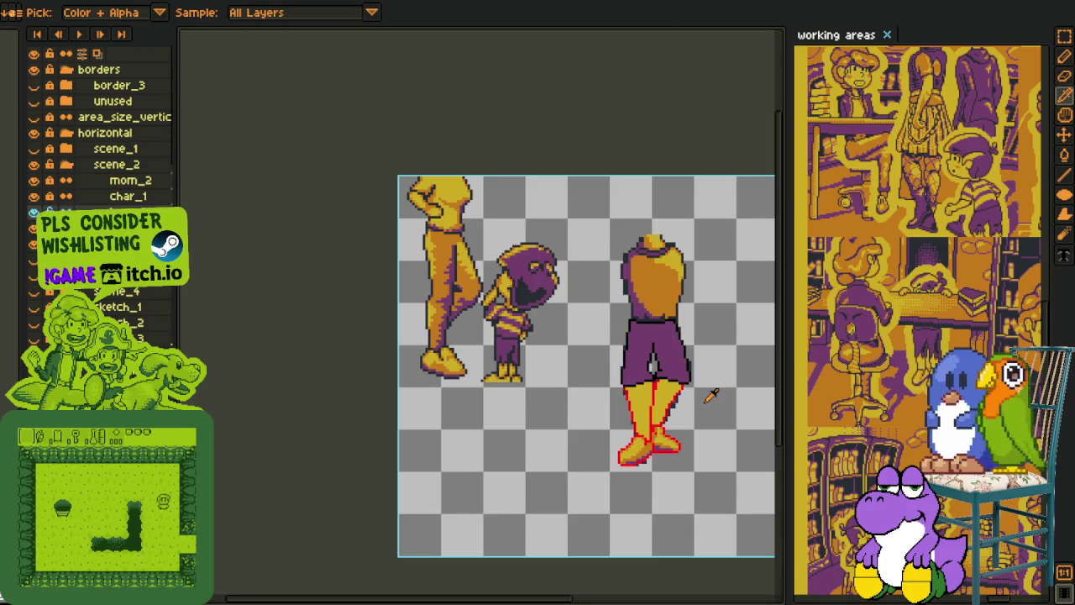
pyautogui.moveTo(658, 381); pyautogui.dragTo(627, 373)
pyautogui.scroll(2, 628, 373)
pyautogui.press('alt')
pyautogui.press('g')
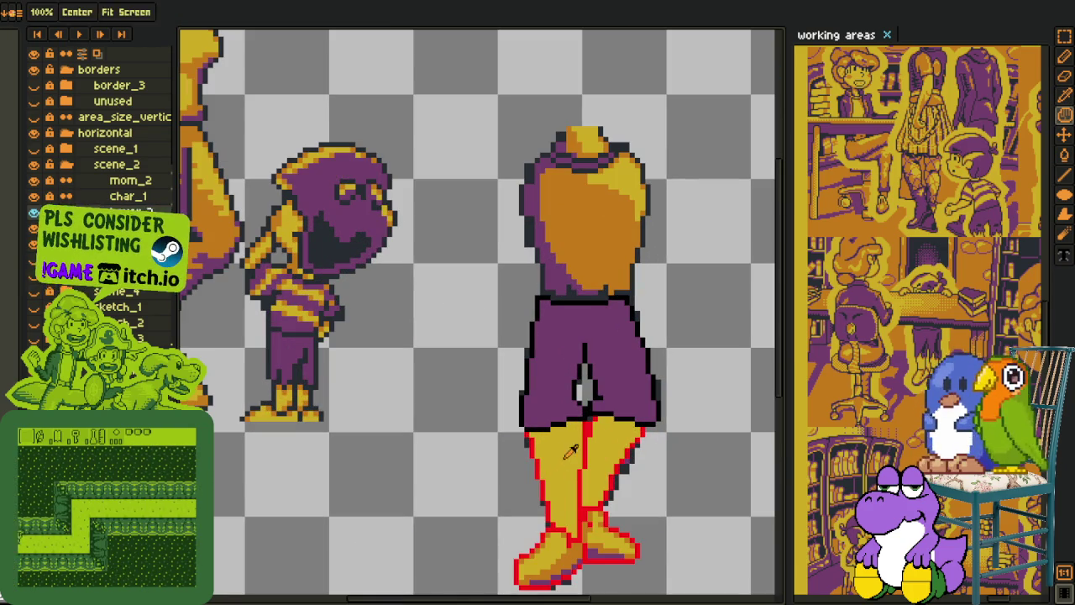
pyautogui.click(559, 470)
pyautogui.click(610, 451)
# Step: Zoom in and out to review the orange legs
pyautogui.press('h')
pyautogui.scroll(-1, 615, 420)
pyautogui.scroll(-1, 619, 395)
pyautogui.press('alt')
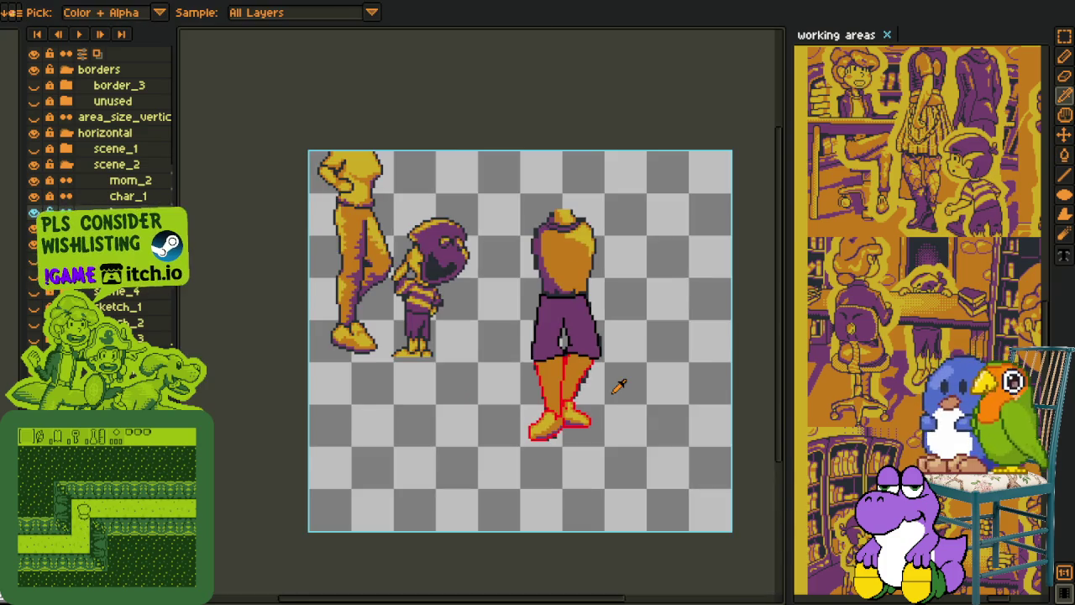
pyautogui.scroll(2, 613, 389)
pyautogui.scroll(-1, 571, 395)
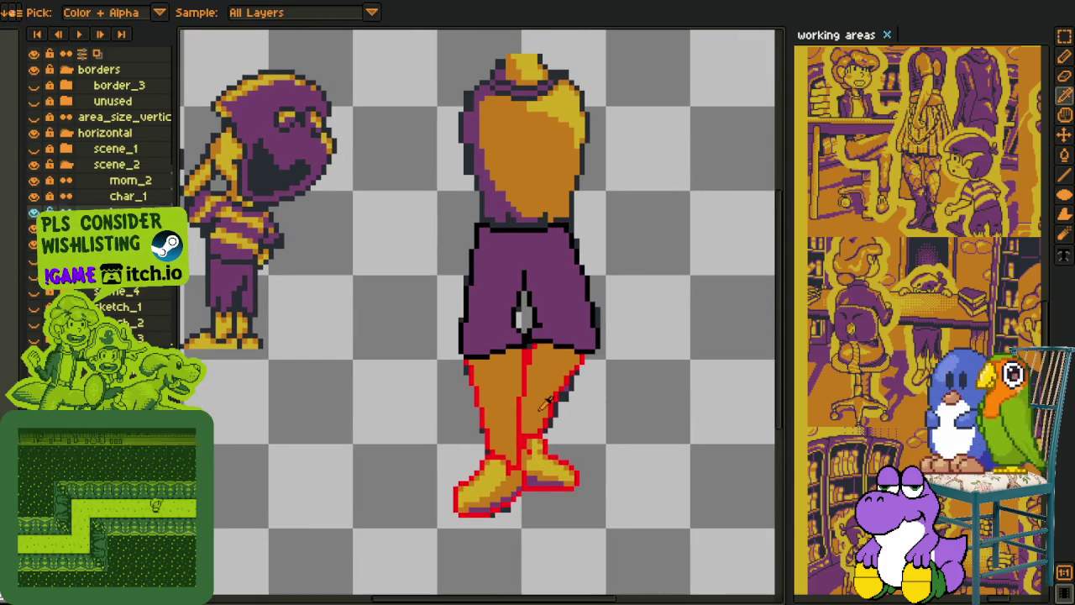
pyautogui.scroll(1, 543, 400)
pyautogui.scroll(1, 554, 408)
pyautogui.scroll(-3, 584, 422)
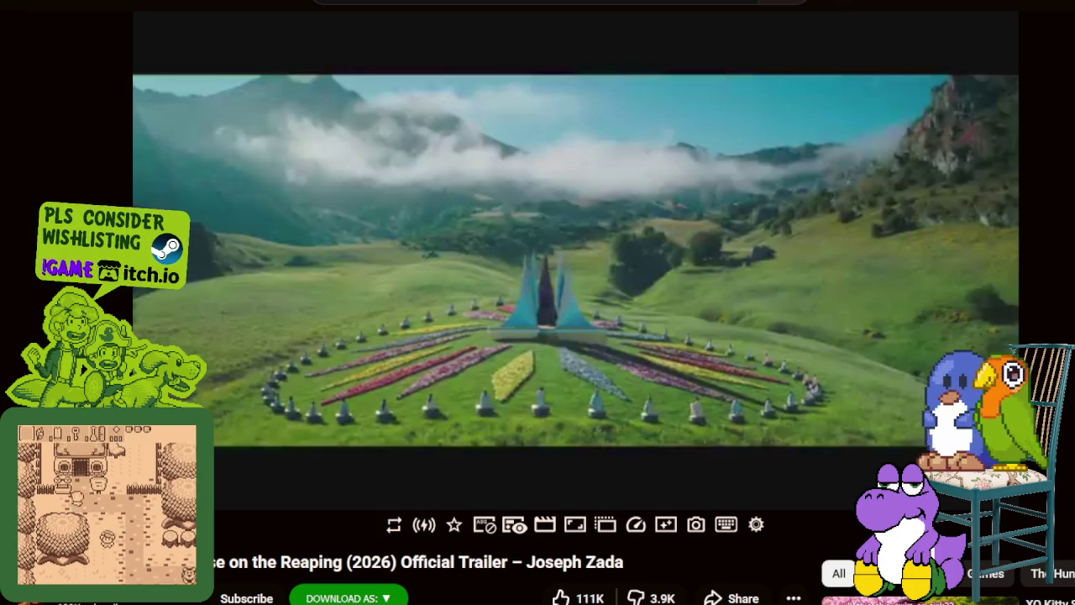
pyautogui.moveTo(561, 319)
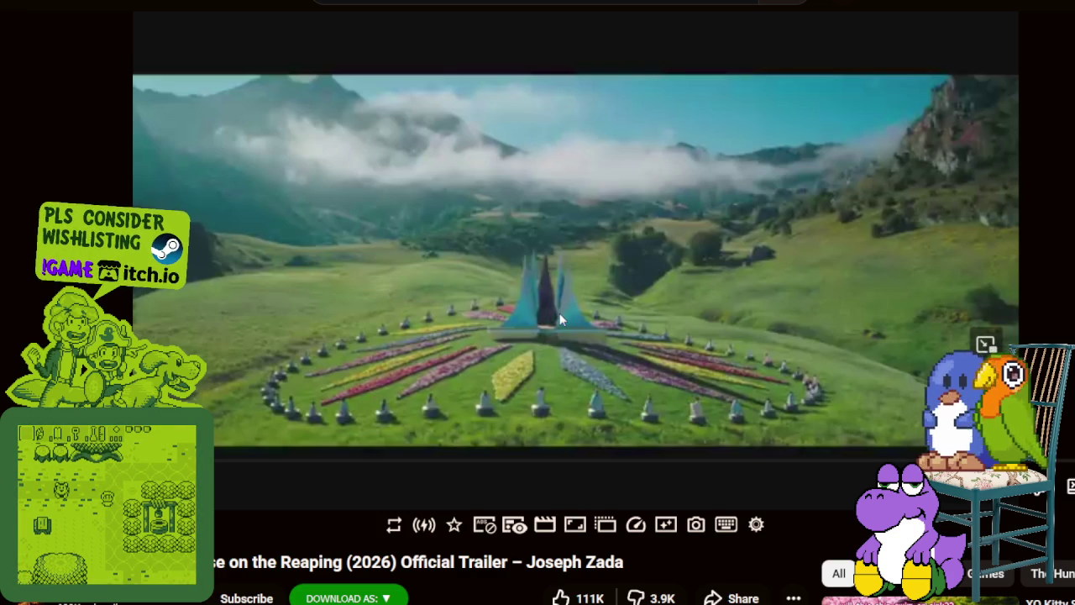
# Step: Resume the YouTube trailer from the mountain-valley scene
pyautogui.click(529, 334)
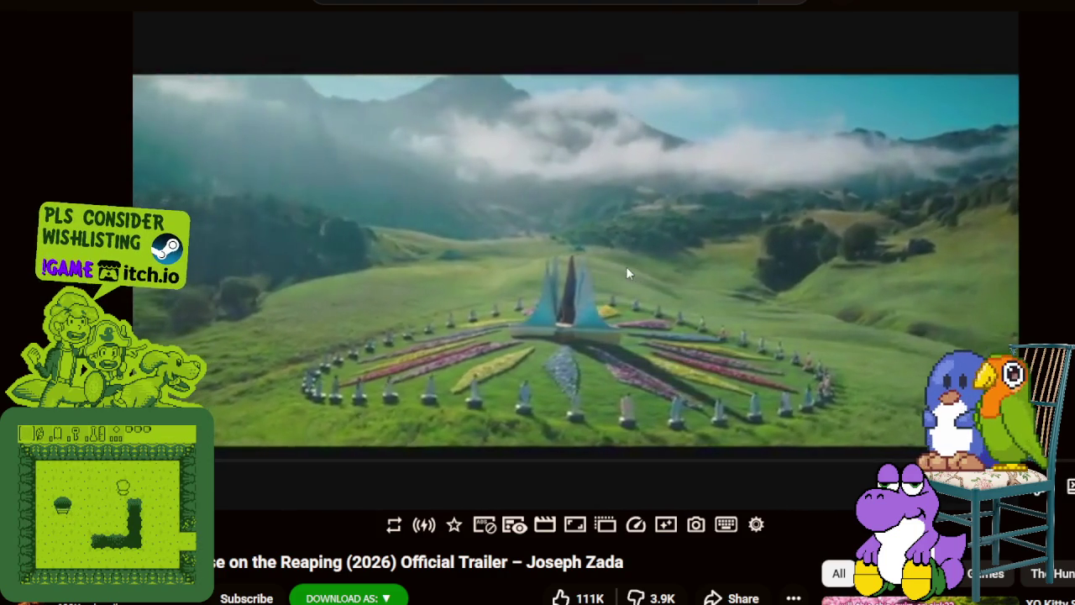
# Step: Pause and resume the trailer several times while watching its scenes
pyautogui.click(626, 267)
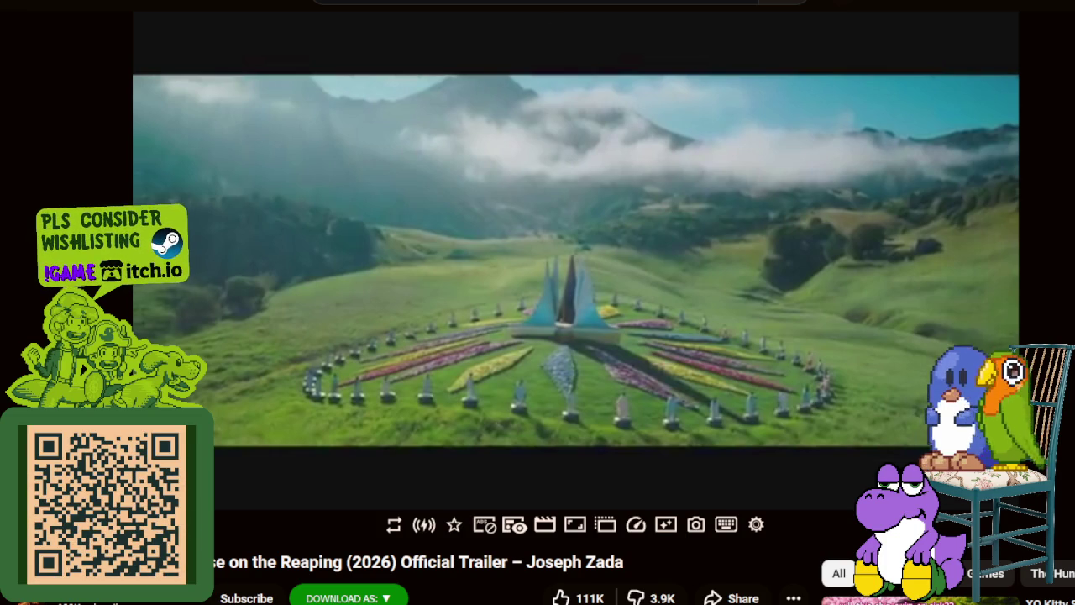
pyautogui.click(580, 265)
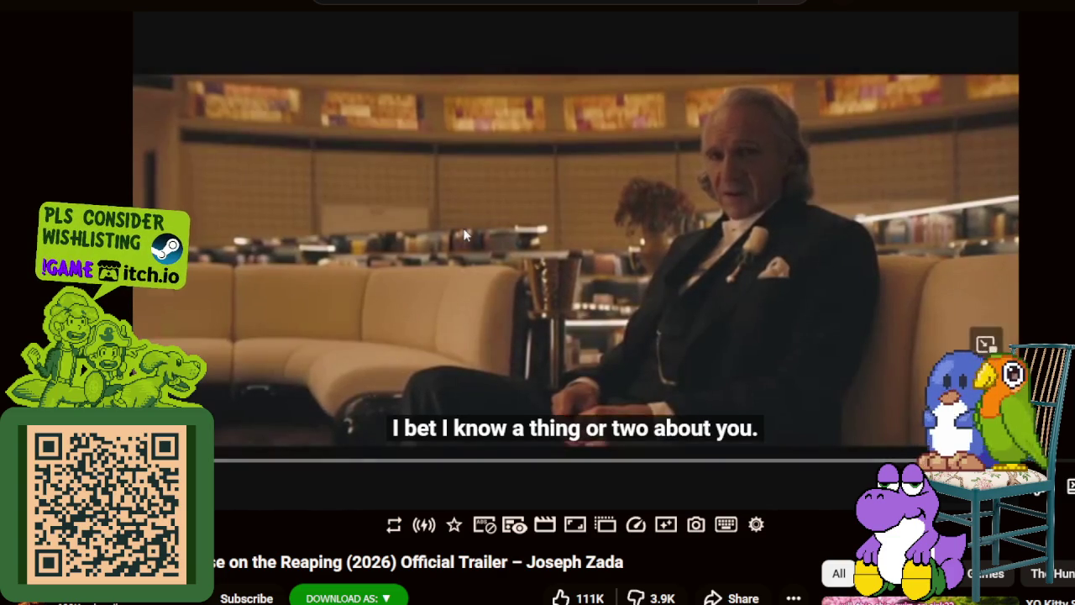
pyautogui.click(732, 109)
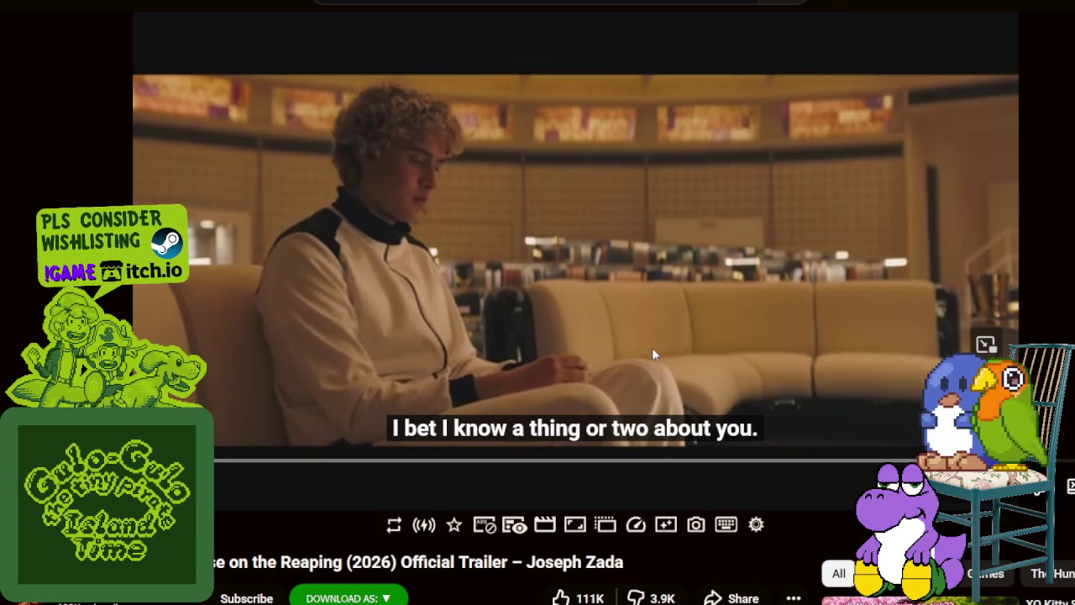
pyautogui.click(634, 301)
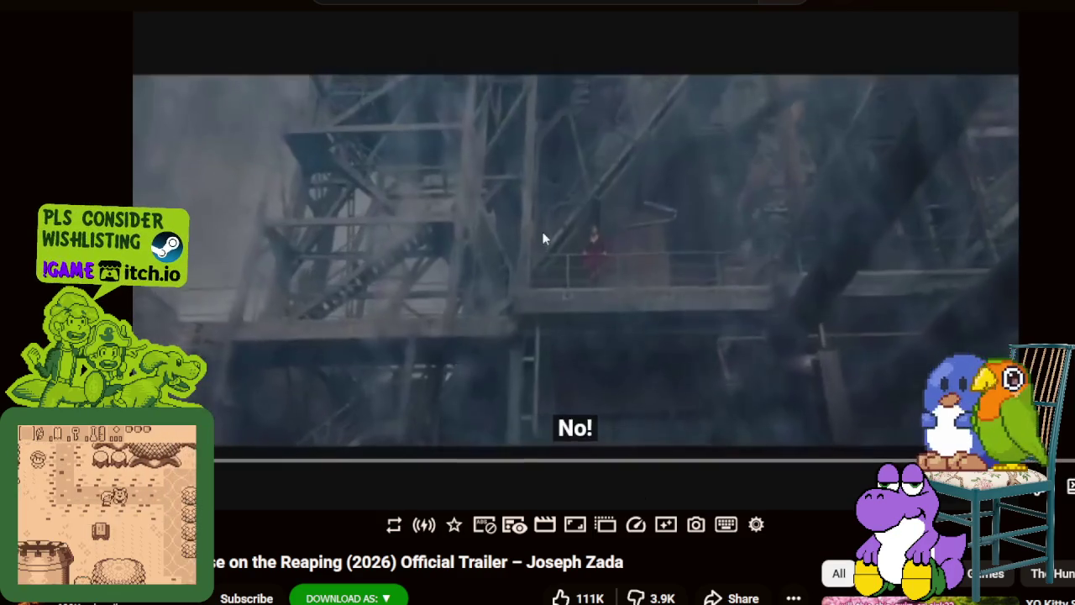
pyautogui.click(619, 302)
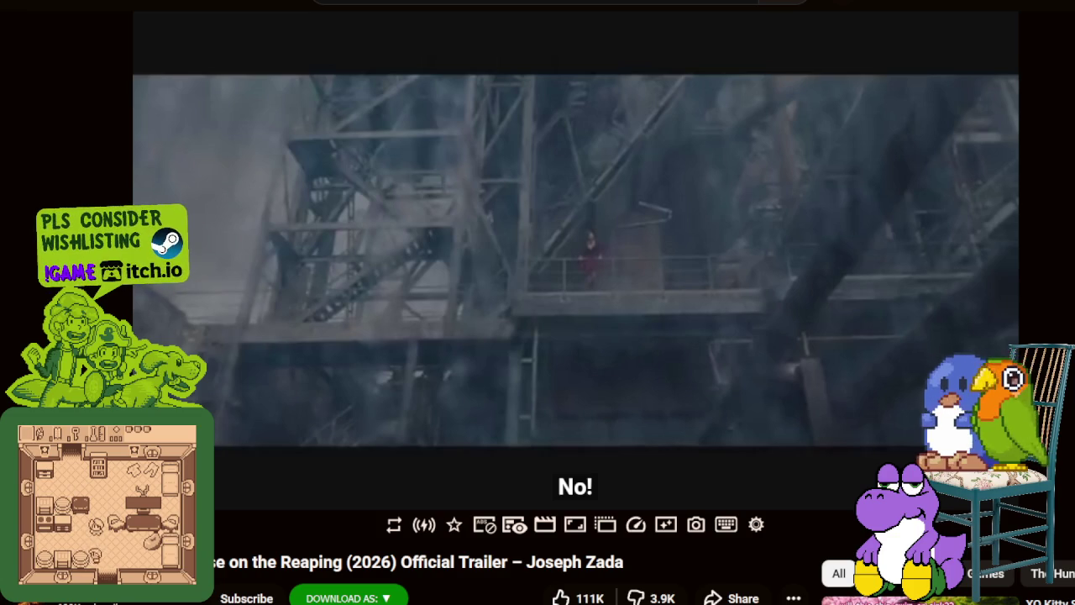
pyautogui.click(775, 310)
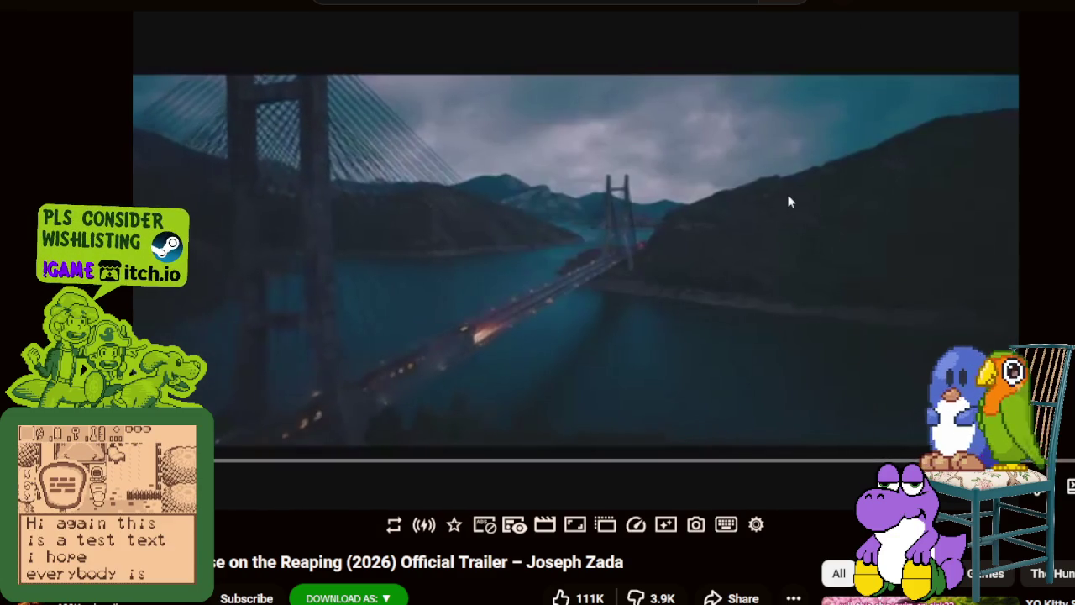
# Step: Pause on the bridge shot, then play on to the 'Presentation' scene
pyautogui.click(788, 202)
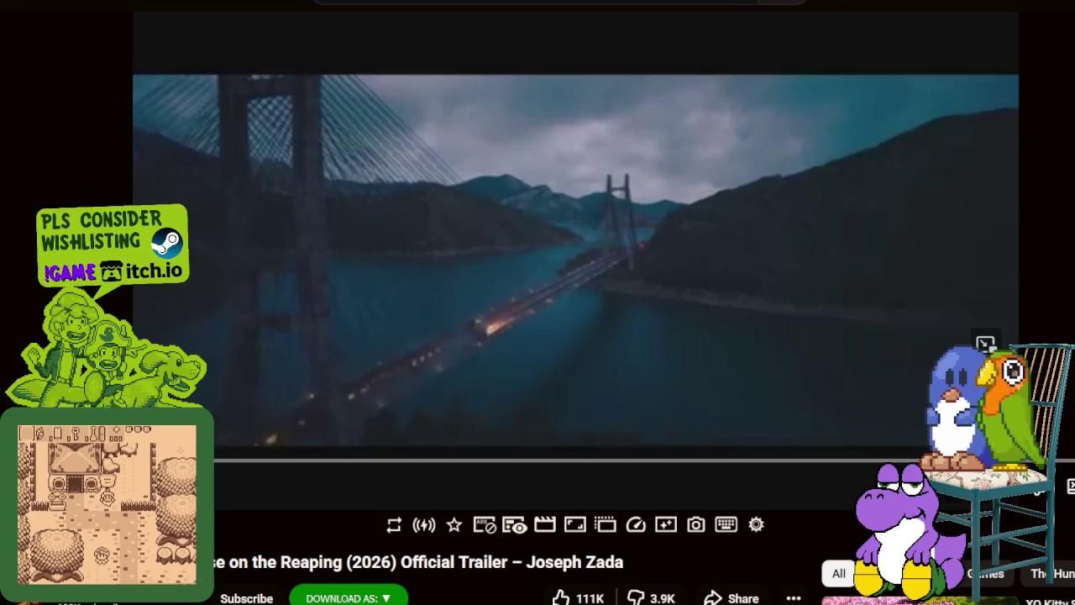
pyautogui.click(745, 238)
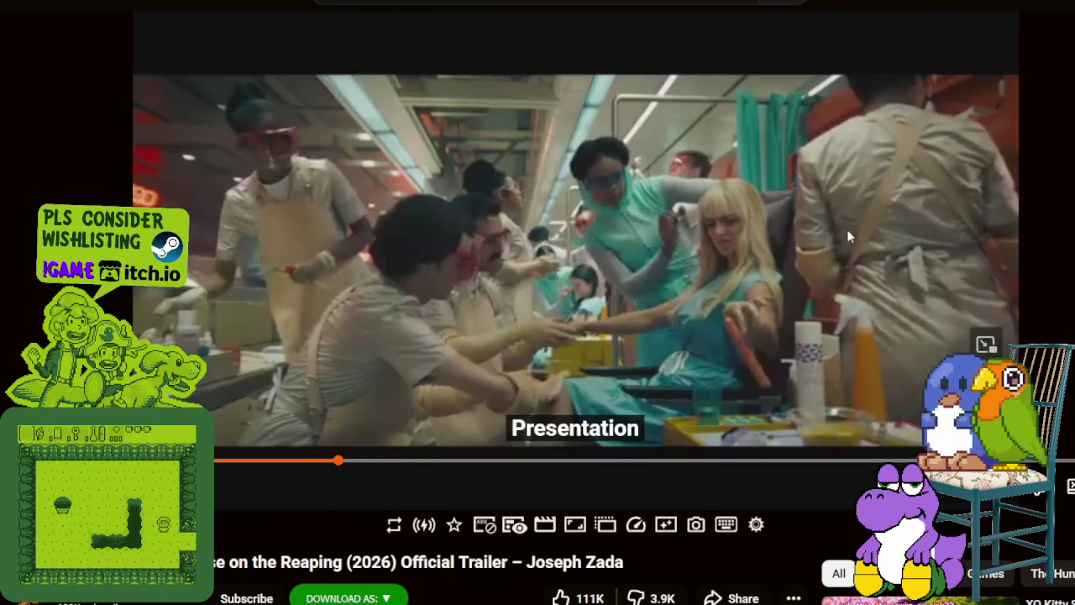
pyautogui.click(846, 228)
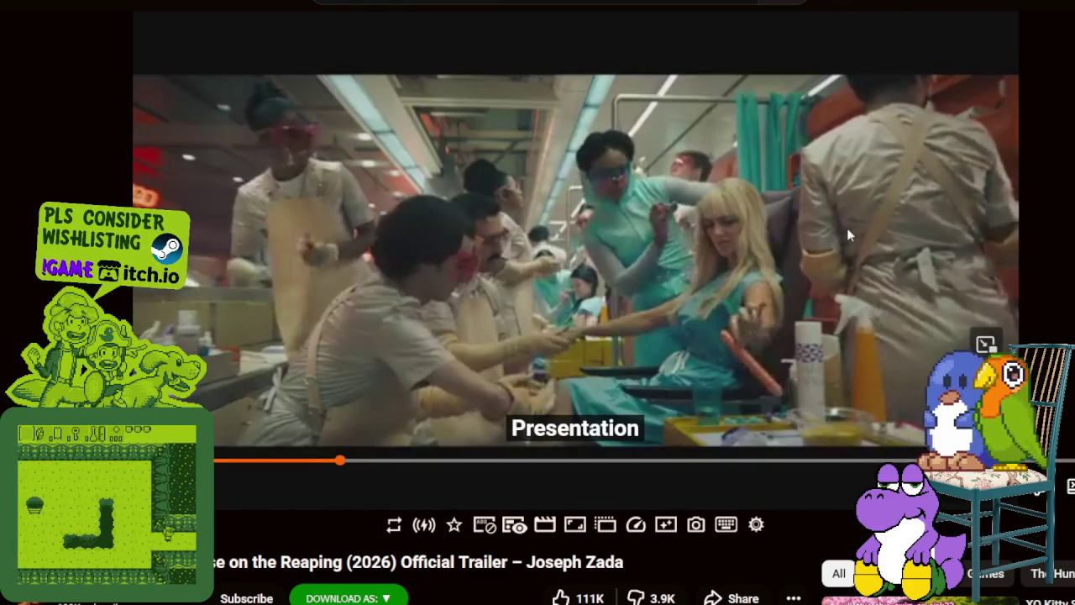
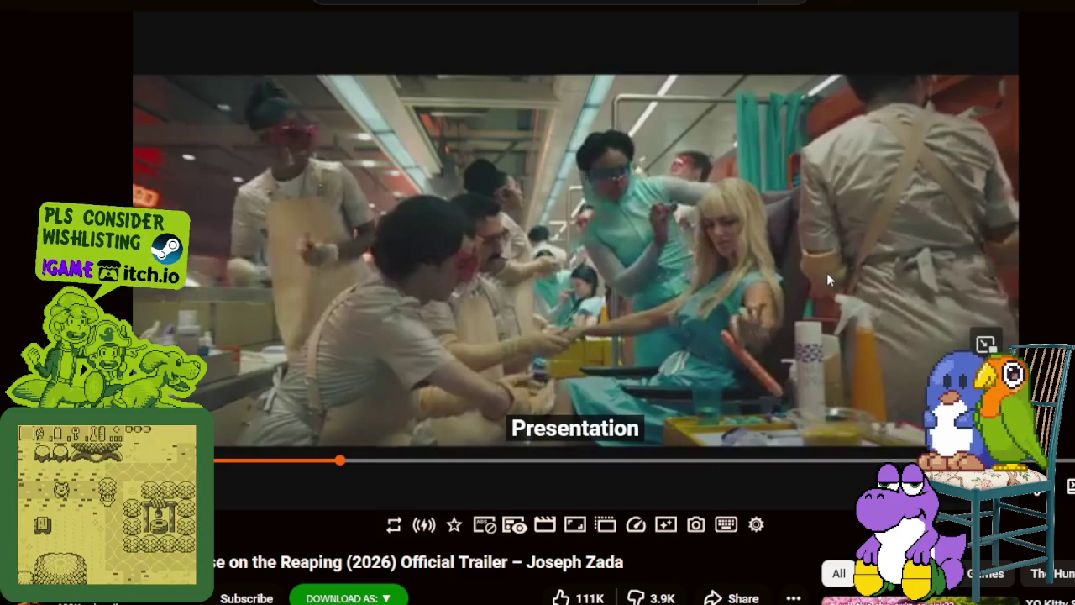
# Step: Play the Sunrise on the Reaping trailer further, pausing on the 'we can stop the Capitol, too' scene
pyautogui.click(799, 307)
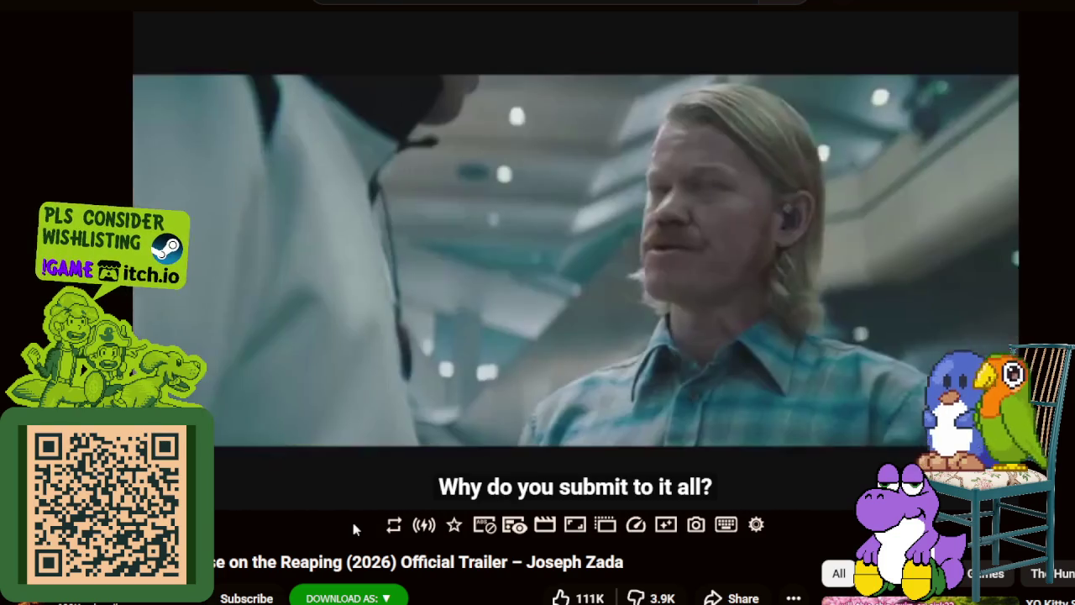
pyautogui.press('space')
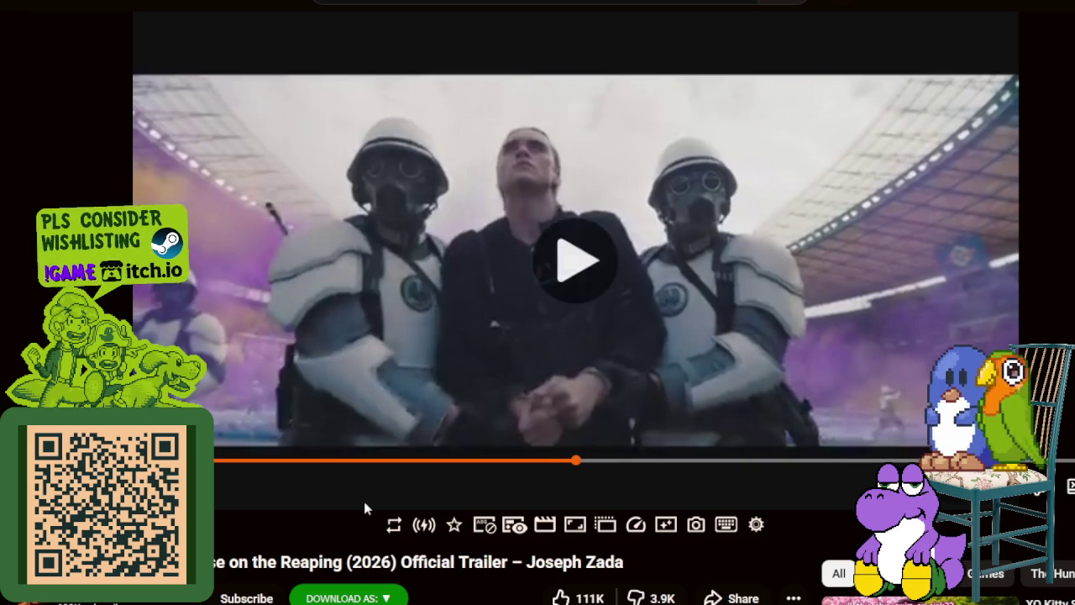
pyautogui.press('space')
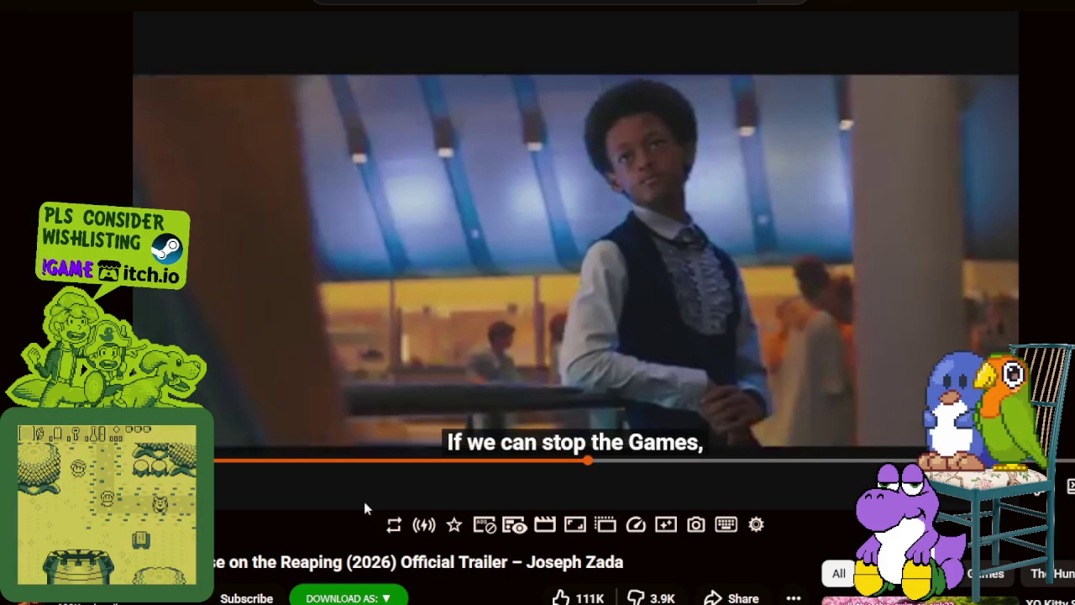
pyautogui.press('space')
pyautogui.press('space')
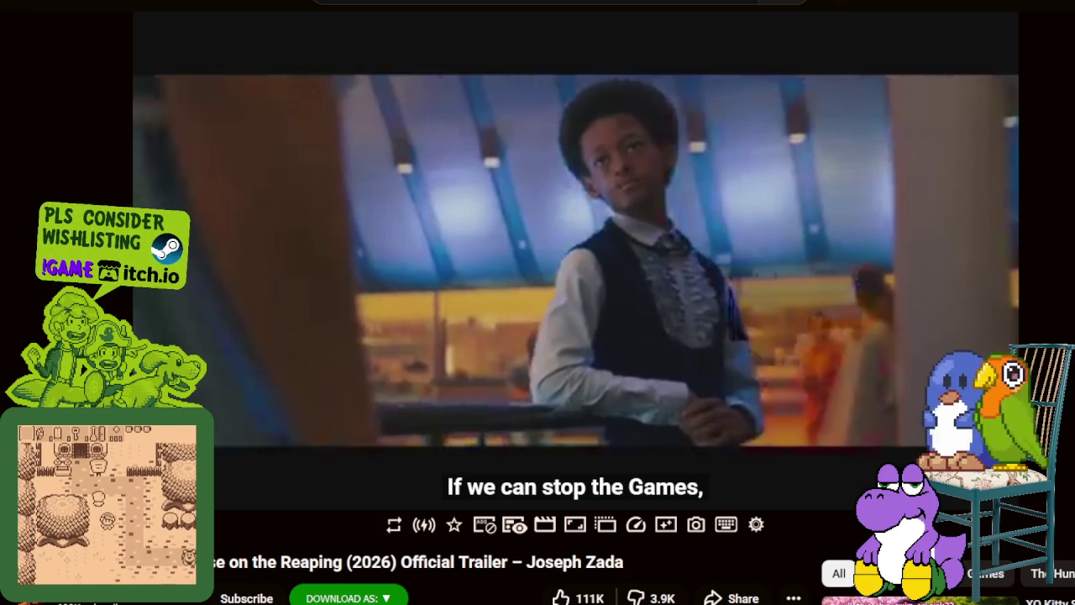
pyautogui.press('space')
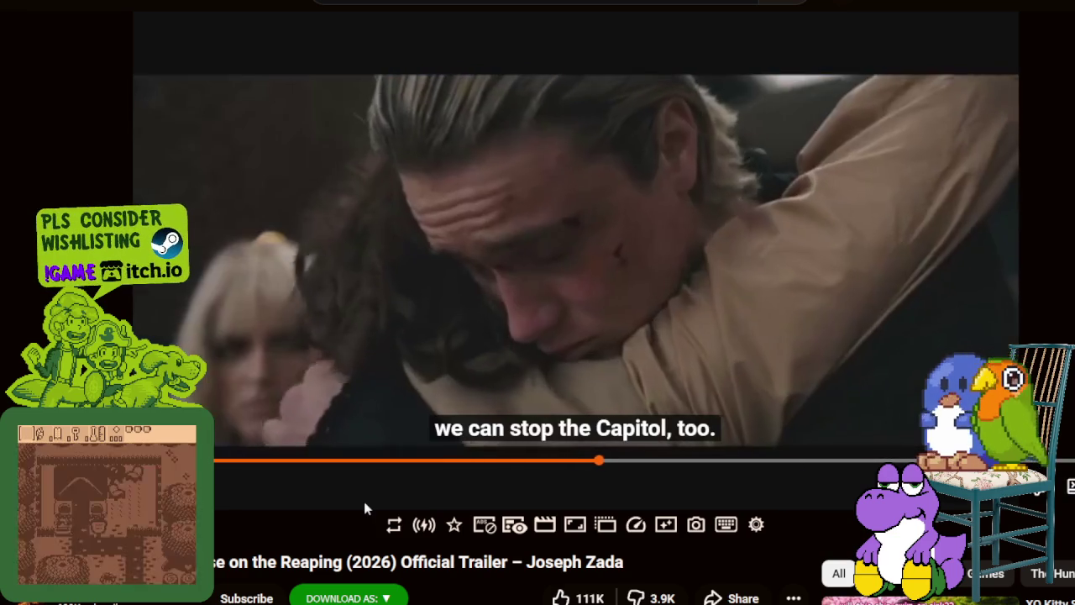
pyautogui.press('space')
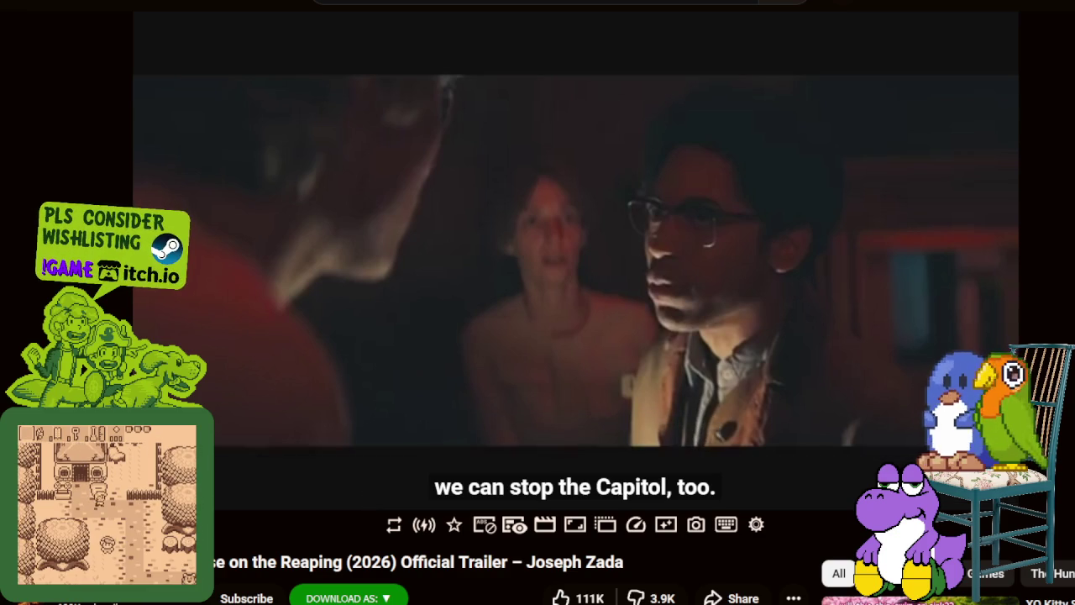
pyautogui.click(363, 502)
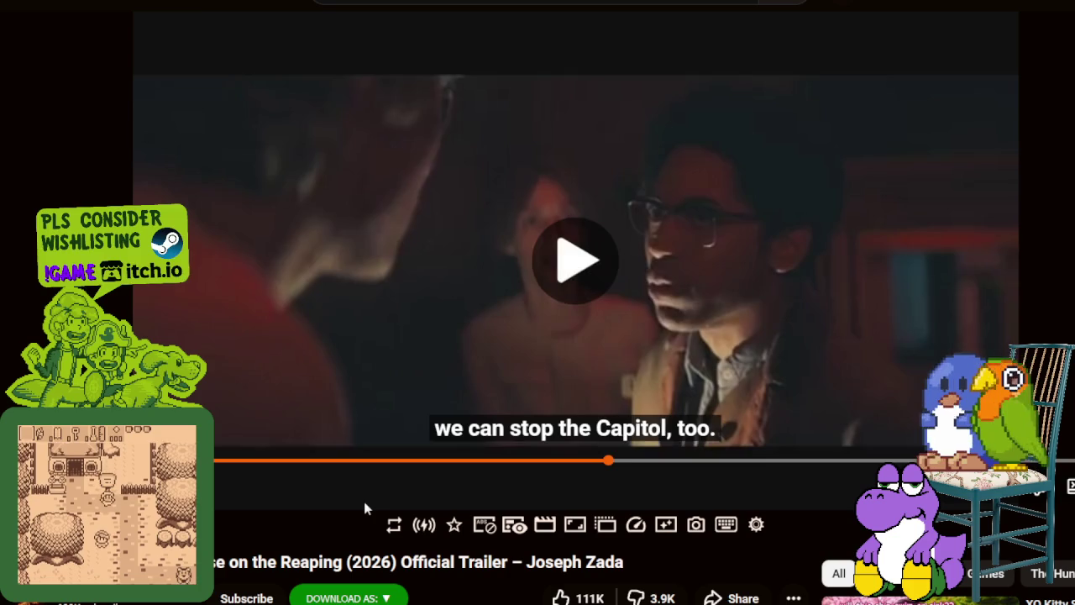
# Step: Play the trailer through to the title, November 20, 2026 release date and IMAX end cards
pyautogui.click(364, 502)
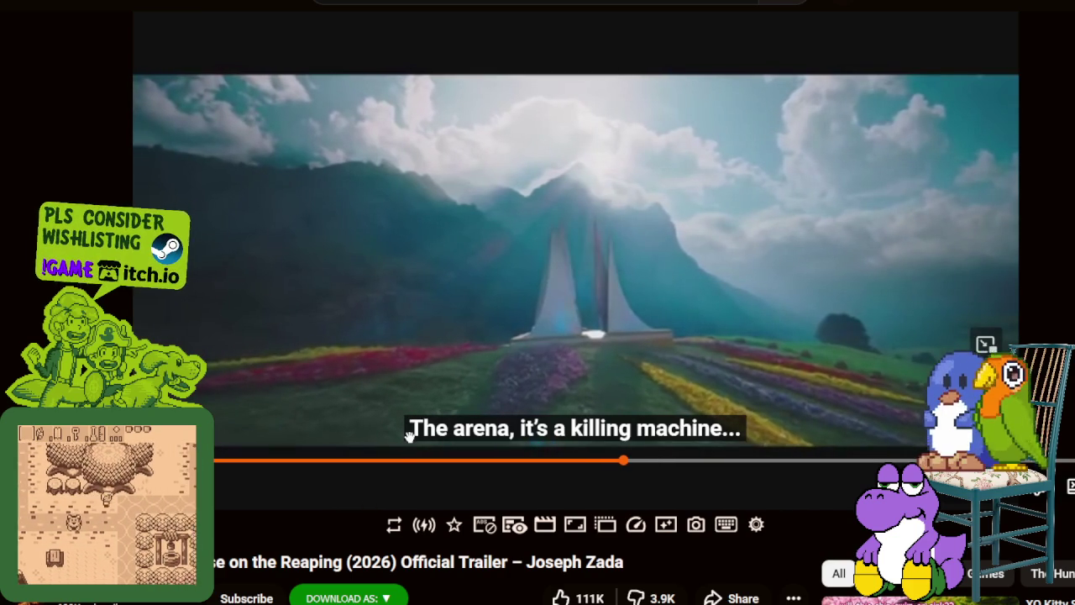
pyautogui.click(647, 336)
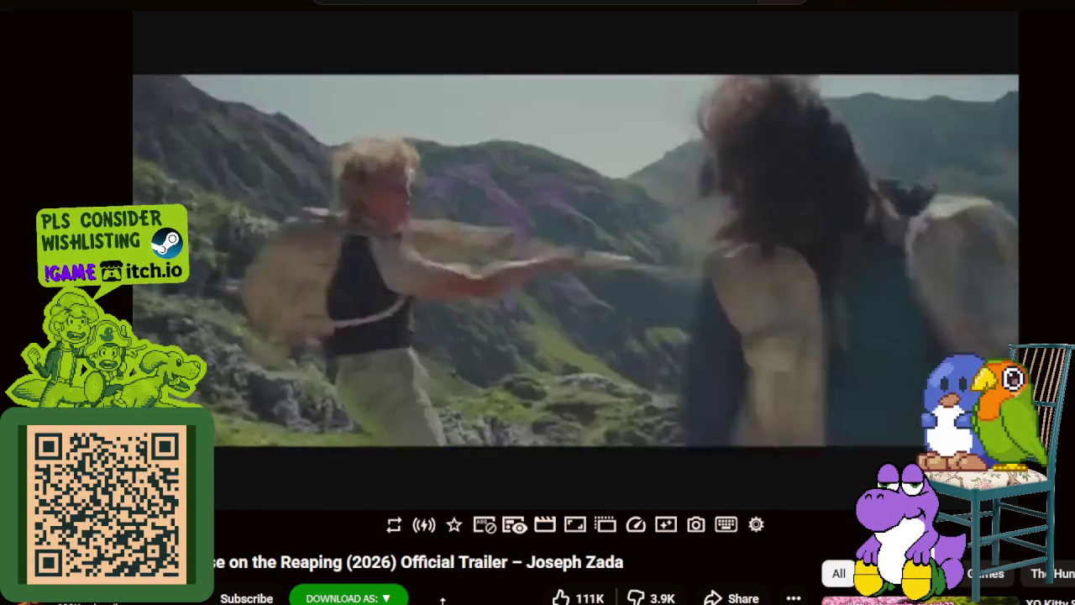
pyautogui.press('space')
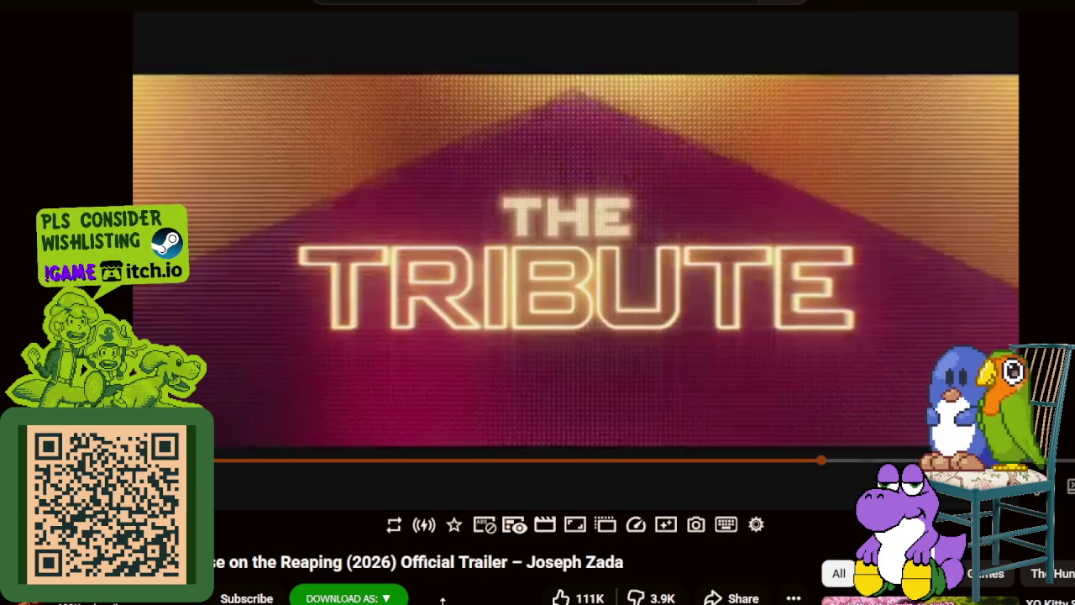
pyautogui.press('space')
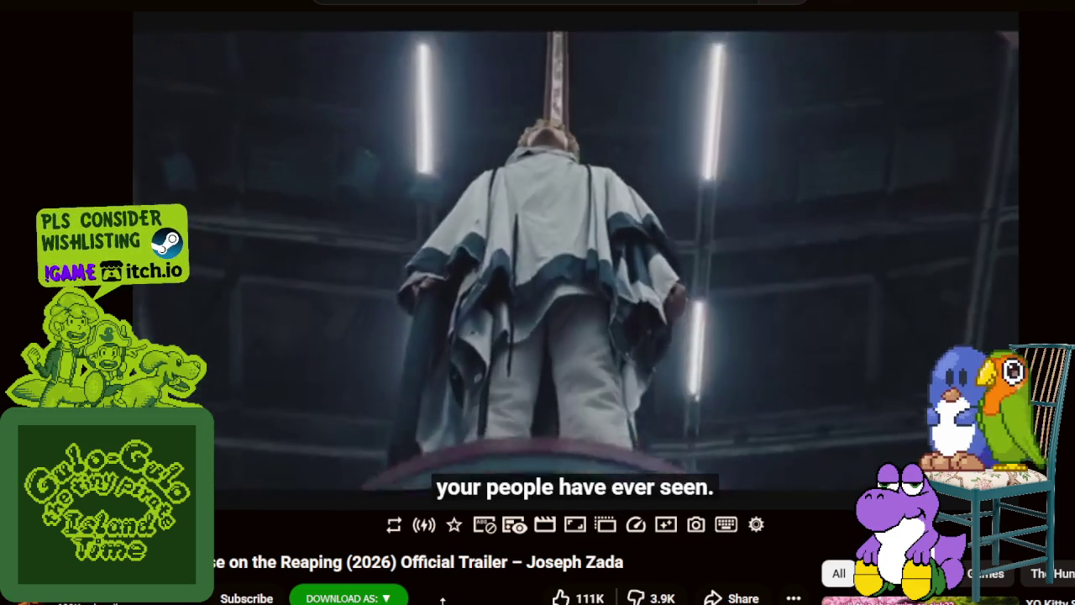
pyautogui.press('space')
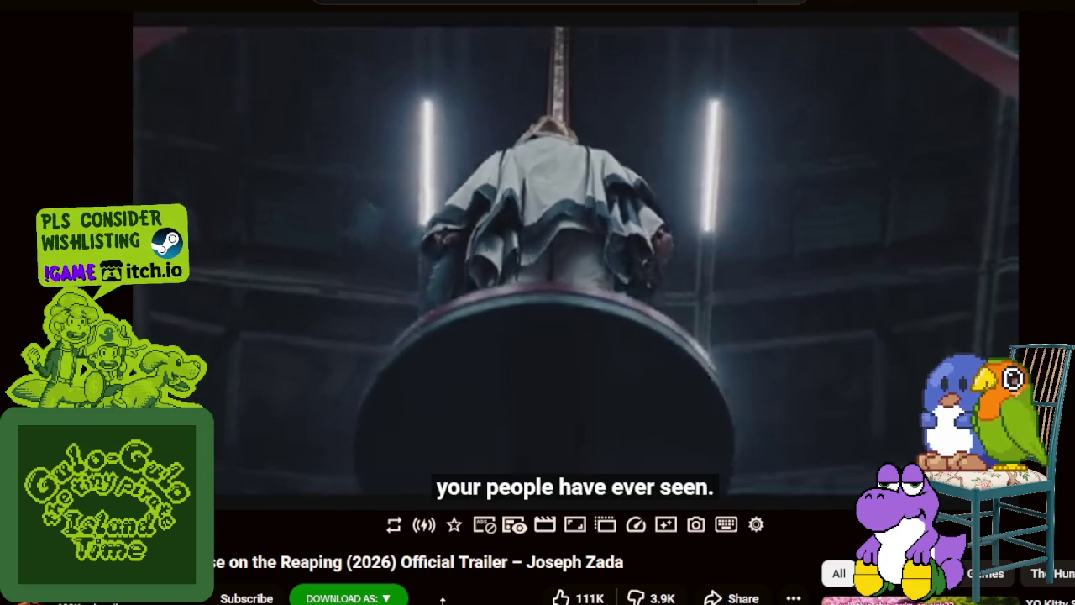
pyautogui.press('space')
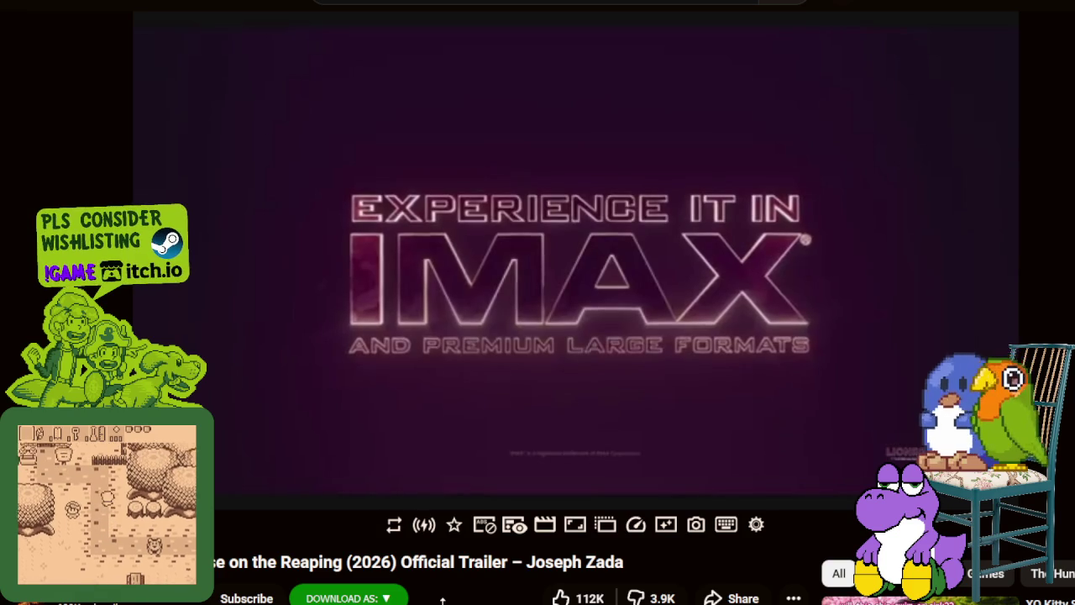
# Step: Scroll down to the comments and highlight the words 'pauses, exhales, and smirks'
pyautogui.scroll(-1, 537, 445)
pyautogui.scroll(-4, 535, 451)
pyautogui.scroll(-1, 529, 456)
pyautogui.scroll(-3, 530, 462)
pyautogui.scroll(-1, 530, 467)
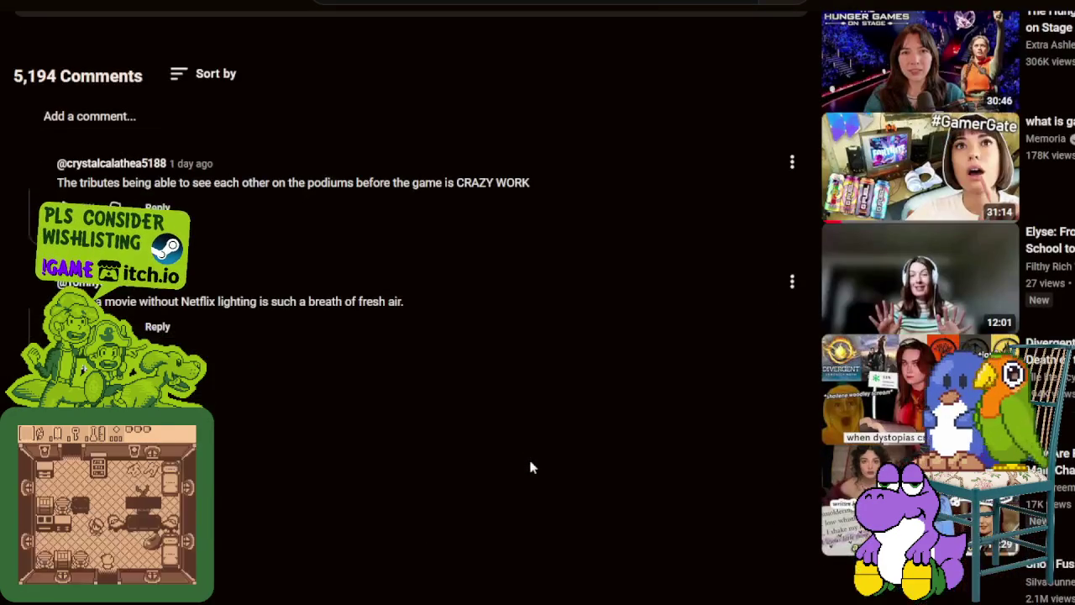
pyautogui.scroll(-1, 530, 468)
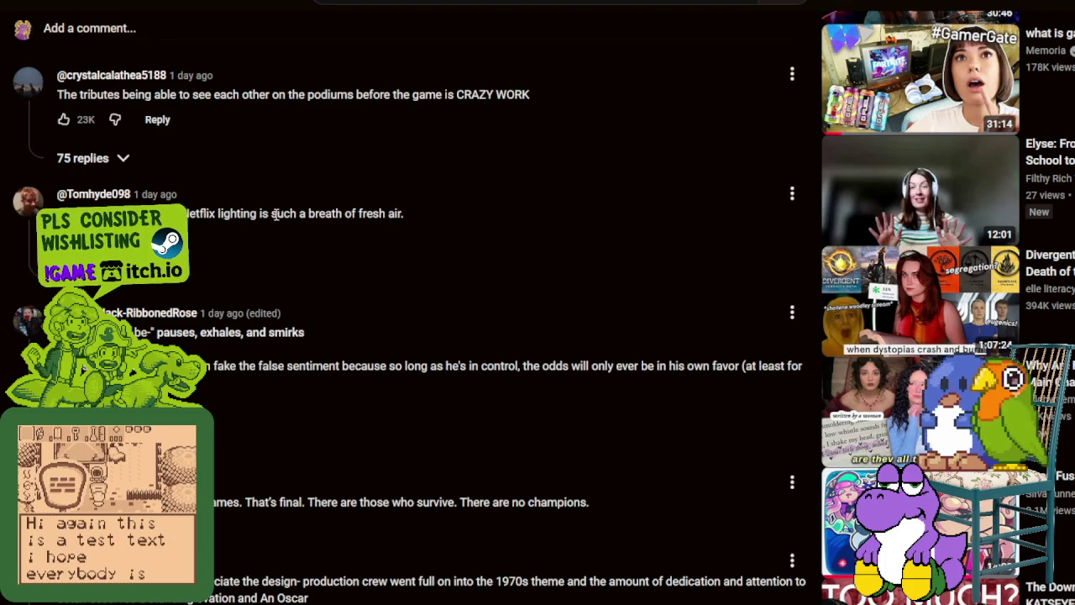
pyautogui.moveTo(273, 214); pyautogui.dragTo(355, 213)
pyautogui.moveTo(157, 332); pyautogui.dragTo(304, 332)
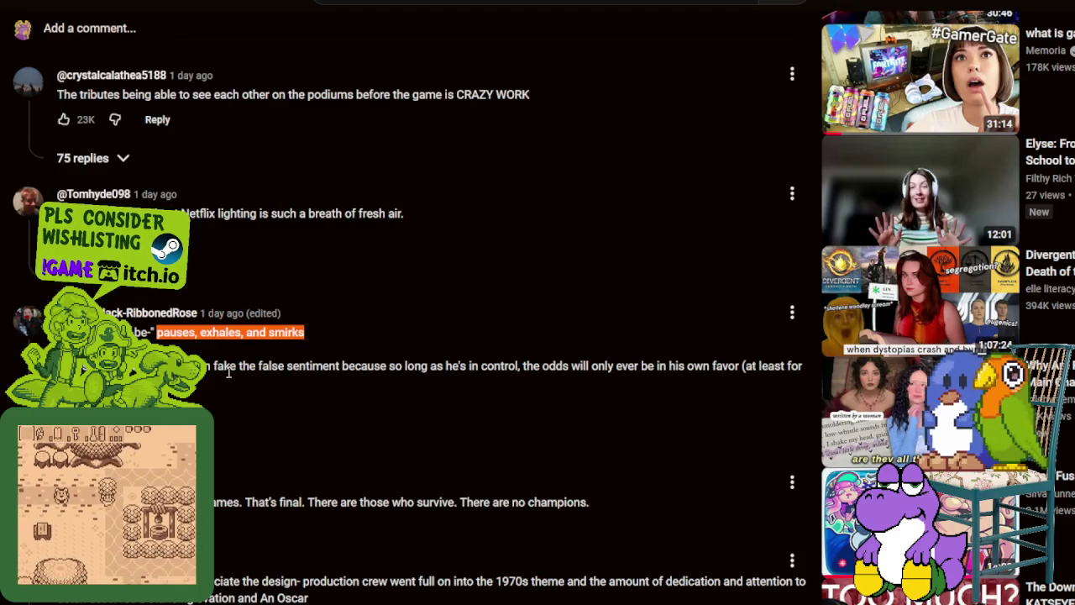
pyautogui.click(304, 332)
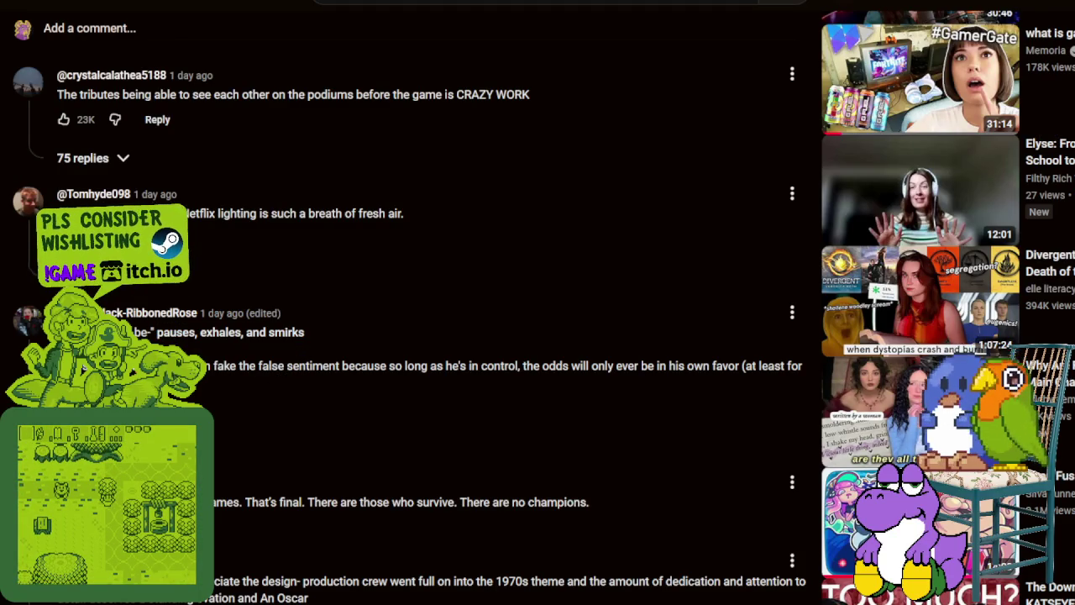
# Step: Highlight comment phrases about staying in control, false sentiment and those who survive
pyautogui.scroll(-2, 334, 389)
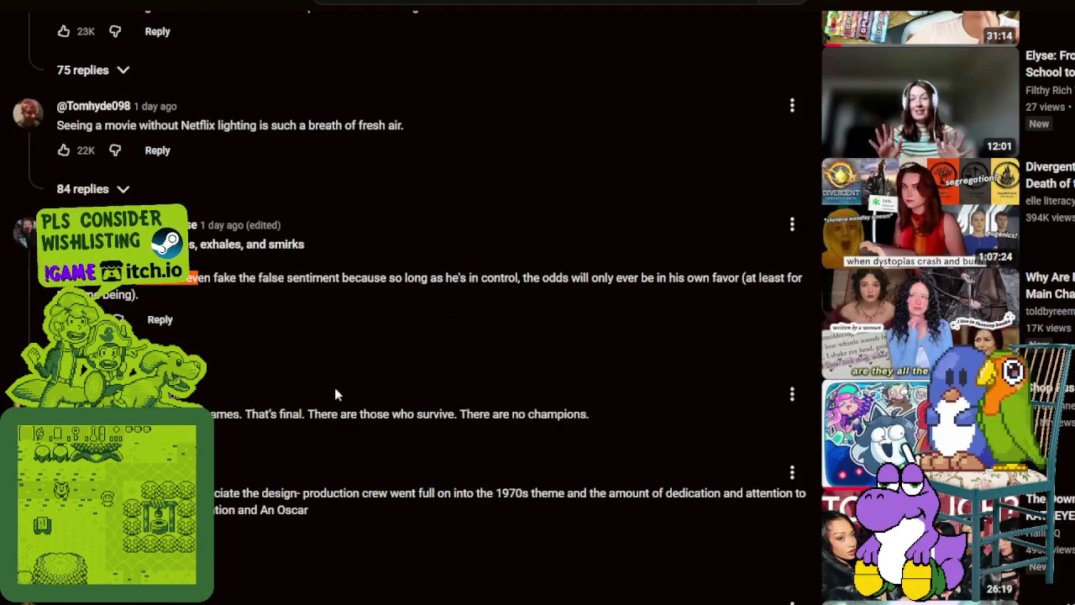
pyautogui.moveTo(368, 278); pyautogui.dragTo(533, 273)
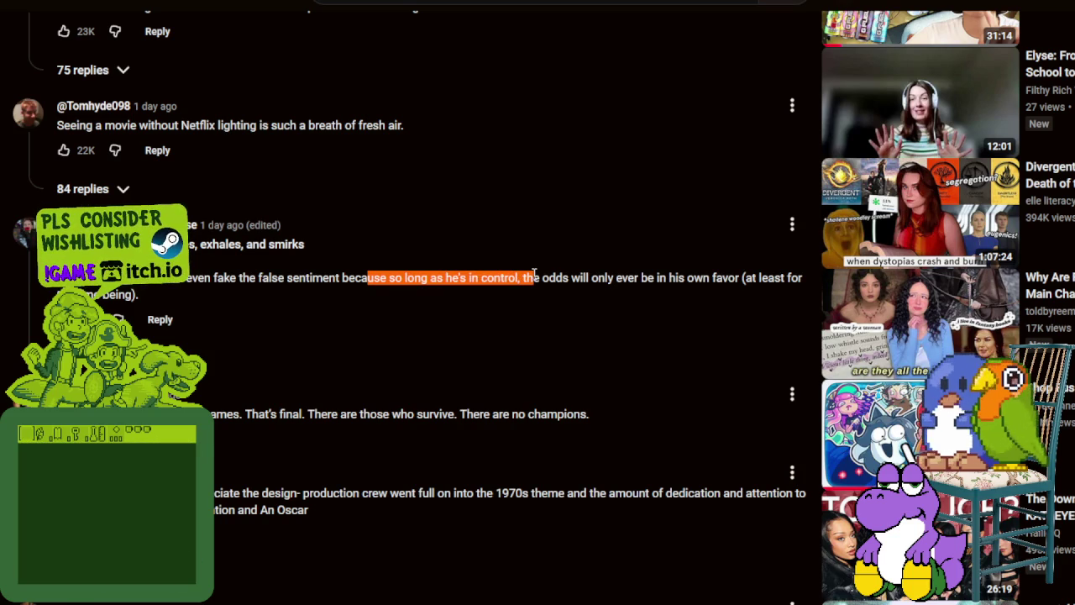
pyautogui.moveTo(533, 274); pyautogui.dragTo(541, 275)
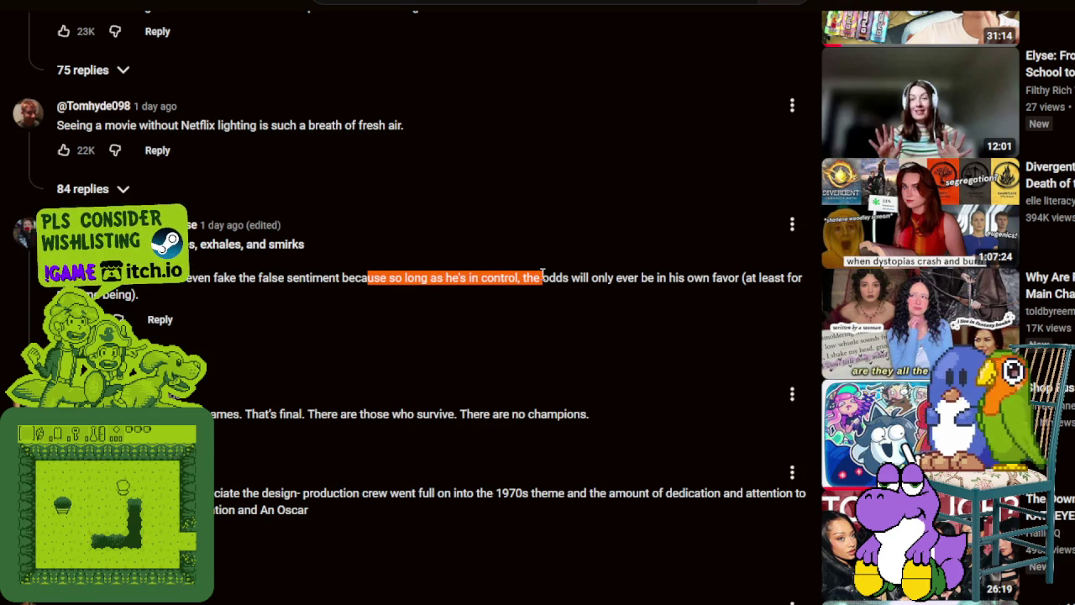
pyautogui.scroll(-1, 542, 275)
pyautogui.scroll(-3, 539, 276)
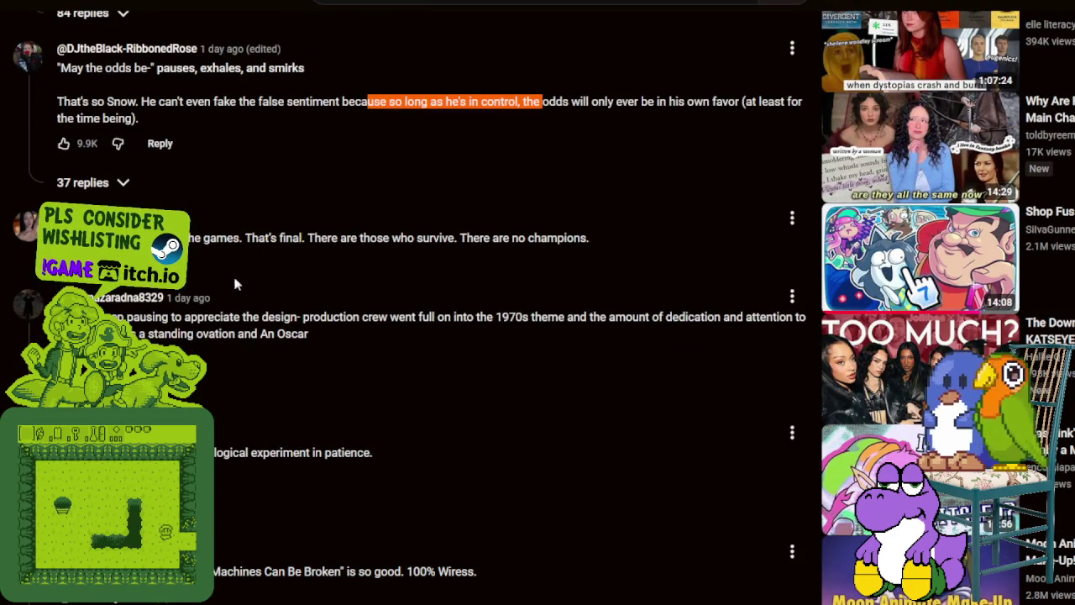
pyautogui.moveTo(259, 101); pyautogui.dragTo(356, 102)
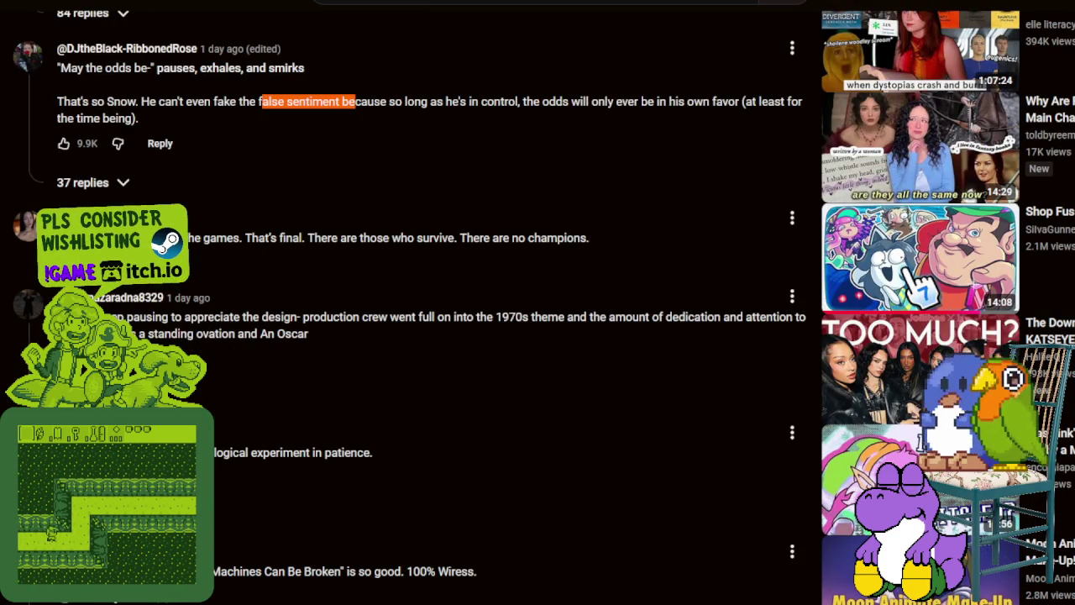
pyautogui.moveTo(250, 227); pyautogui.dragTo(453, 238)
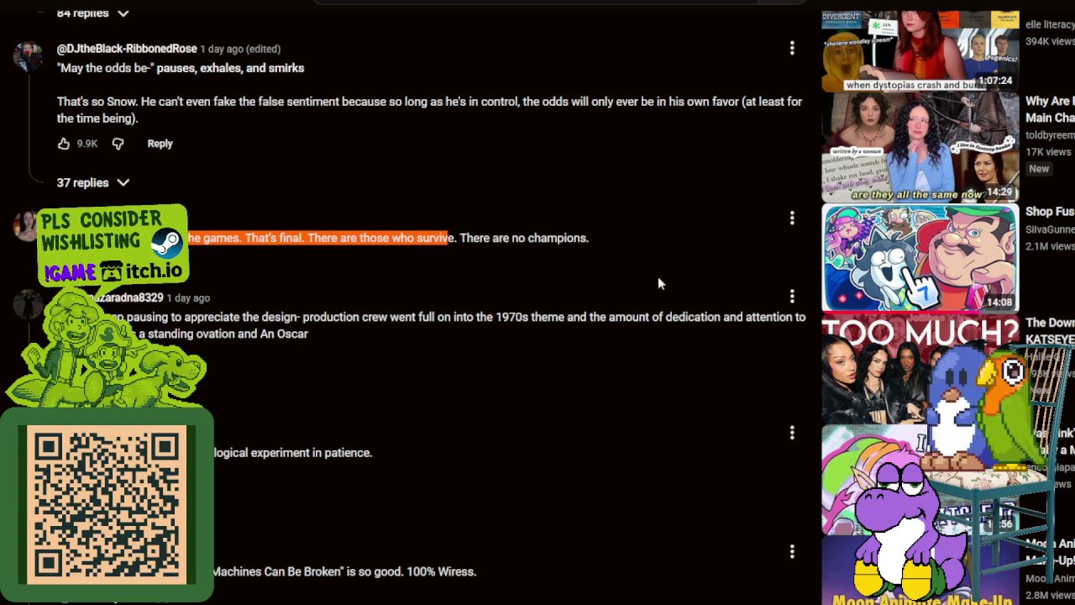
# Step: Scroll back up to the trailer details showing 2,288,021 views and 112K likes
pyautogui.scroll(3, 655, 284)
pyautogui.scroll(1, 672, 279)
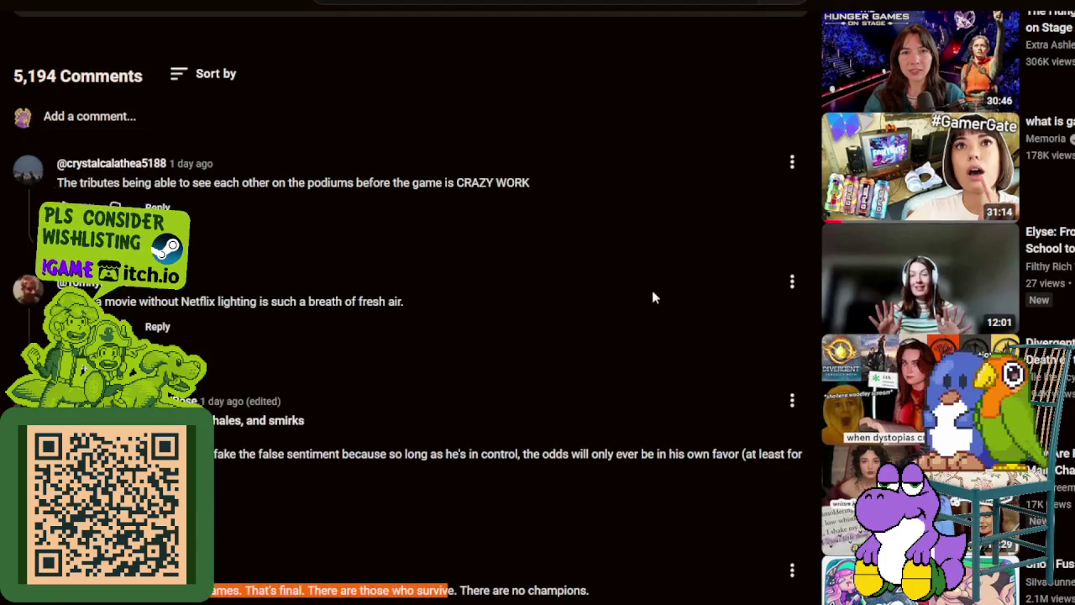
pyautogui.scroll(2, 663, 286)
pyautogui.scroll(2, 646, 293)
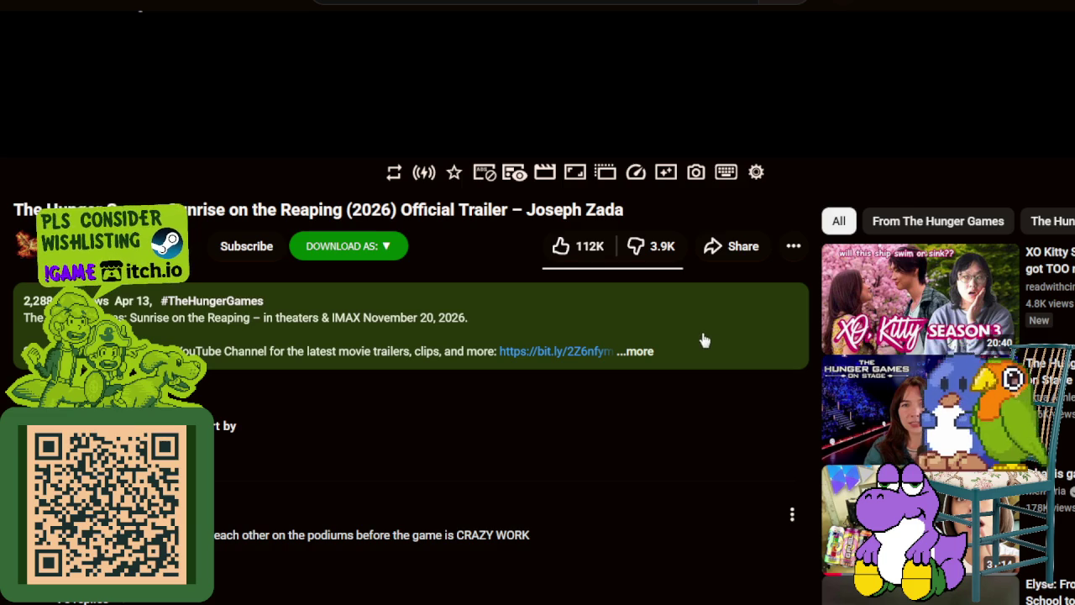
pyautogui.scroll(4, 704, 340)
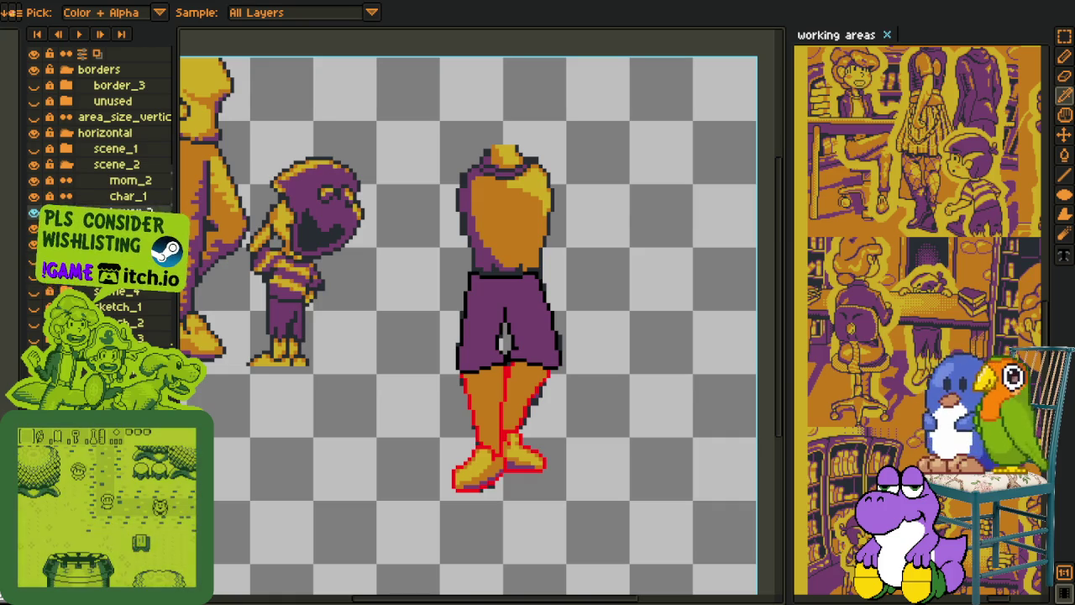
# Step: Zoom in and pan the canvas down to the character's legs and boots
pyautogui.scroll(-1, 504, 344)
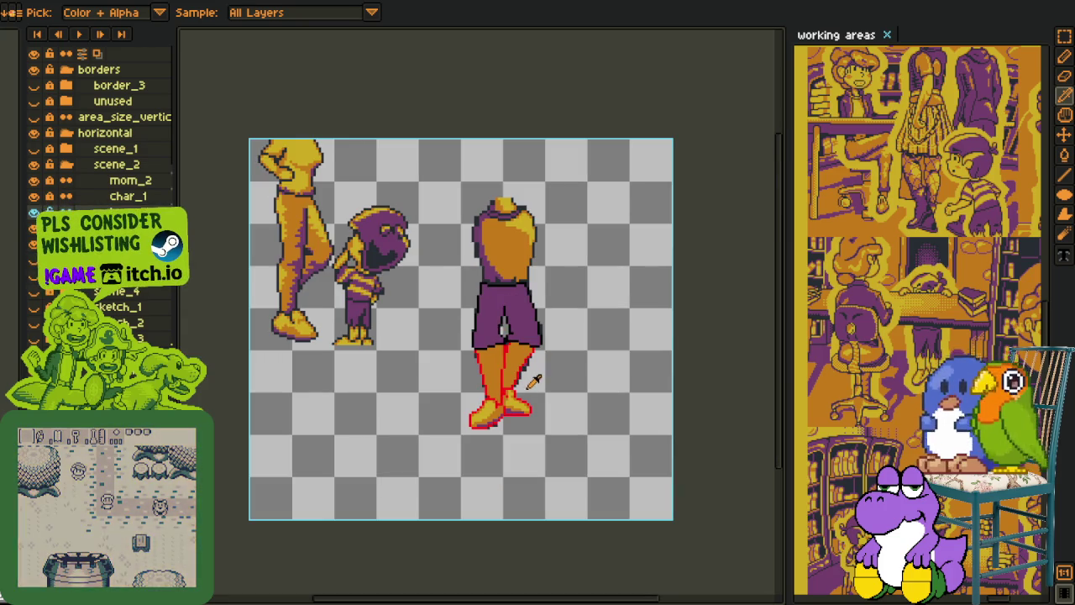
pyautogui.scroll(2, 531, 382)
pyautogui.press('u')
pyautogui.scroll(-1, 513, 352)
pyautogui.scroll(-2, 526, 346)
pyautogui.scroll(2, 500, 349)
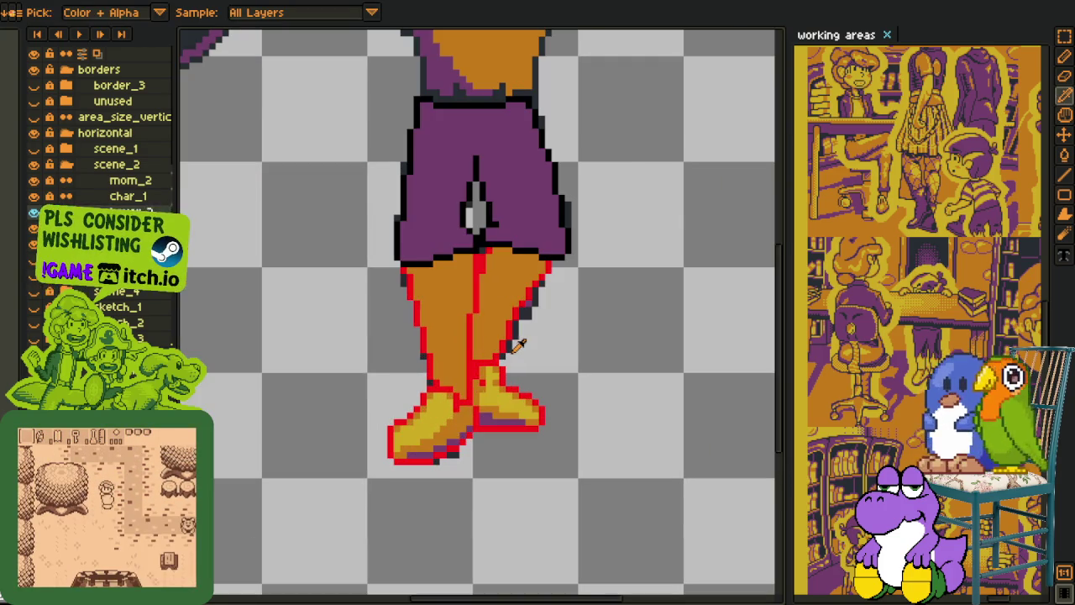
pyautogui.scroll(1, 504, 344)
pyautogui.scroll(-2, 505, 350)
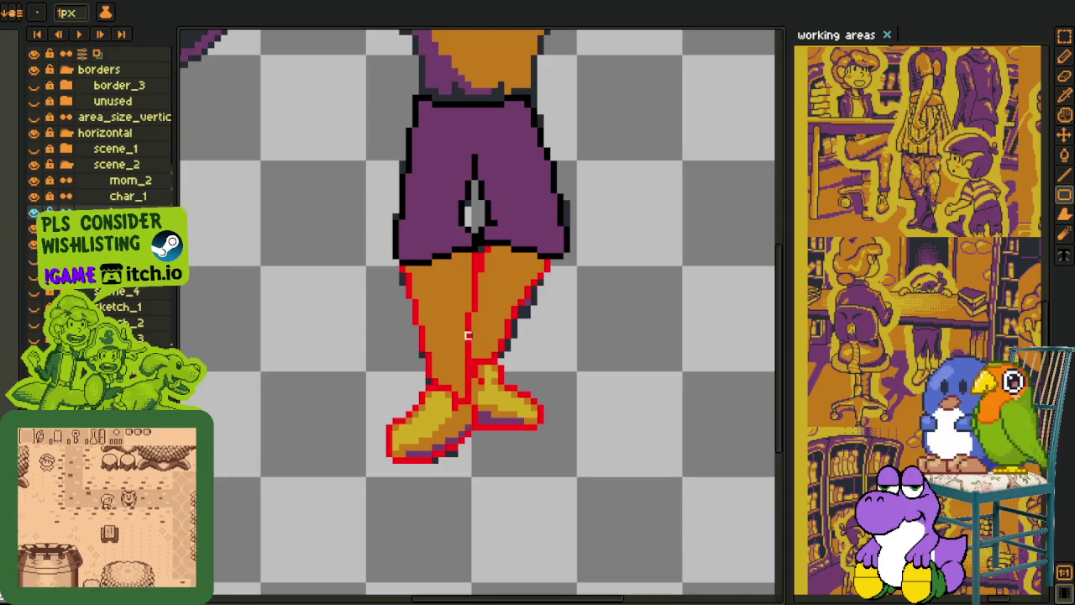
pyautogui.scroll(-1, 440, 311)
pyautogui.scroll(1, 440, 310)
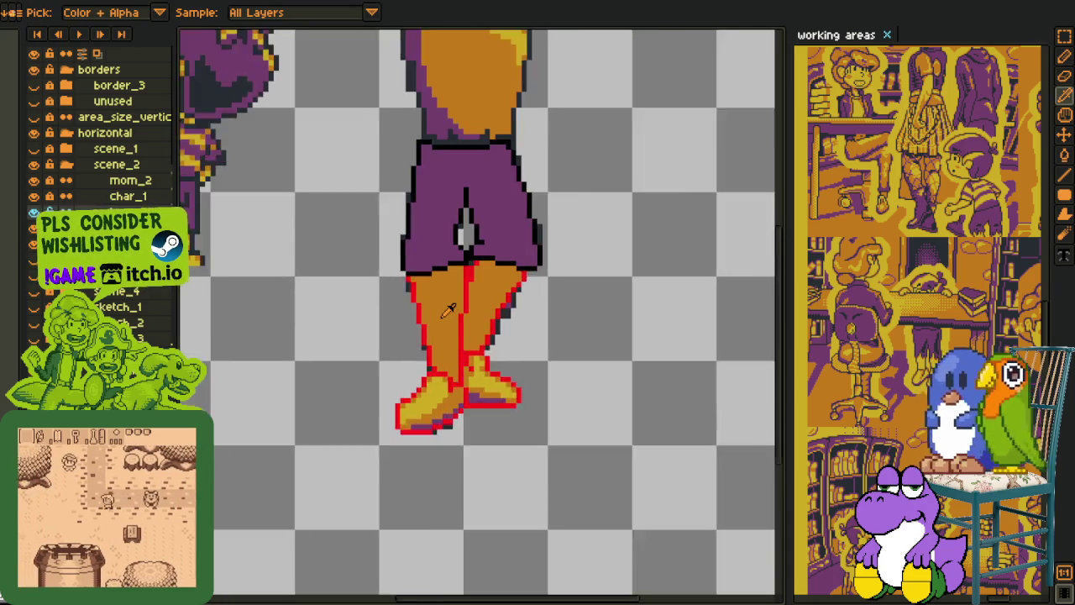
pyautogui.press('p')
pyautogui.moveTo(428, 342); pyautogui.dragTo(426, 379)
pyautogui.press('i')
pyautogui.scroll(-1, 437, 342)
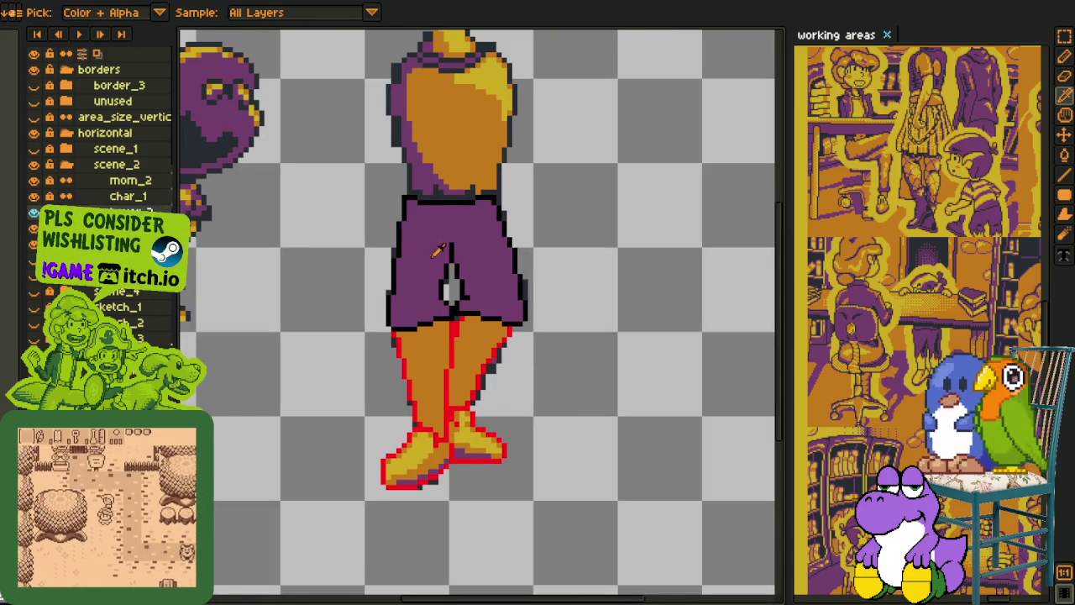
pyautogui.scroll(-1, 480, 257)
pyautogui.scroll(1, 455, 319)
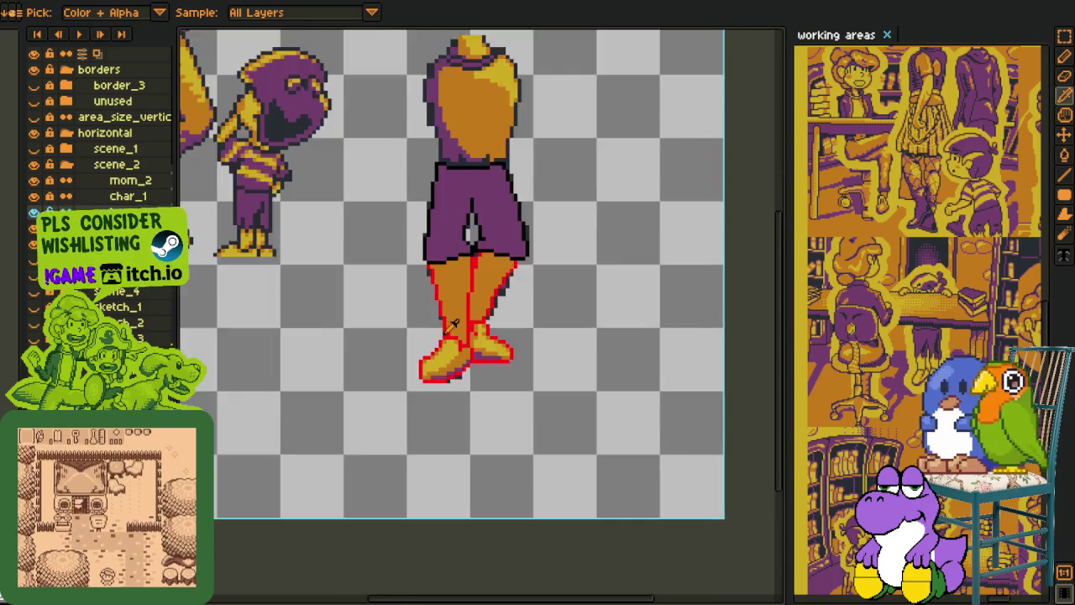
pyautogui.scroll(1, 454, 332)
pyautogui.scroll(1, 451, 353)
pyautogui.scroll(1, 450, 355)
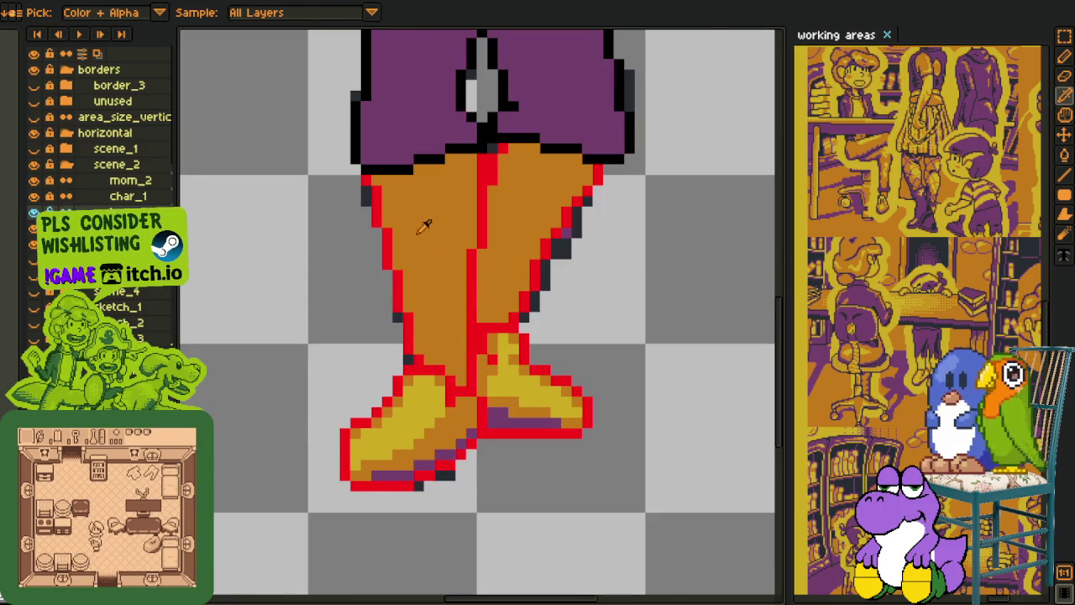
# Step: Lasso a thin strip along the left leg's inner edge down to the boot
pyautogui.press('m')
pyautogui.scroll(-1, 437, 219)
pyautogui.scroll(1, 456, 190)
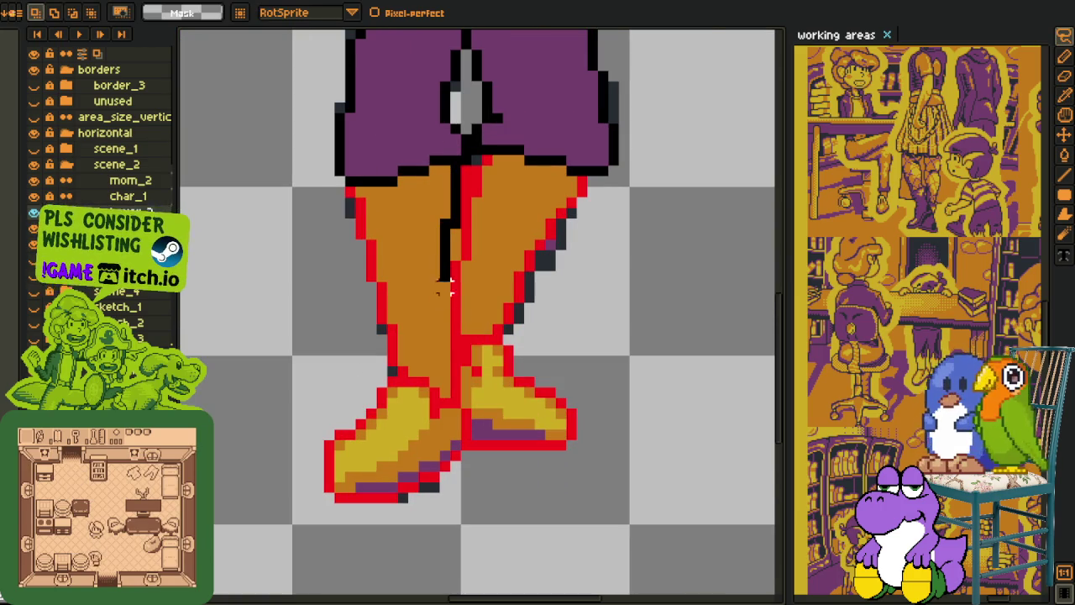
pyautogui.hotkey('ctrl', 'd')
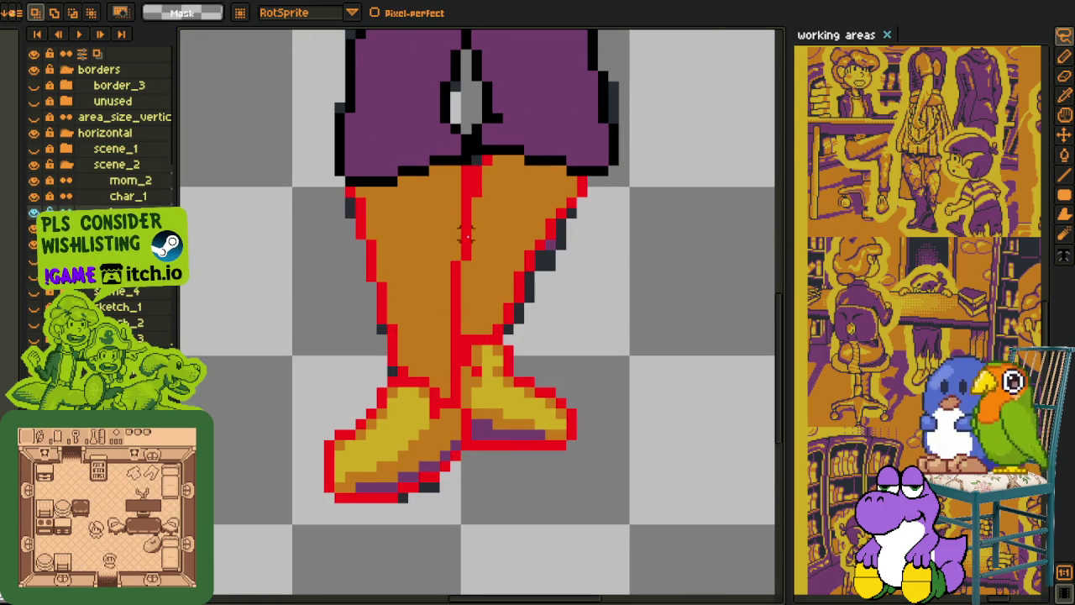
pyautogui.moveTo(453, 172); pyautogui.dragTo(446, 307)
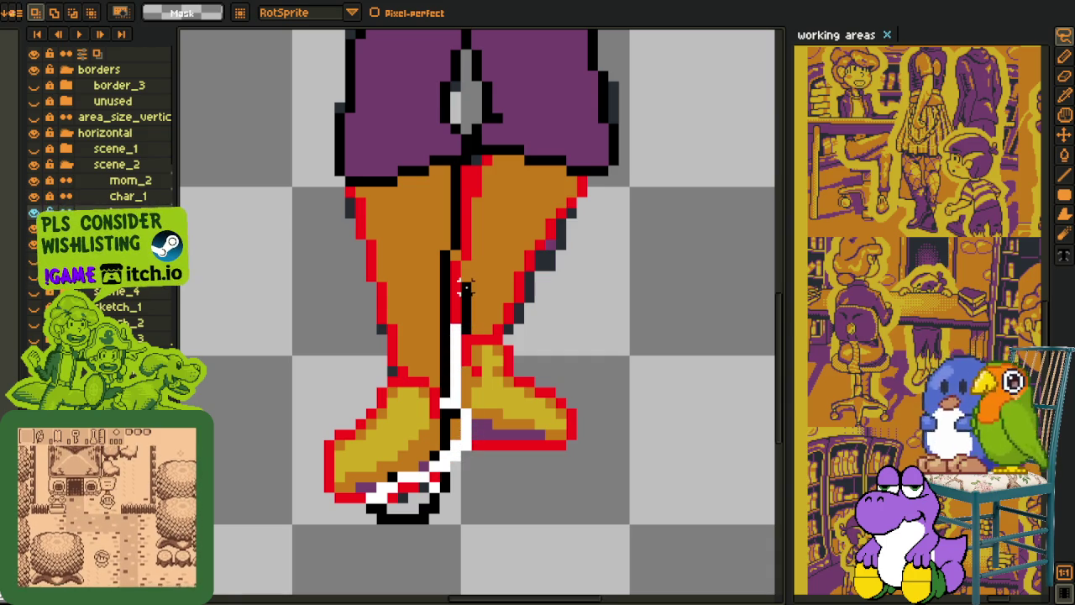
pyautogui.click(446, 272)
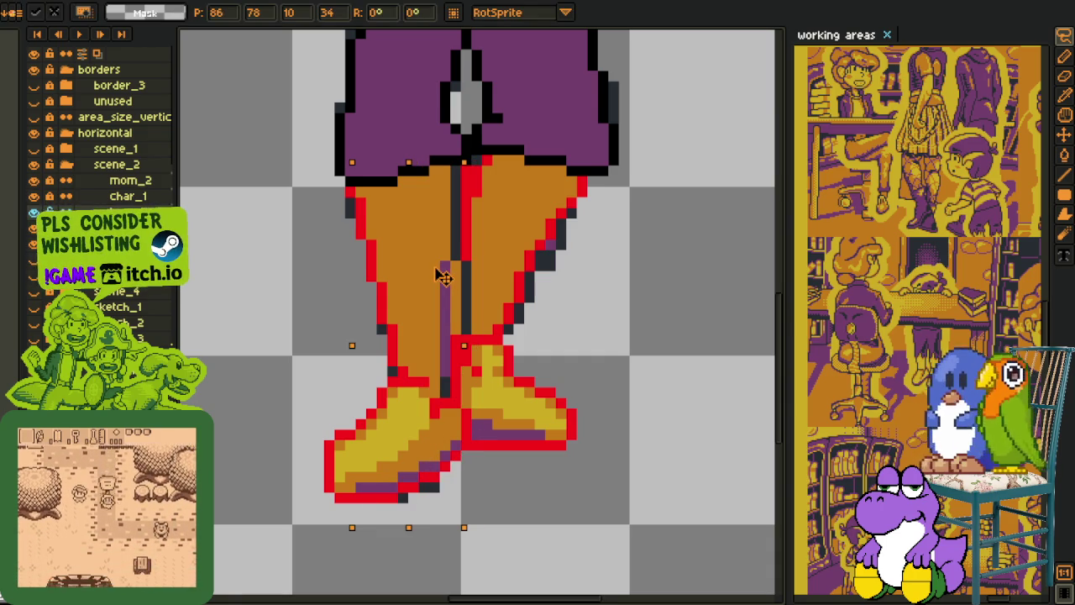
# Step: Nudge the left leg's inner strip by one pixel, merge the layer down and commit
pyautogui.scroll(-2, 509, 260)
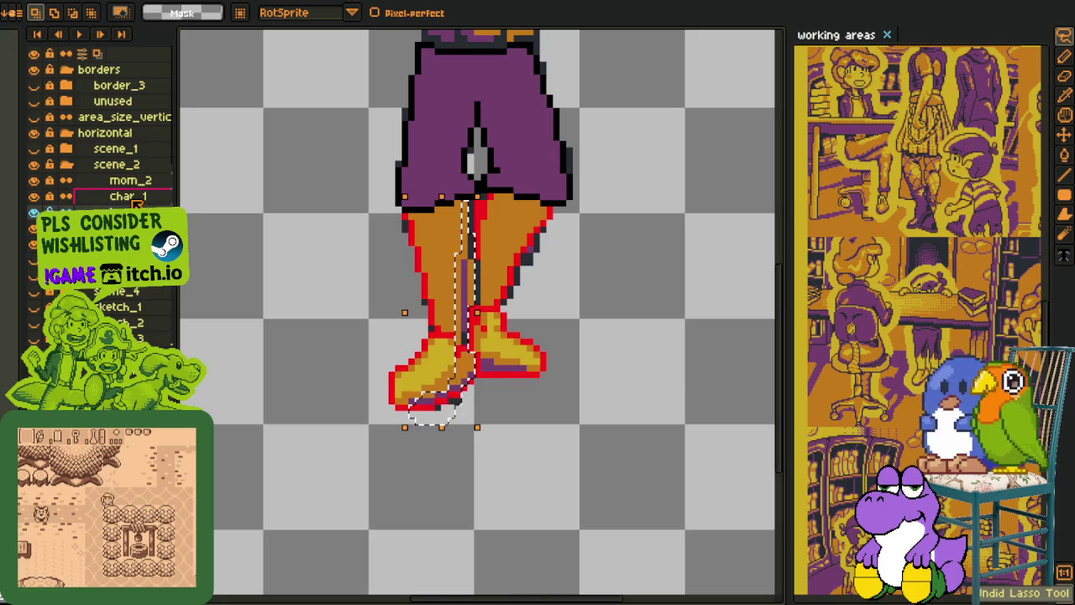
pyautogui.press('Right')
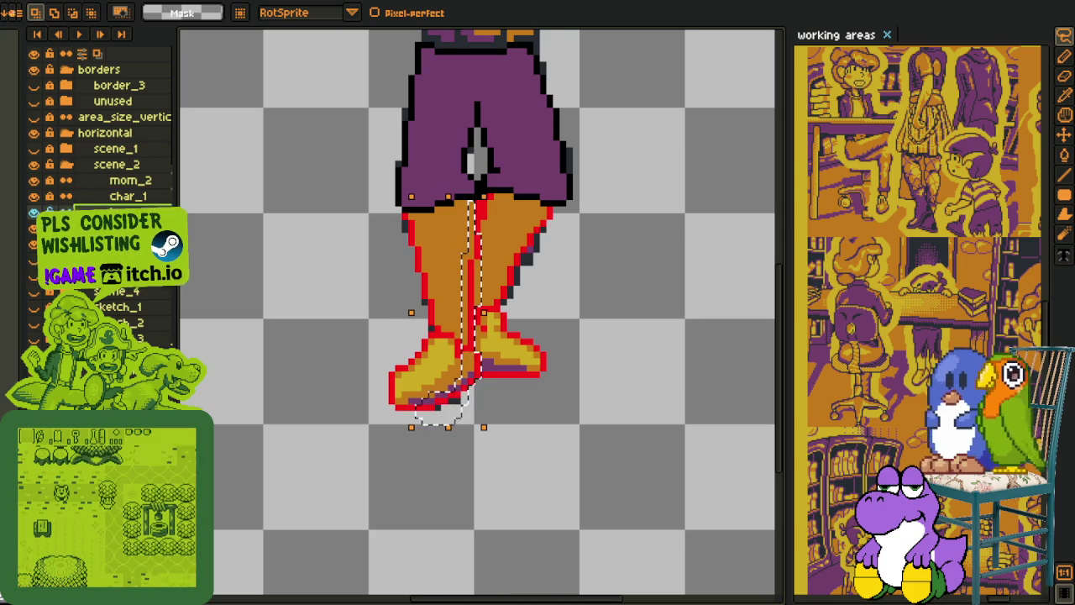
pyautogui.rightClick(121, 211)
pyautogui.click(168, 306)
pyautogui.scroll(1, 452, 290)
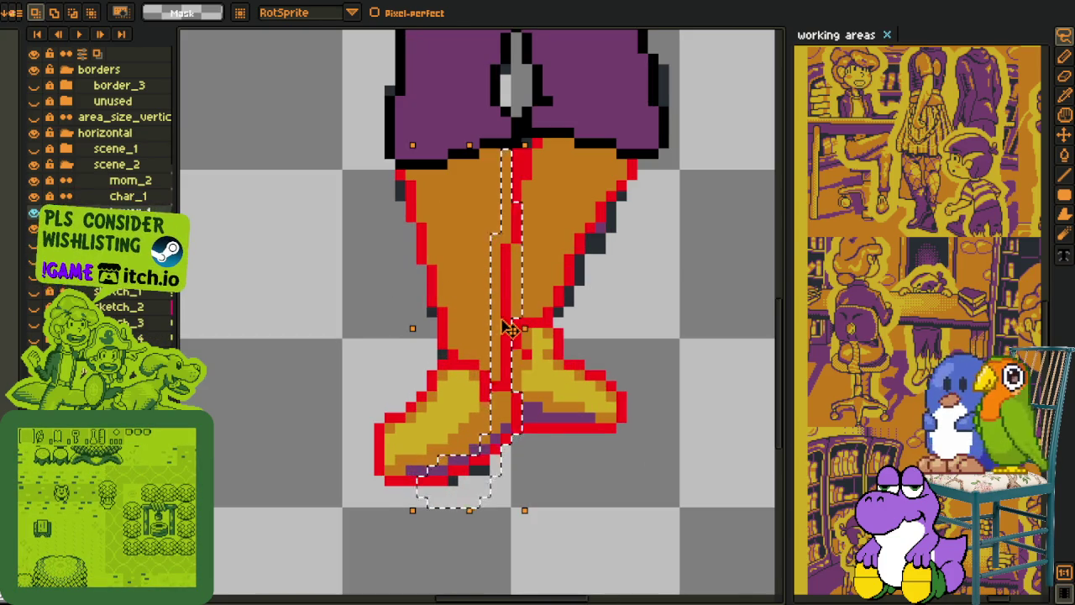
pyautogui.press('Left')
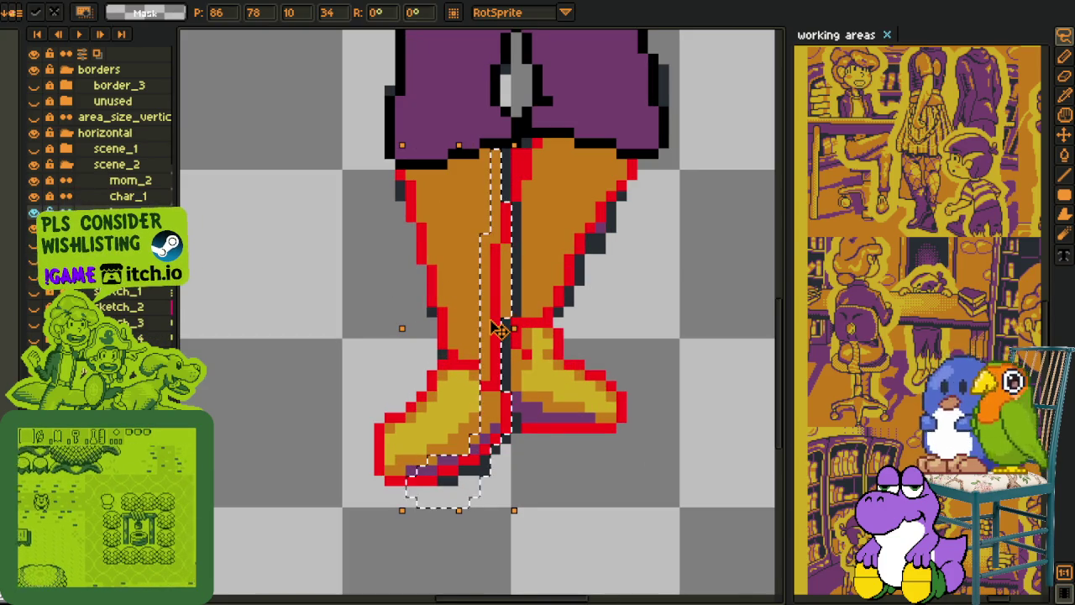
pyautogui.press('Return')
# Step: Pick the red outline colour and pencil red pixels along the leg seam
pyautogui.press('i')
pyautogui.scroll(1, 485, 368)
pyautogui.click(473, 402)
pyautogui.press('b')
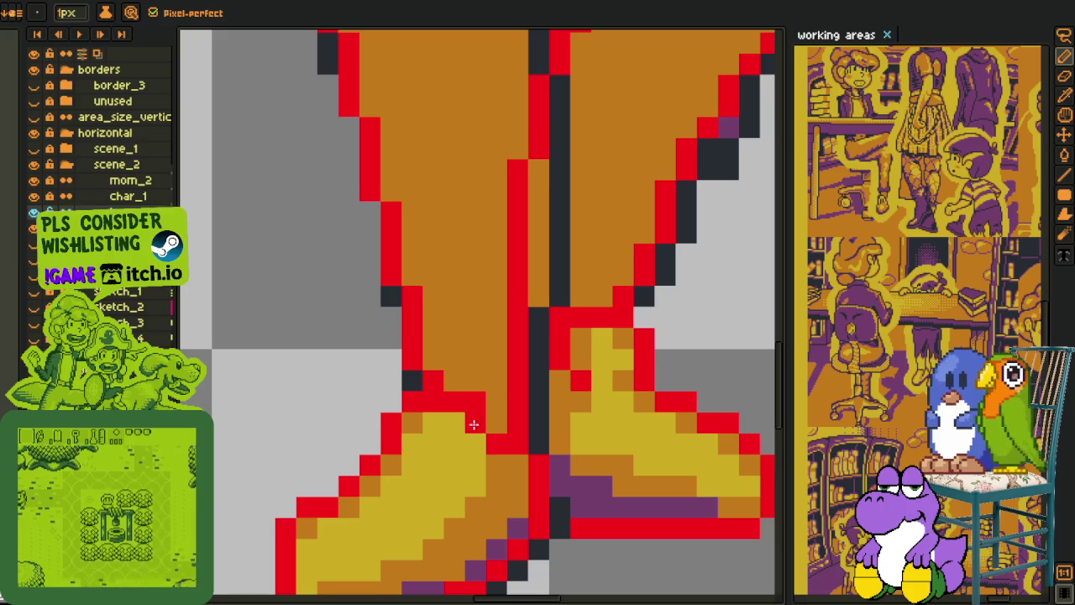
pyautogui.moveTo(474, 422); pyautogui.dragTo(462, 437)
pyautogui.scroll(-2, 462, 437)
# Step: Retouch two red outline pixels on the lower leg
pyautogui.press('i')
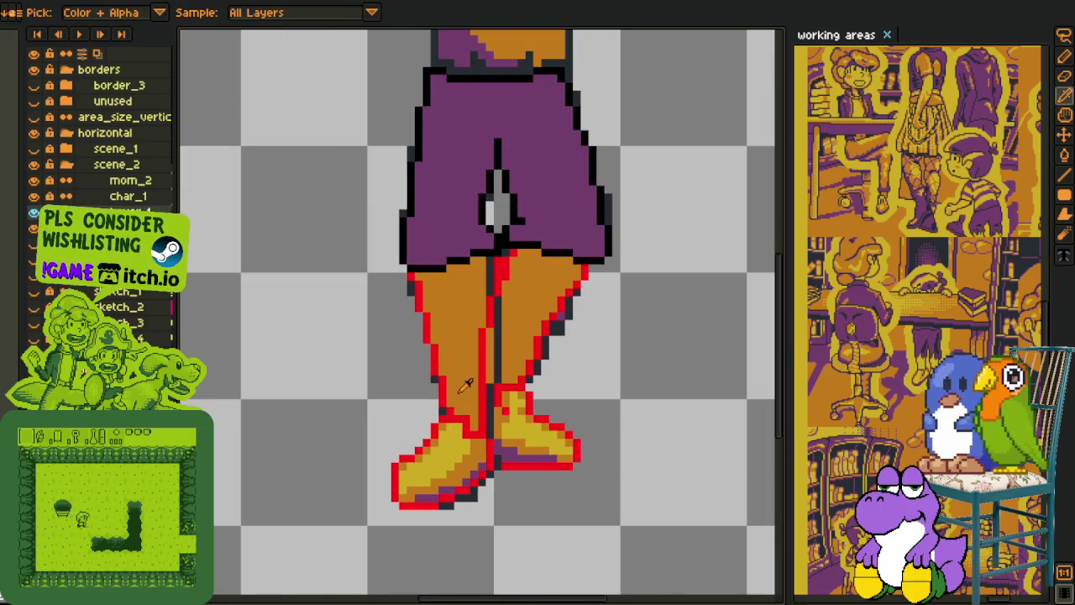
pyautogui.scroll(2, 465, 386)
pyautogui.press('b')
pyautogui.click(477, 496)
pyautogui.press('i')
pyautogui.press('b')
pyautogui.click(454, 519)
pyautogui.press('i')
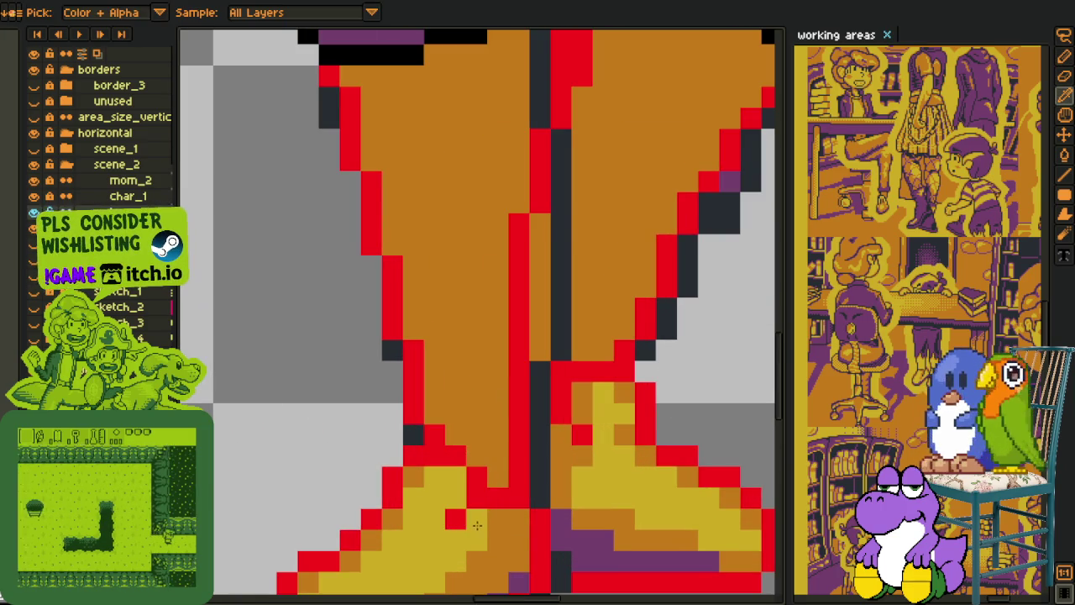
pyautogui.press('b')
pyautogui.scroll(-1, 456, 552)
# Step: Bucket-fill the dark pixels beside the leg seam orange
pyautogui.press('i')
pyautogui.press('g')
pyautogui.click(474, 252)
pyautogui.scroll(-1, 473, 252)
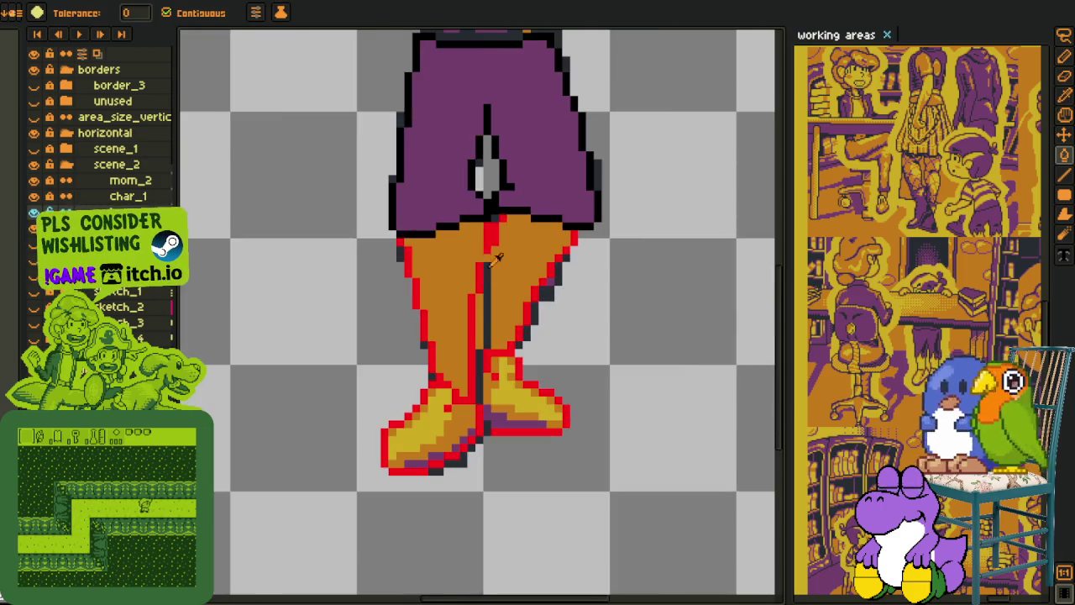
pyautogui.press('i')
pyautogui.scroll(1, 499, 440)
# Step: Repaint the leg seam column between the shoes in dark orange
pyautogui.click(499, 440)
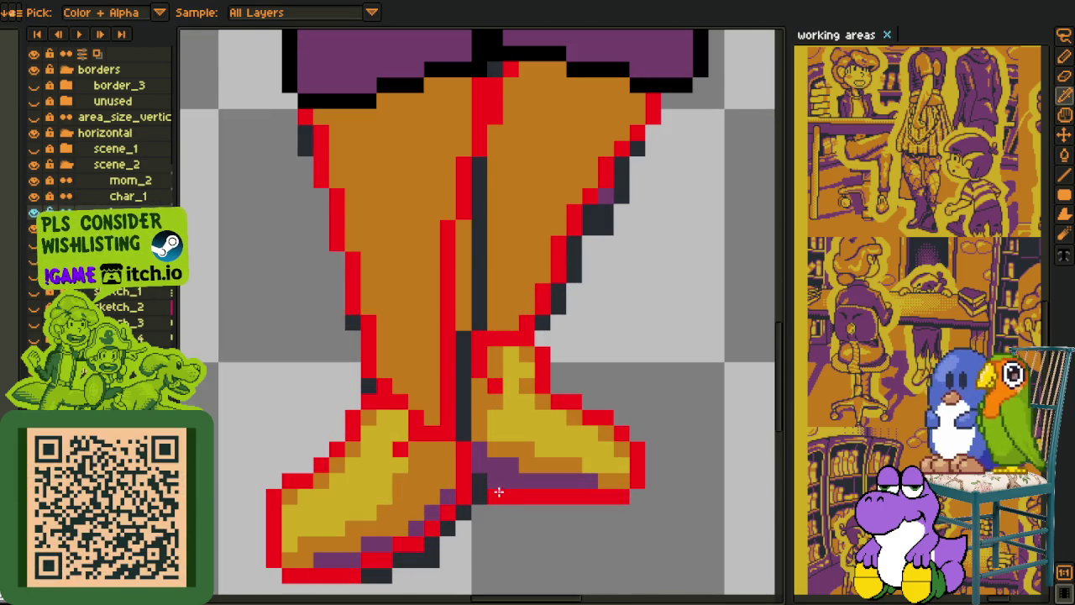
pyautogui.press('b')
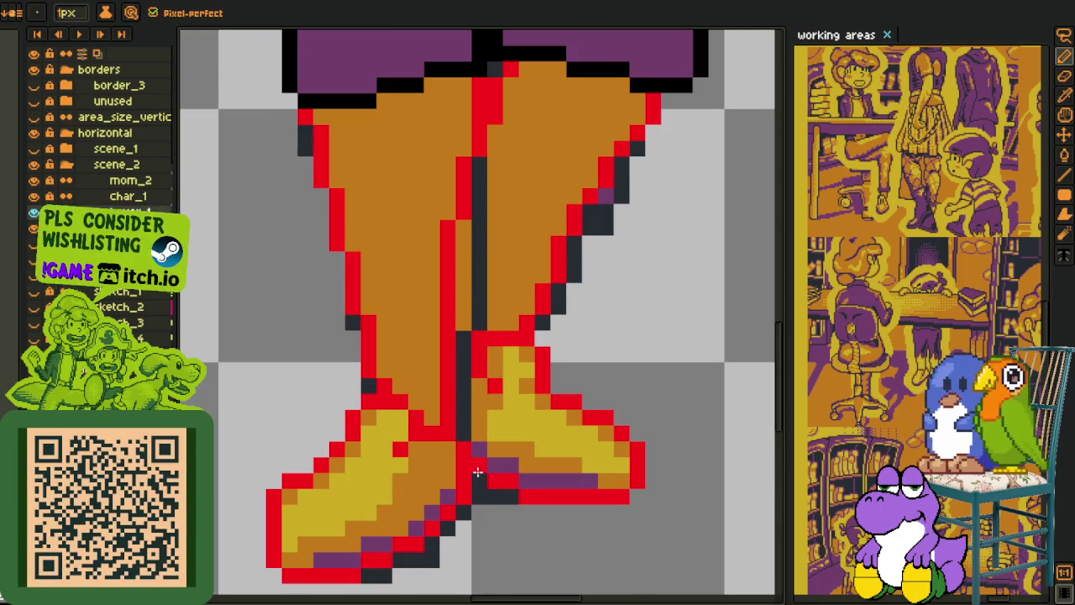
pyautogui.press('i')
pyautogui.press('b')
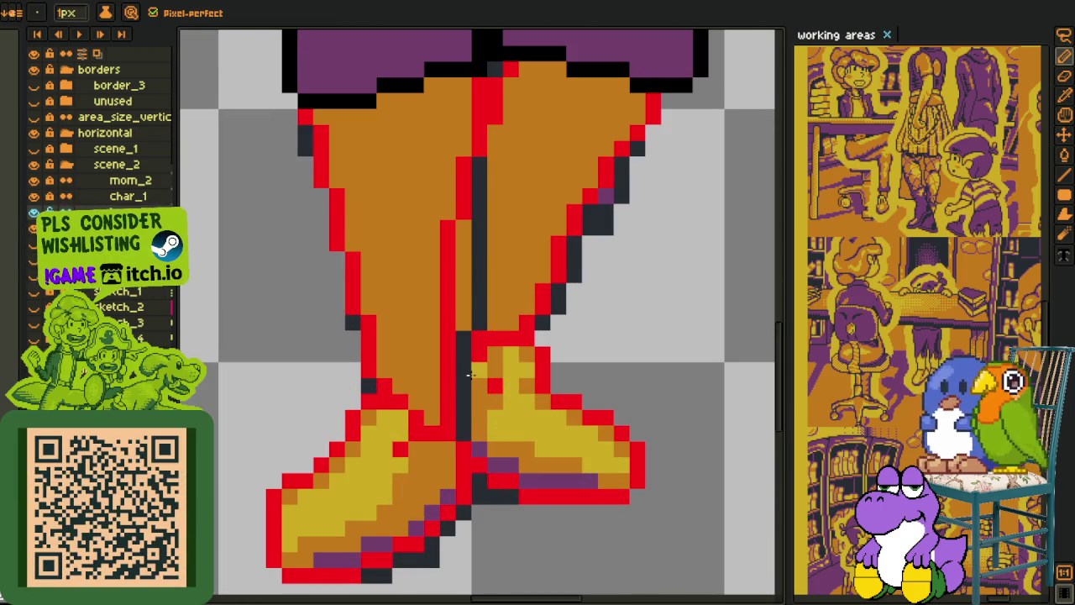
pyautogui.moveTo(464, 377); pyautogui.dragTo(457, 427)
pyautogui.keyDown('alt'); pyautogui.click(488, 389); pyautogui.keyUp('alt')
pyautogui.moveTo(464, 363); pyautogui.dragTo(463, 420)
# Step: Add red outline pixels at the shoe top and on the leg outline
pyautogui.press('alt')
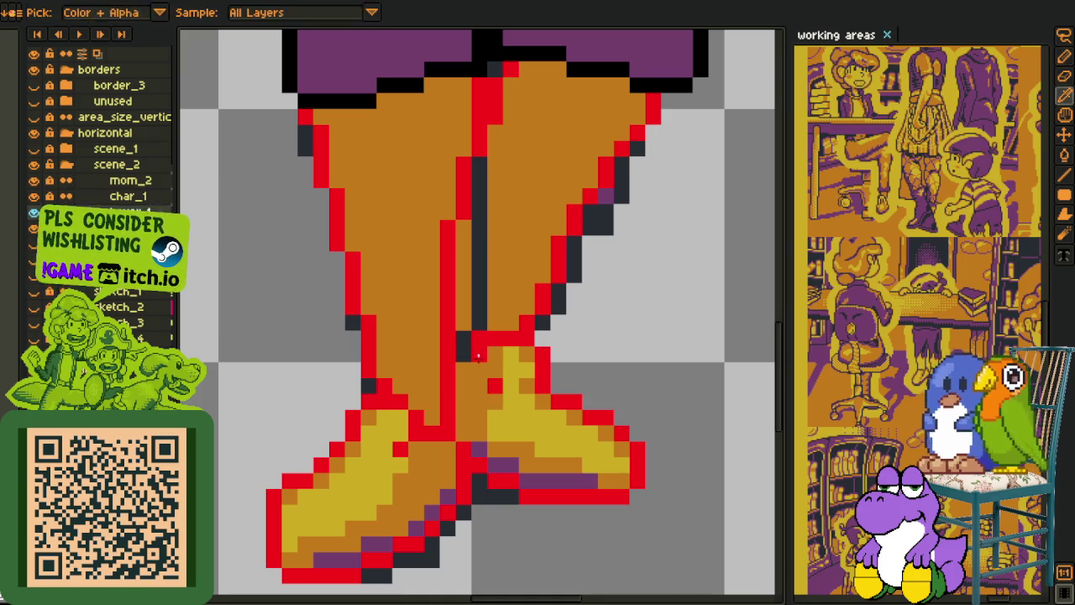
pyautogui.press('alt')
pyautogui.click(490, 373)
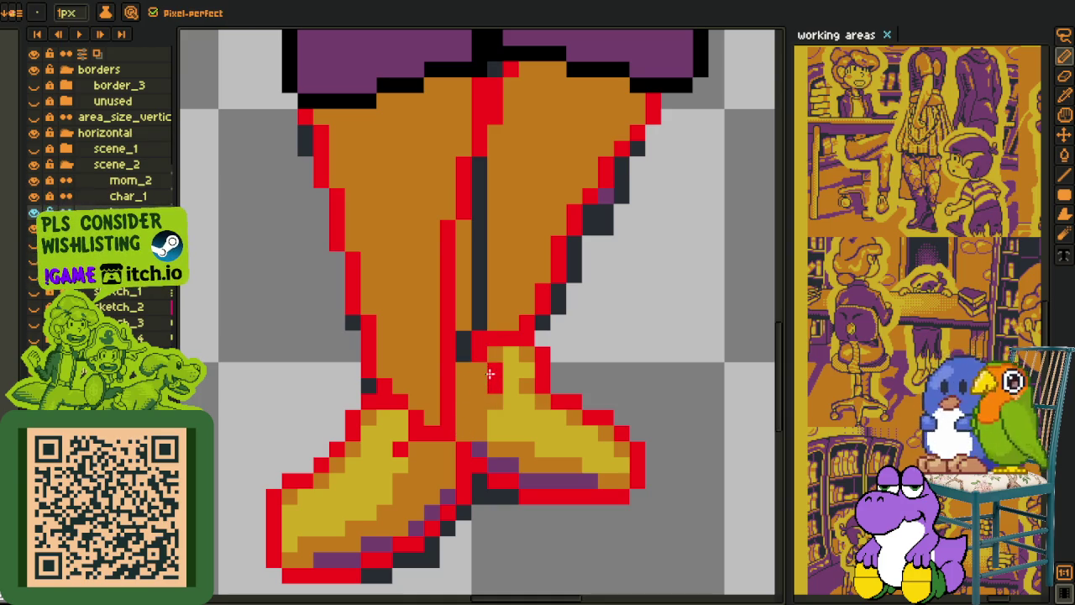
pyautogui.press('alt')
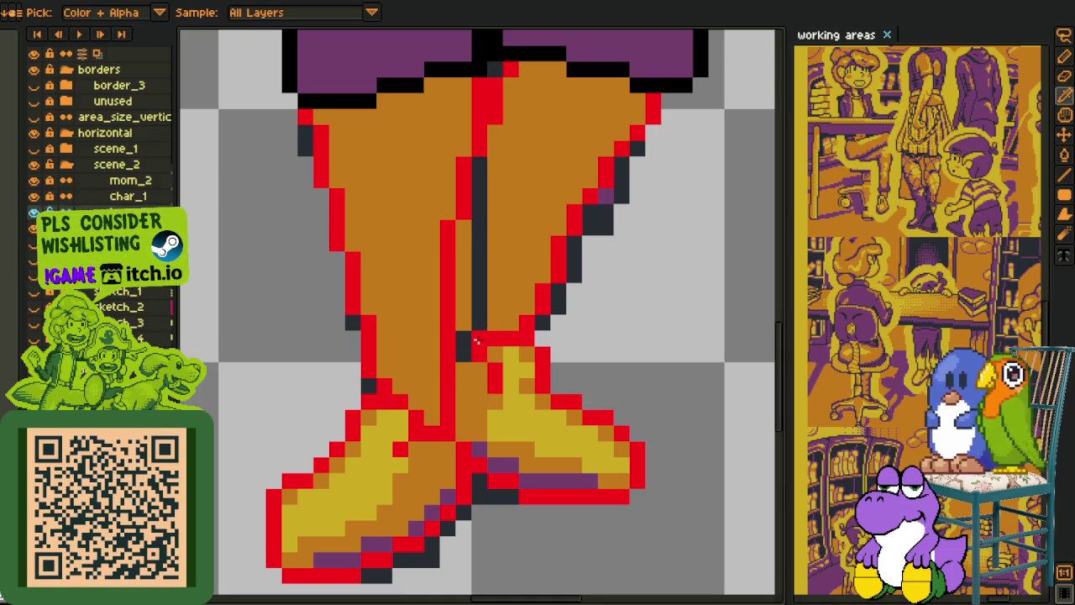
pyautogui.press('alt')
pyautogui.click(462, 357)
# Step: Turn the dark line inside the leg orange with the Paint Bucket
pyautogui.keyDown('alt'); pyautogui.click(486, 319); pyautogui.keyUp('alt')
pyautogui.press('g')
pyautogui.scroll(-3, 461, 337)
pyautogui.press('alt')
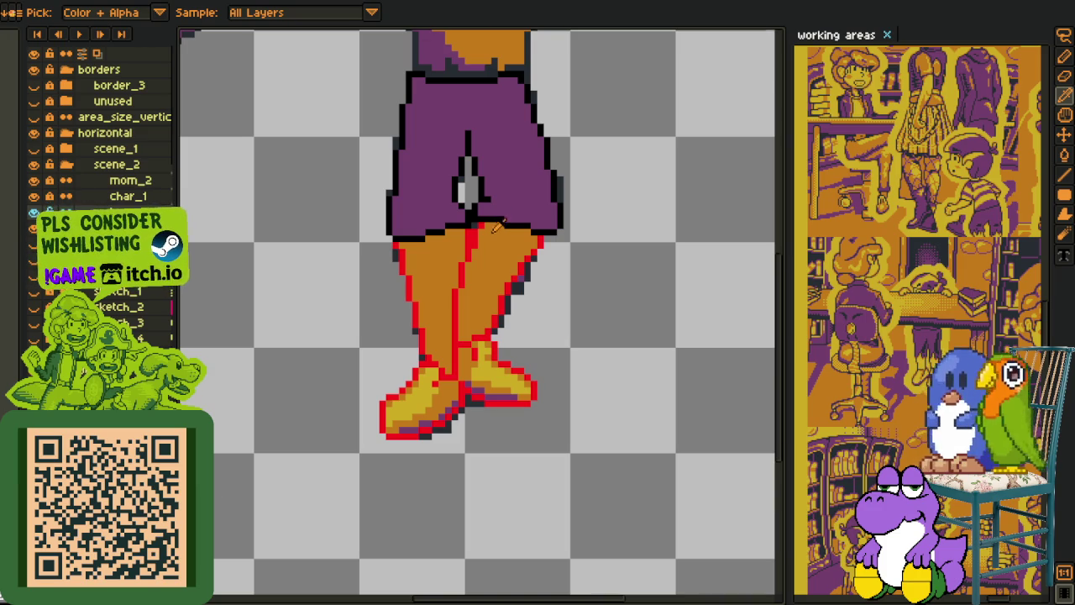
pyautogui.scroll(3, 499, 220)
pyautogui.click(464, 216)
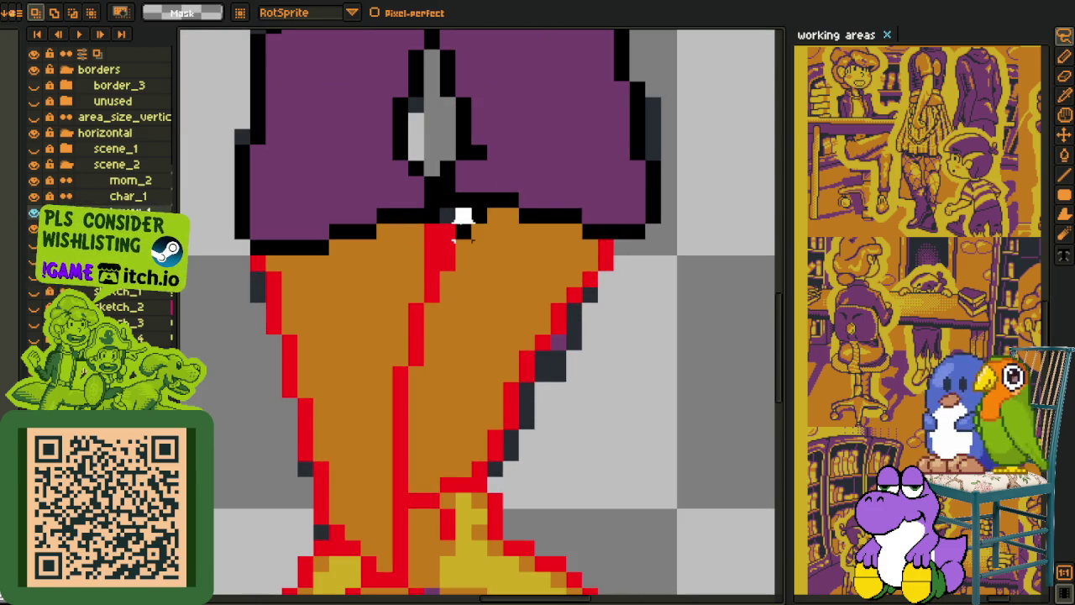
# Step: Lasso the leg seam strip and shift it one pixel right
pyautogui.moveTo(448, 240); pyautogui.dragTo(413, 435)
pyautogui.click(412, 437)
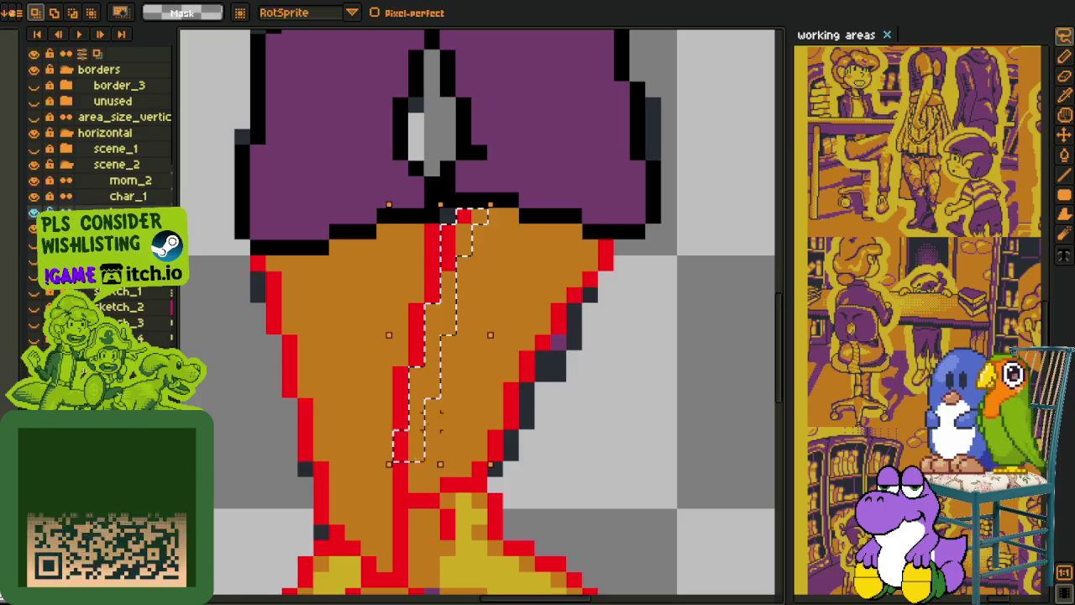
pyautogui.press('Delete')
pyautogui.moveTo(437, 241)
pyautogui.mouseDown()
pyautogui.moveTo(445, 285)
pyautogui.moveTo(433, 324)
pyautogui.mouseUp()
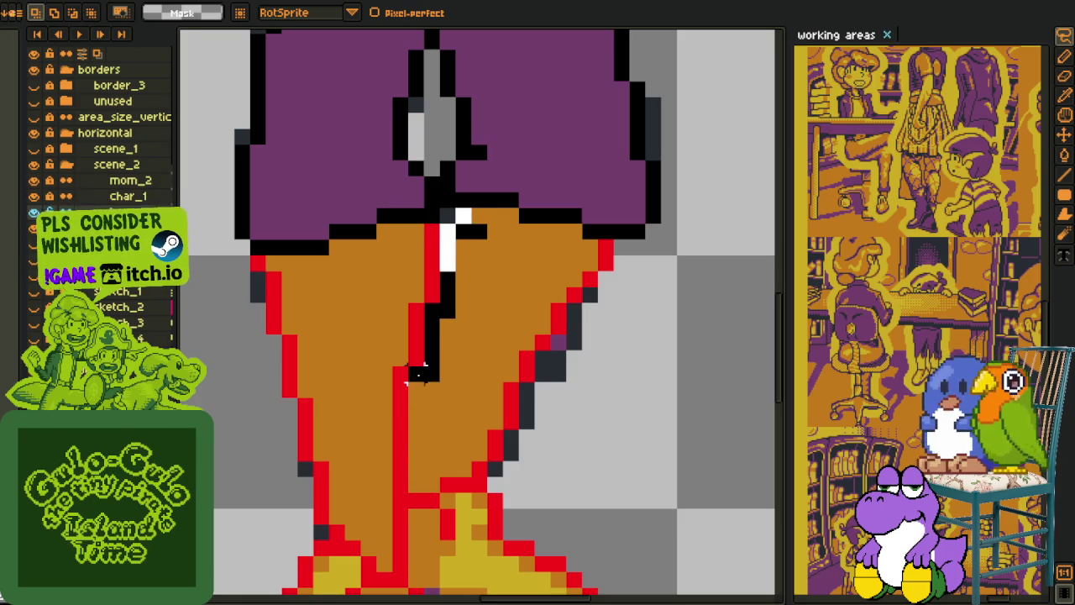
pyautogui.moveTo(424, 382); pyautogui.dragTo(413, 443)
pyautogui.click(449, 328)
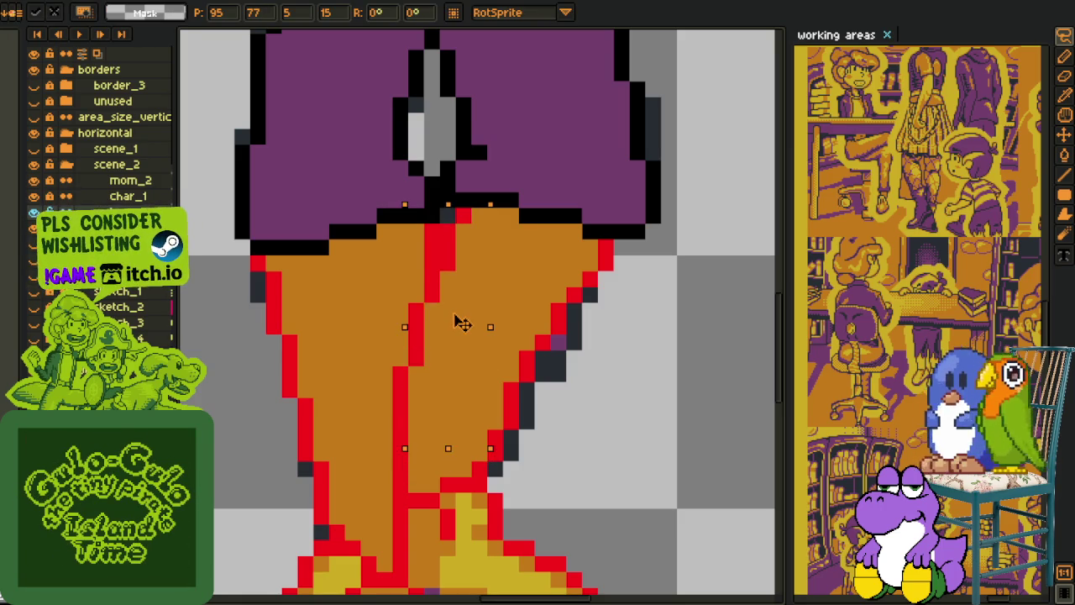
pyautogui.moveTo(454, 329); pyautogui.dragTo(468, 321)
pyautogui.press('Return')
# Step: Redraw the leg seam edge in red and turn a stray dark pixel orange
pyautogui.press('i')
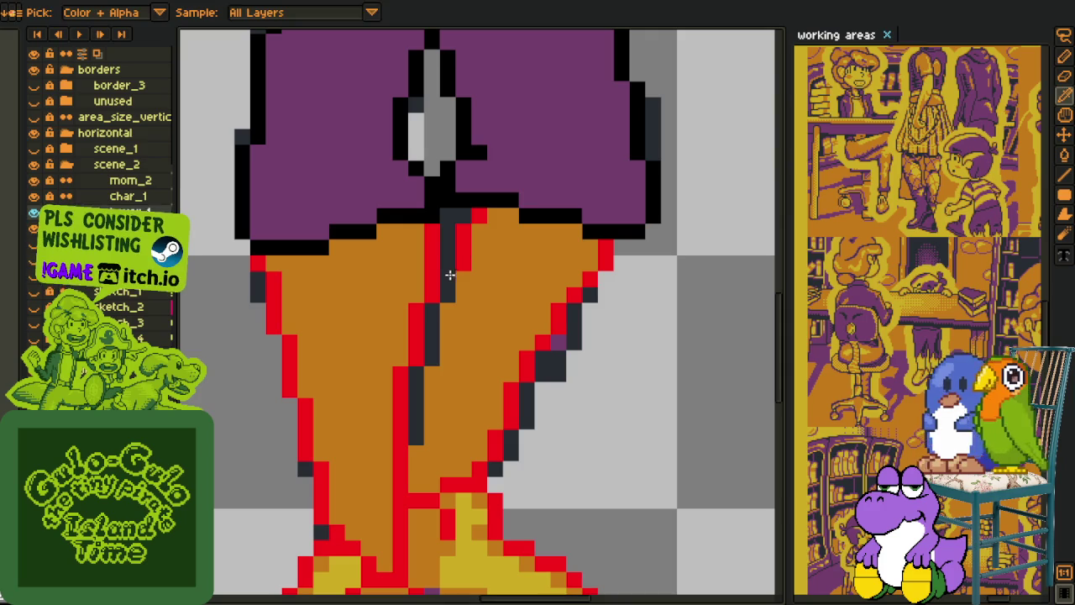
pyautogui.press('b')
pyautogui.click(449, 291)
pyautogui.moveTo(417, 382); pyautogui.dragTo(416, 412)
pyautogui.keyDown('alt'); pyautogui.click(446, 370); pyautogui.keyUp('alt')
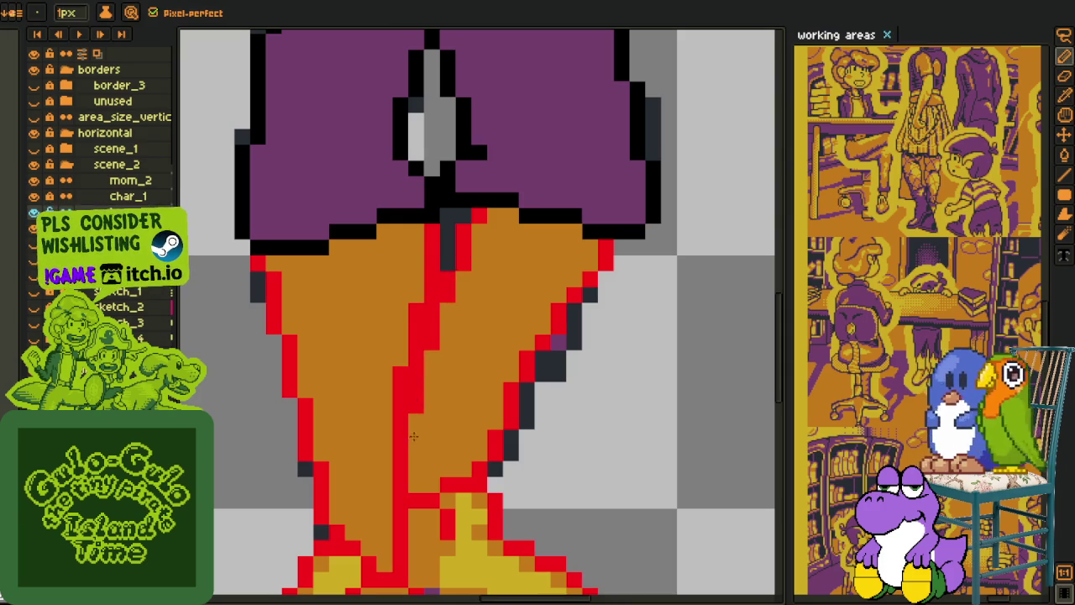
pyautogui.scroll(-2, 414, 434)
pyautogui.press('i')
pyautogui.scroll(-1, 469, 408)
pyautogui.scroll(3, 468, 425)
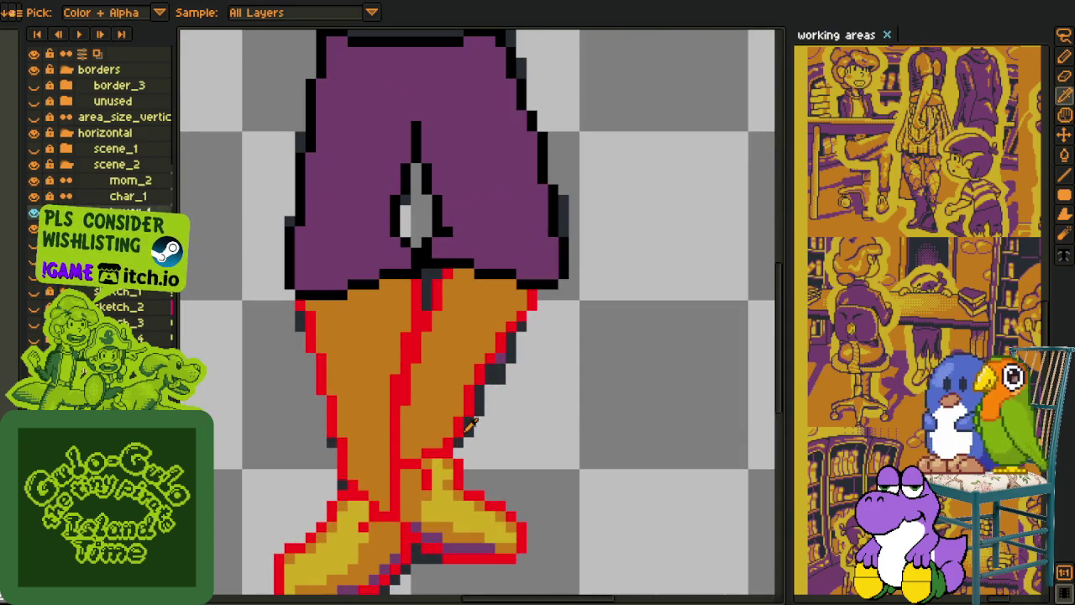
# Step: Draw red pixels up the right leg's right edge and touch up its lower edge
pyautogui.press('b')
pyautogui.moveTo(456, 434); pyautogui.dragTo(481, 336)
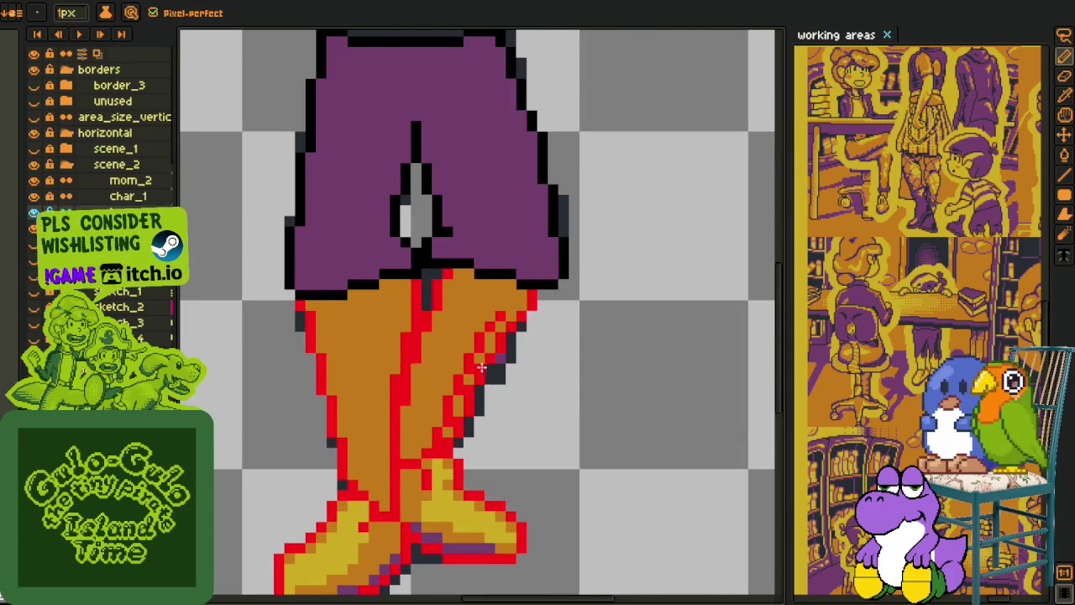
pyautogui.moveTo(461, 430); pyautogui.dragTo(444, 443)
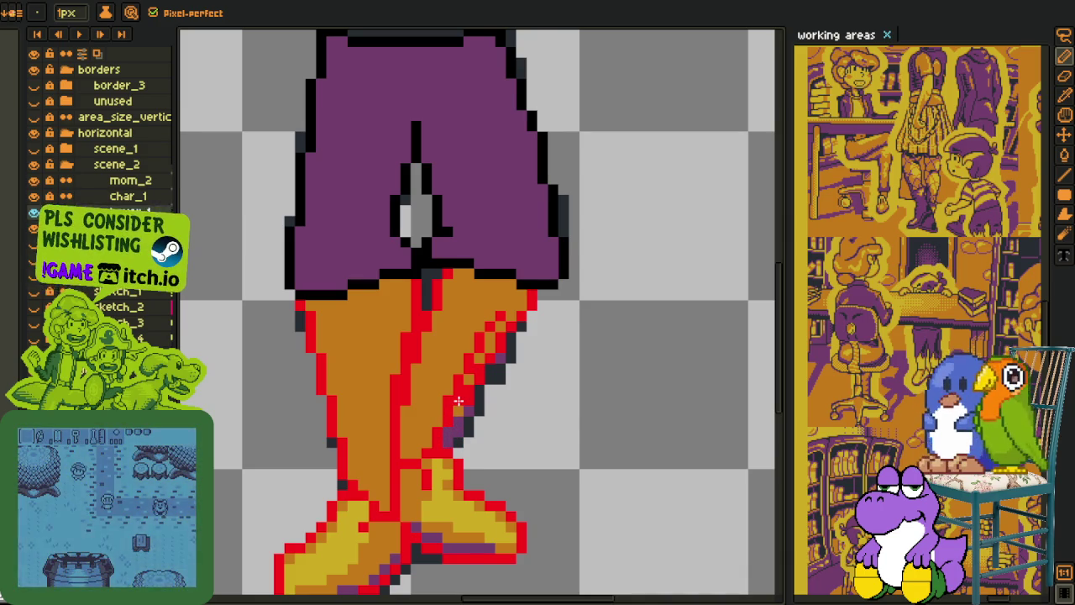
# Step: Paint purple shading up along the right leg's dark outline
pyautogui.scroll(2, 467, 400)
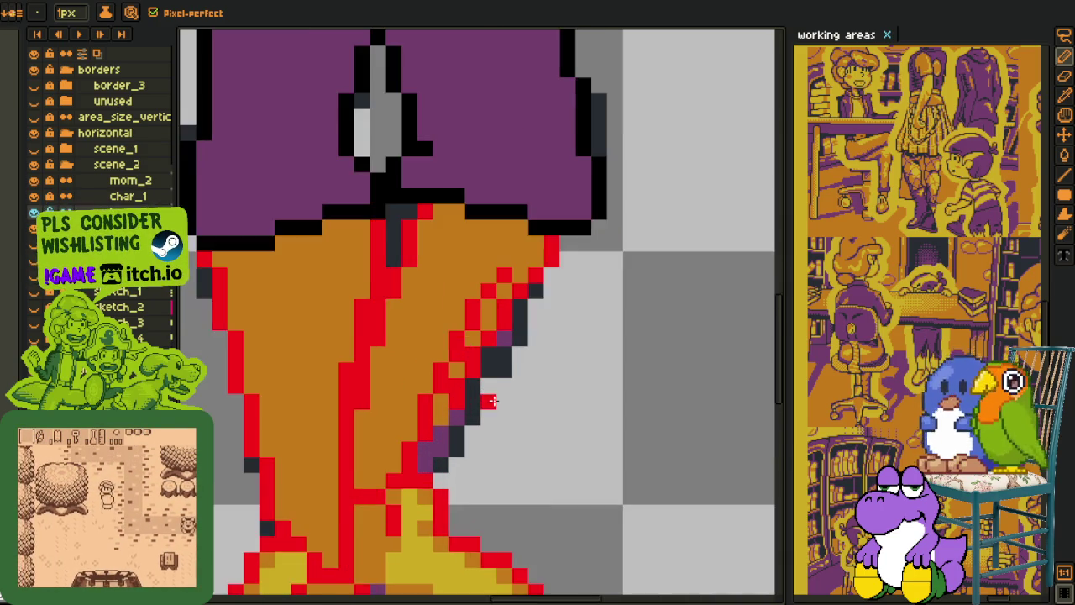
pyautogui.moveTo(455, 415)
pyautogui.mouseDown()
pyautogui.moveTo(465, 355)
pyautogui.moveTo(432, 396)
pyautogui.moveTo(474, 333)
pyautogui.mouseUp()
pyautogui.moveTo(499, 270); pyautogui.dragTo(474, 318)
pyautogui.click(447, 359)
# Step: Repaint stray red pixels orange so the leg edge steps lower, then zoom out
pyautogui.click(510, 254)
pyautogui.keyDown('alt'); pyautogui.click(538, 218); pyautogui.keyUp('alt')
pyautogui.moveTo(510, 244); pyautogui.dragTo(476, 267)
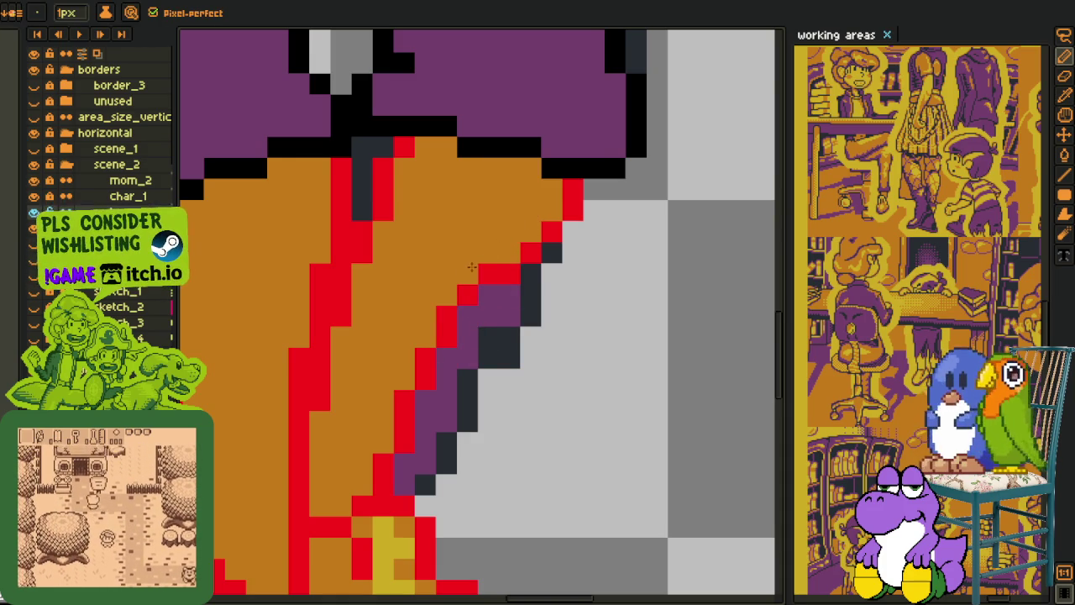
pyautogui.keyDown('alt'); pyautogui.click(468, 295); pyautogui.keyUp('alt')
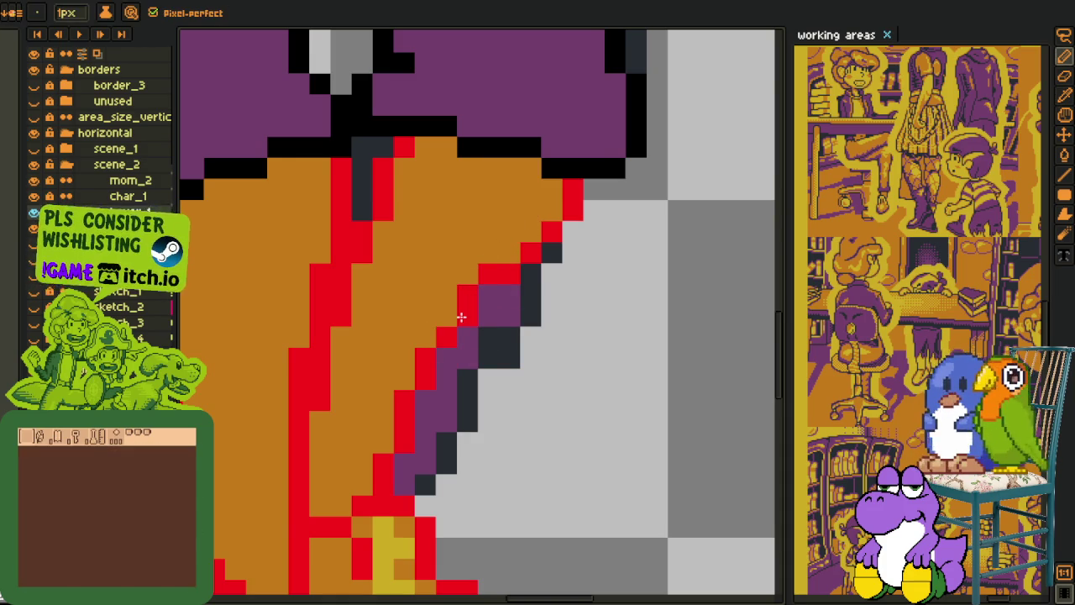
pyautogui.scroll(-5, 466, 293)
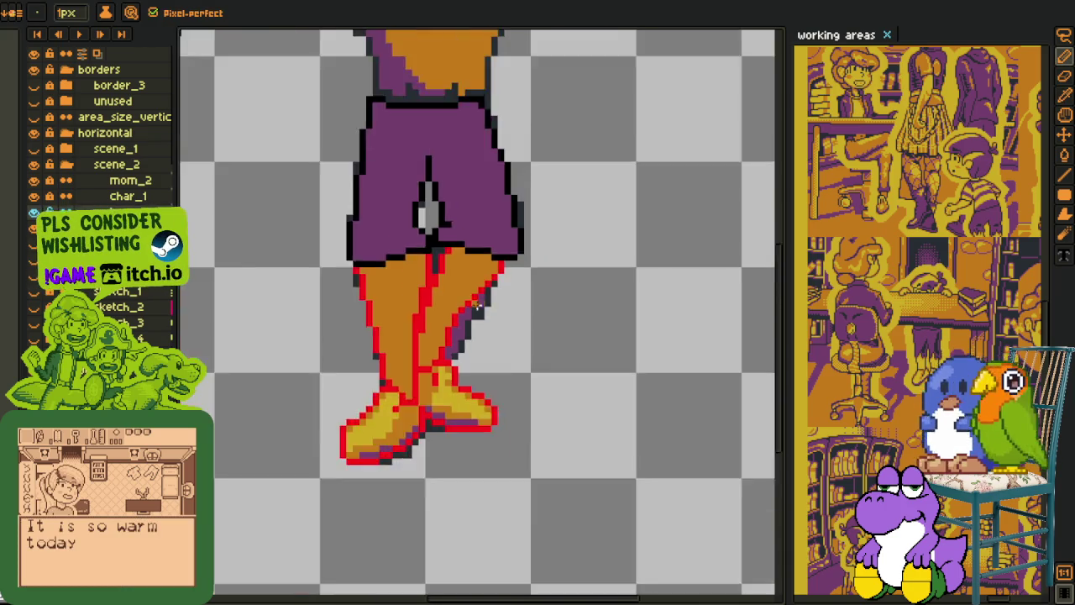
pyautogui.scroll(3, 461, 326)
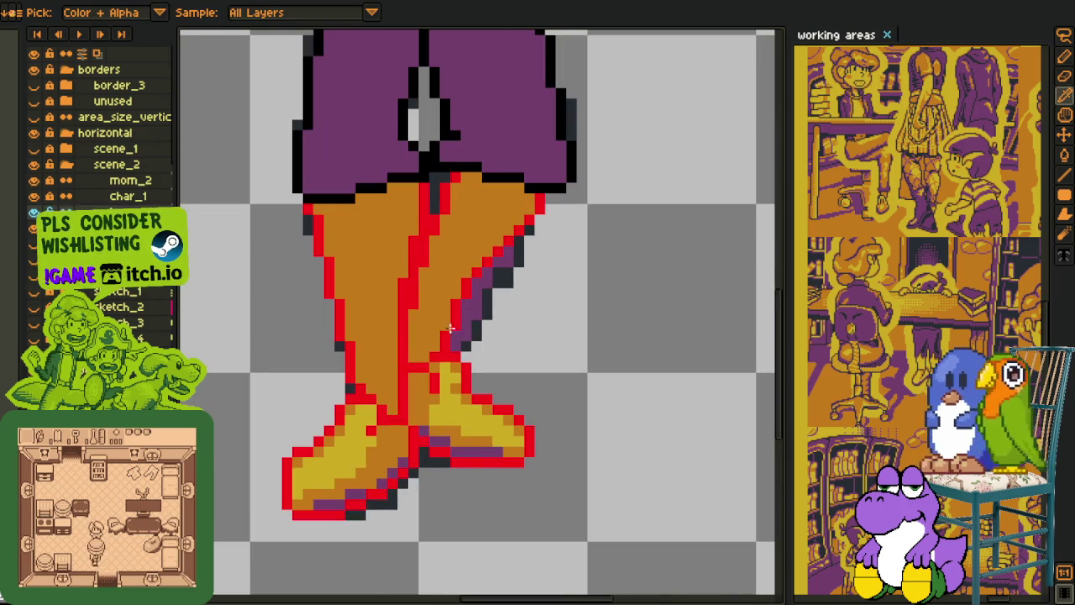
pyautogui.keyDown('alt'); pyautogui.click(459, 320); pyautogui.keyUp('alt')
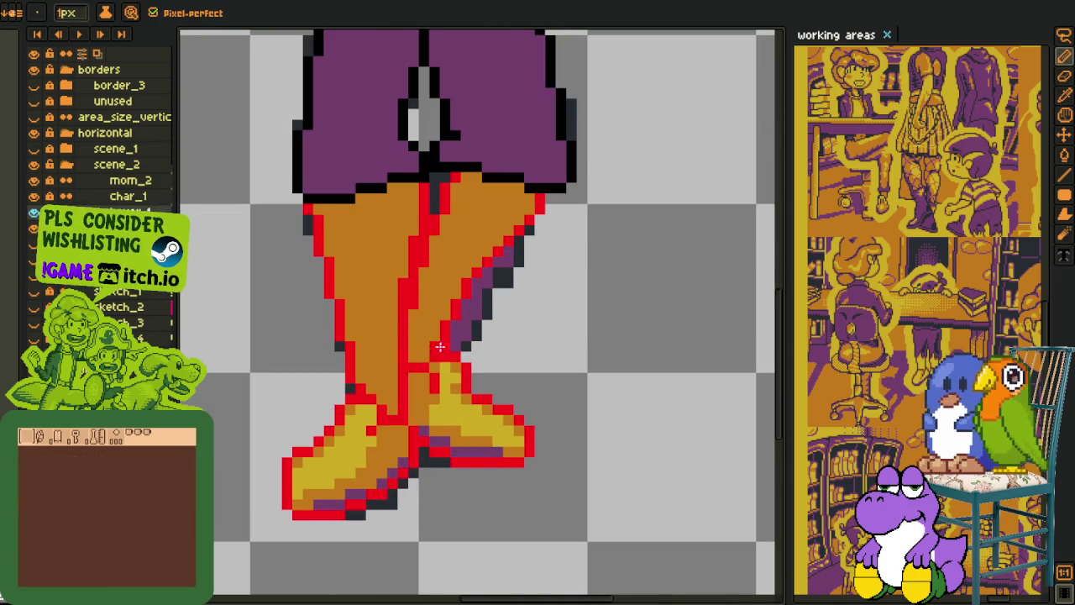
pyautogui.scroll(-3, 435, 347)
pyautogui.press('alt')
pyautogui.scroll(-2, 487, 286)
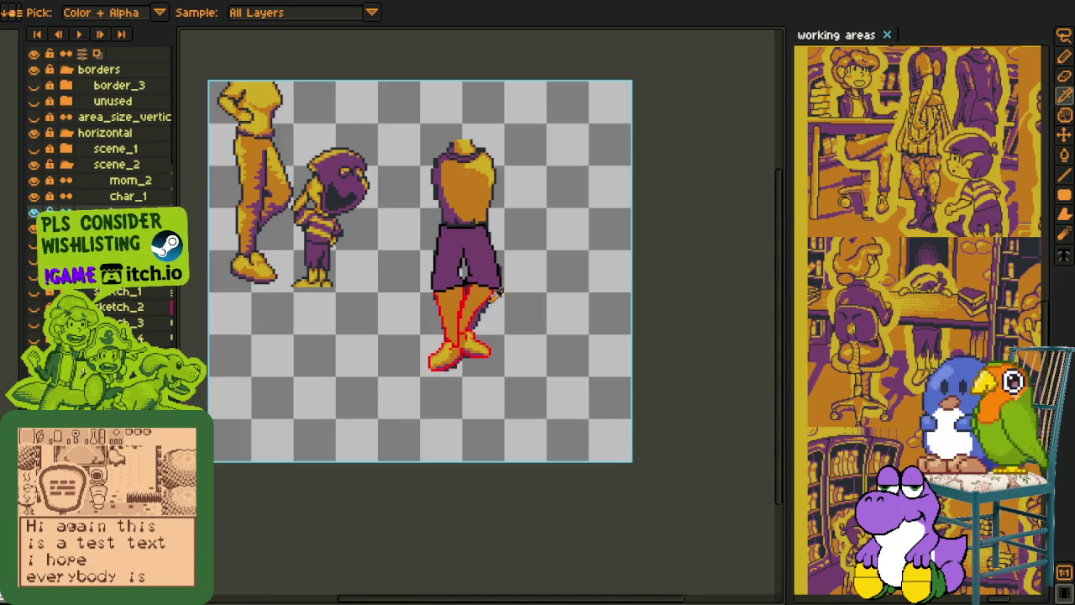
# Step: Hide the torso above the shorts and centre the legs in view
pyautogui.hotkey('ctrl', 'z')
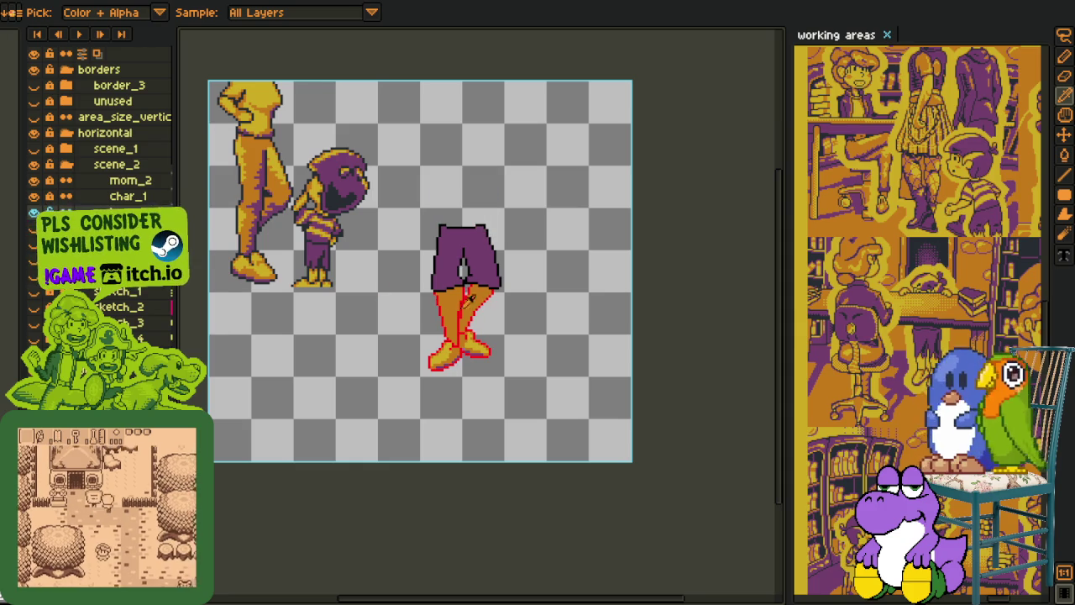
pyautogui.scroll(1, 478, 309)
pyautogui.moveTo(482, 327); pyautogui.dragTo(476, 335)
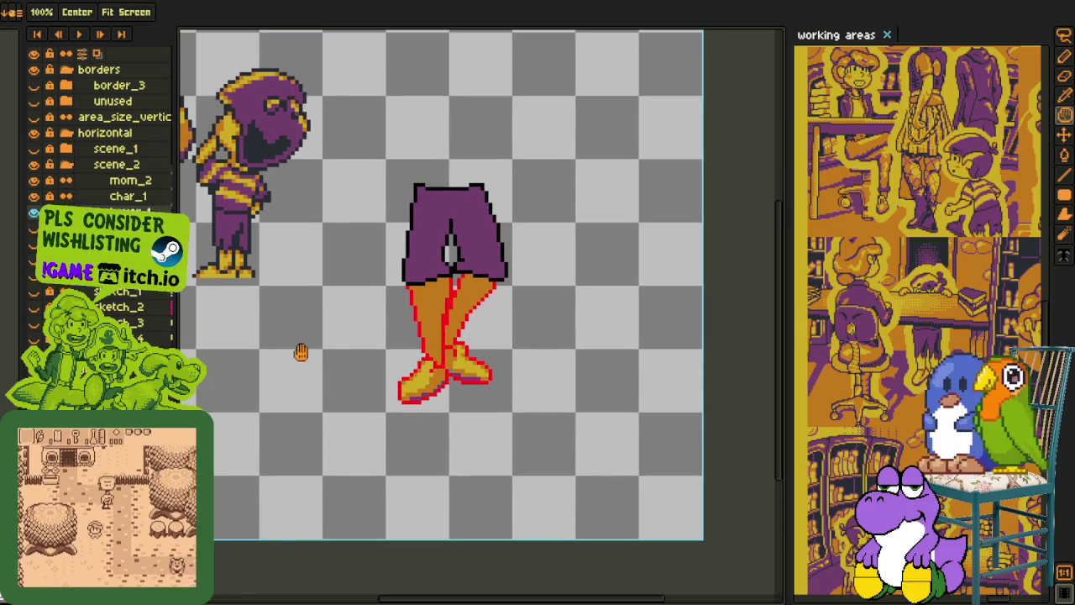
# Step: Lasso-select the front foot and shift it one pixel left
pyautogui.press('i')
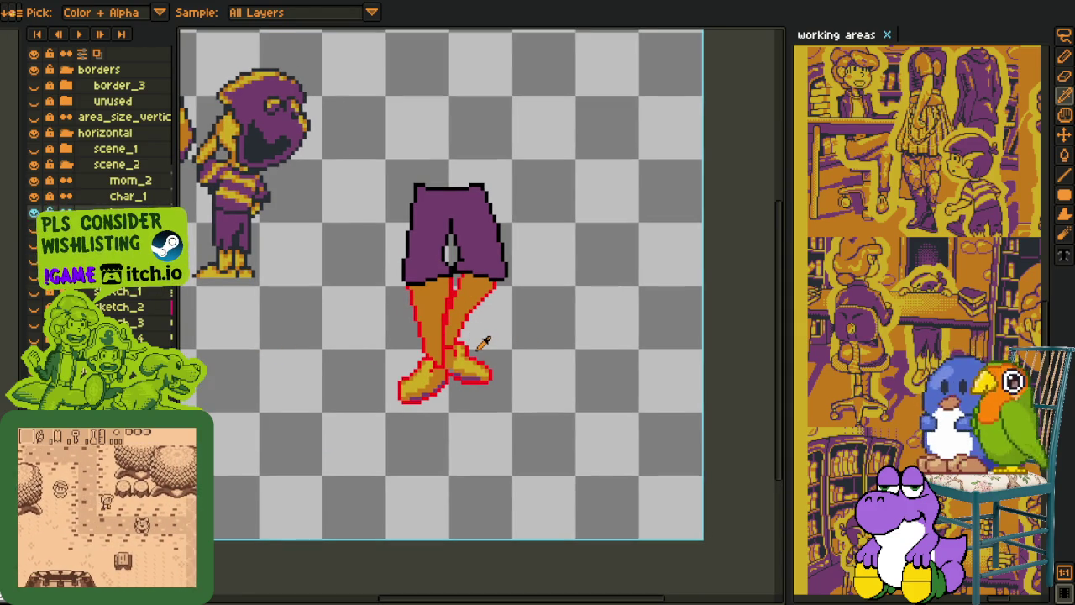
pyautogui.scroll(1, 484, 344)
pyautogui.scroll(2, 471, 349)
pyautogui.scroll(1, 441, 332)
pyautogui.scroll(1, 428, 323)
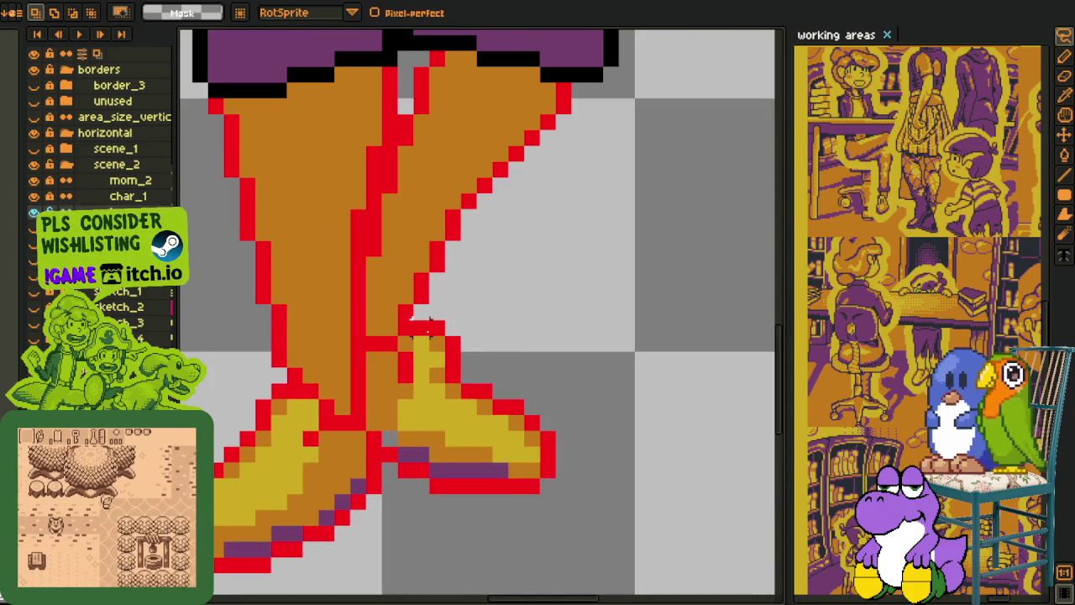
pyautogui.moveTo(456, 327)
pyautogui.mouseDown()
pyautogui.moveTo(389, 343)
pyautogui.moveTo(470, 318)
pyautogui.mouseUp()
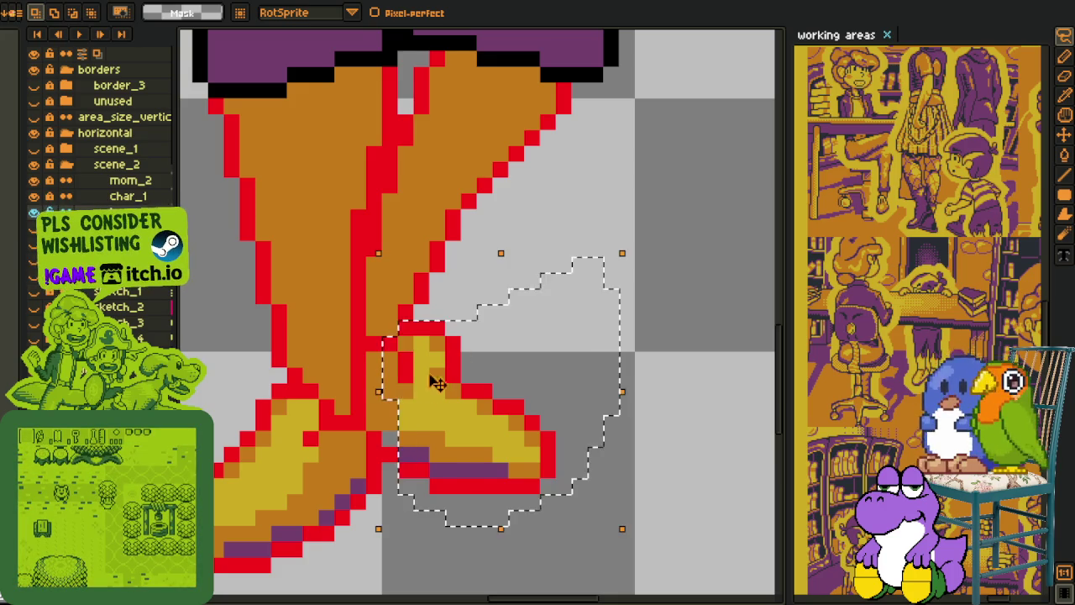
pyautogui.moveTo(454, 357); pyautogui.dragTo(416, 390)
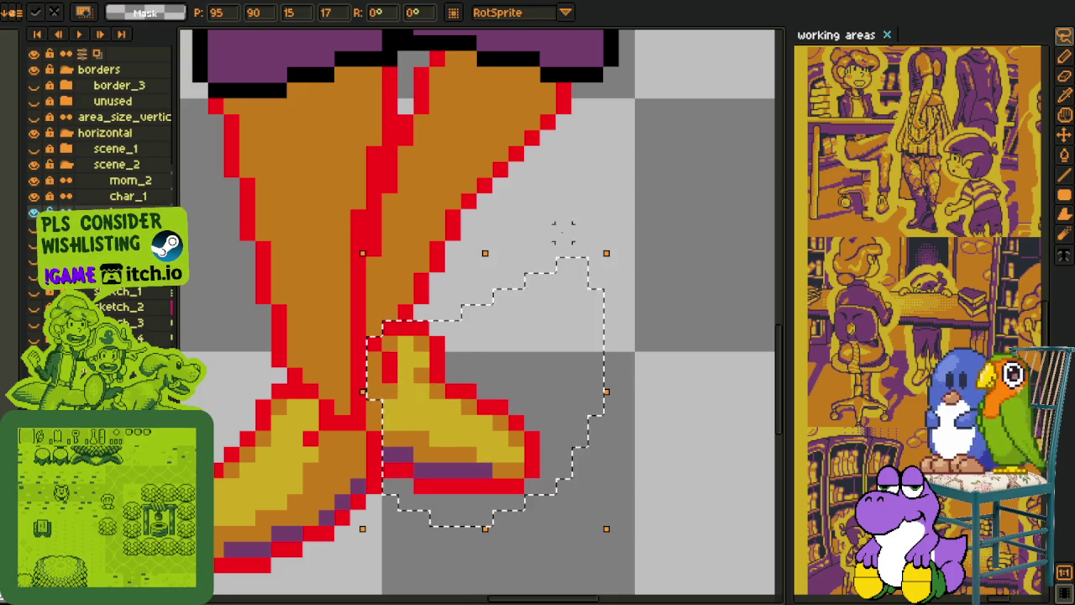
# Step: Mark a rectangular selection over empty canvas
pyautogui.scroll(-3, 516, 280)
pyautogui.scroll(-1, 510, 311)
pyautogui.scroll(2, 365, 316)
pyautogui.moveTo(297, 278); pyautogui.dragTo(663, 458)
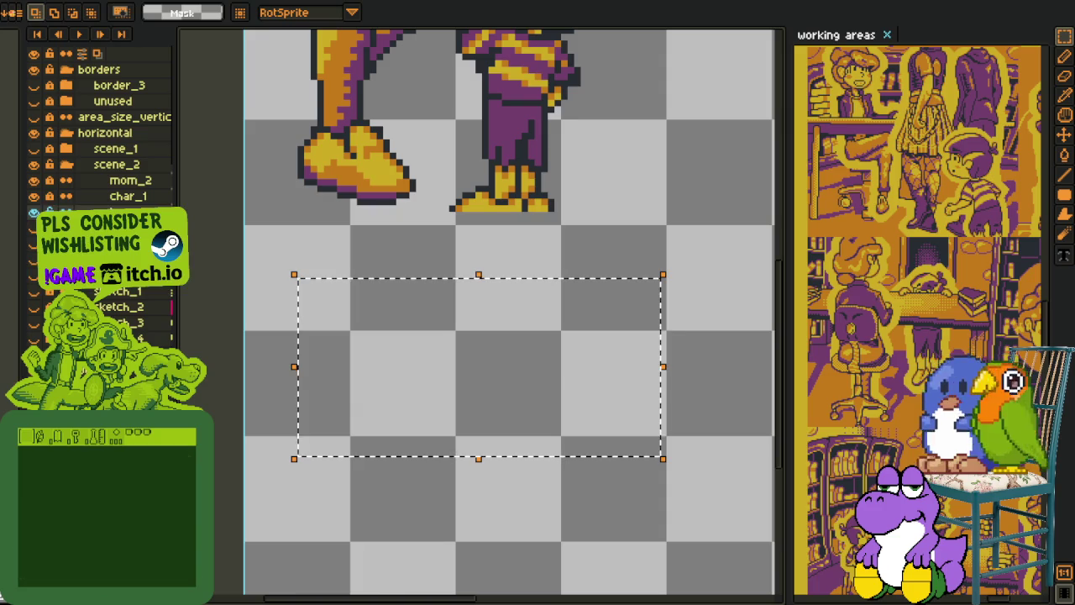
# Step: Test a red fill in the rectangle, then draw a red vertical line and fill right of it
pyautogui.press('g')
pyautogui.click(469, 361)
pyautogui.hotkey('ctrl', 'z')
pyautogui.hotkey('ctrl', 'y')
pyautogui.hotkey('ctrl', 'z')
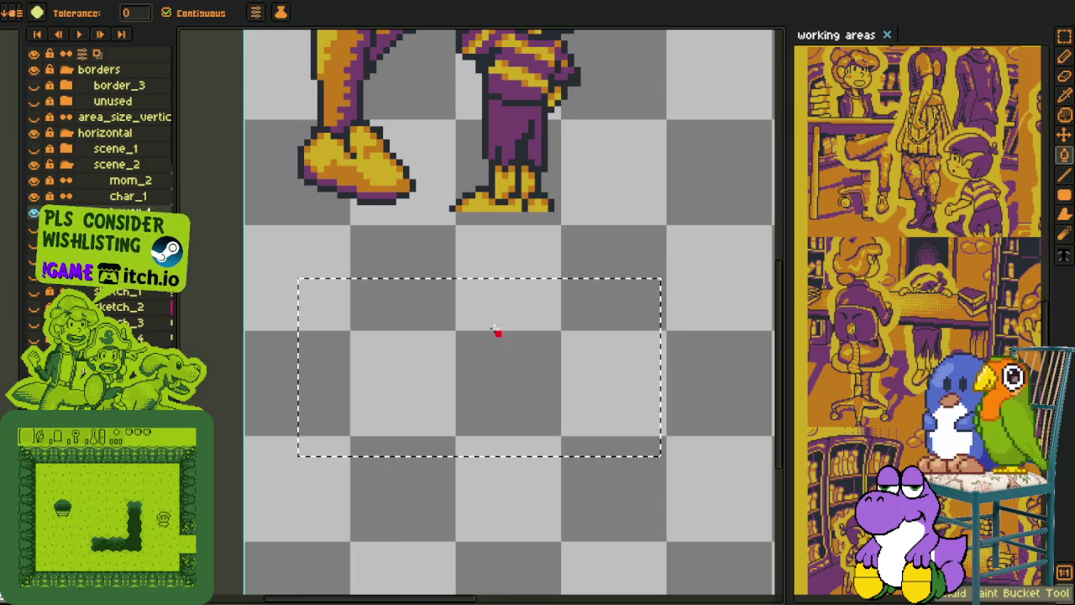
pyautogui.moveTo(485, 283); pyautogui.dragTo(485, 412)
pyautogui.click(515, 384)
# Step: Remove the red test fill and clear the rectangular selection
pyautogui.scroll(-2, 496, 362)
pyautogui.scroll(2, 451, 384)
pyautogui.scroll(2, 423, 379)
pyautogui.moveTo(370, 328)
pyautogui.mouseDown()
pyautogui.moveTo(350, 300)
pyautogui.moveTo(211, 286)
pyautogui.mouseUp()
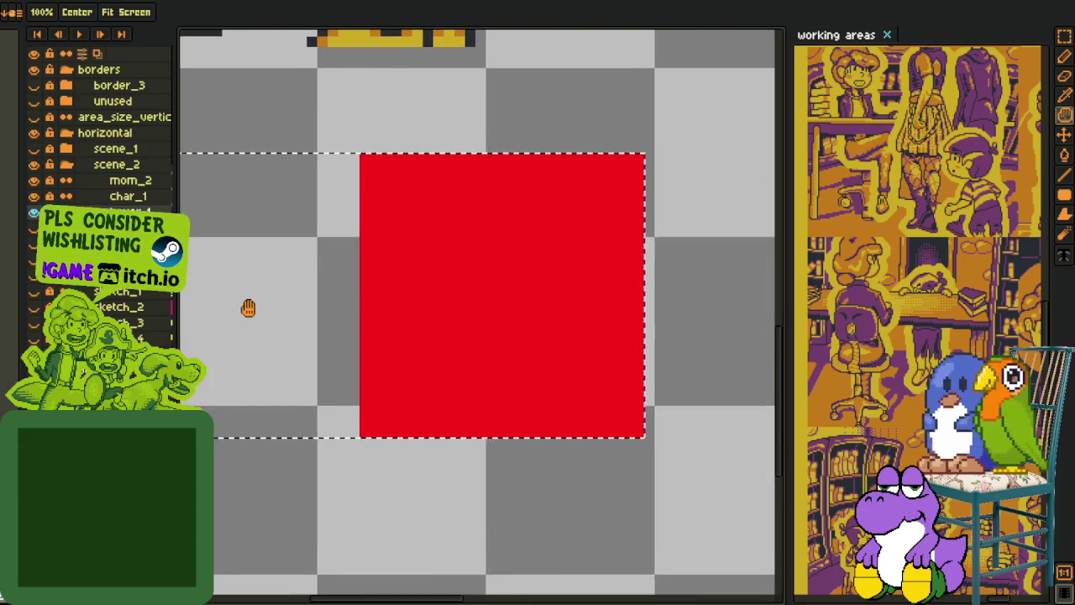
pyautogui.scroll(-2, 302, 345)
pyautogui.scroll(-2, 473, 389)
pyautogui.hotkey('ctrl', 'z')
pyautogui.hotkey('ctrl', 'z')
pyautogui.press('r')
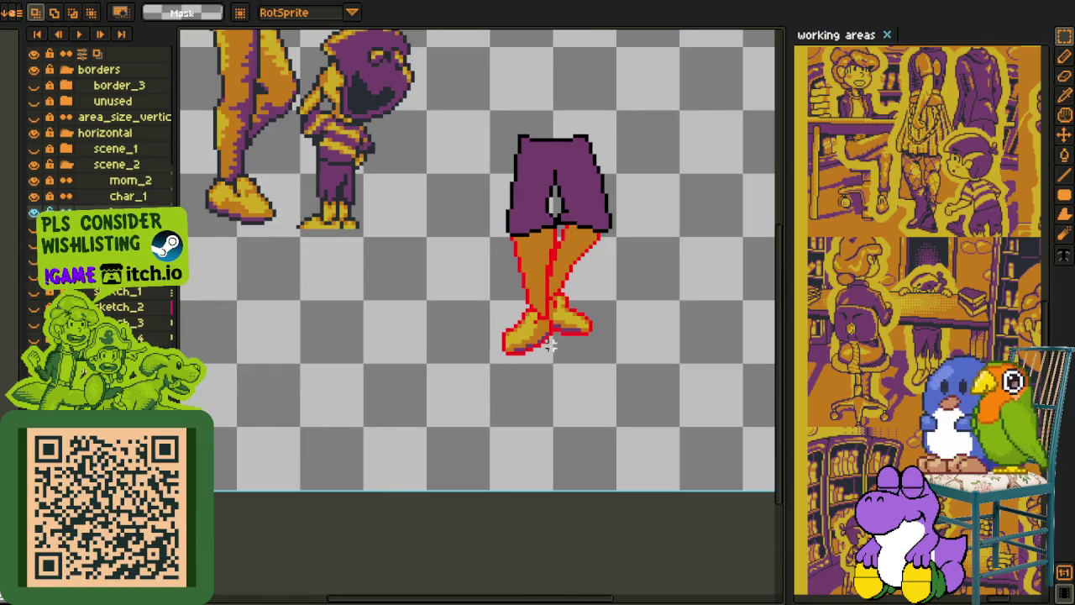
pyautogui.scroll(3, 580, 286)
pyautogui.scroll(-1, 583, 283)
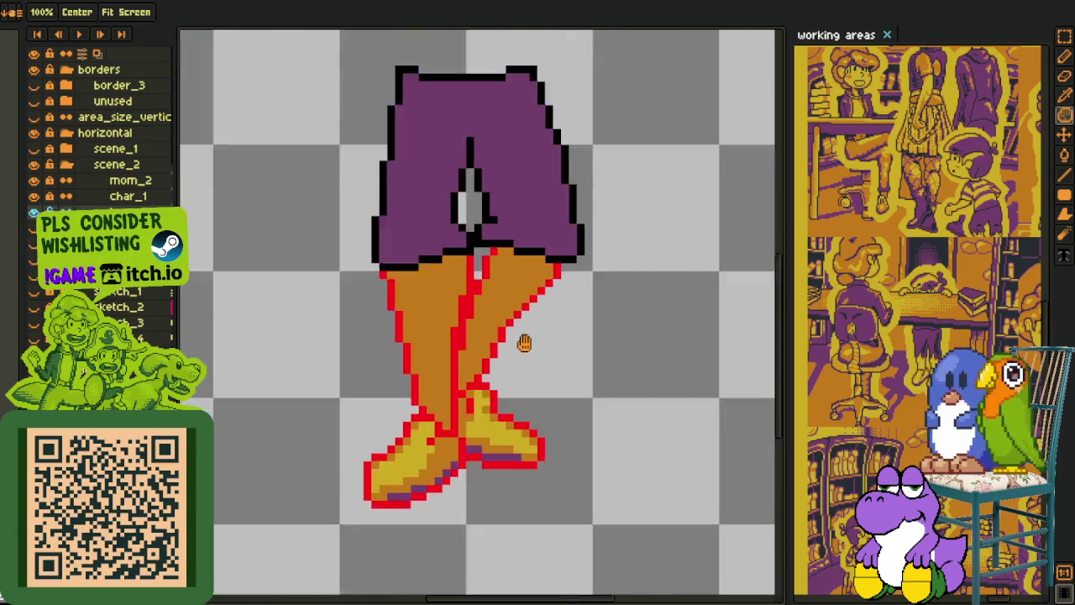
pyautogui.scroll(-1, 525, 341)
# Step: Add a red pixel on the leg's edge and turn another red pixel back to orange
pyautogui.press('i')
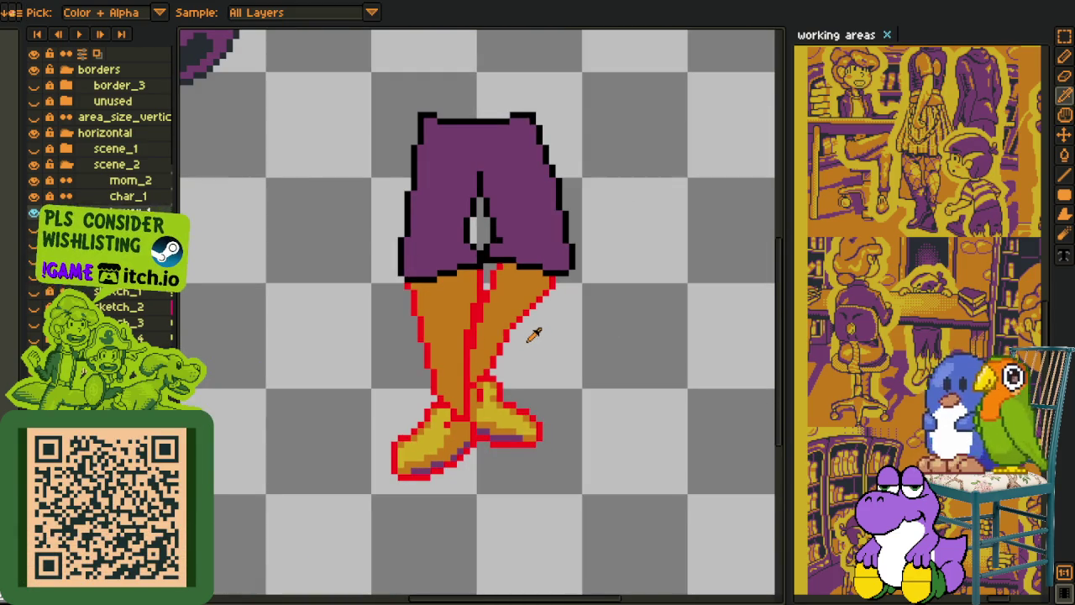
pyautogui.scroll(-1, 518, 332)
pyautogui.scroll(1, 504, 353)
pyautogui.scroll(1, 496, 361)
pyautogui.scroll(1, 489, 371)
pyautogui.click(494, 369)
pyautogui.rightClick(477, 374)
pyautogui.scroll(-4, 538, 345)
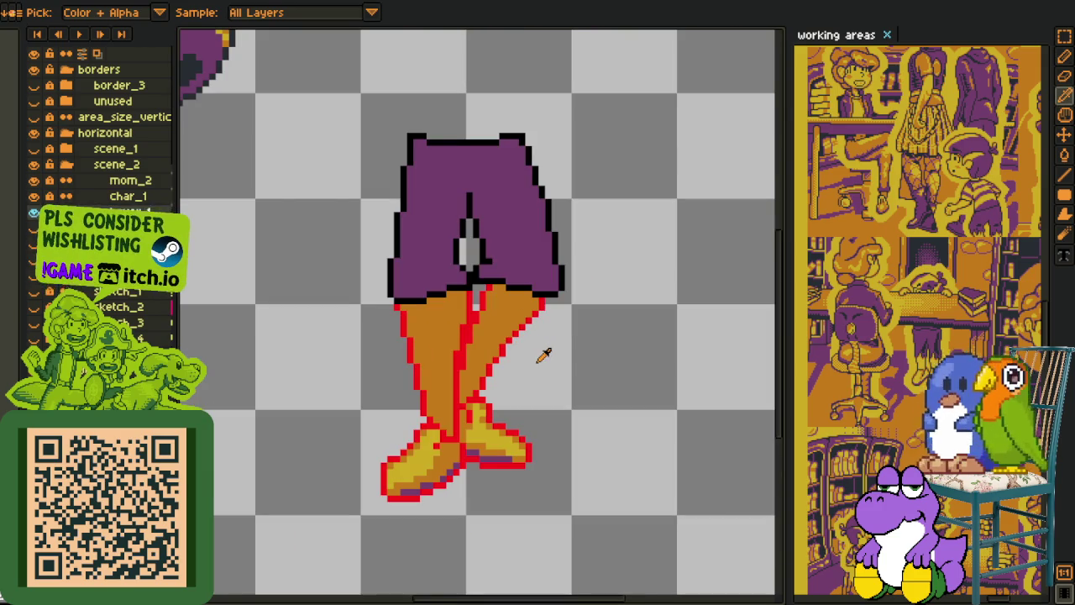
pyautogui.scroll(1, 540, 355)
pyautogui.scroll(-1, 547, 327)
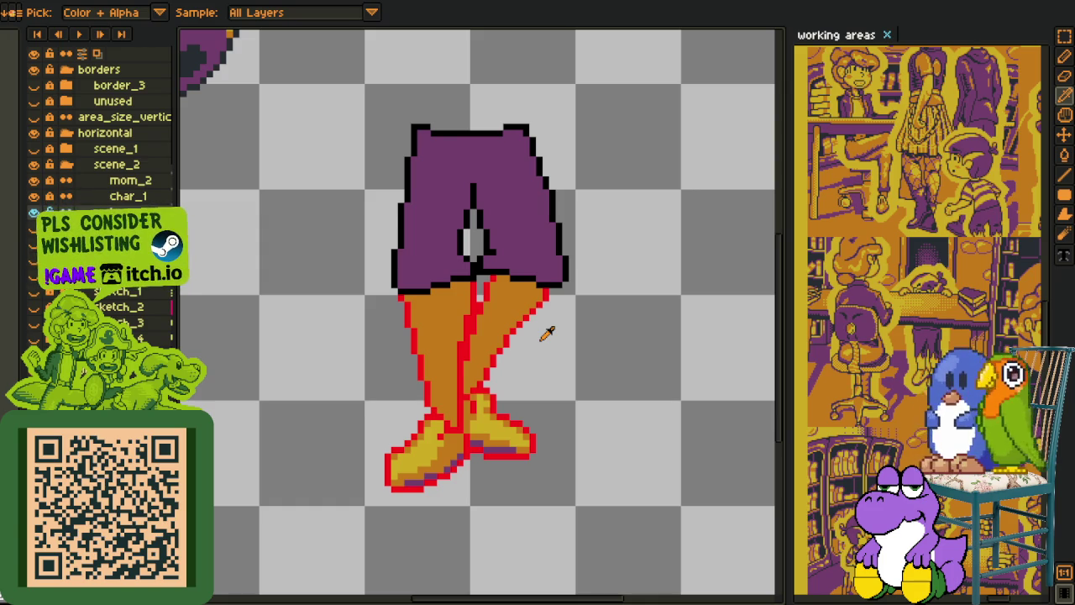
pyautogui.scroll(3, 522, 371)
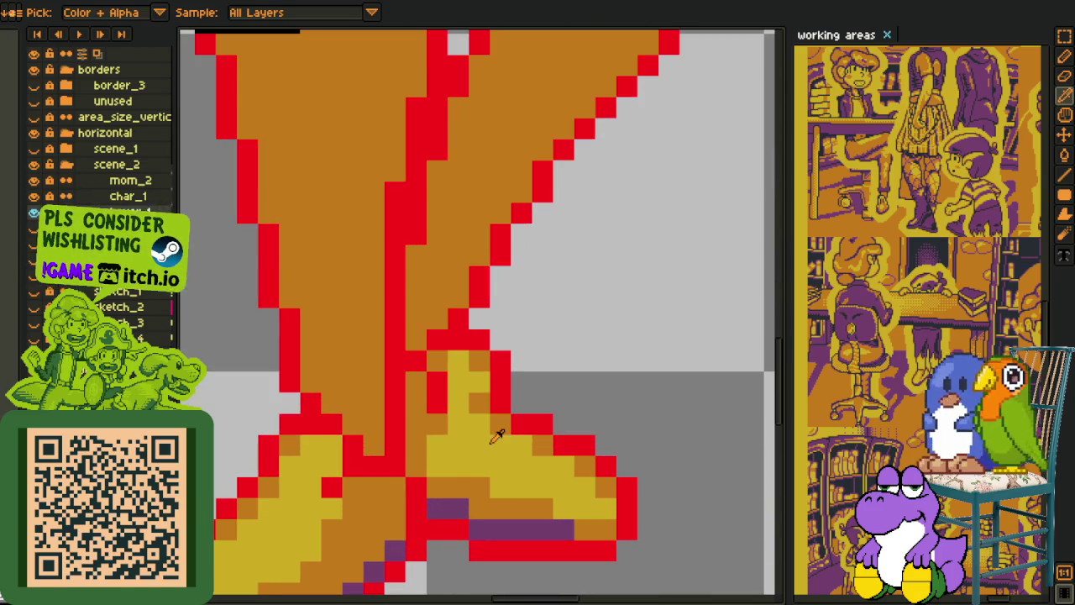
pyautogui.scroll(-1, 485, 411)
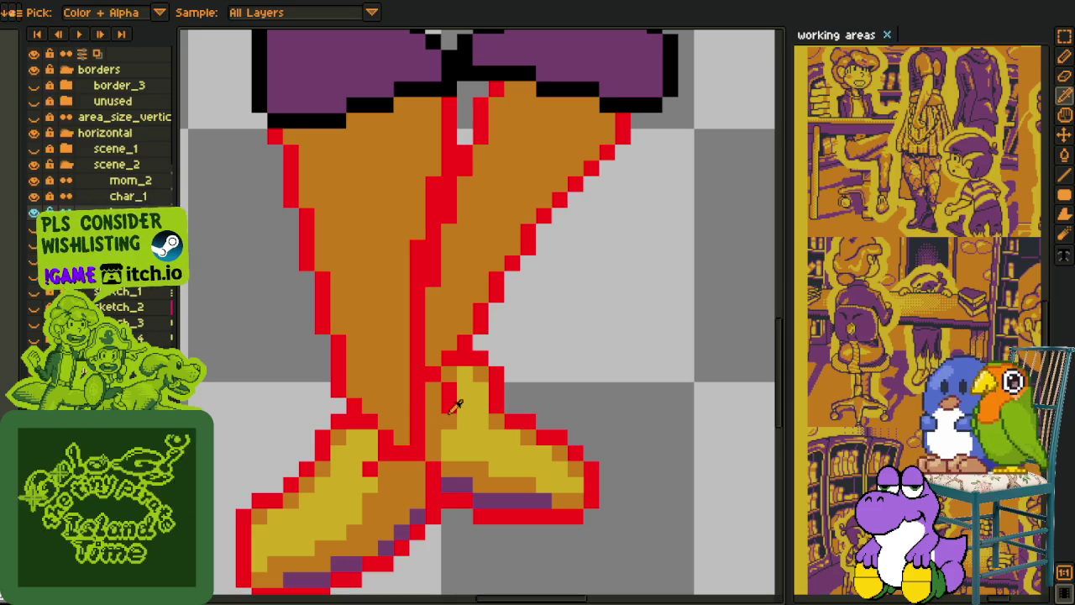
# Step: Paint a purple shading pixel near the top of the shoe
pyautogui.press('b')
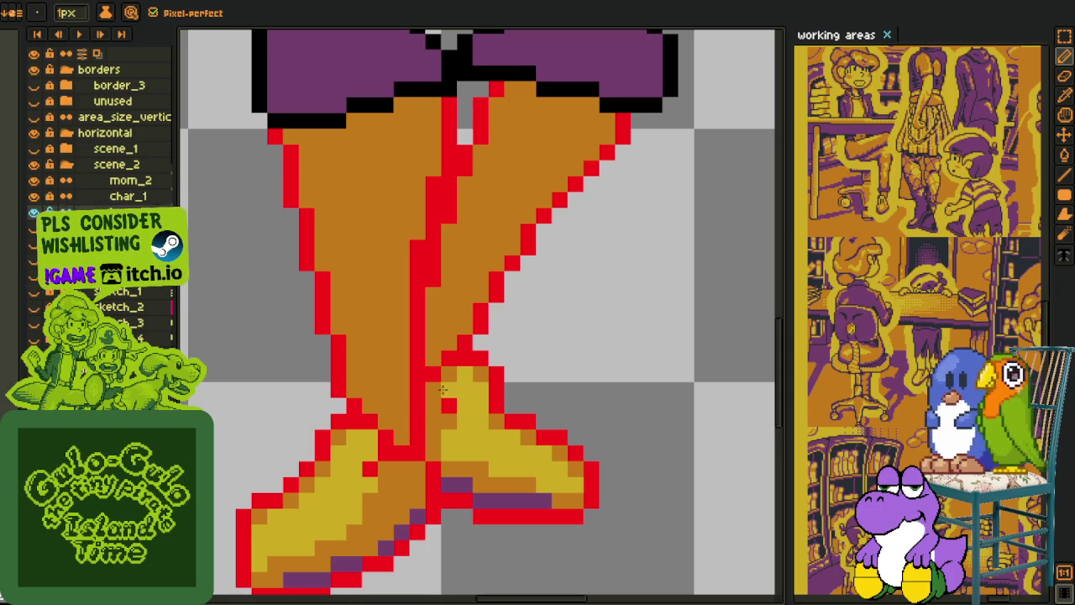
pyautogui.press('i')
pyautogui.press('b')
pyautogui.press('i')
pyautogui.scroll(-3, 499, 407)
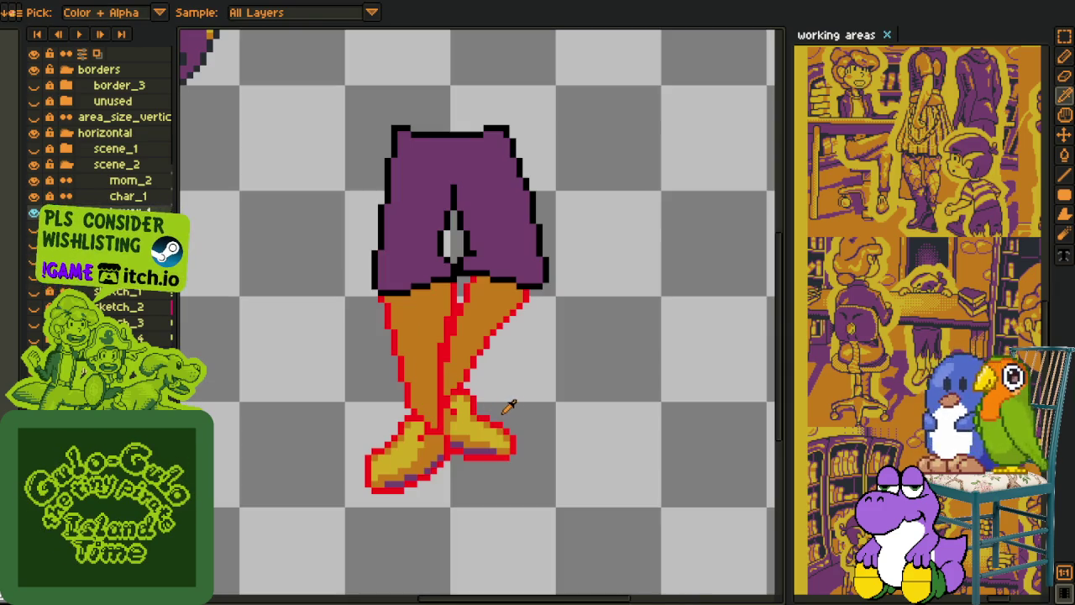
pyautogui.scroll(2, 482, 417)
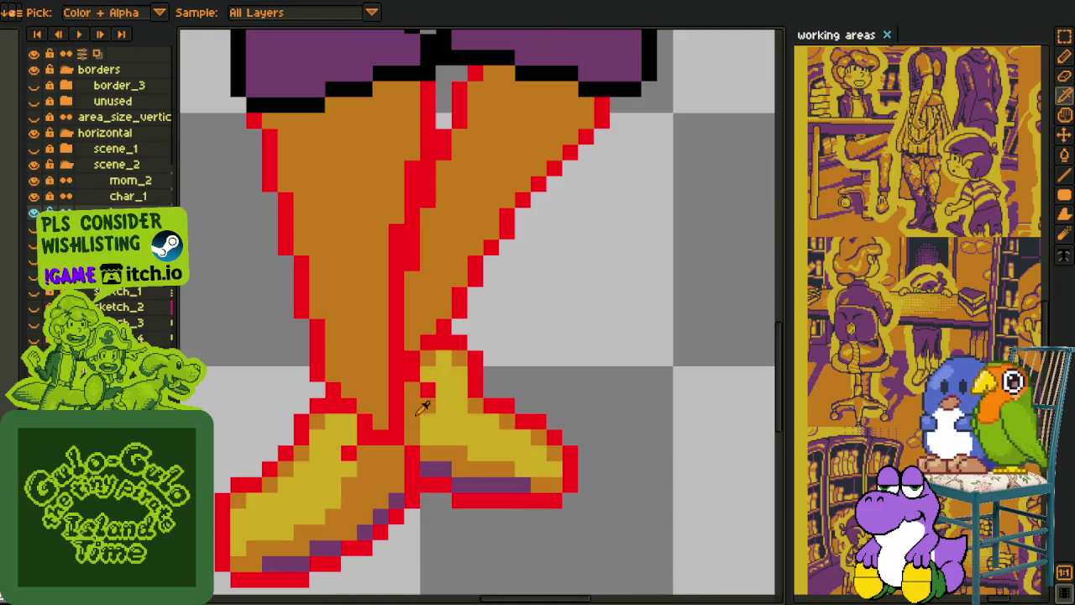
pyautogui.press('b')
pyautogui.click(428, 390)
pyautogui.press('i')
pyautogui.press('b')
pyautogui.press('i')
pyautogui.scroll(-3, 471, 363)
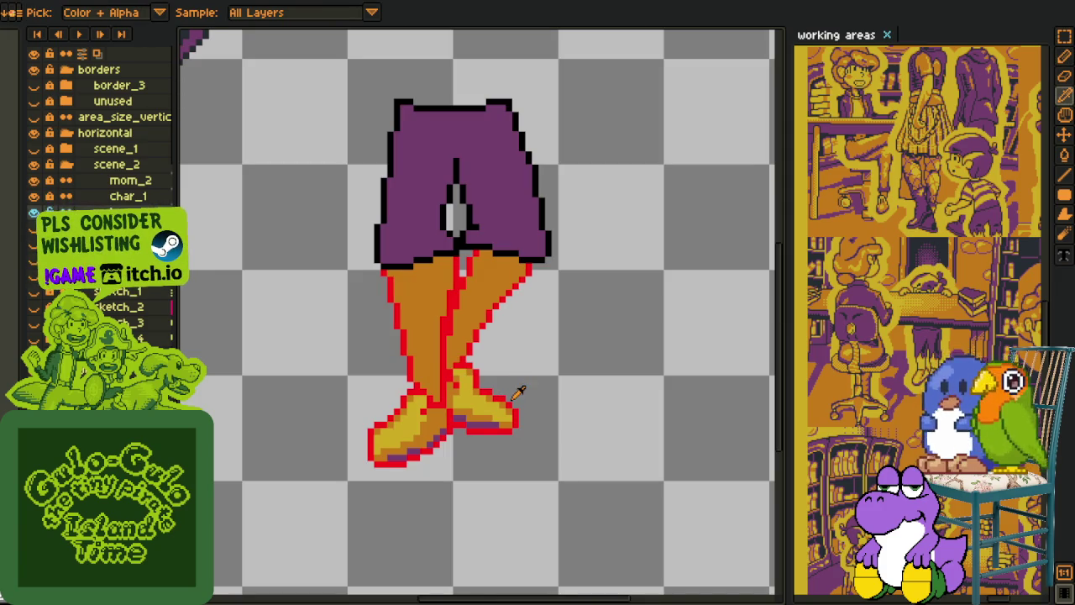
pyautogui.scroll(3, 487, 363)
pyautogui.scroll(-3, 504, 353)
pyautogui.press('h')
pyautogui.scroll(1, 509, 373)
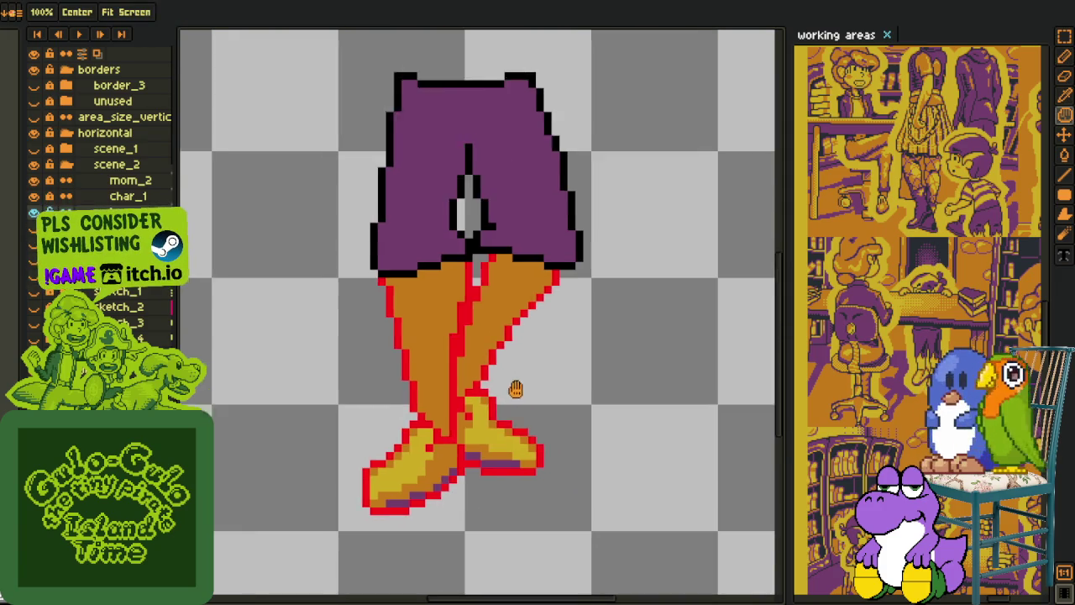
pyautogui.scroll(-1, 500, 378)
pyautogui.scroll(3, 488, 437)
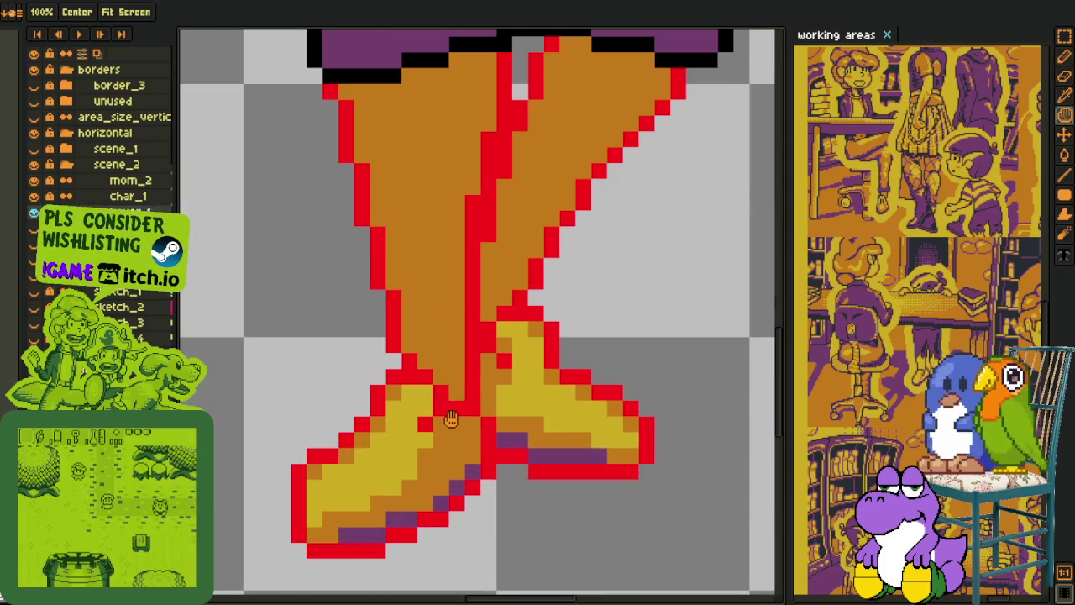
pyautogui.press('i')
pyautogui.press('b')
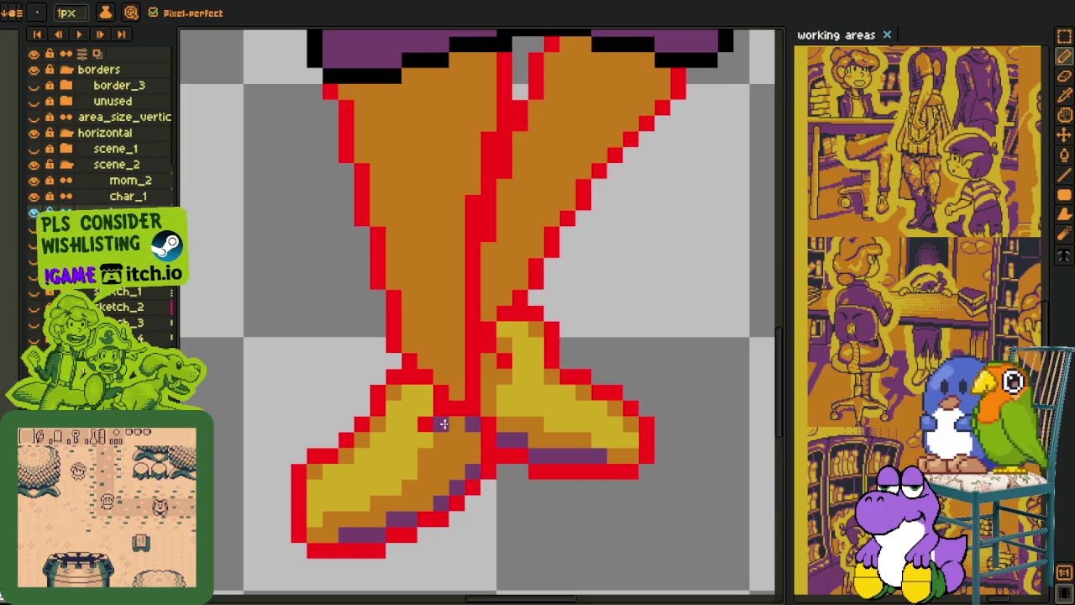
pyautogui.scroll(-3, 487, 373)
pyautogui.press('i')
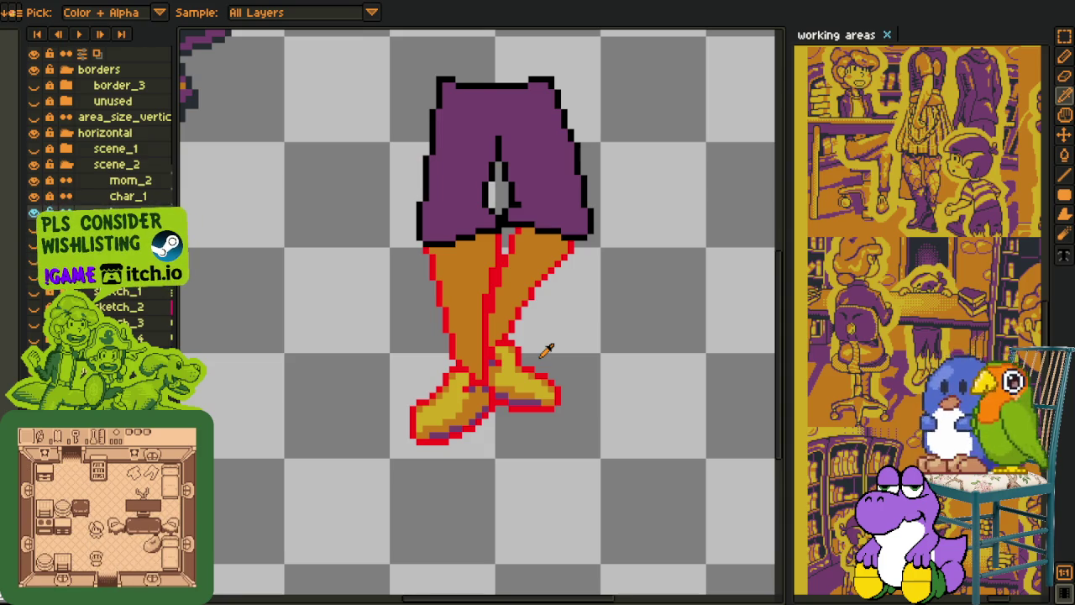
pyautogui.scroll(-2, 555, 326)
# Step: Add purple pixels on the shoe, along the left leg's outline, and under the hem
pyautogui.scroll(2, 555, 328)
pyautogui.scroll(3, 574, 357)
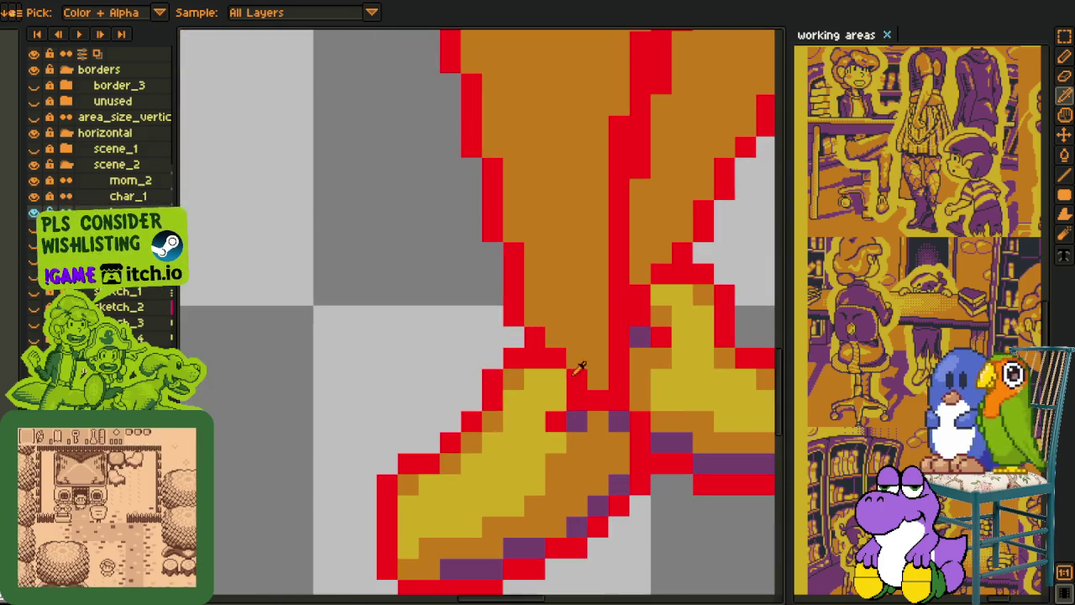
pyautogui.click(576, 359)
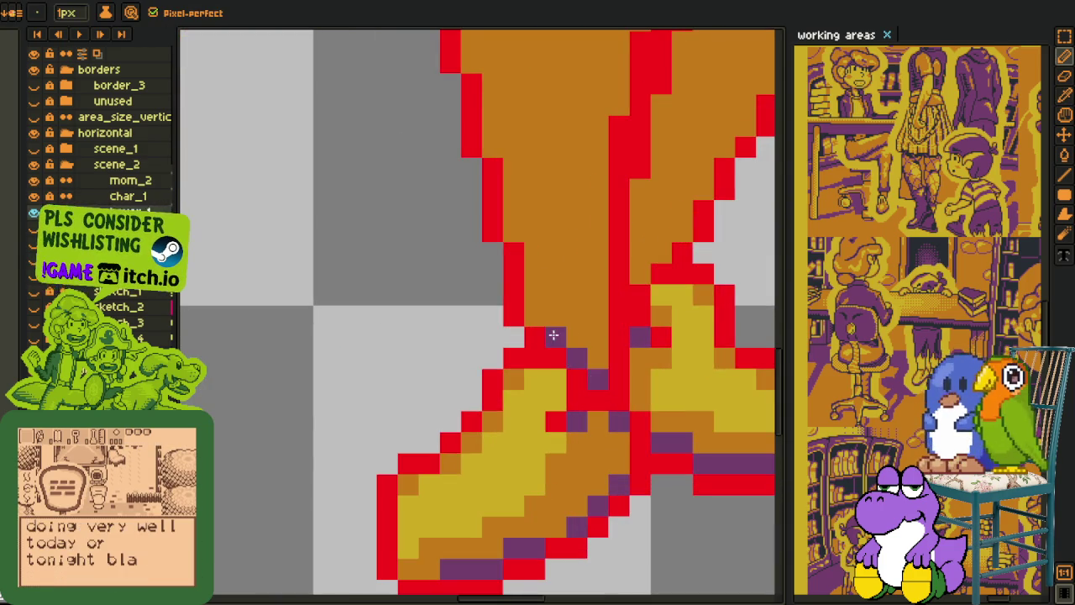
pyautogui.moveTo(521, 221); pyautogui.dragTo(478, 399)
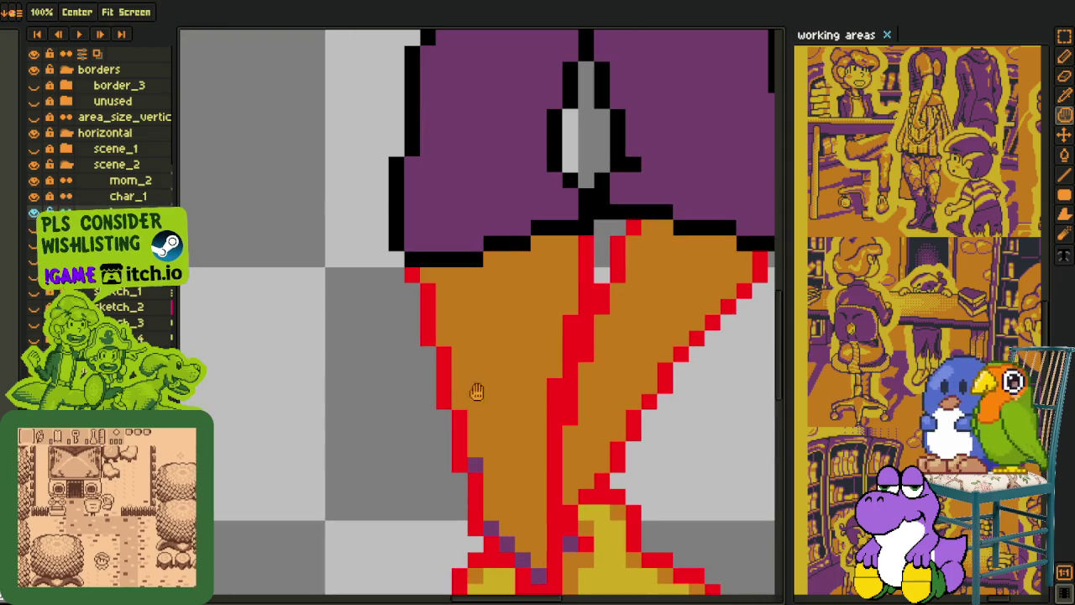
pyautogui.click(460, 402)
pyautogui.click(443, 337)
pyautogui.click(428, 275)
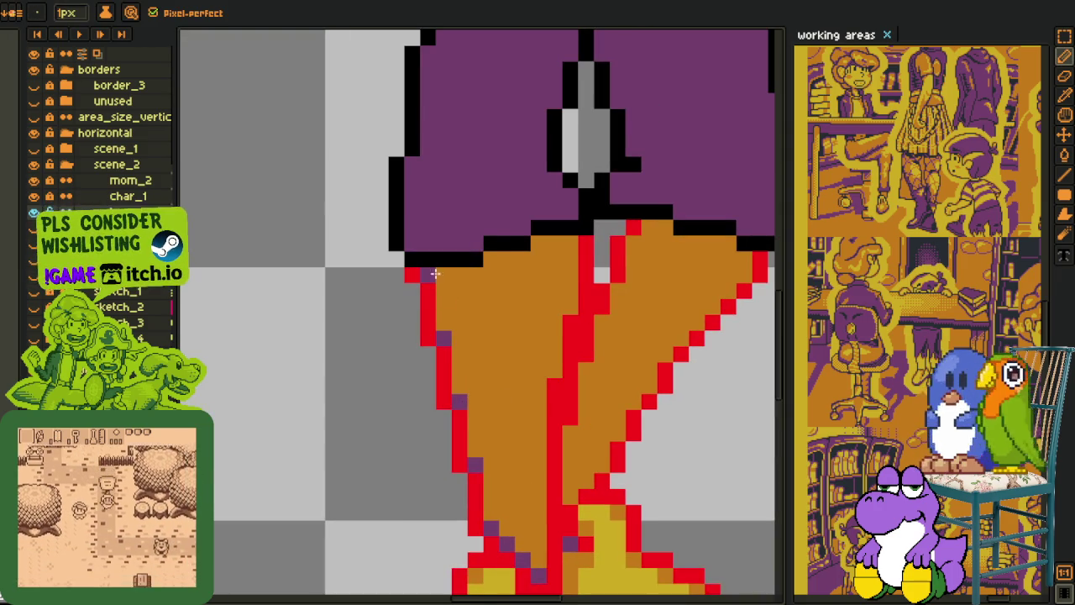
pyautogui.click(539, 242)
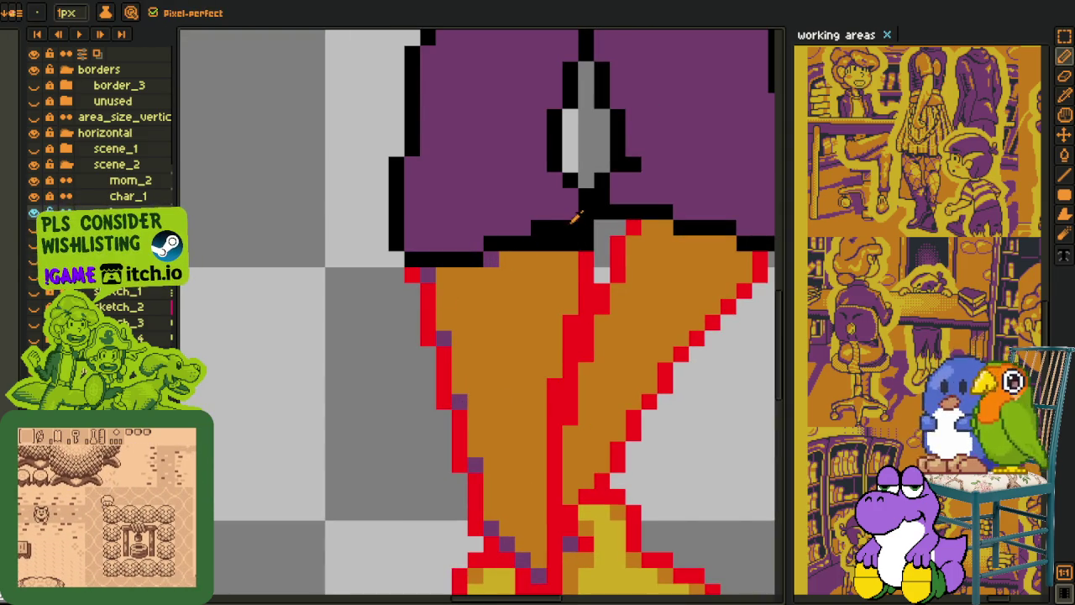
# Step: Rework the pixel row along the shorts' hem in orange, purple and darker shades
pyautogui.keyDown('alt'); pyautogui.click(572, 229); pyautogui.keyUp('alt')
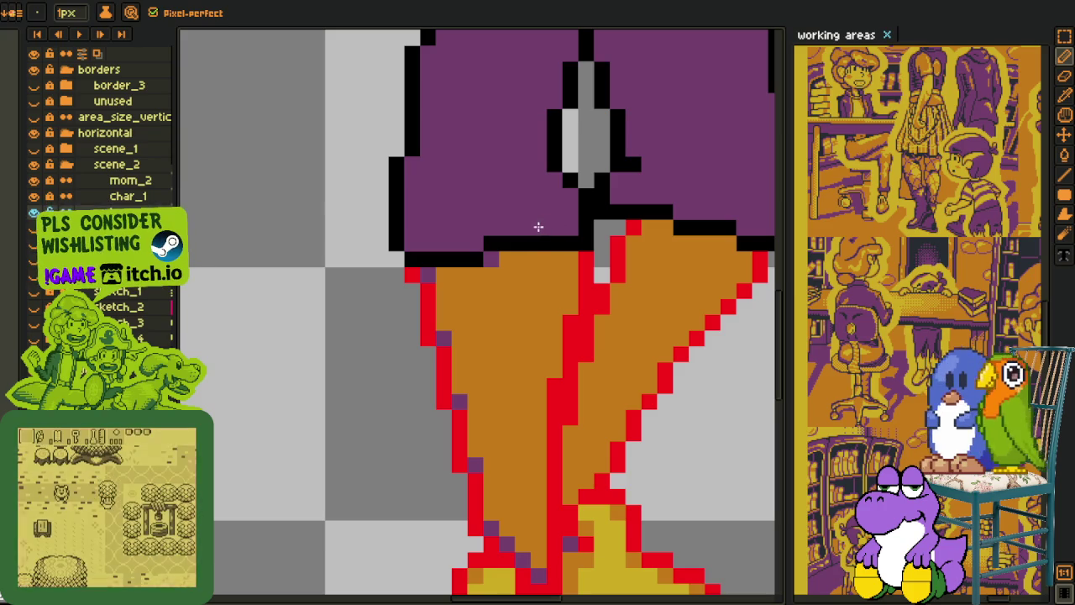
pyautogui.keyDown('alt'); pyautogui.click(538, 234); pyautogui.keyUp('alt')
pyautogui.moveTo(516, 229)
pyautogui.mouseDown()
pyautogui.moveTo(562, 231)
pyautogui.moveTo(514, 243)
pyautogui.mouseUp()
pyautogui.keyDown('alt'); pyautogui.click(554, 254); pyautogui.keyUp('alt')
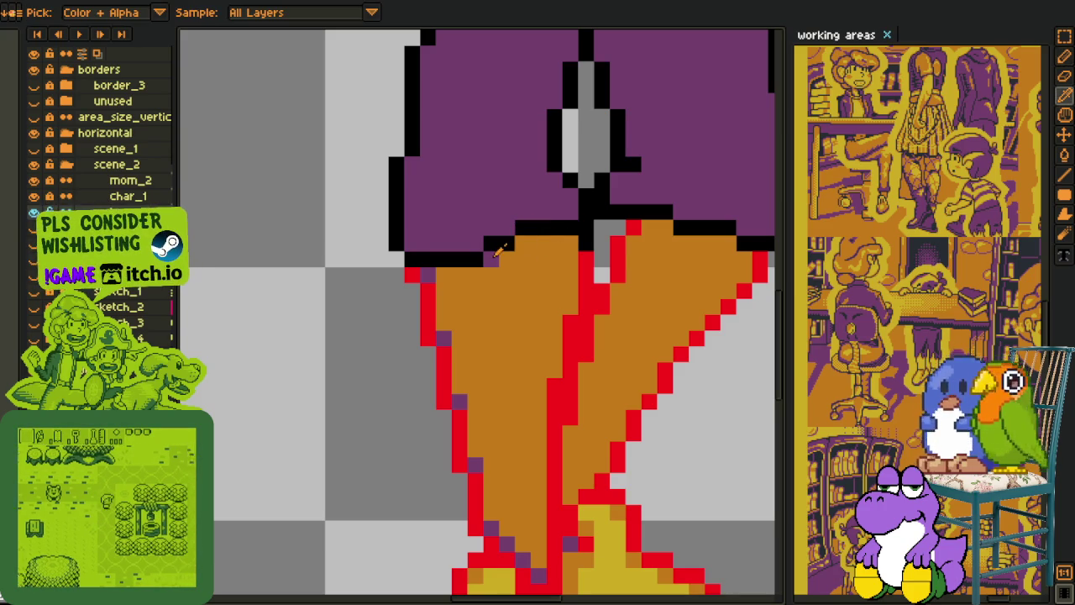
pyautogui.click(521, 244)
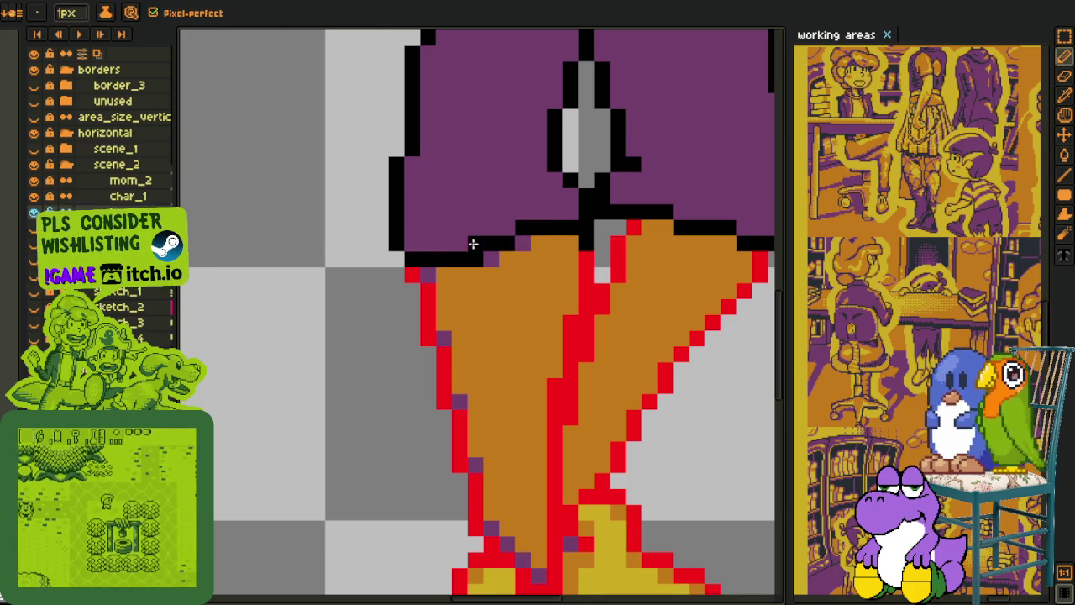
pyautogui.press('alt')
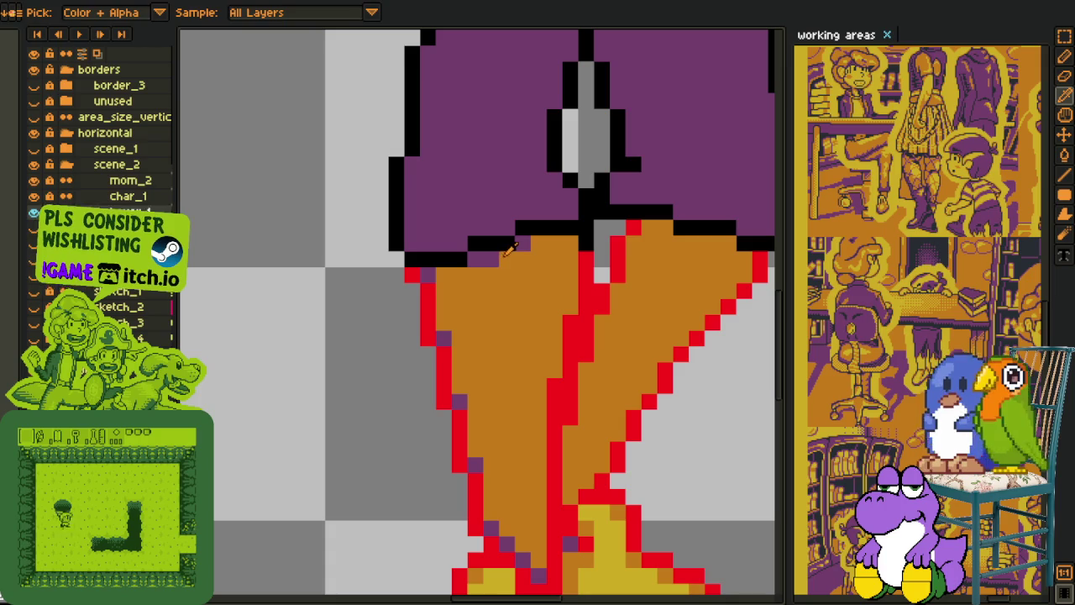
pyautogui.keyDown('alt'); pyautogui.click(500, 252); pyautogui.keyUp('alt')
pyautogui.click(571, 246)
pyautogui.scroll(-1, 557, 367)
pyautogui.scroll(-2, 546, 370)
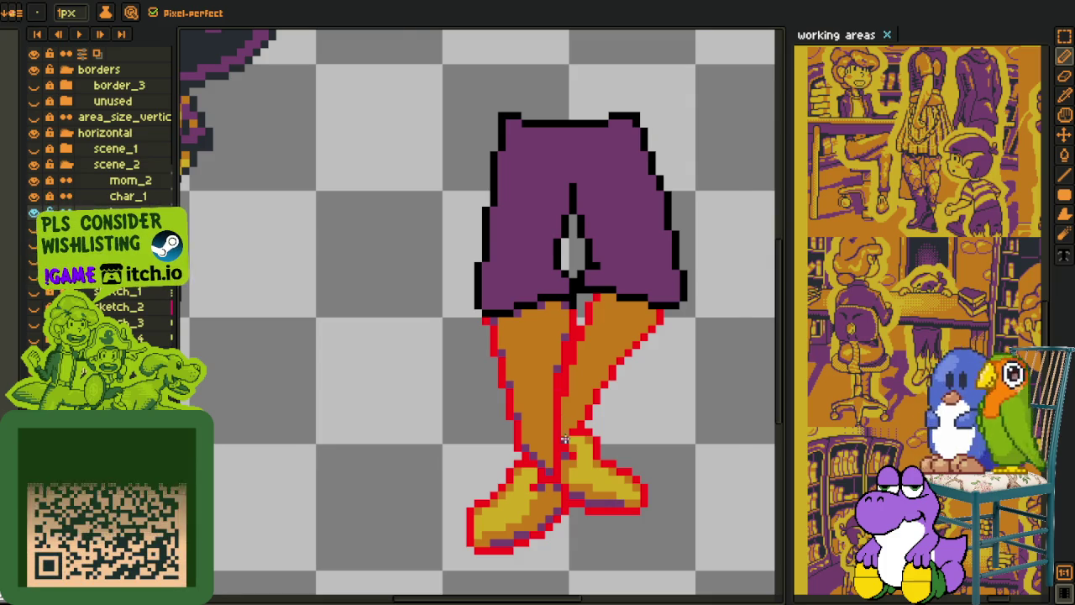
# Step: Add purple shading pixels along the left leg's red outline below the shorts
pyautogui.scroll(3, 565, 428)
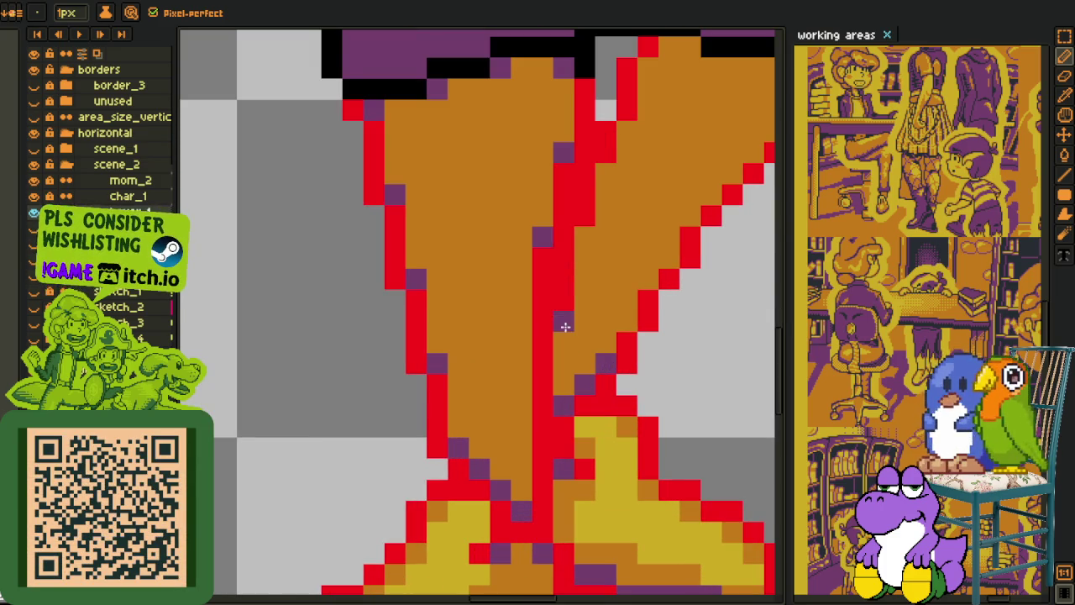
pyautogui.click(585, 238)
pyautogui.click(622, 319)
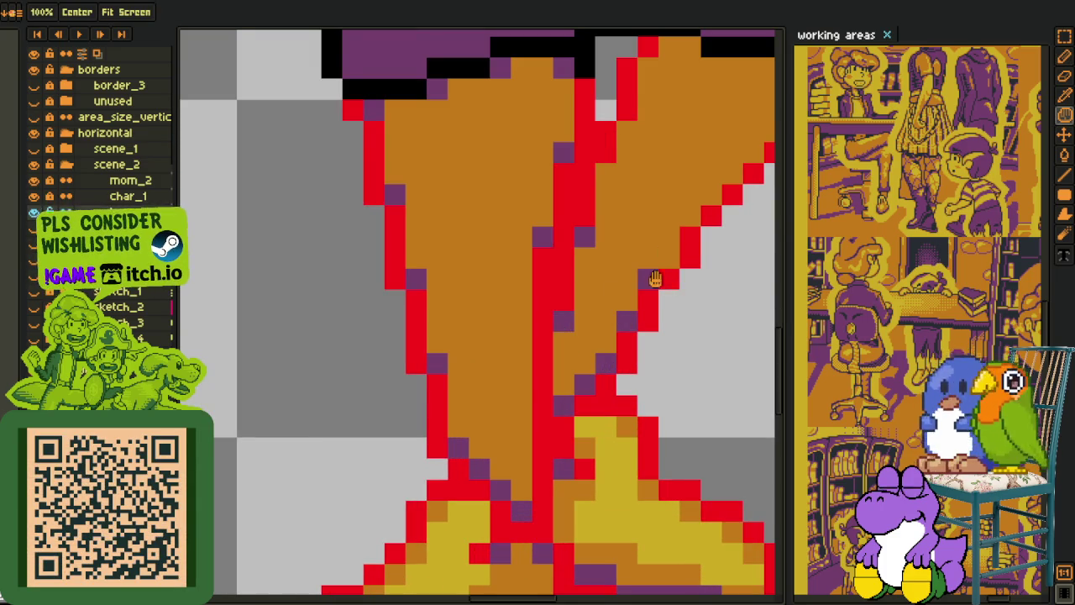
pyautogui.moveTo(651, 277); pyautogui.dragTo(505, 428)
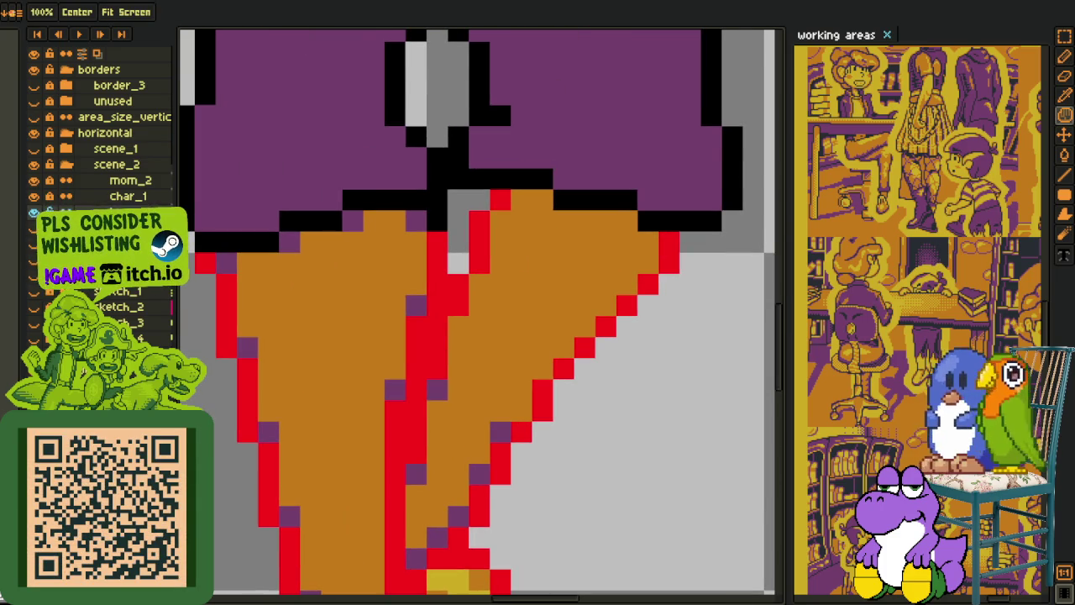
pyautogui.press('b')
pyautogui.click(457, 326)
pyautogui.click(479, 284)
pyautogui.click(500, 220)
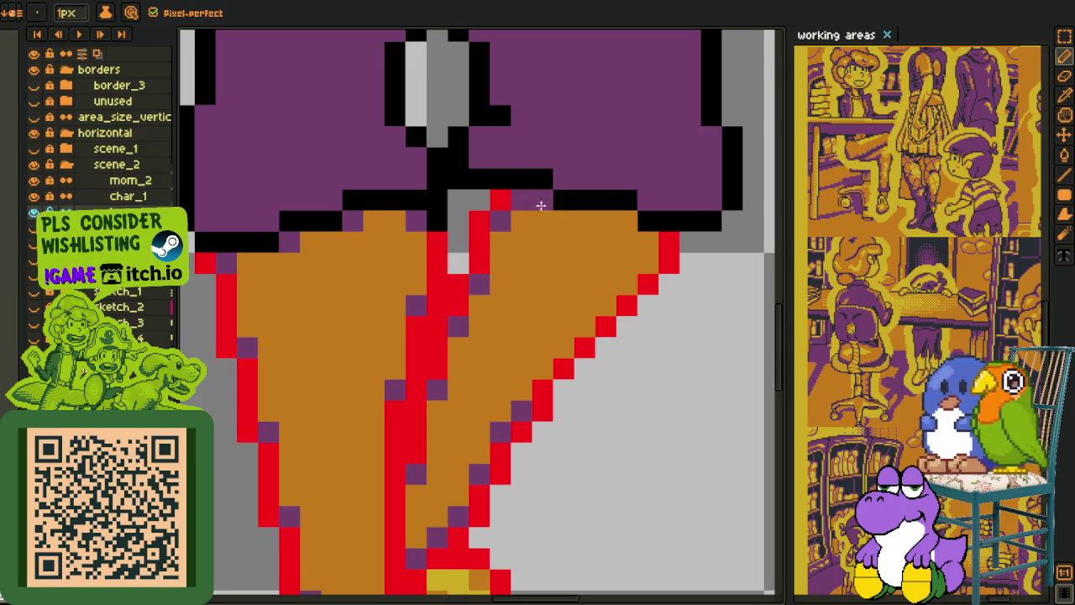
# Step: Shade down the right leg's outer edge in purple
pyautogui.click(626, 220)
pyautogui.moveTo(647, 262); pyautogui.dragTo(591, 319)
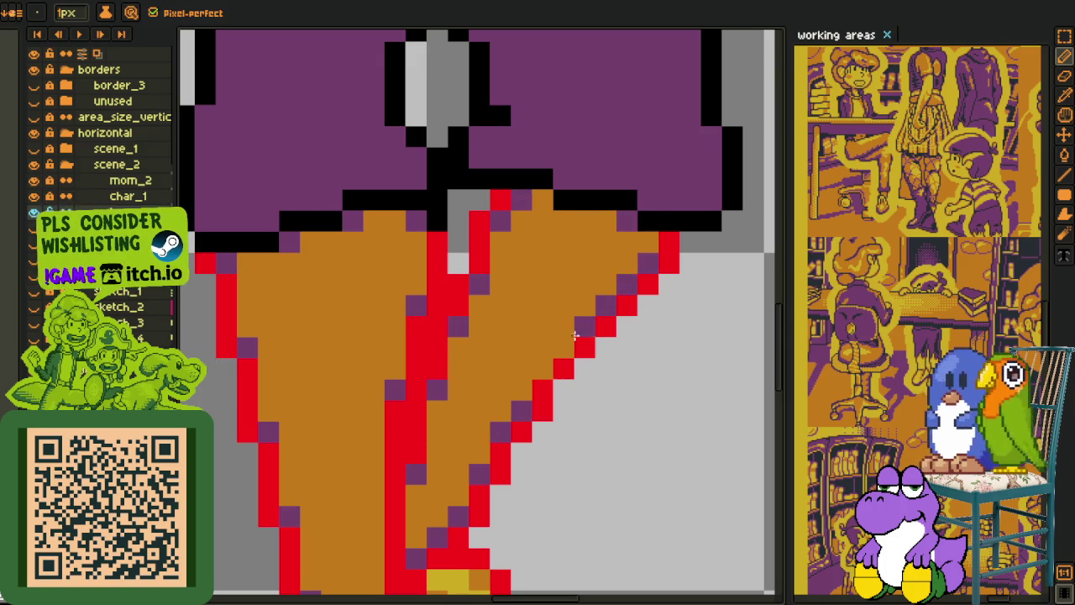
pyautogui.press('i')
pyautogui.scroll(-2, 629, 377)
pyautogui.scroll(2, 550, 329)
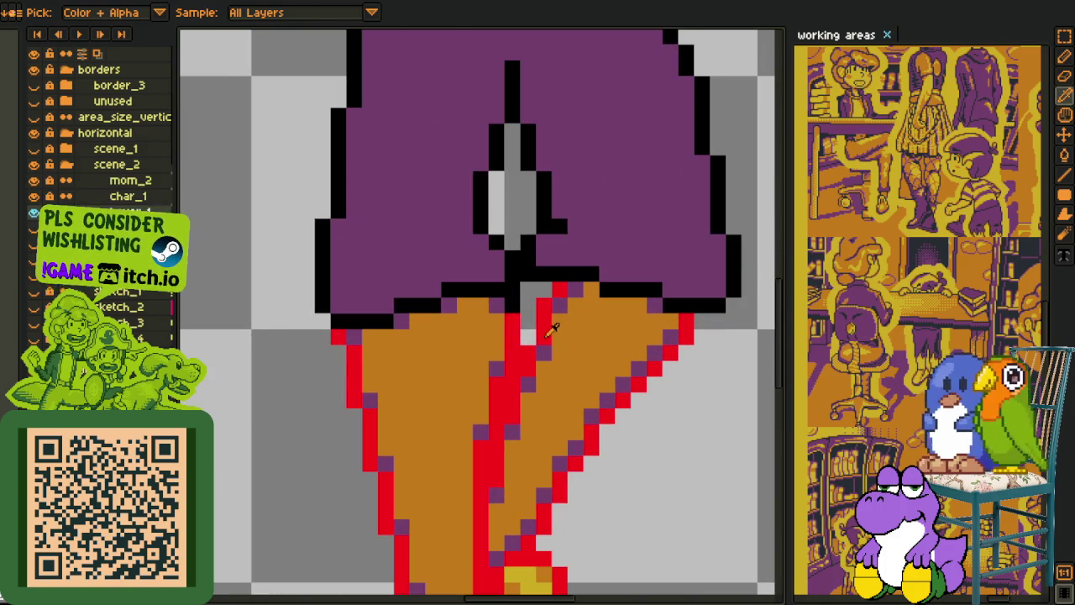
pyautogui.press('b')
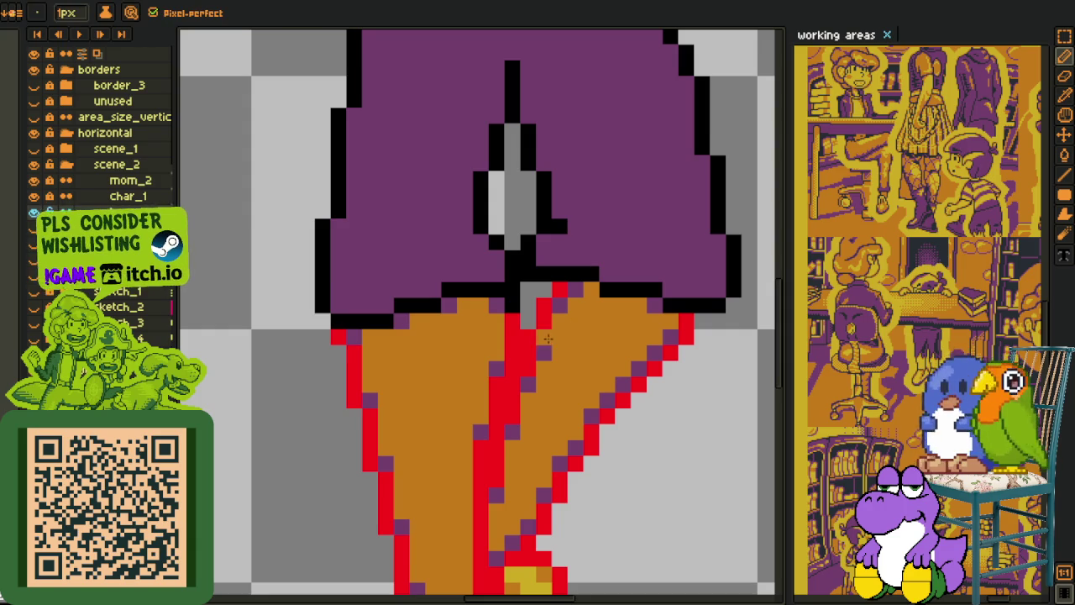
pyautogui.press('alt')
pyautogui.press('alt')
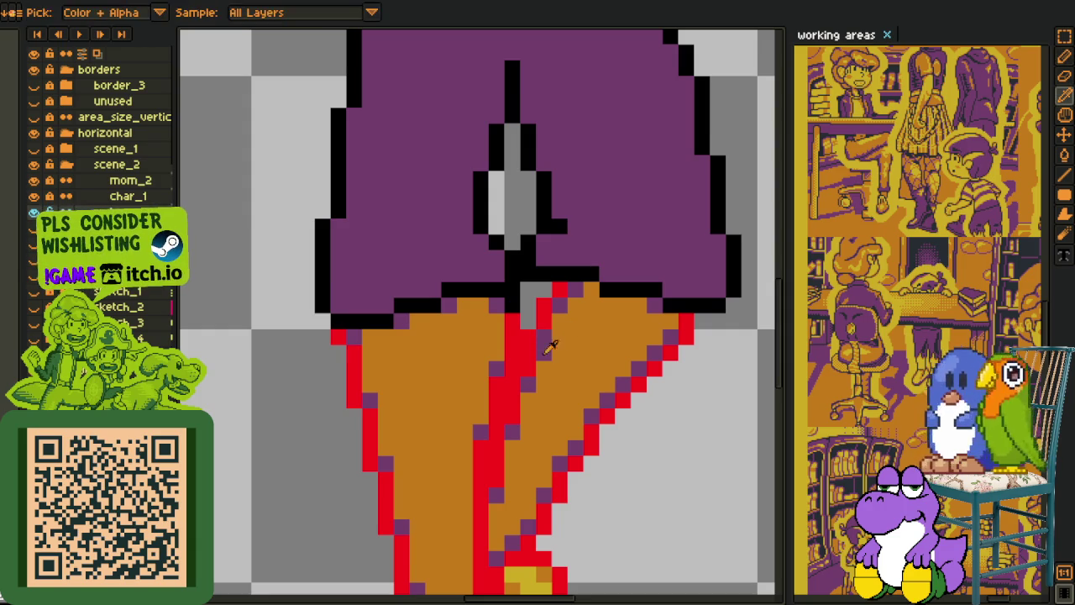
pyautogui.scroll(-3, 548, 346)
pyautogui.scroll(-1, 641, 319)
pyautogui.scroll(-1, 639, 324)
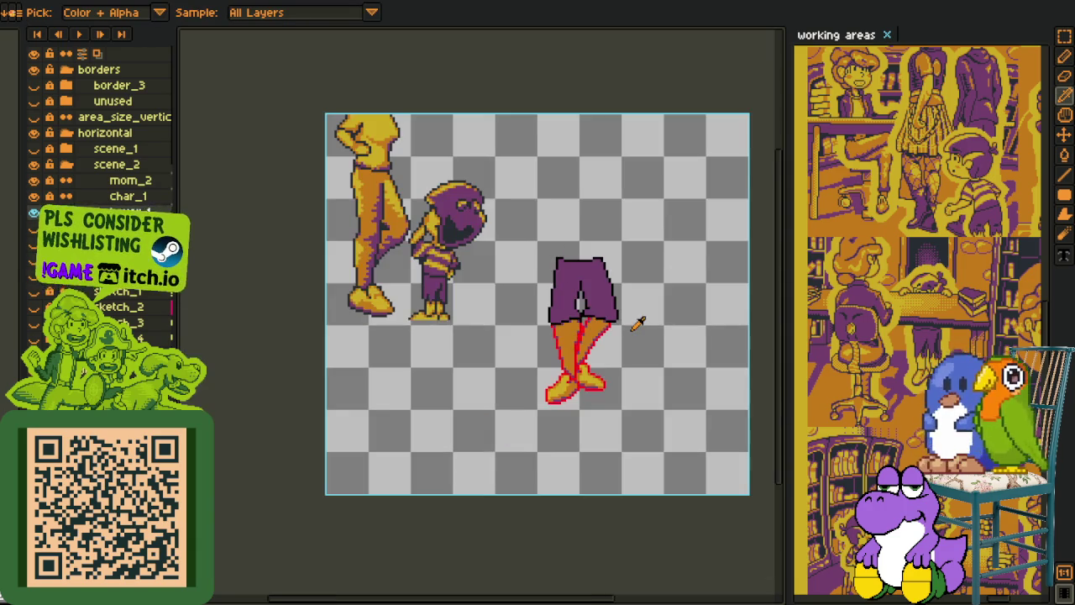
pyautogui.scroll(2, 639, 323)
pyautogui.scroll(1, 590, 302)
# Step: Select the small pixel patch at the shorts' crotch and move it up and right
pyautogui.press('m')
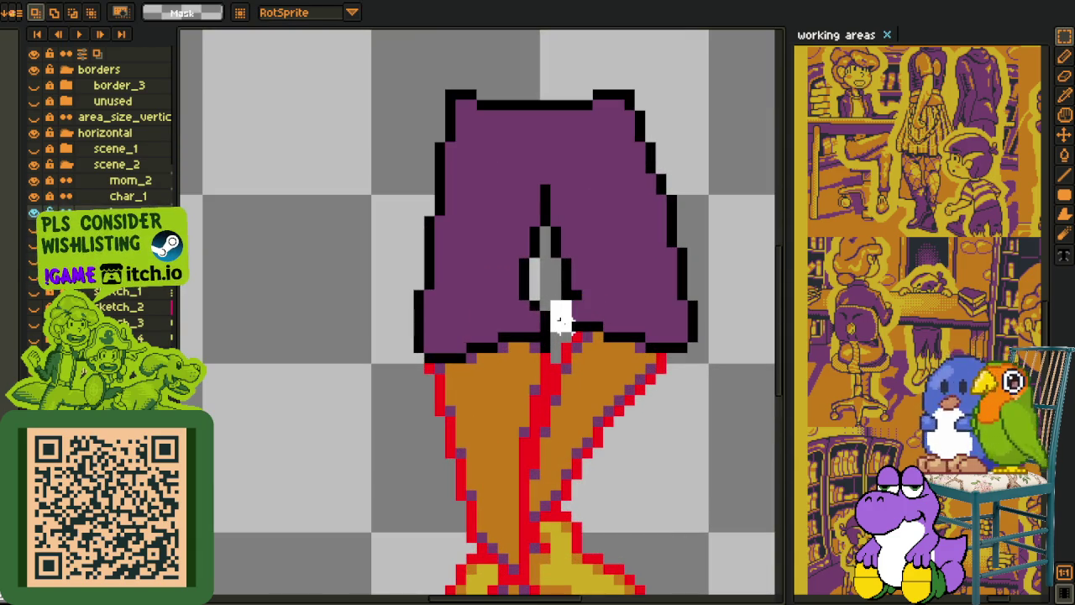
pyautogui.moveTo(545, 295); pyautogui.dragTo(578, 338)
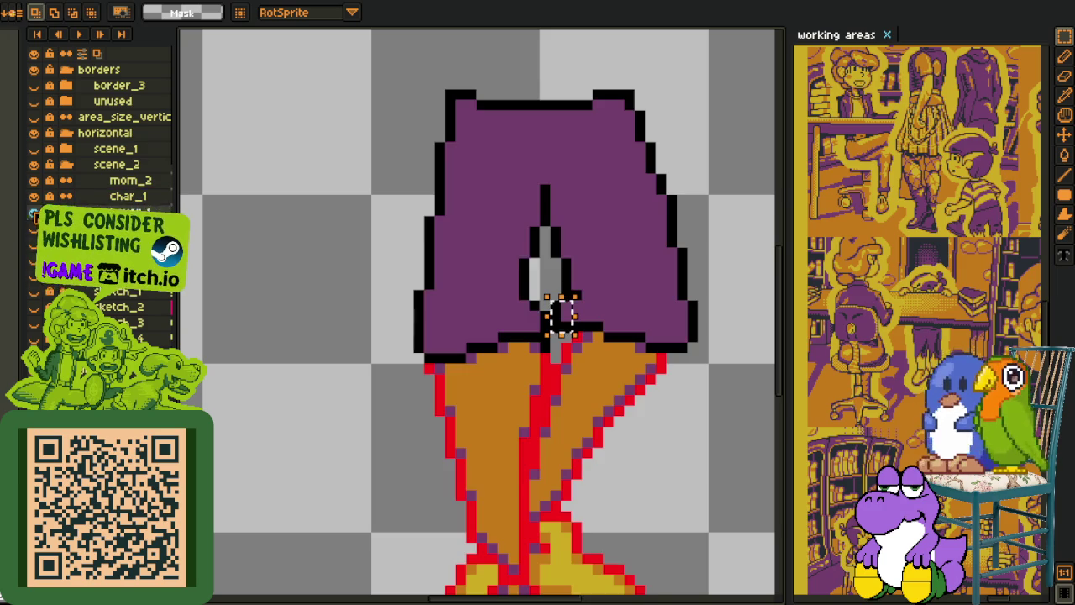
pyautogui.moveTo(568, 334); pyautogui.dragTo(590, 301)
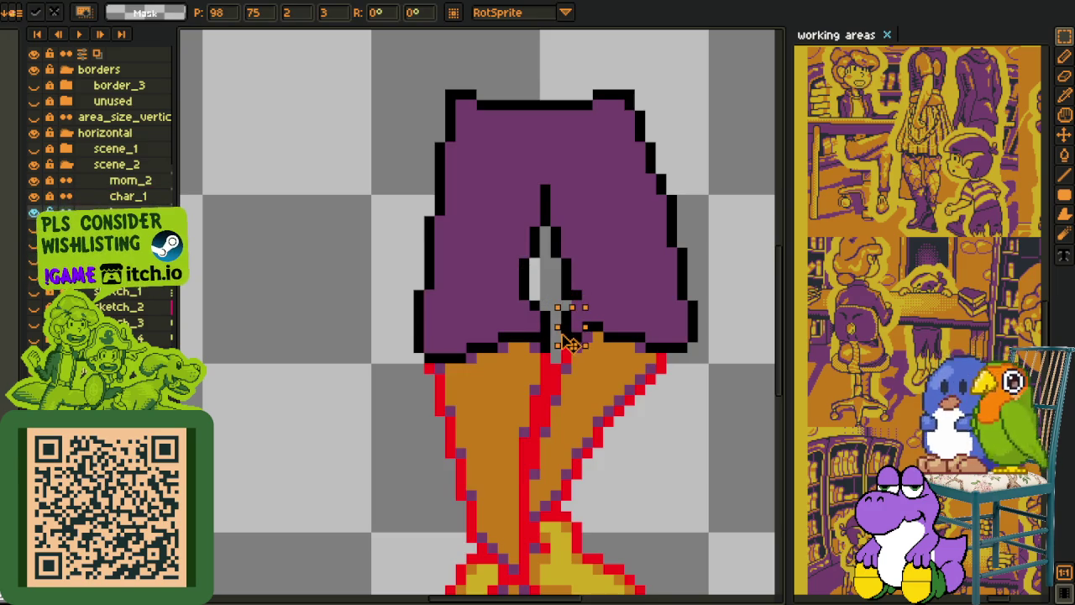
pyautogui.scroll(2, 590, 301)
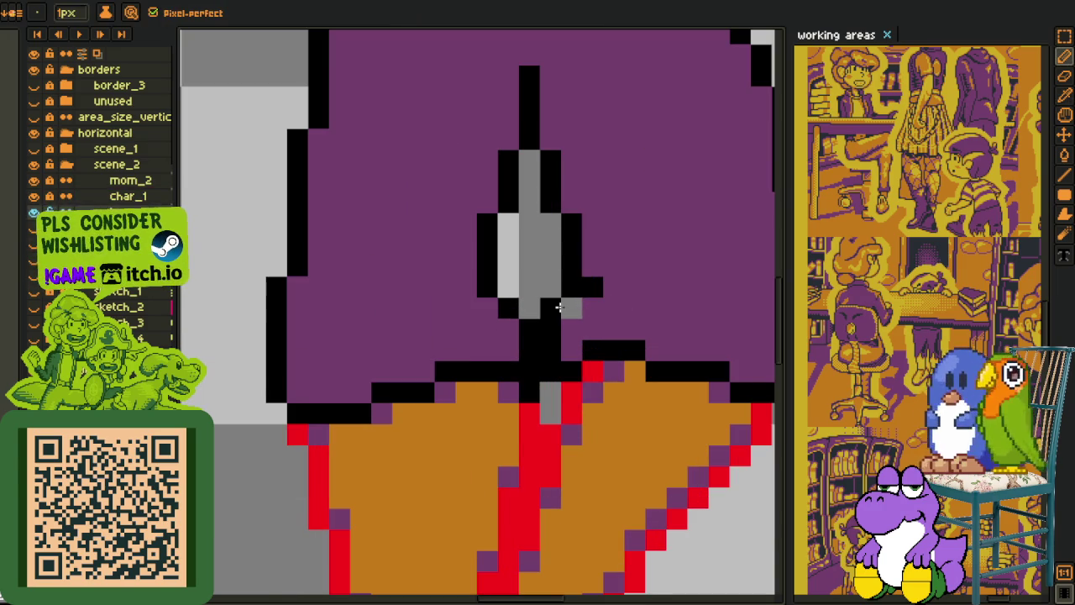
pyautogui.scroll(-3, 573, 312)
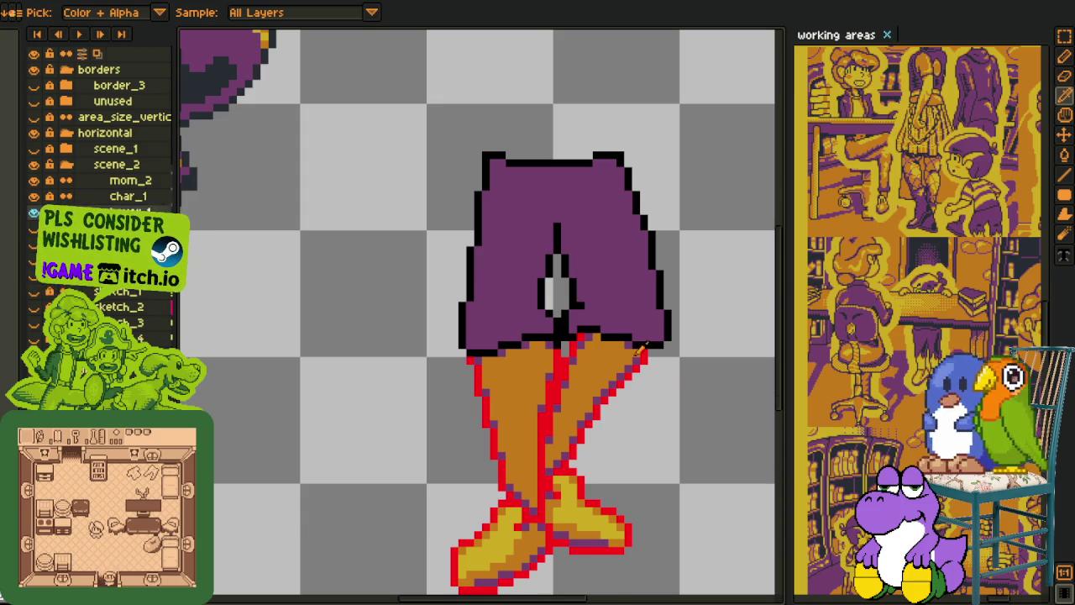
# Step: Add black outline pixels at the shorts' hem and orange pixels just below it
pyautogui.scroll(3, 643, 354)
pyautogui.click(579, 315)
pyautogui.keyDown('alt'); pyautogui.click(586, 347); pyautogui.keyUp('alt')
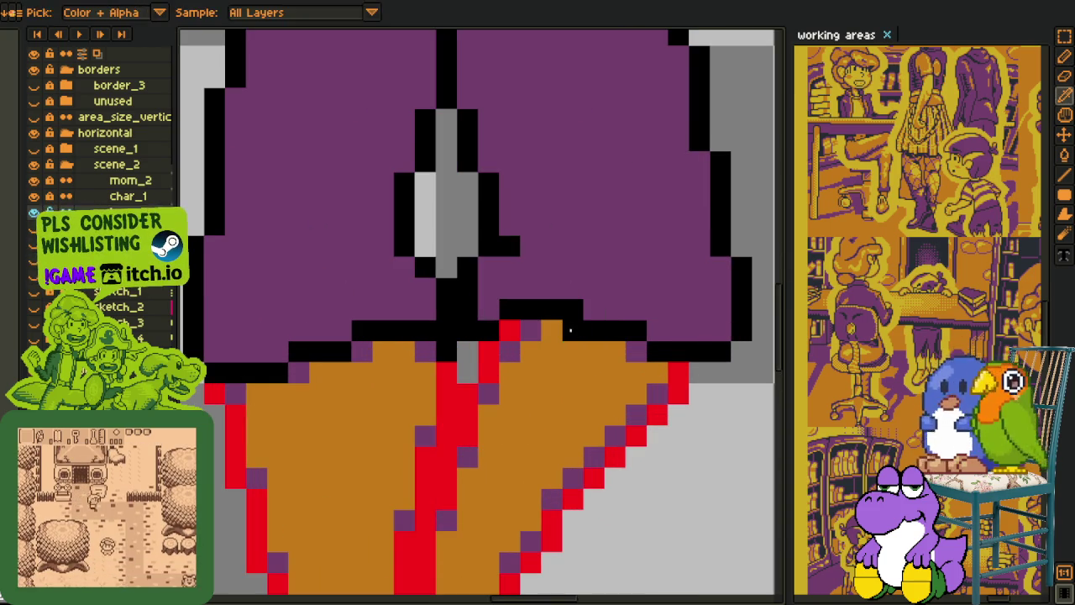
pyautogui.click(573, 330)
pyautogui.click(678, 351)
# Step: Touch up hem pixels in purple, orange and black, extending the black line along the hem
pyautogui.moveTo(663, 351); pyautogui.dragTo(636, 351)
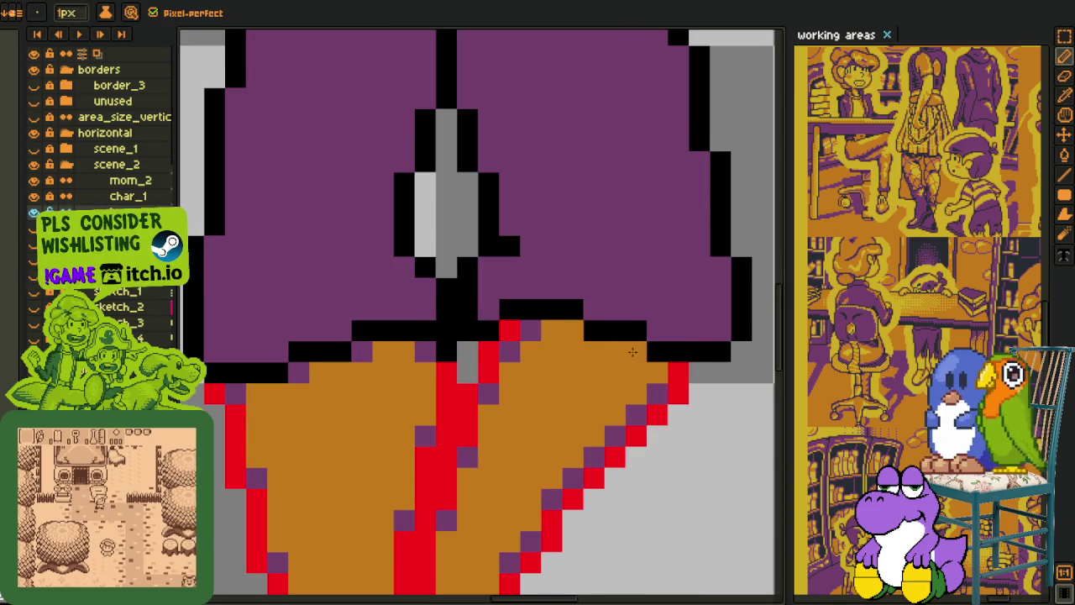
pyautogui.keyDown('alt'); pyautogui.click(647, 351); pyautogui.keyUp('alt')
pyautogui.click(657, 374)
pyautogui.click(639, 351)
pyautogui.click(658, 330)
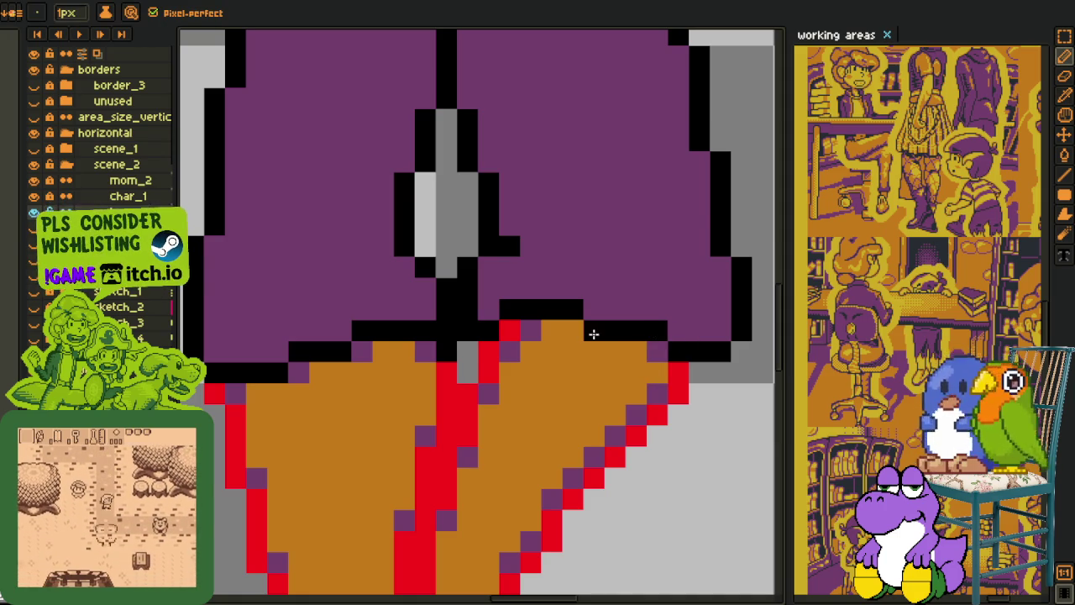
pyautogui.keyDown('alt'); pyautogui.click(569, 332); pyautogui.keyUp('alt')
pyautogui.scroll(-4, 569, 332)
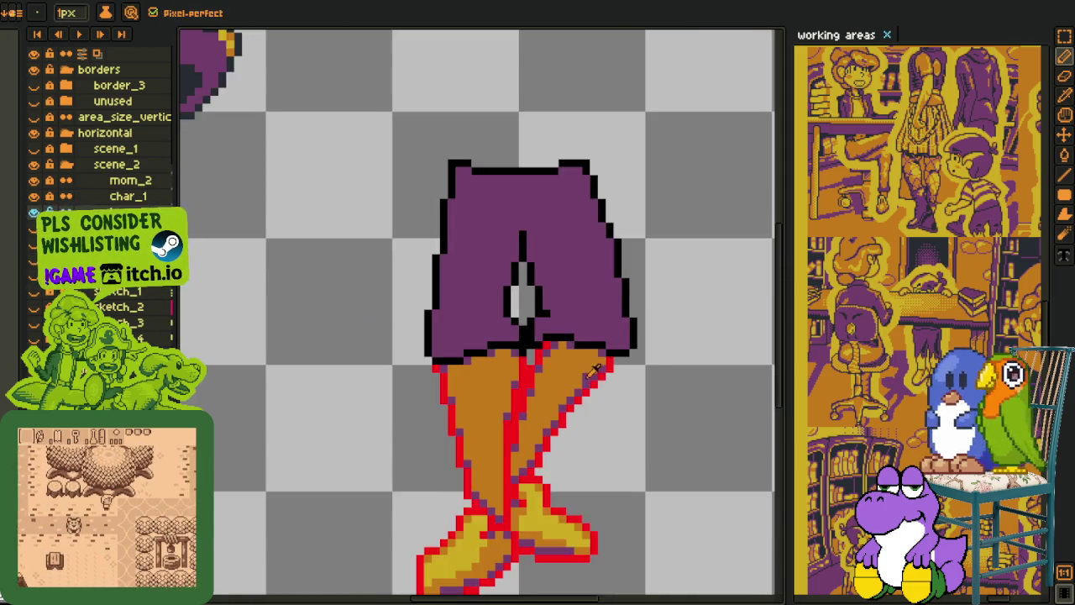
pyautogui.scroll(-1, 647, 370)
pyautogui.scroll(-1, 636, 361)
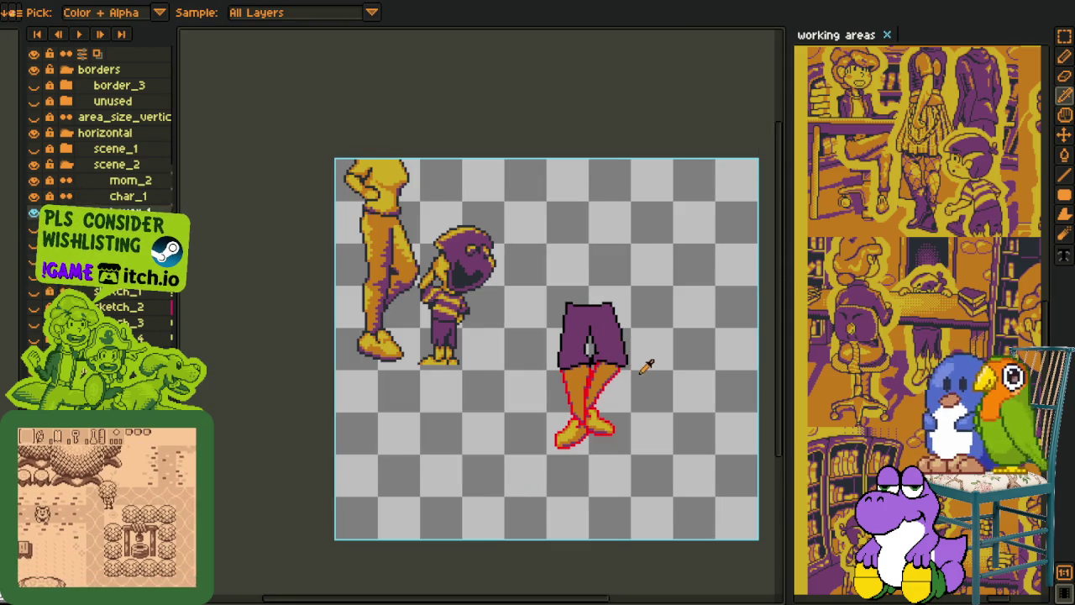
pyautogui.scroll(2, 587, 395)
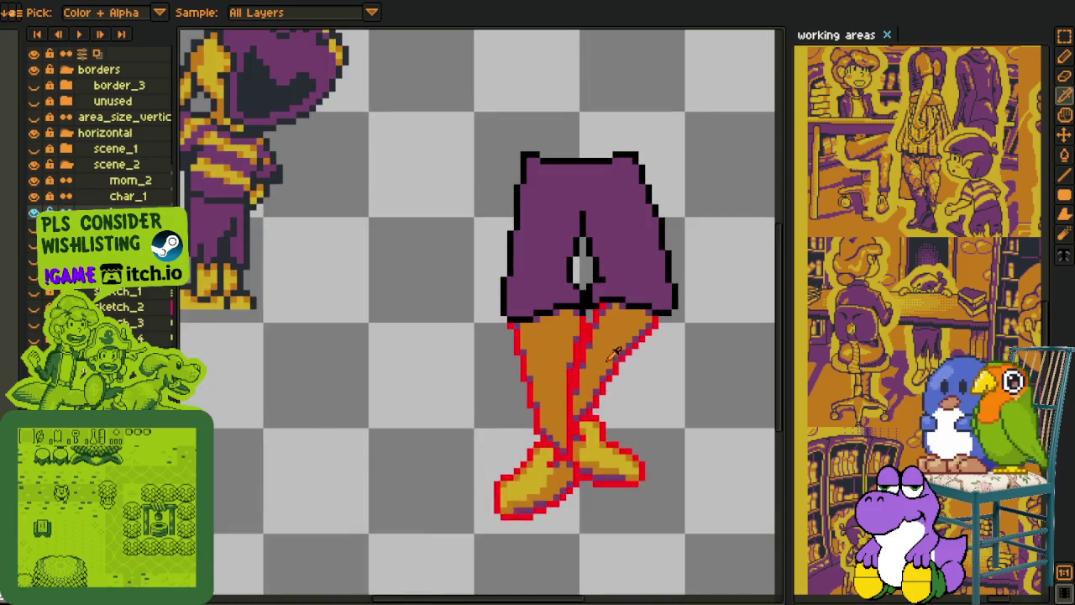
pyautogui.scroll(1, 613, 361)
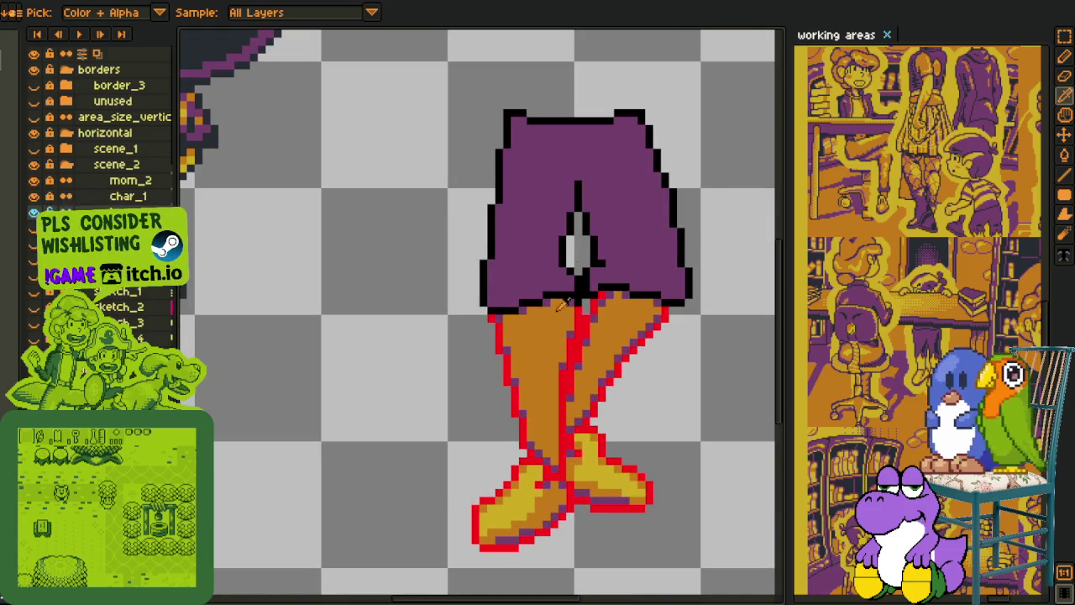
# Step: Replace the red #FF0000 leg outline with the dark outline colour
pyautogui.hotkey('shift', 'r')
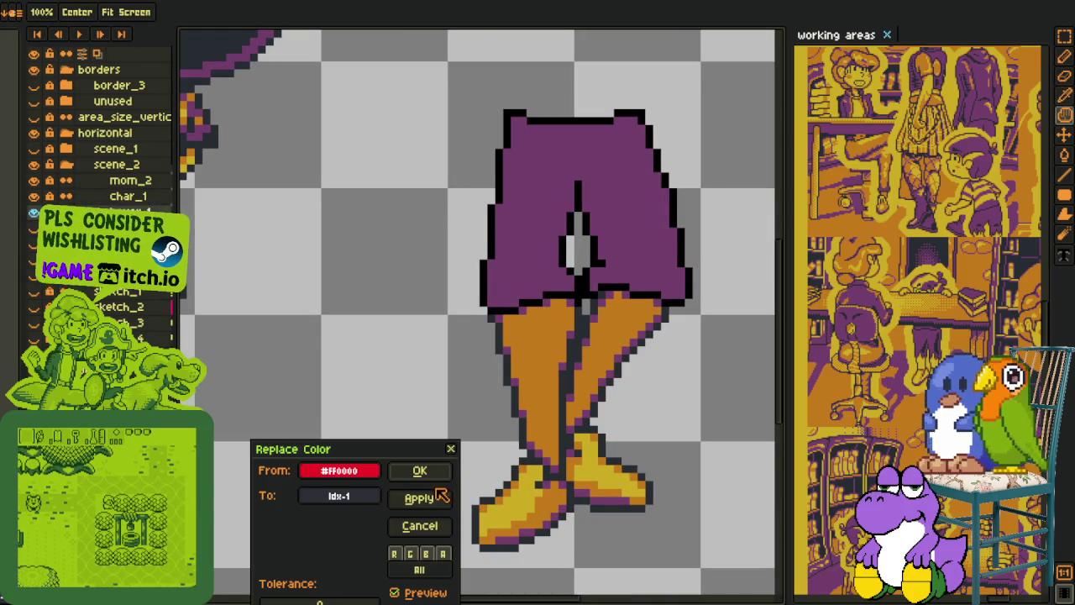
pyautogui.click(418, 470)
pyautogui.scroll(-2, 447, 443)
pyautogui.scroll(-1, 448, 443)
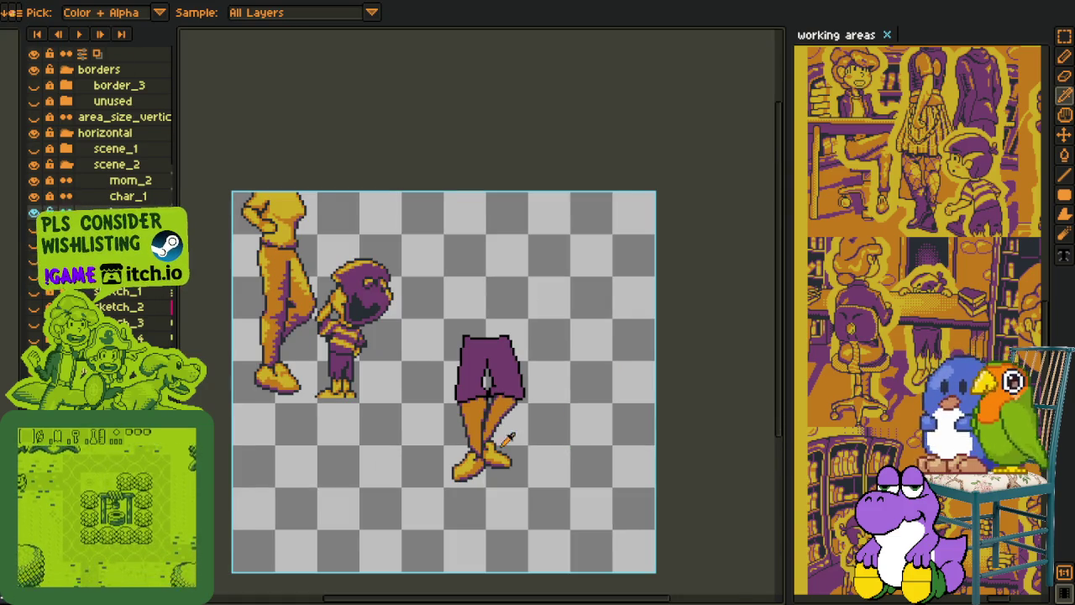
pyautogui.scroll(1, 540, 435)
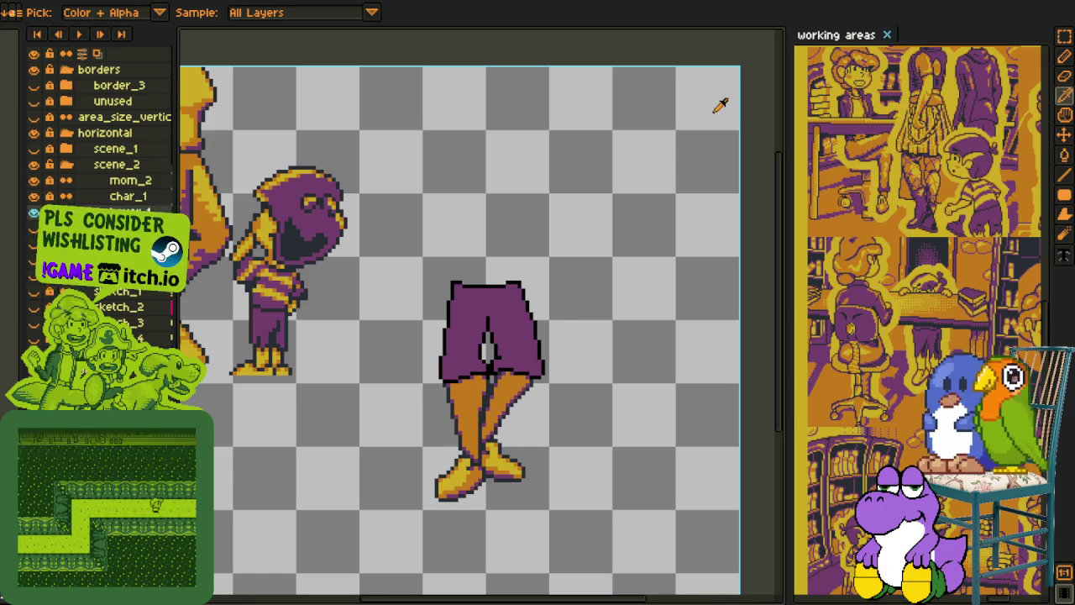
# Step: Select a rectangular block of the shorts above the crotch gap
pyautogui.scroll(-1, 614, 267)
pyautogui.scroll(-1, 615, 266)
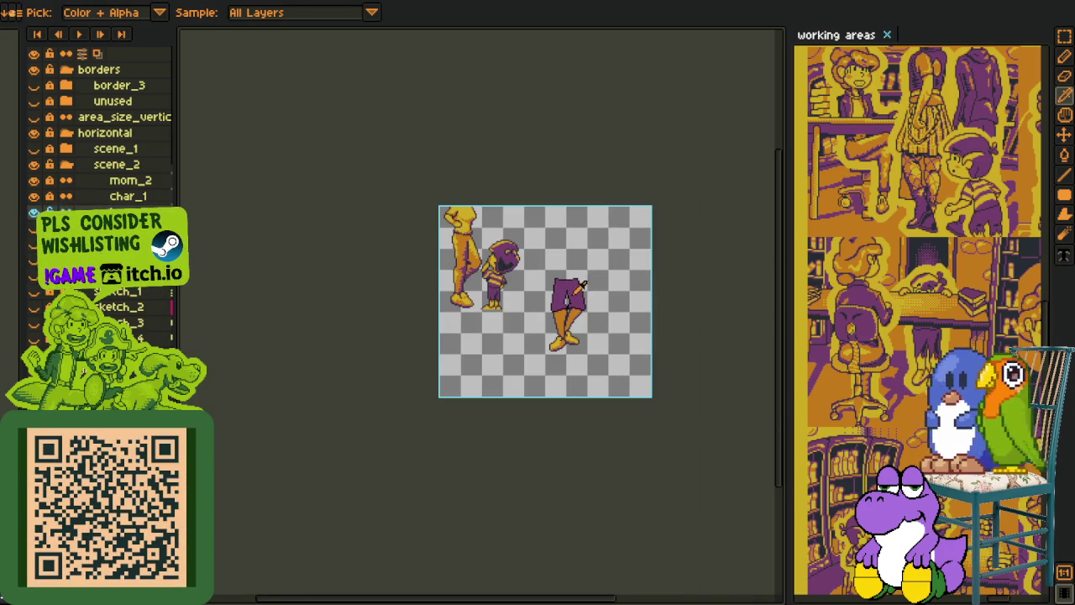
pyautogui.scroll(1, 588, 284)
pyautogui.scroll(2, 563, 298)
pyautogui.scroll(1, 555, 304)
pyautogui.scroll(1, 529, 296)
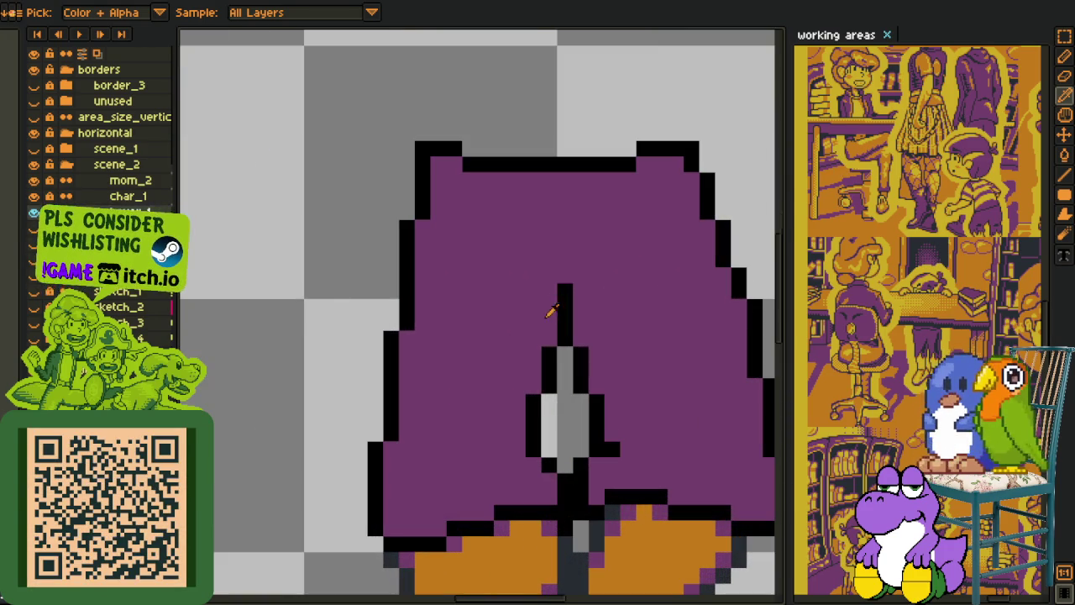
pyautogui.press('m')
pyautogui.moveTo(477, 250); pyautogui.dragTo(639, 427)
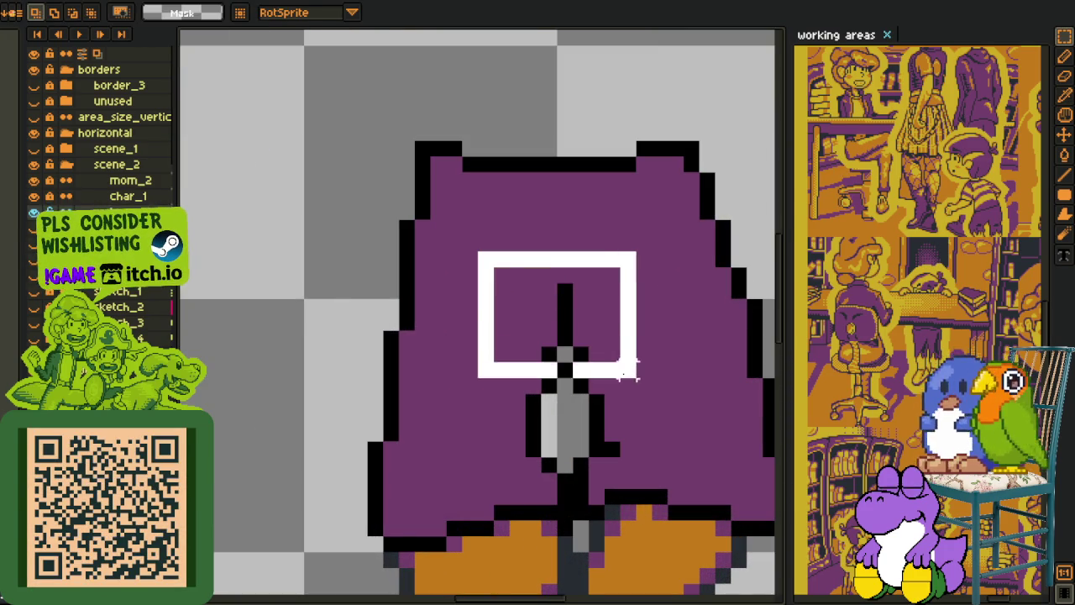
# Step: Lower the selected shorts block two pixels and fill the leftover grey strip purple
pyautogui.press('Down')
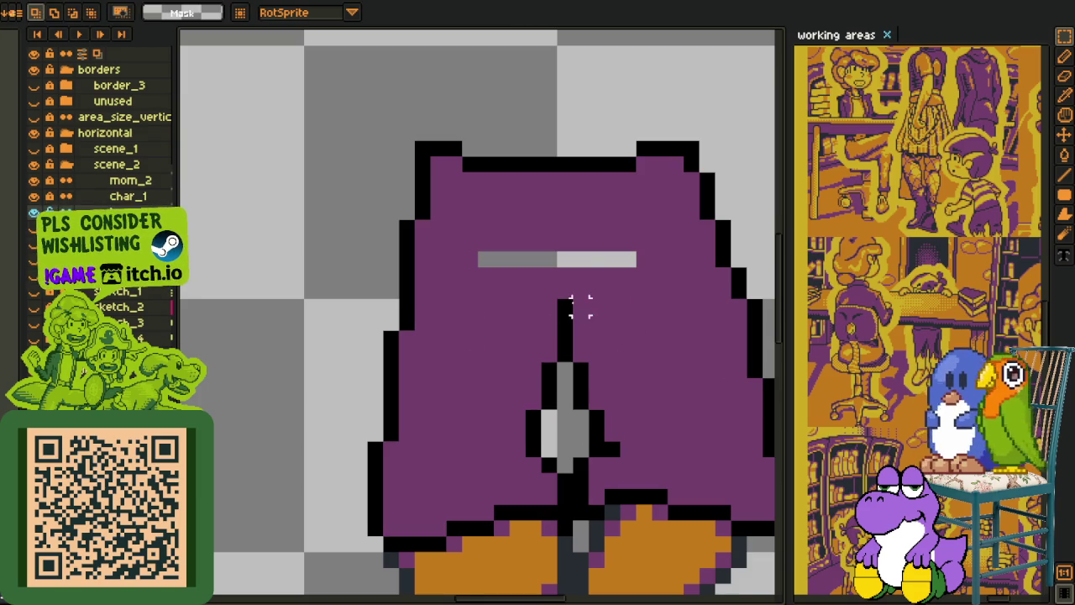
pyautogui.press('Down')
pyautogui.press('Return')
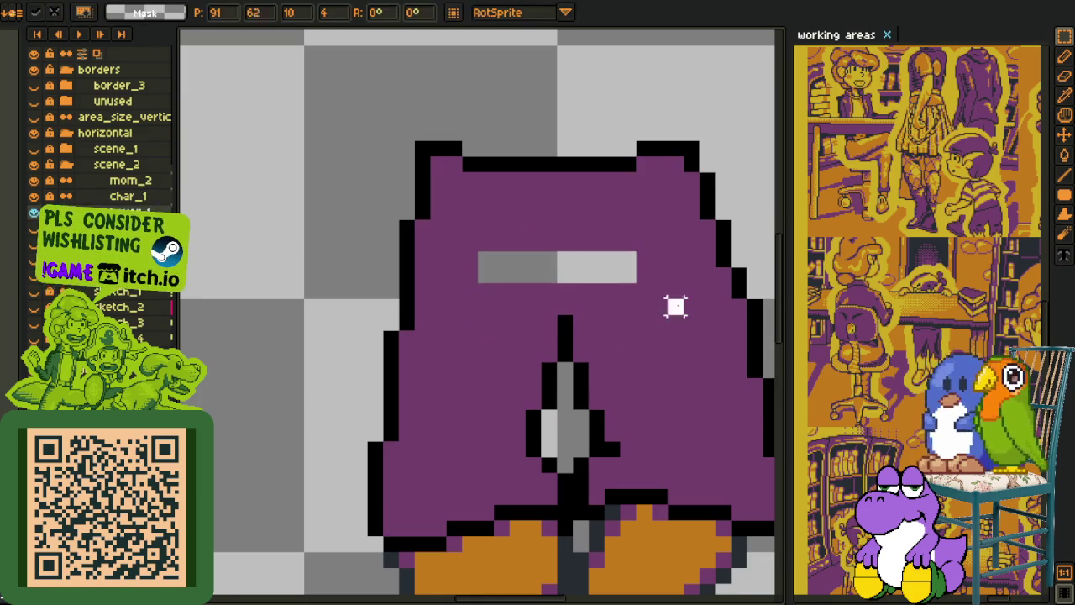
pyautogui.press('b')
pyautogui.press('g')
pyautogui.click(535, 268)
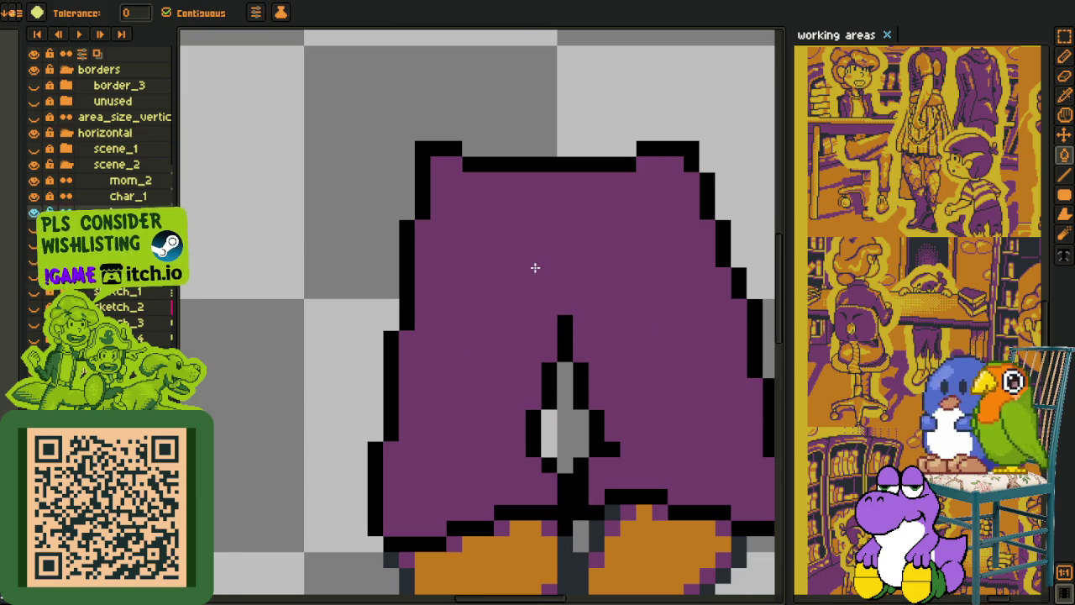
# Step: Save the sprite with the lowered shorts
pyautogui.press('o')
pyautogui.scroll(-3, 660, 257)
pyautogui.scroll(-1, 654, 259)
pyautogui.hotkey('ctrl', 's')
pyautogui.scroll(3, 580, 324)
pyautogui.scroll(2, 590, 334)
# Step: Add black pixels around the crotch gap to reshape its outline
pyautogui.click(565, 335)
pyautogui.press('b')
pyautogui.click(567, 289)
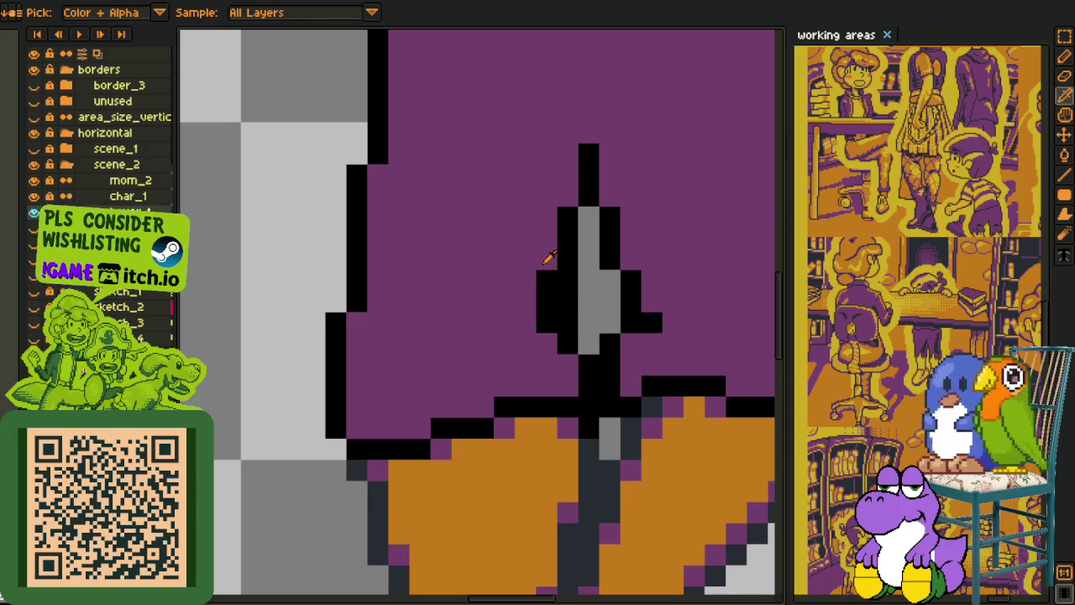
pyautogui.hotkey('ctrl', 'z')
pyautogui.click(527, 304)
pyautogui.click(546, 345)
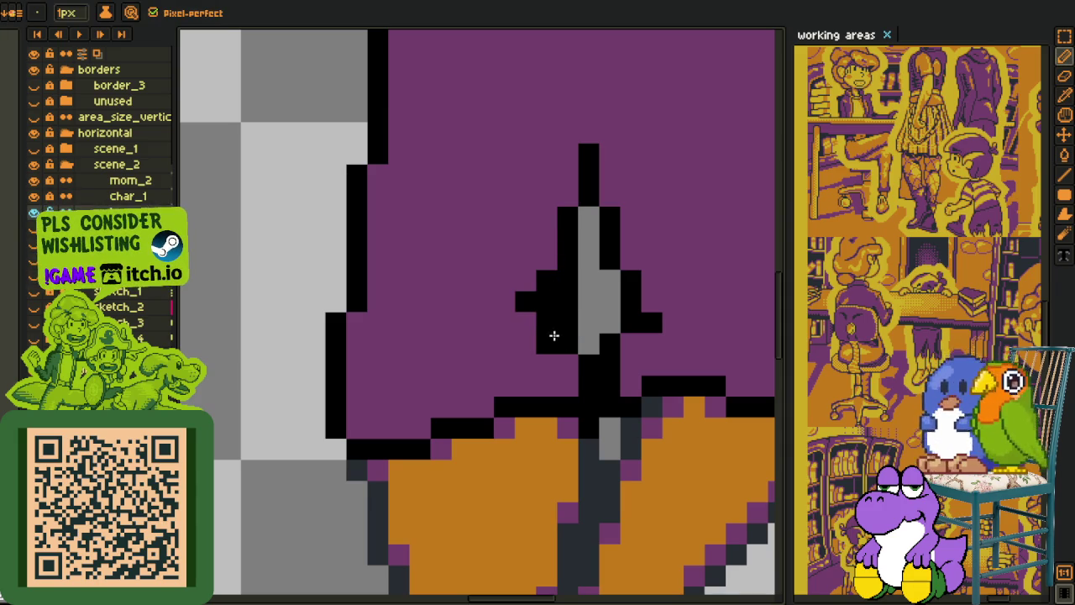
pyautogui.click(567, 366)
pyautogui.click(548, 263)
# Step: Zoom around the crotch gap, alternating between the eyedropper and the Pencil
pyautogui.press('i')
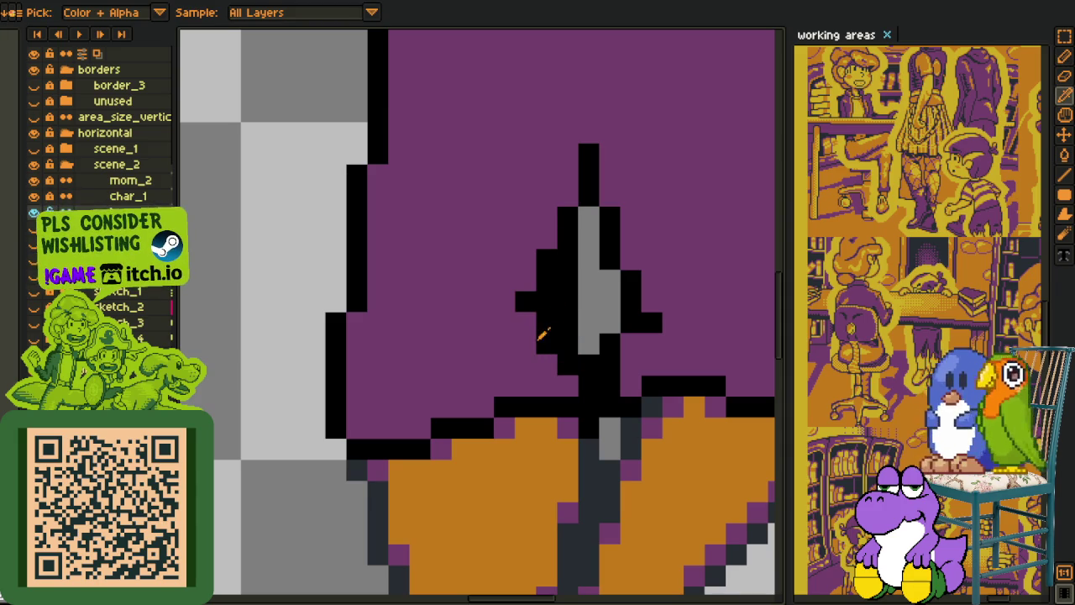
pyautogui.press('b')
pyautogui.scroll(-1, 554, 307)
pyautogui.scroll(-2, 576, 295)
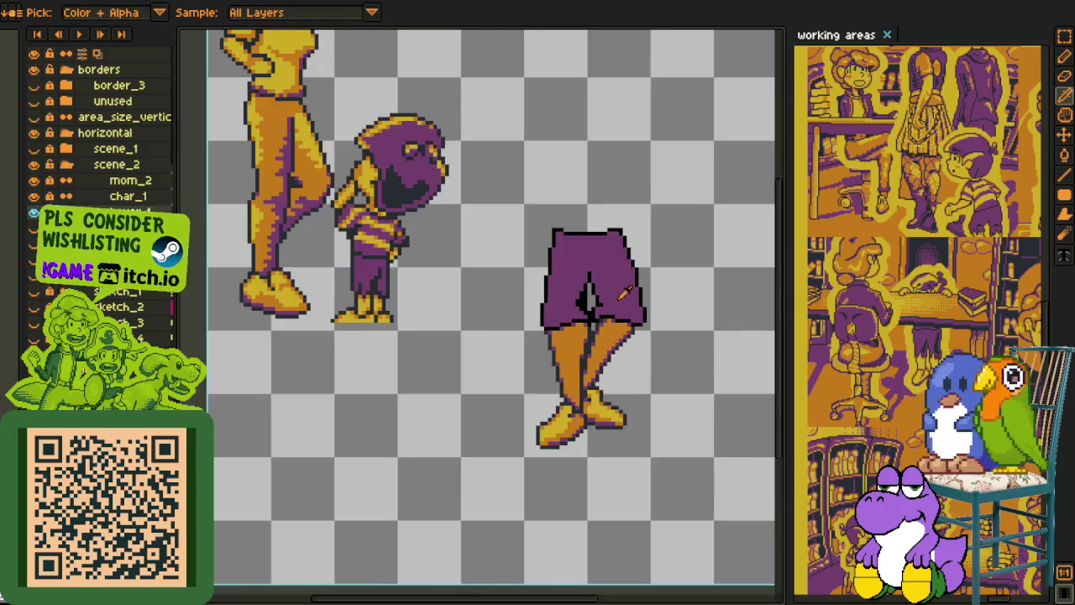
pyautogui.scroll(-1, 624, 291)
pyautogui.scroll(2, 605, 291)
pyautogui.scroll(1, 605, 291)
pyautogui.press('b')
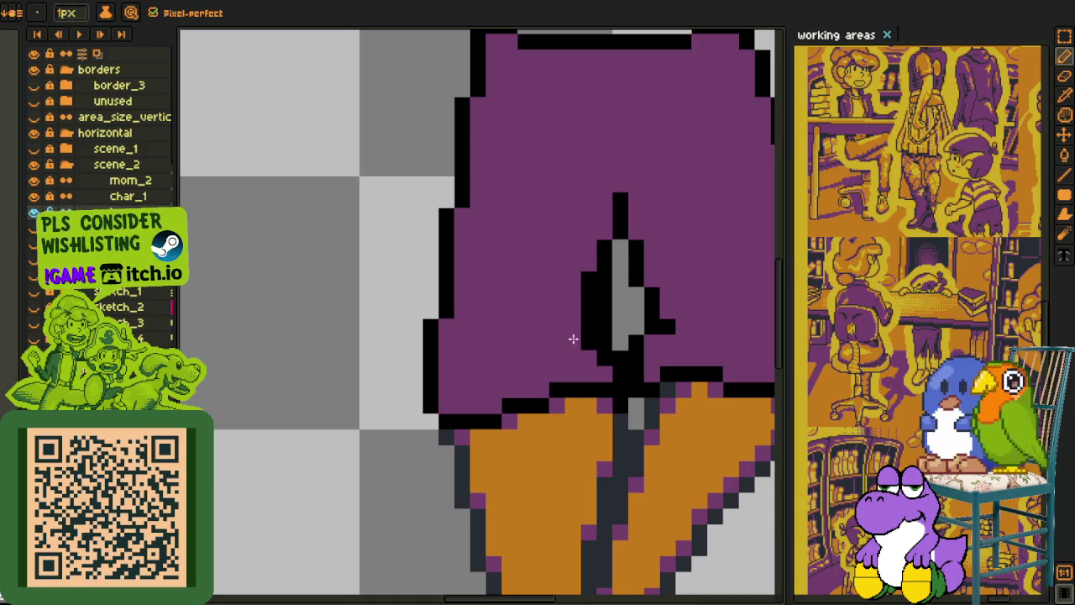
pyautogui.scroll(-5, 583, 303)
pyautogui.scroll(-1, 669, 340)
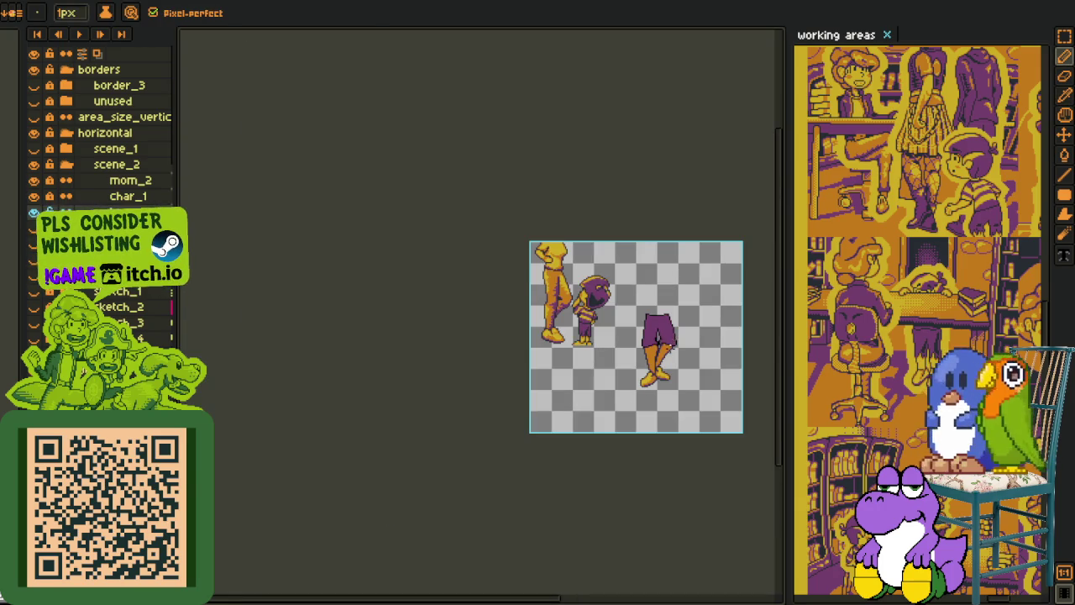
pyautogui.scroll(3, 670, 340)
pyautogui.press('i')
pyautogui.scroll(3, 664, 315)
pyautogui.press('b')
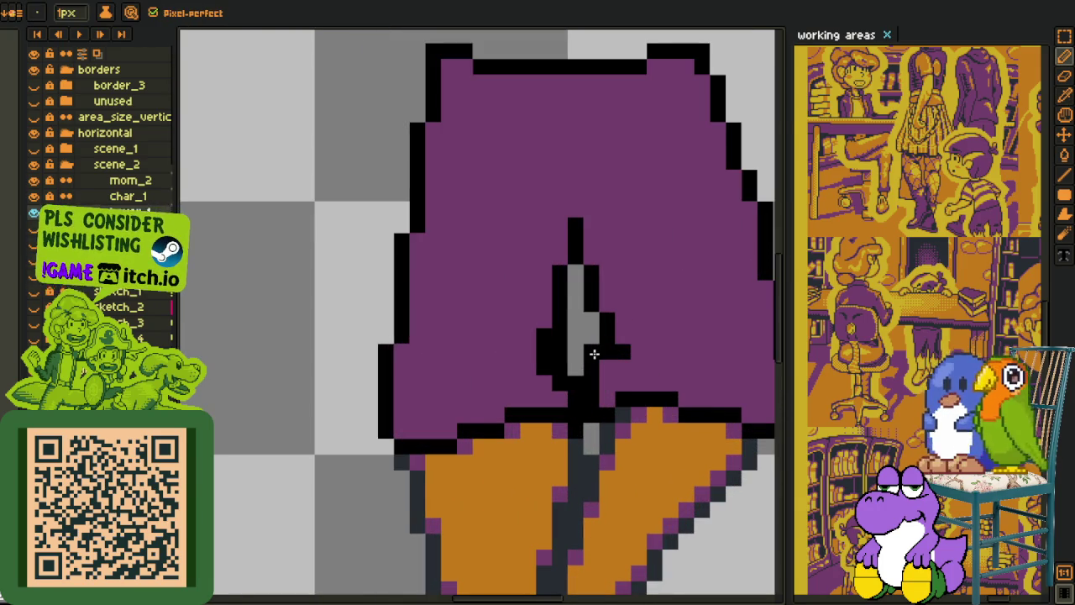
# Step: Look over the finished shorts and save the sprite again
pyautogui.scroll(-3, 668, 345)
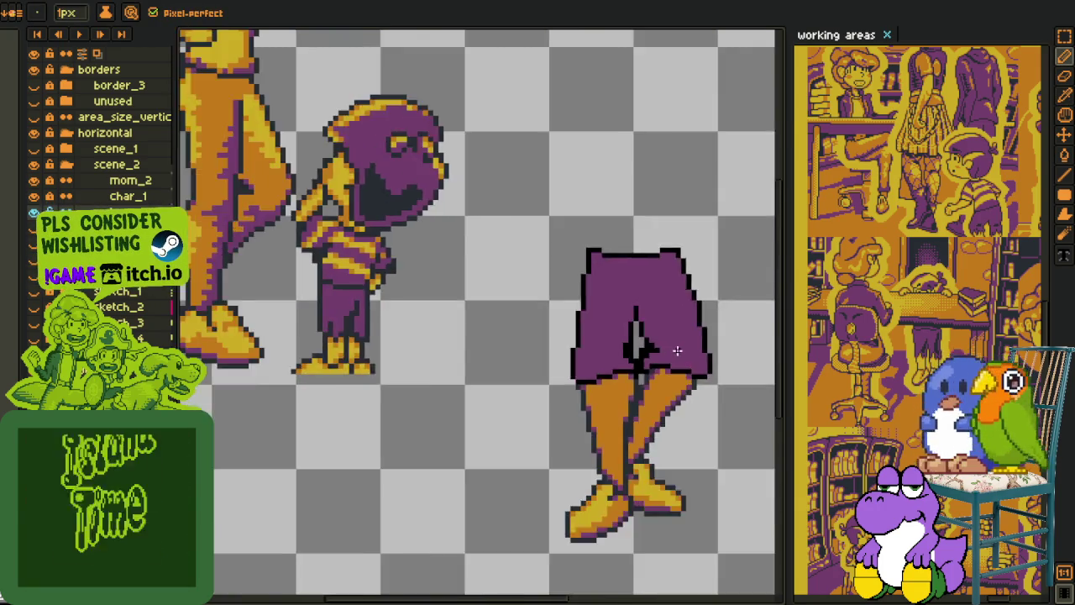
pyautogui.scroll(-1, 676, 342)
pyautogui.press('i')
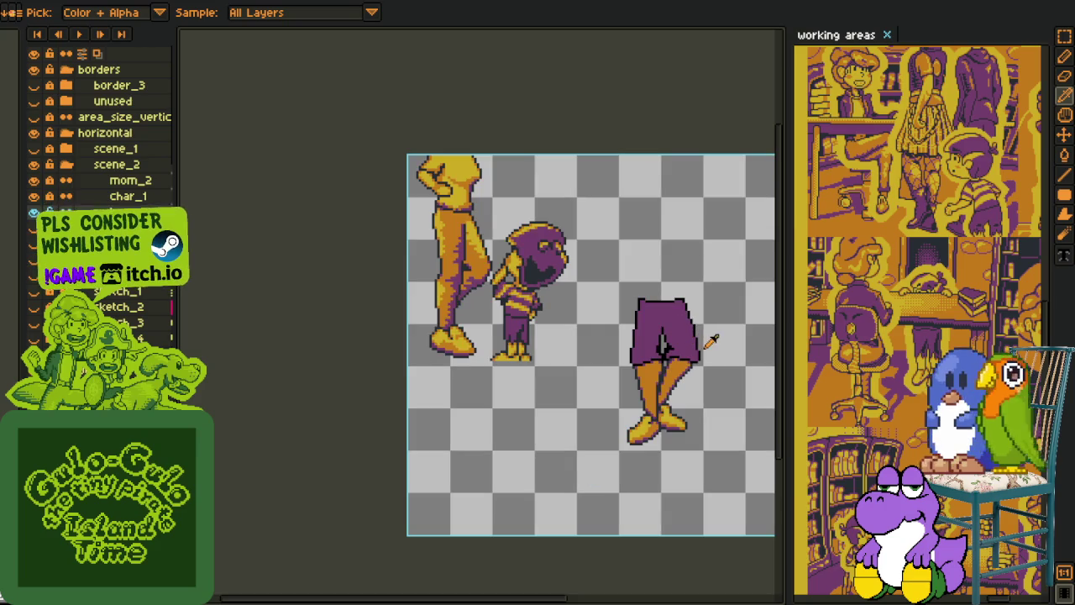
pyautogui.scroll(3, 701, 342)
pyautogui.press('h')
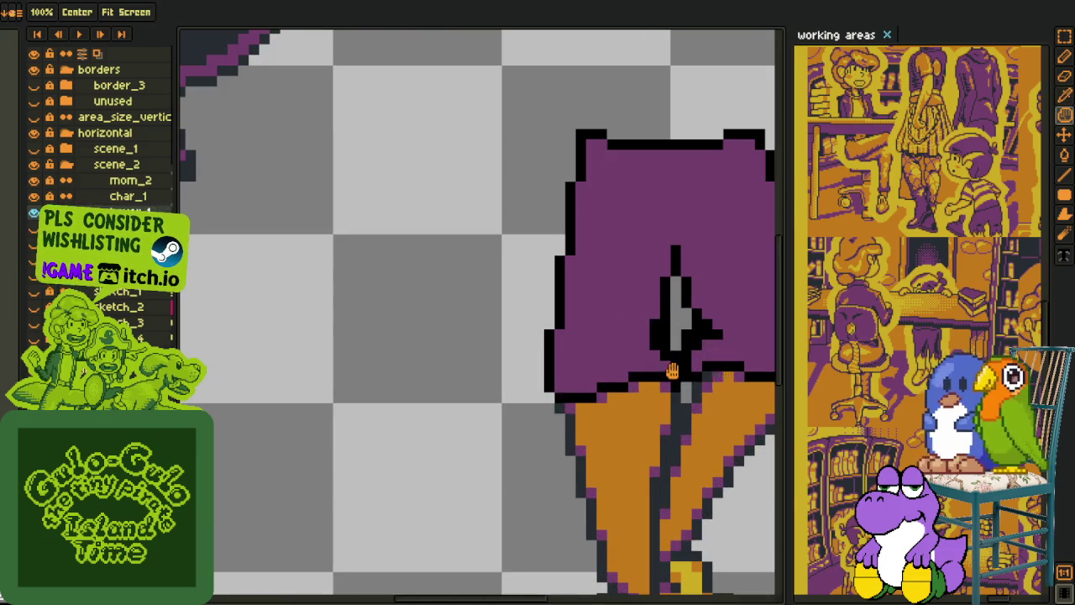
pyautogui.scroll(1, 680, 332)
pyautogui.scroll(-3, 680, 332)
pyautogui.press('i')
pyautogui.scroll(1, 694, 299)
pyautogui.hotkey('ctrl', 's')
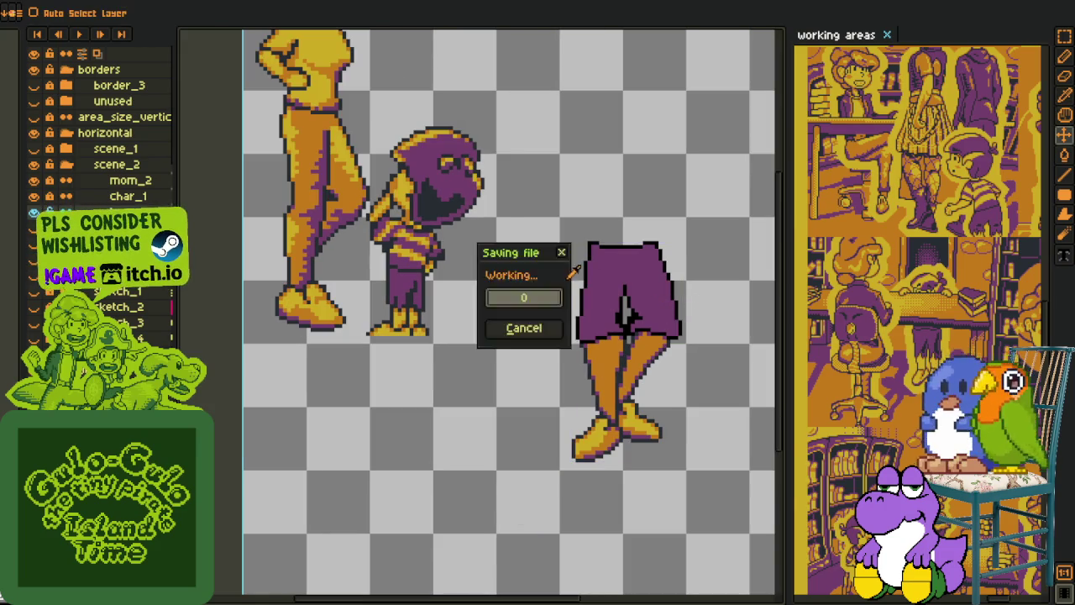
# Step: Apply a Replace Color across the sprite
pyautogui.scroll(2, 645, 351)
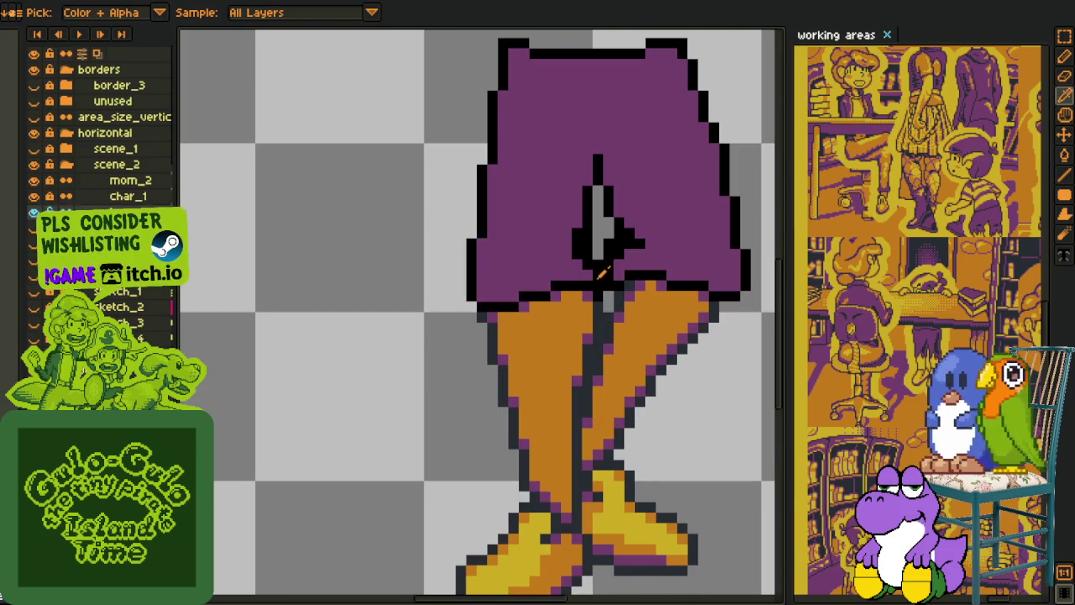
pyautogui.hotkey('shift', 'r')
pyautogui.press('Return')
pyautogui.scroll(-2, 368, 372)
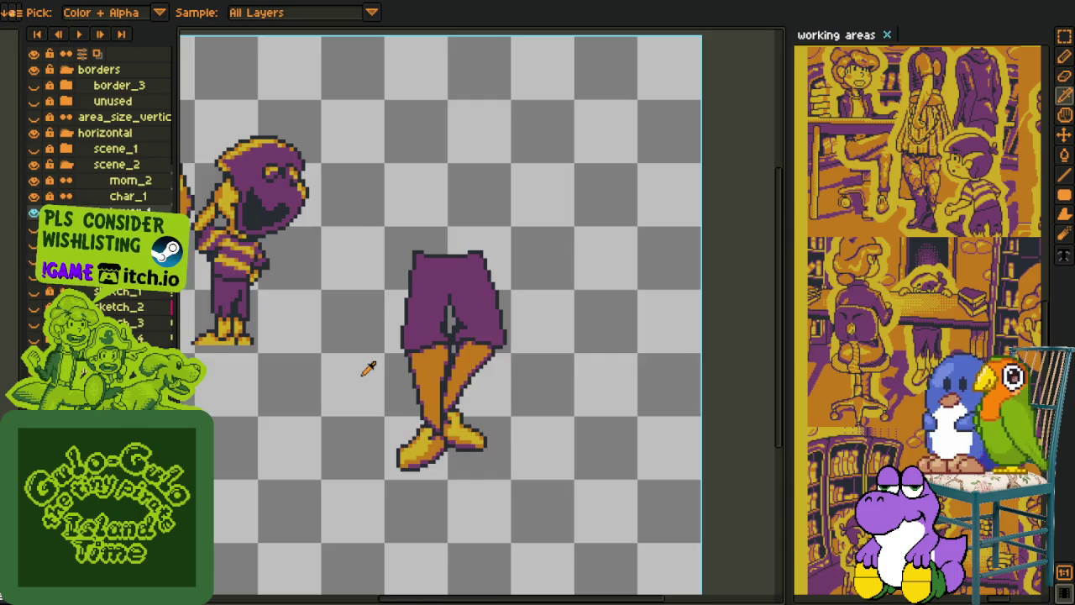
pyautogui.scroll(-2, 368, 363)
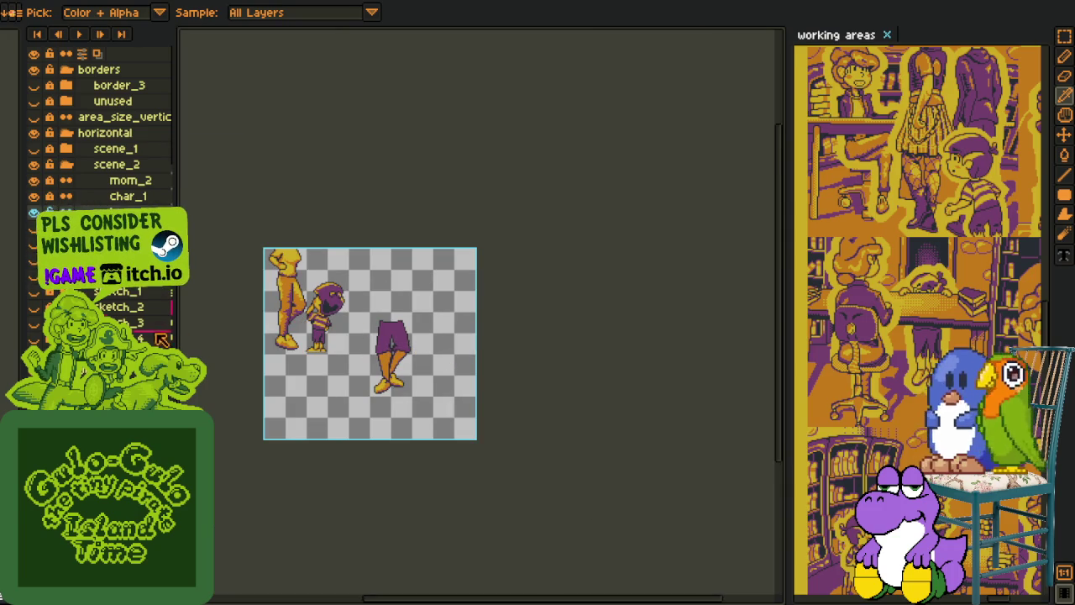
# Step: Select the legs sprite and drag it up beside the hooded character
pyautogui.rightClick(126, 211)
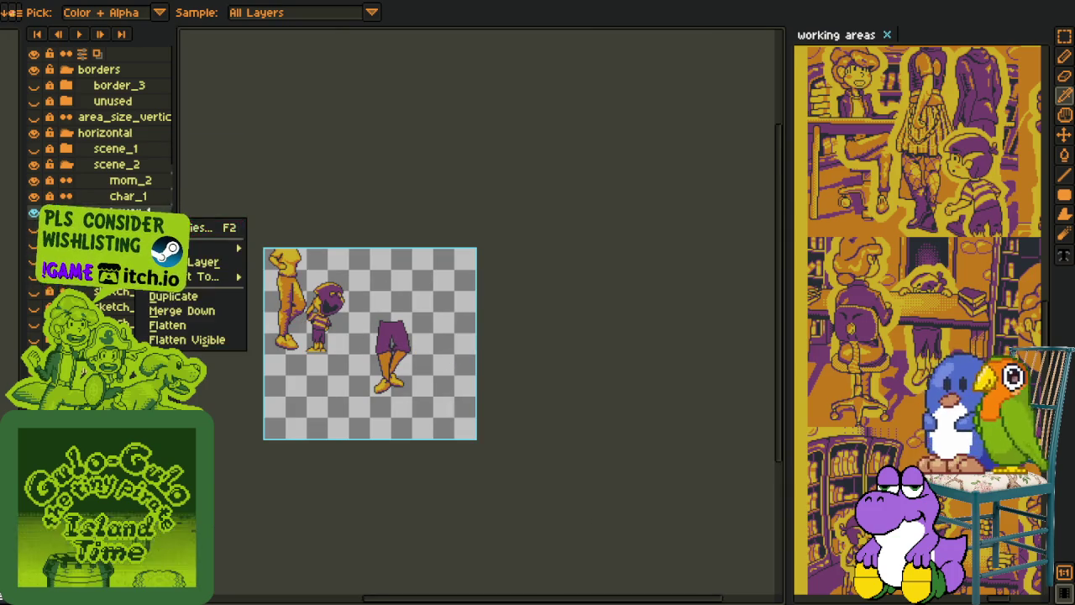
pyautogui.click(424, 323)
pyautogui.scroll(2, 380, 310)
pyautogui.press('m')
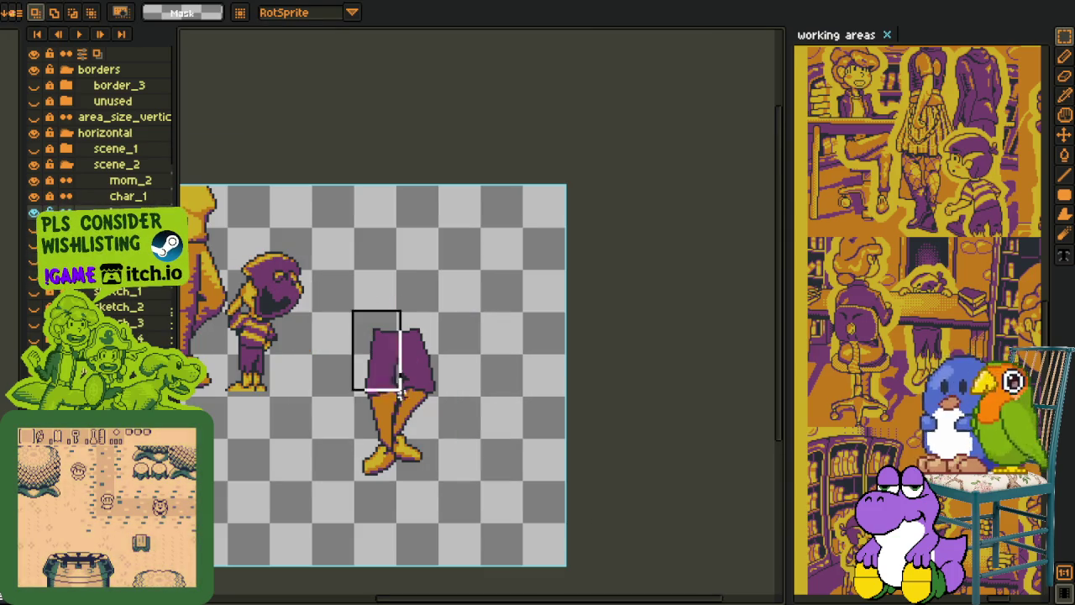
pyautogui.moveTo(353, 305); pyautogui.dragTo(451, 504)
pyautogui.moveTo(402, 404)
pyautogui.mouseDown()
pyautogui.moveTo(445, 312)
pyautogui.moveTo(465, 368)
pyautogui.moveTo(599, 477)
pyautogui.mouseUp()
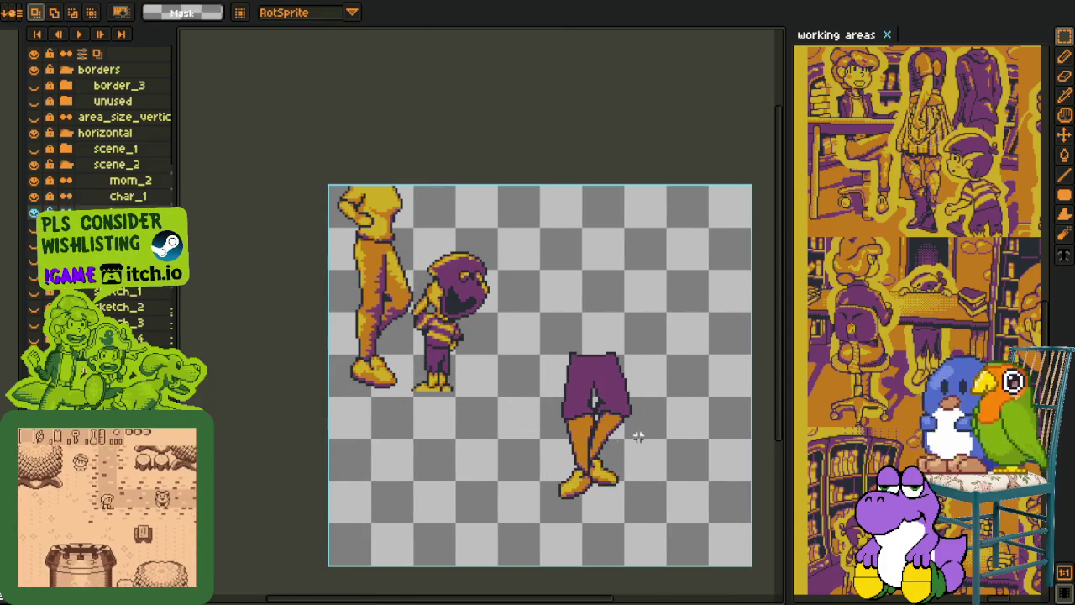
# Step: Zoom and pan around the repositioned legs to inspect them
pyautogui.scroll(2, 517, 437)
pyautogui.scroll(2, 528, 396)
pyautogui.scroll(-2, 527, 396)
pyautogui.press('o')
pyautogui.scroll(-1, 450, 383)
pyautogui.scroll(3, 449, 384)
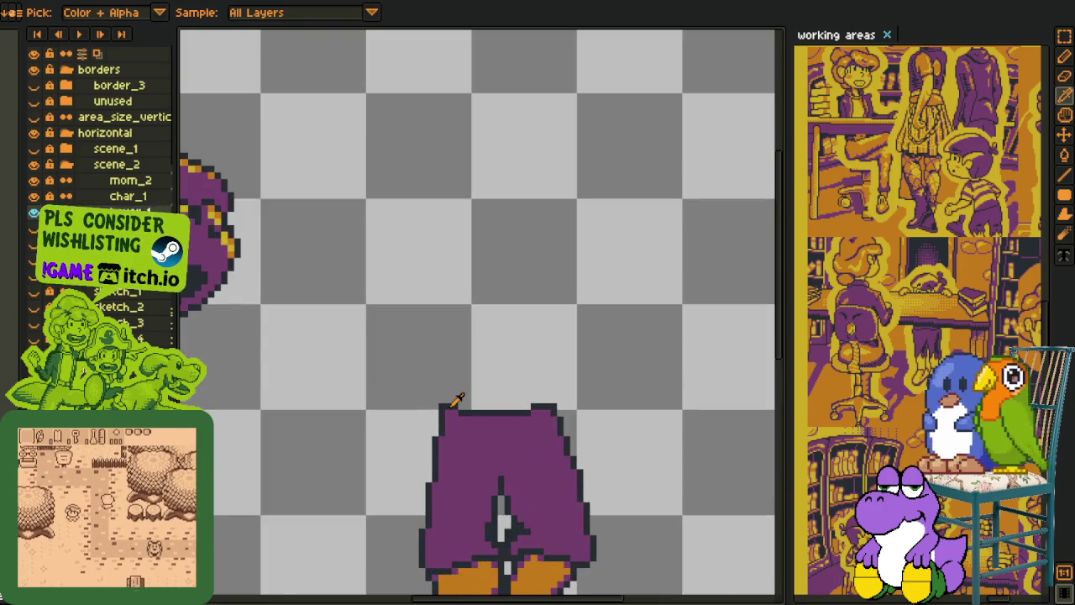
pyautogui.press('h')
pyautogui.scroll(-4, 454, 385)
pyautogui.scroll(1, 459, 387)
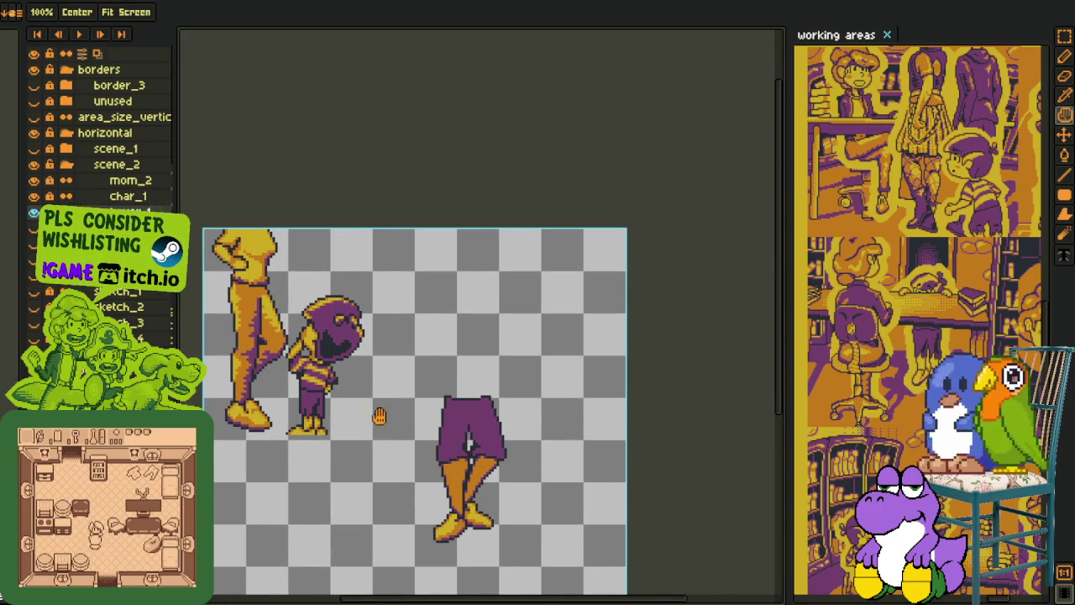
pyautogui.press('o')
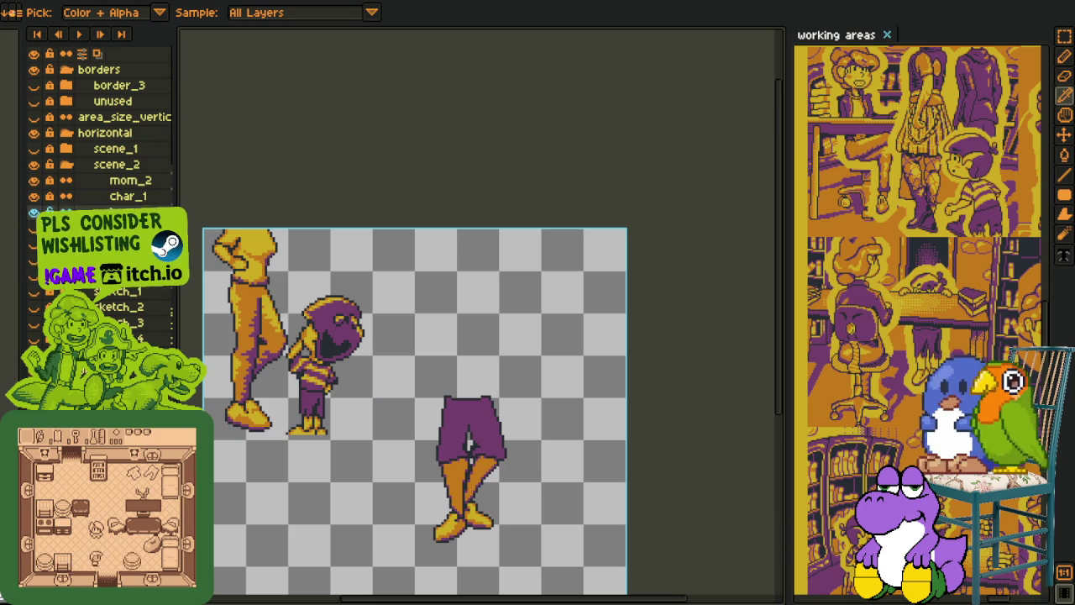
pyautogui.rightClick(126, 212)
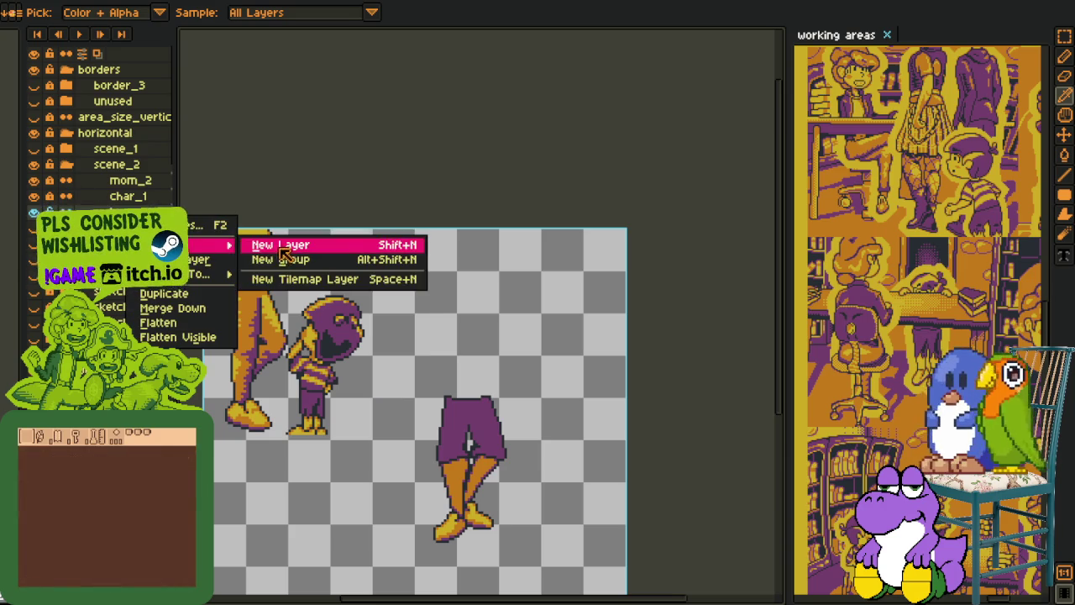
# Step: Add a new empty layer and bring the area above the shorts into view
pyautogui.click(269, 243)
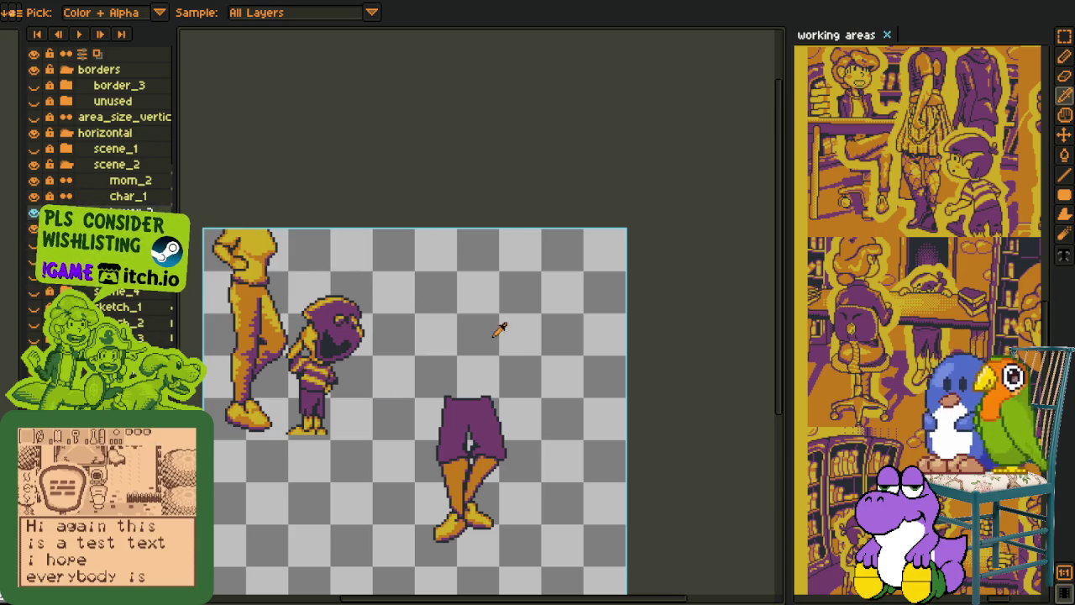
pyautogui.scroll(1, 457, 336)
pyautogui.hotkey('shift', 'u')
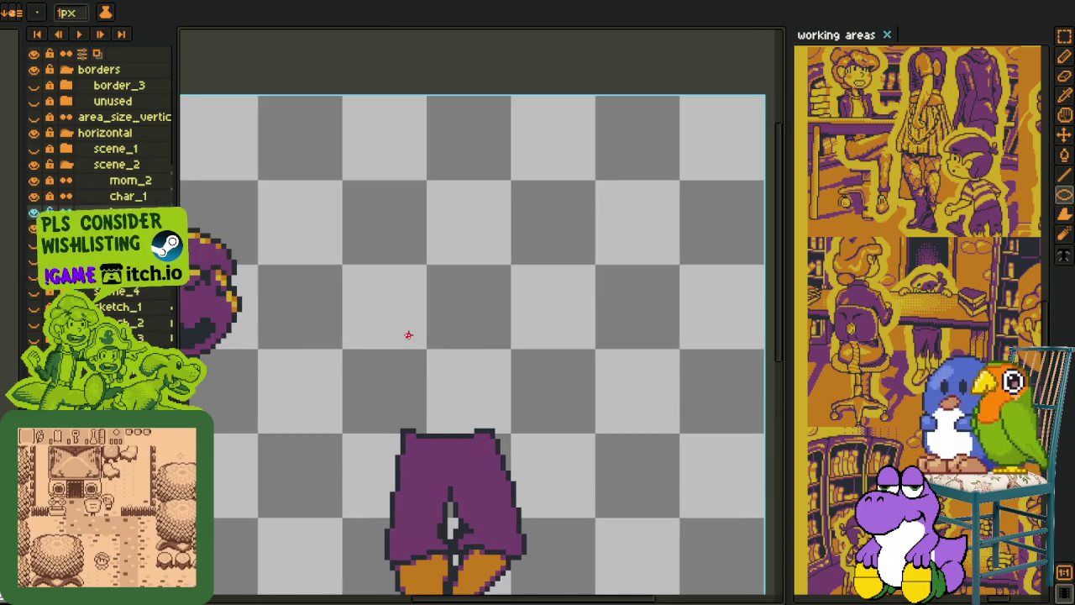
pyautogui.press('Tab')
pyautogui.press('h')
pyautogui.moveTo(410, 336); pyautogui.dragTo(447, 231)
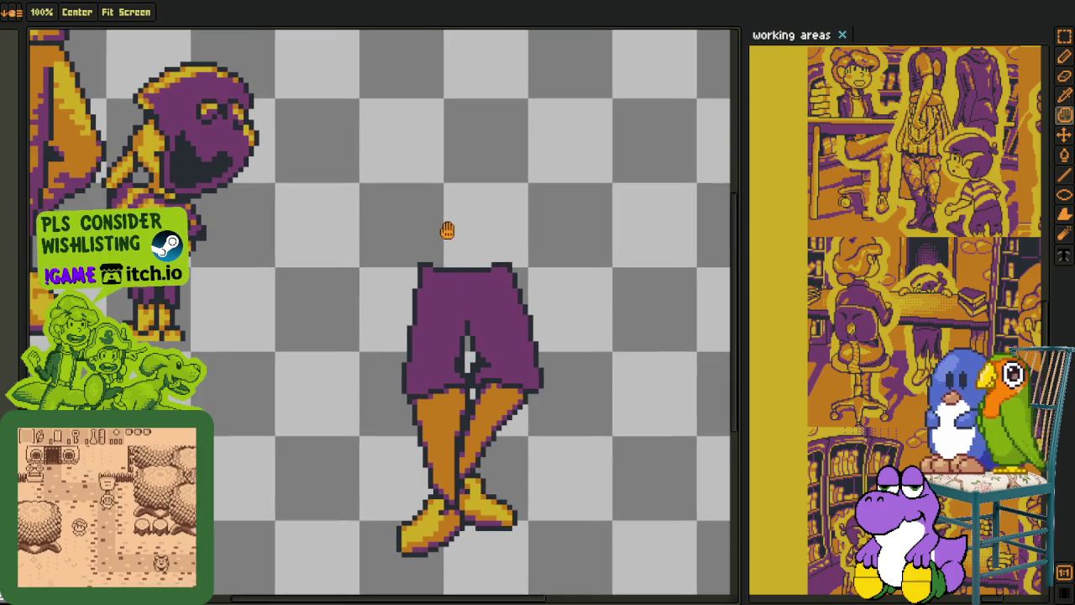
pyautogui.press('Tab')
pyautogui.moveTo(429, 178); pyautogui.dragTo(452, 373)
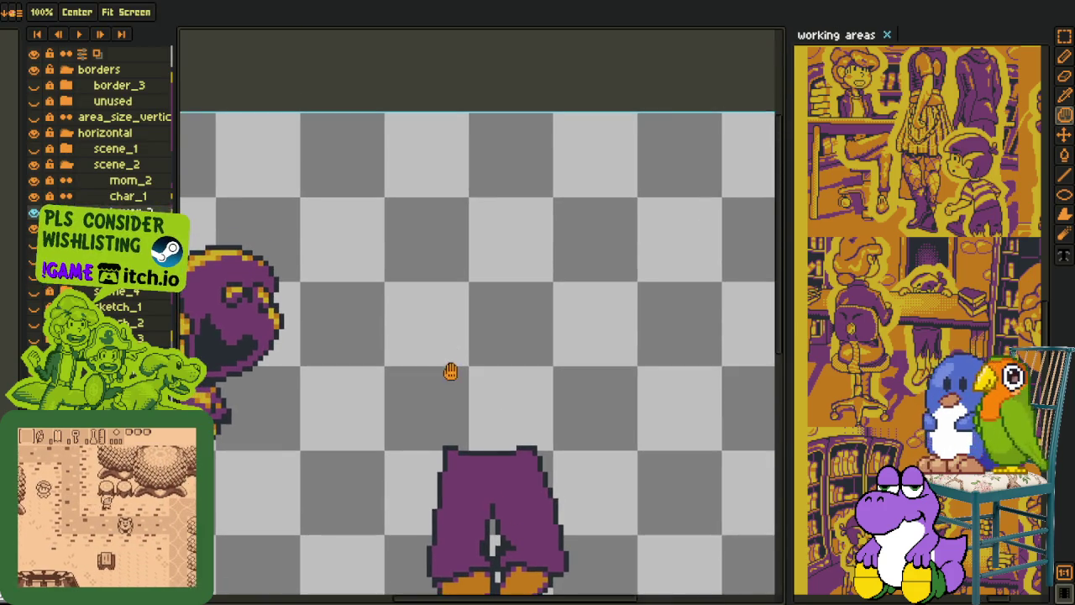
pyautogui.scroll(1, 450, 362)
pyautogui.hotkey('shift', 'u')
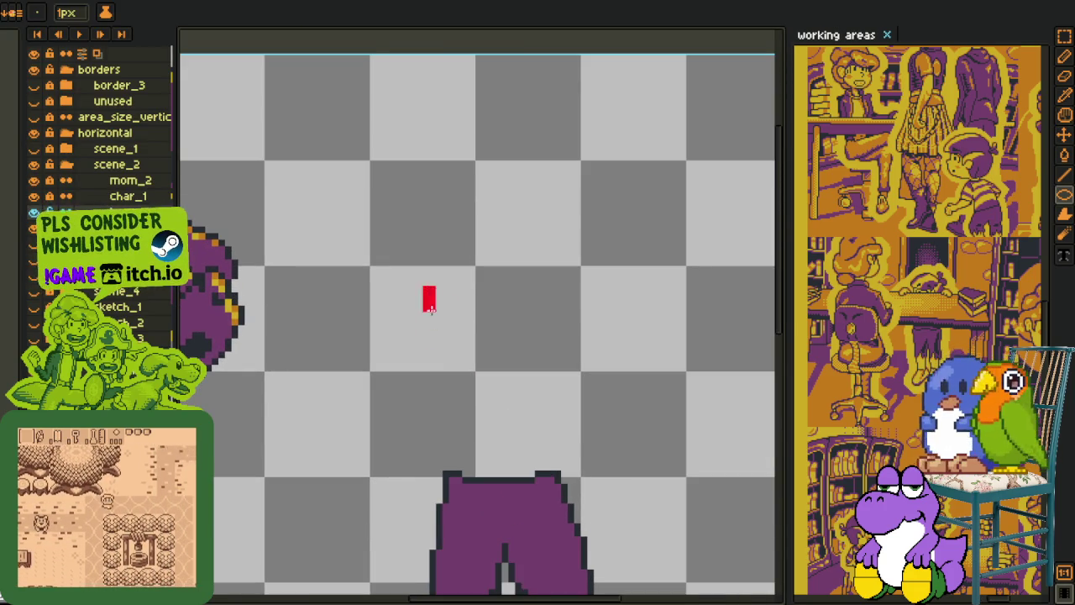
# Step: Draw a thin red ellipse above the shorts and rotate it upright
pyautogui.moveTo(425, 293); pyautogui.dragTo(466, 386)
pyautogui.moveTo(478, 355); pyautogui.dragTo(479, 326)
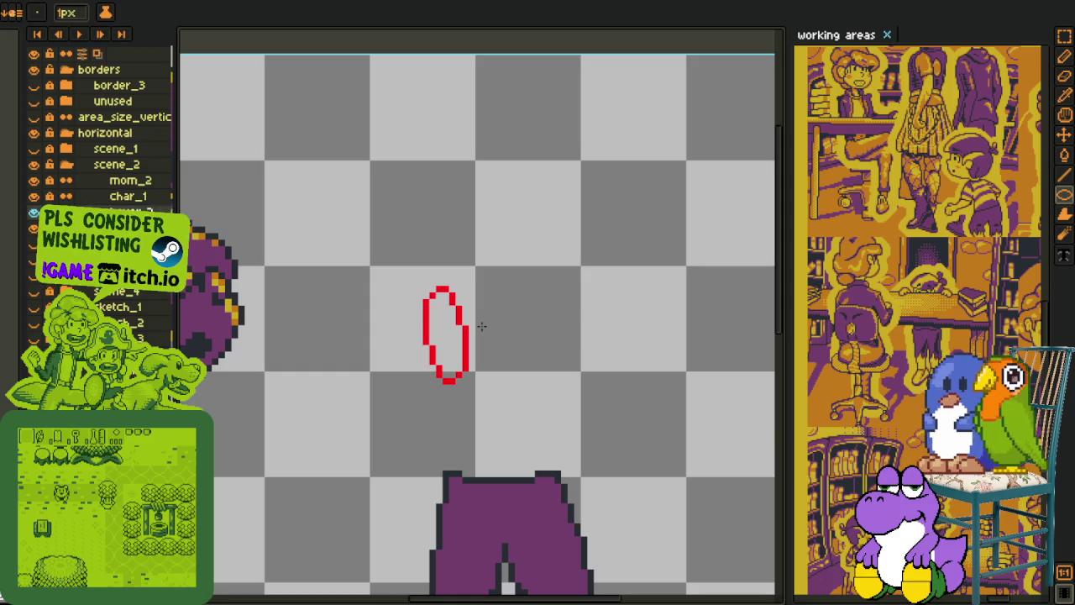
pyautogui.press('m')
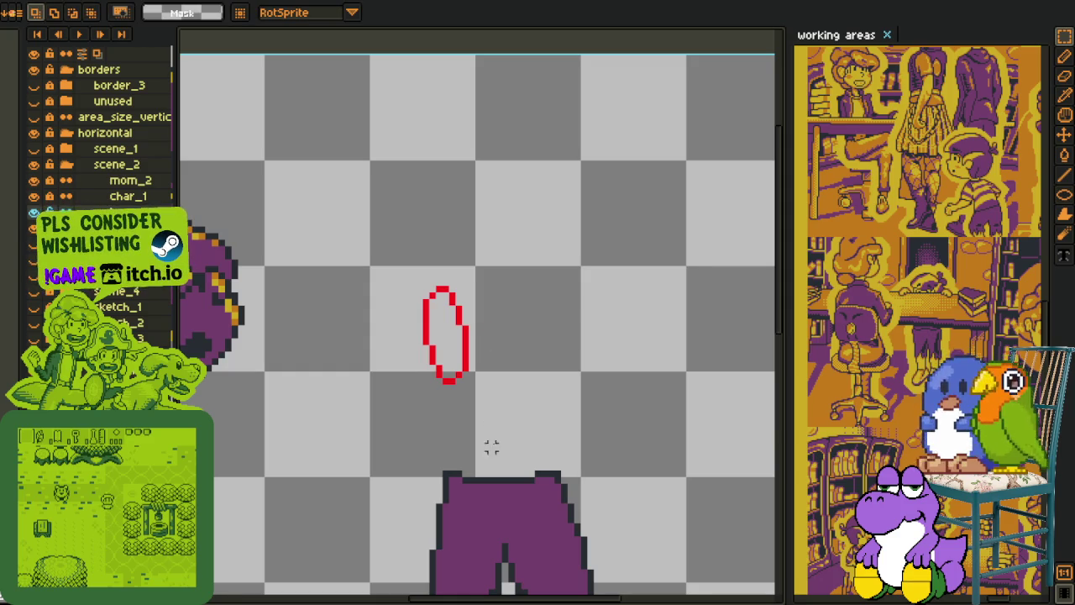
# Step: Select the red ellipse and try nudging it left, undoing each move
pyautogui.moveTo(404, 242); pyautogui.dragTo(605, 463)
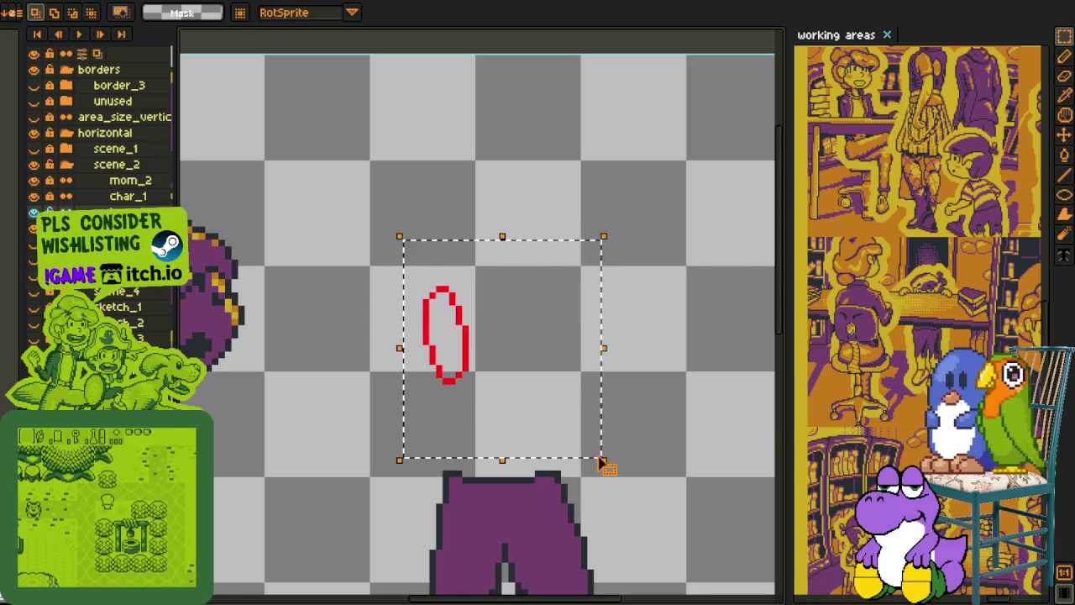
pyautogui.hotkey('shift', 'Left')
pyautogui.hotkey('shift', 'Left')
pyautogui.hotkey('shift', 'Left')
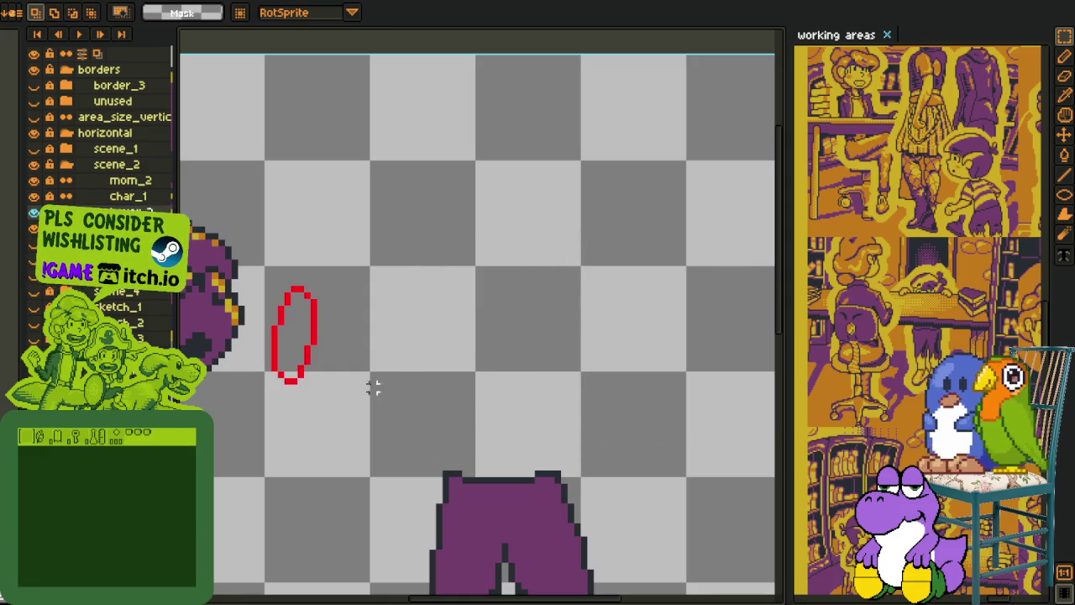
pyautogui.hotkey('ctrl', 'z')
pyautogui.hotkey('ctrl', 'z')
pyautogui.click(391, 308)
pyautogui.moveTo(385, 262); pyautogui.dragTo(610, 460)
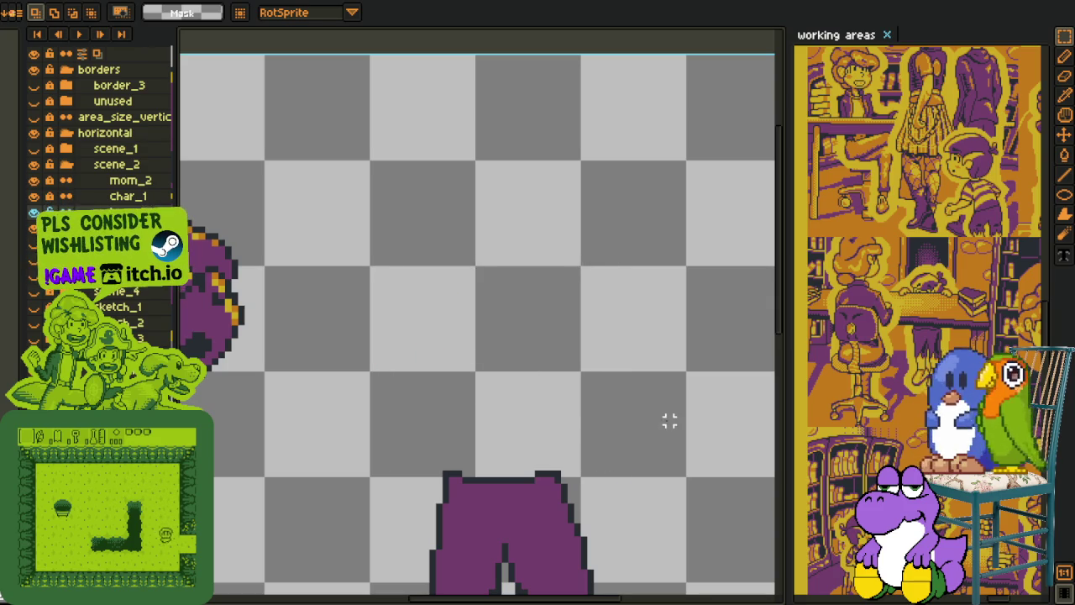
pyautogui.hotkey('shift', 'Left')
pyautogui.hotkey('shift', 'Left')
pyautogui.hotkey('shift', 'Left')
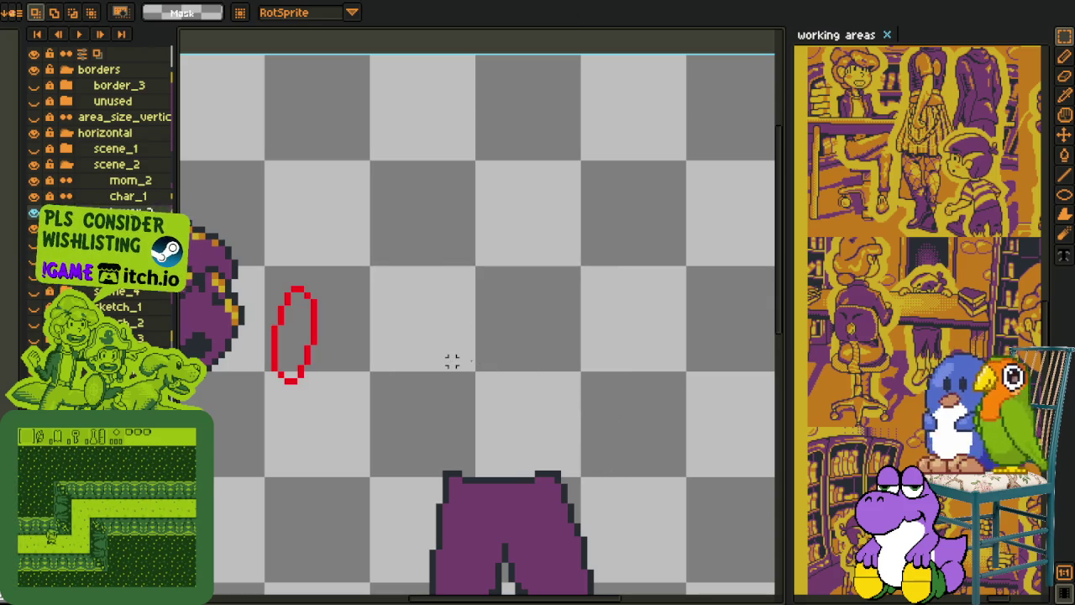
pyautogui.hotkey('ctrl', 'z')
# Step: Duplicate the red ellipse and place the copy right of the original
pyautogui.hotkey('ctrl', 'c')
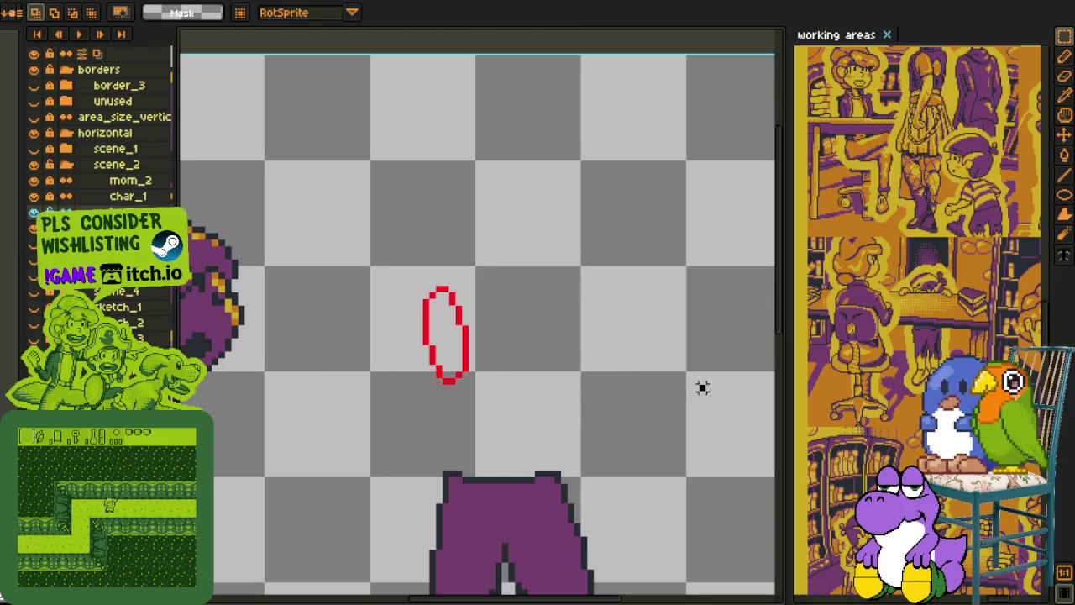
pyautogui.hotkey('ctrl', 'v')
pyautogui.moveTo(523, 392); pyautogui.dragTo(572, 394)
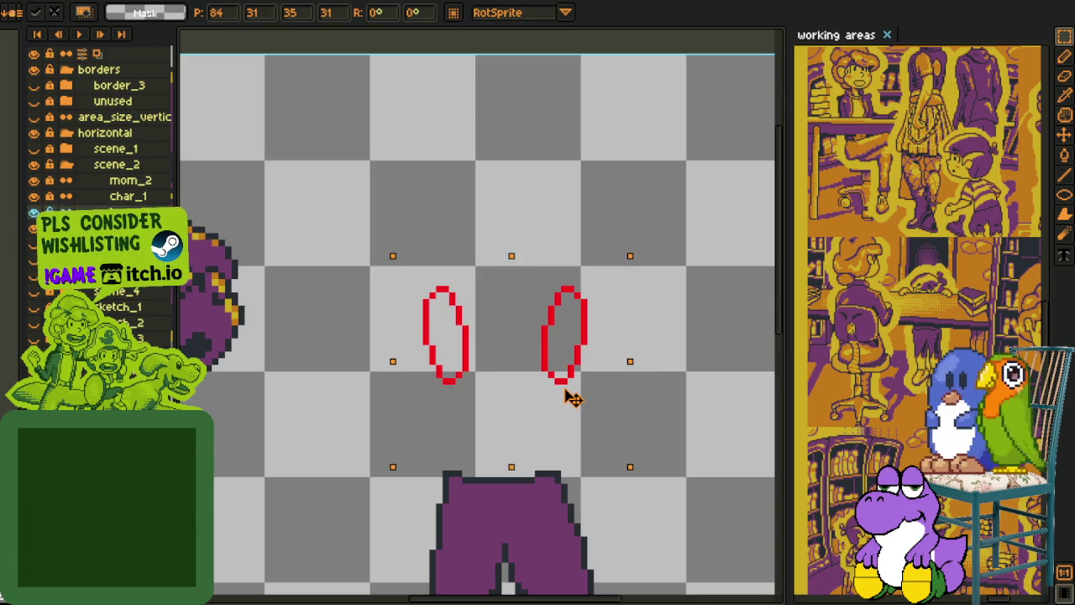
# Step: Place the copied oval, then draw a red line joining the left oval down toward the shorts
pyautogui.click(545, 492)
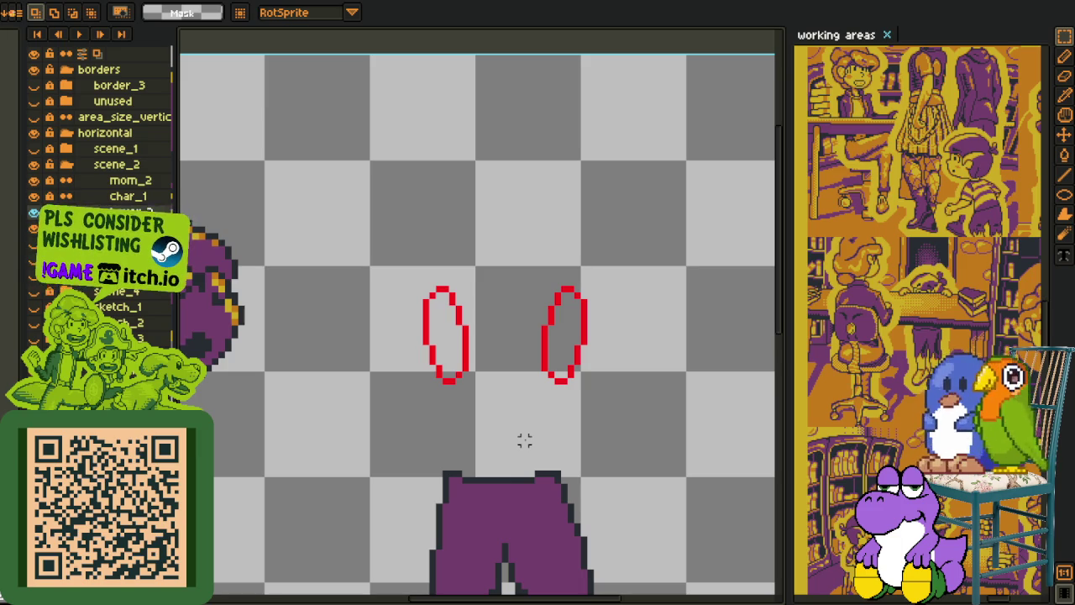
pyautogui.moveTo(525, 440); pyautogui.dragTo(509, 359)
pyautogui.press('i')
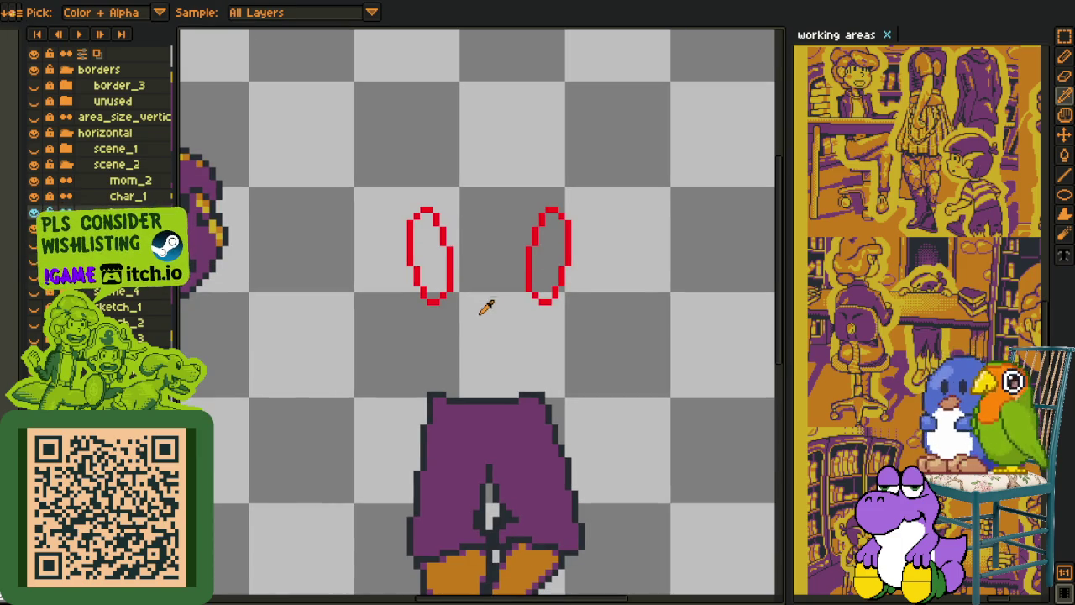
pyautogui.scroll(1, 443, 300)
pyautogui.scroll(2, 439, 305)
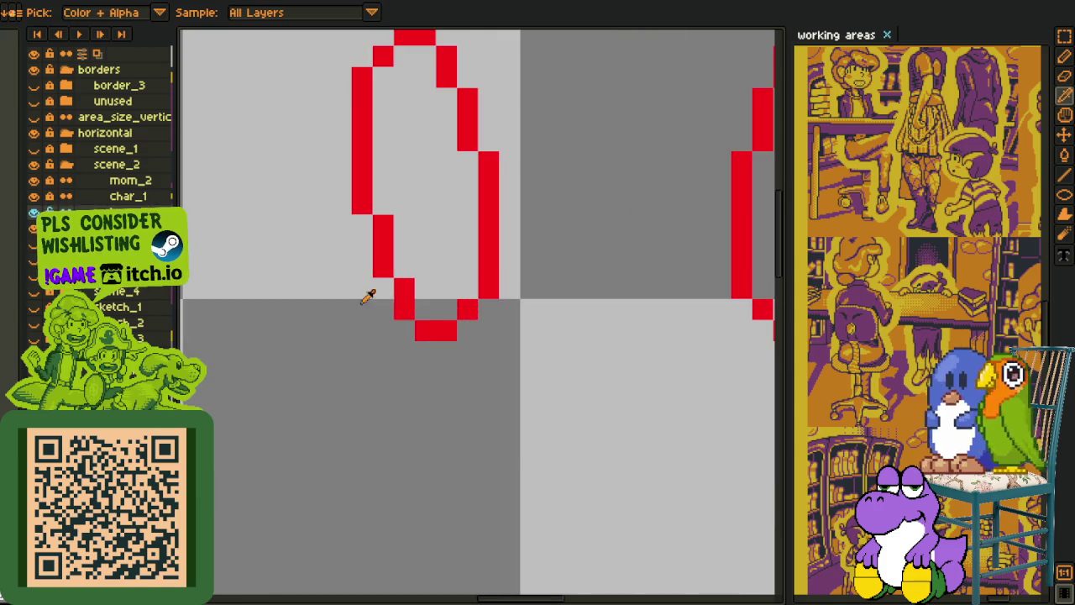
pyautogui.moveTo(429, 336); pyautogui.dragTo(356, 233)
pyautogui.press('b')
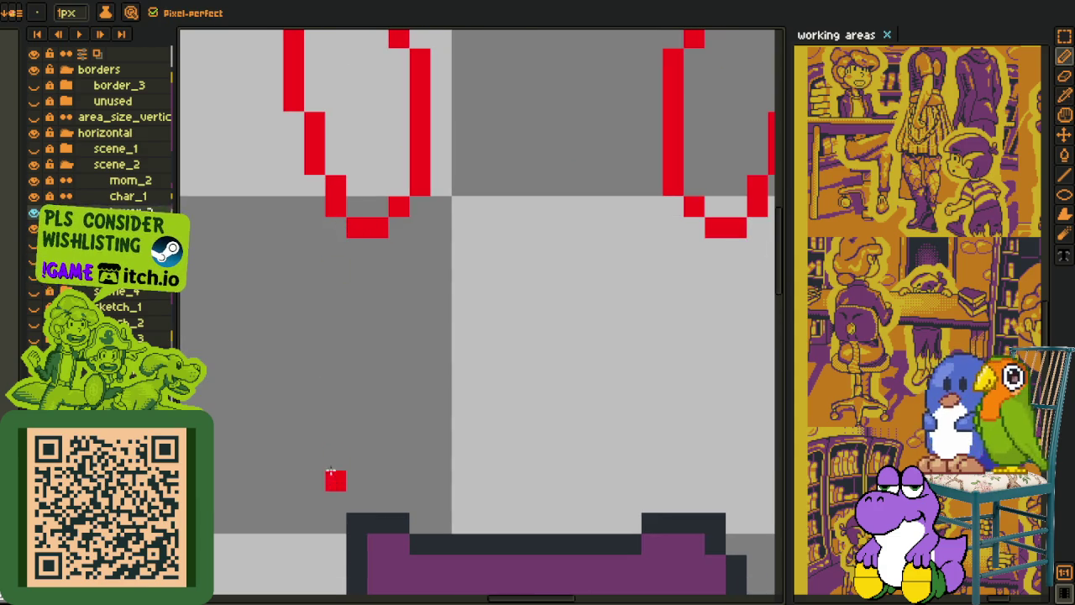
pyautogui.moveTo(326, 496); pyautogui.dragTo(309, 388)
pyautogui.scroll(-2, 328, 336)
pyautogui.scroll(1, 328, 334)
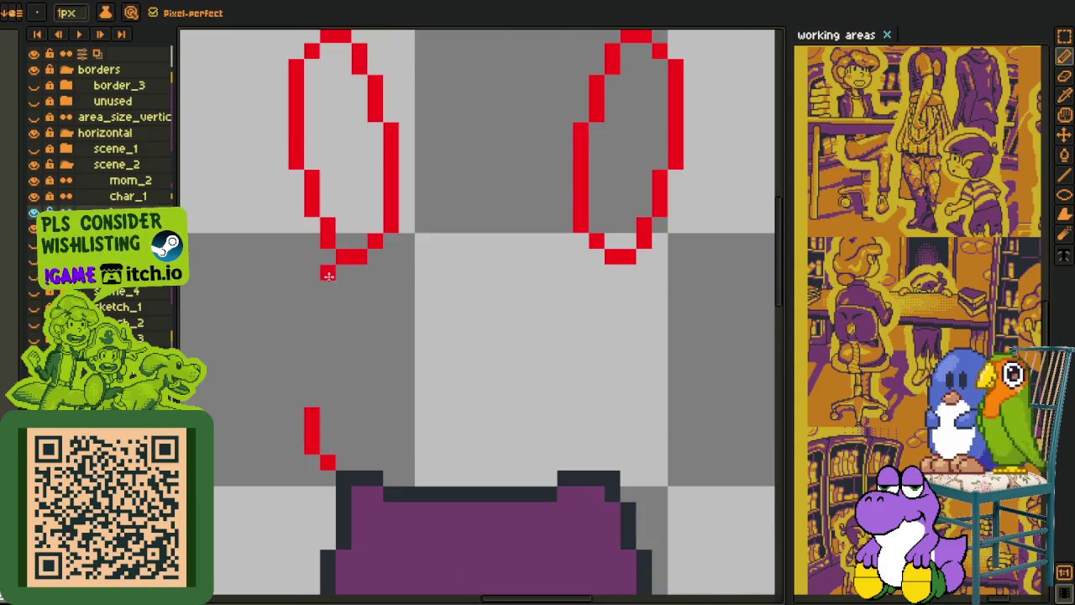
pyautogui.moveTo(329, 256); pyautogui.dragTo(311, 403)
# Step: Fix the broken left red line, redrawing its missing part and extending its bottom pixel
pyautogui.scroll(-2, 344, 400)
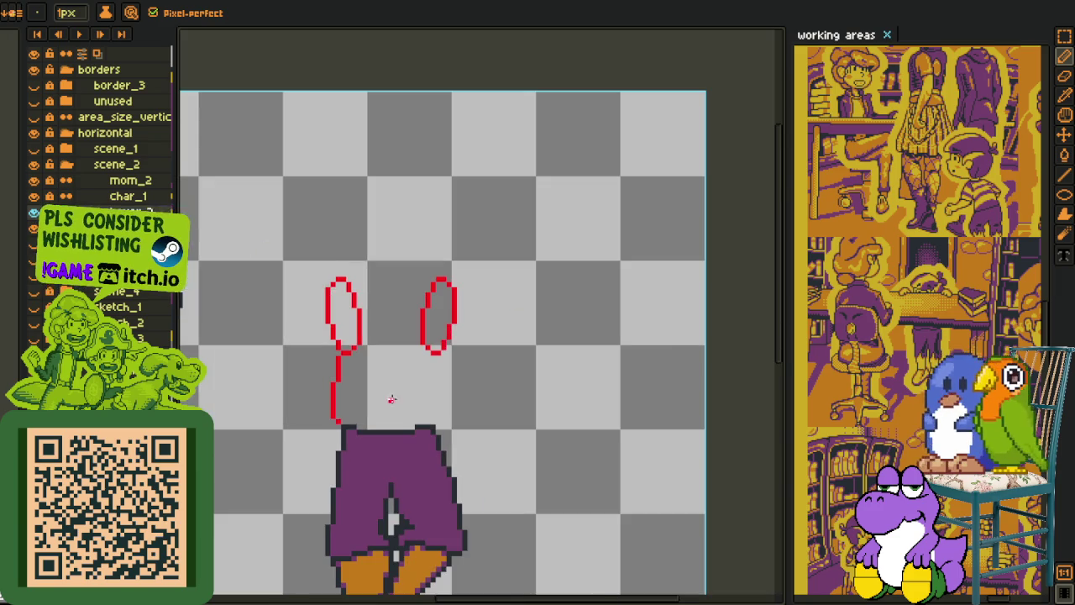
pyautogui.scroll(1, 374, 380)
pyautogui.scroll(2, 284, 423)
pyautogui.moveTo(292, 460)
pyautogui.mouseDown()
pyautogui.moveTo(316, 460)
pyautogui.moveTo(336, 481)
pyautogui.mouseUp()
pyautogui.scroll(-2, 336, 473)
pyautogui.scroll(-1, 408, 384)
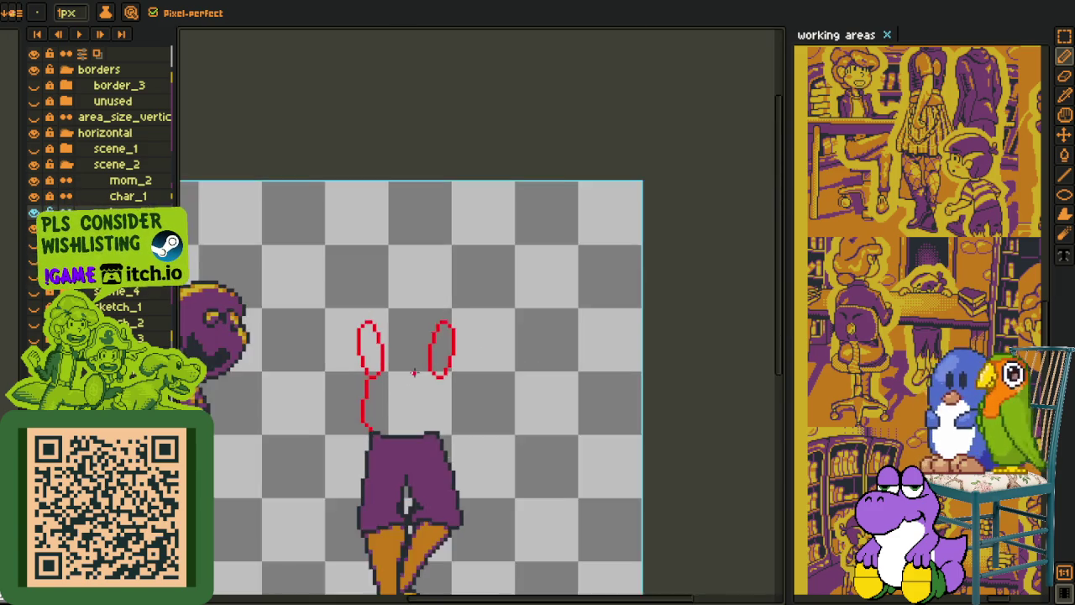
pyautogui.scroll(2, 366, 409)
pyautogui.hotkey('ctrl', 'z')
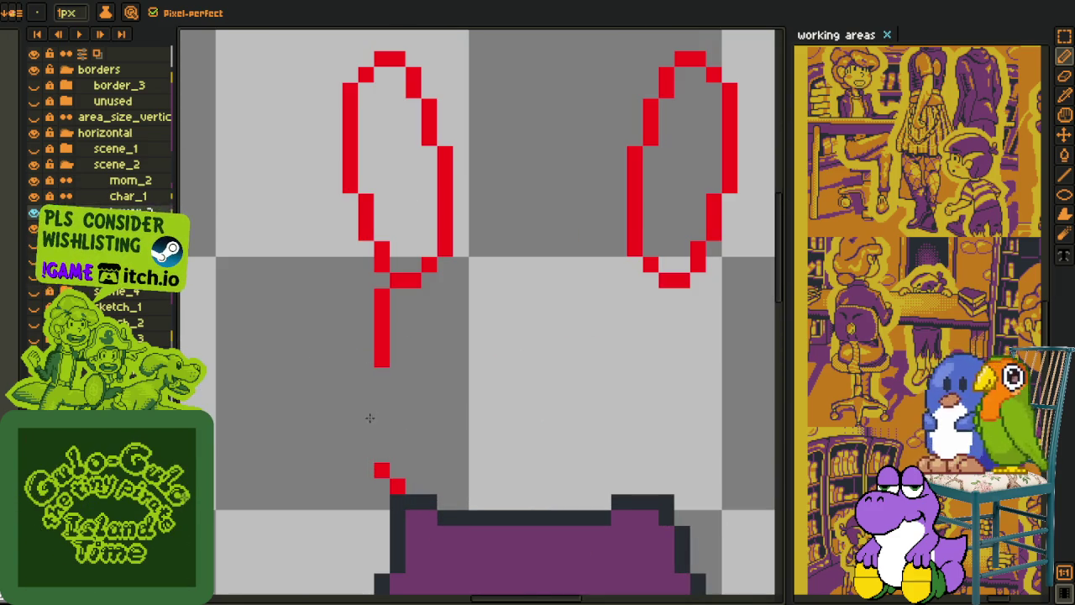
pyautogui.moveTo(382, 464); pyautogui.dragTo(378, 369)
pyautogui.scroll(-1, 567, 403)
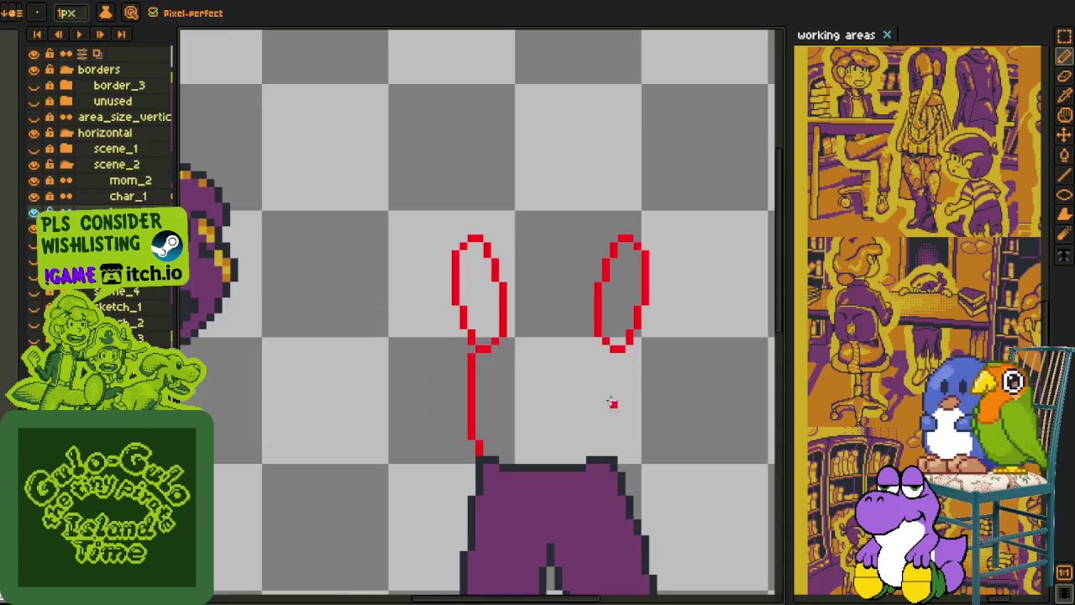
pyautogui.scroll(1, 616, 403)
pyautogui.scroll(1, 547, 341)
pyautogui.click(277, 426)
# Step: Draw a vertical red line from the shorts up to the right oval
pyautogui.click(562, 441)
pyautogui.moveTo(575, 426); pyautogui.dragTo(580, 253)
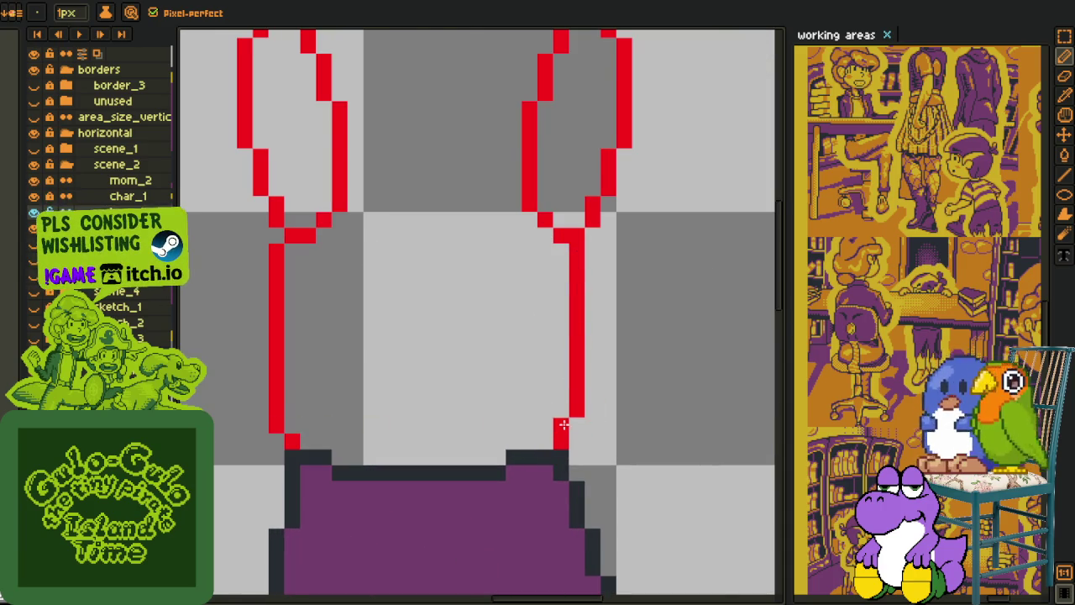
pyautogui.scroll(-2, 555, 403)
pyautogui.scroll(-3, 523, 355)
pyautogui.scroll(5, 522, 355)
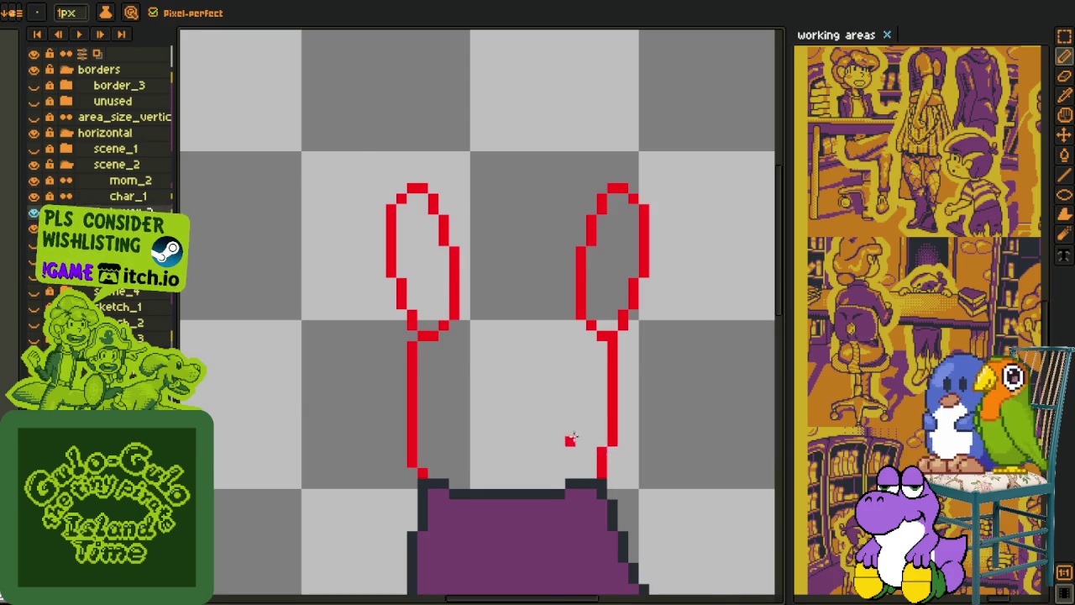
pyautogui.scroll(-2, 581, 440)
# Step: Sketch a diagonal red line from the right oval down toward the shorts
pyautogui.press('i')
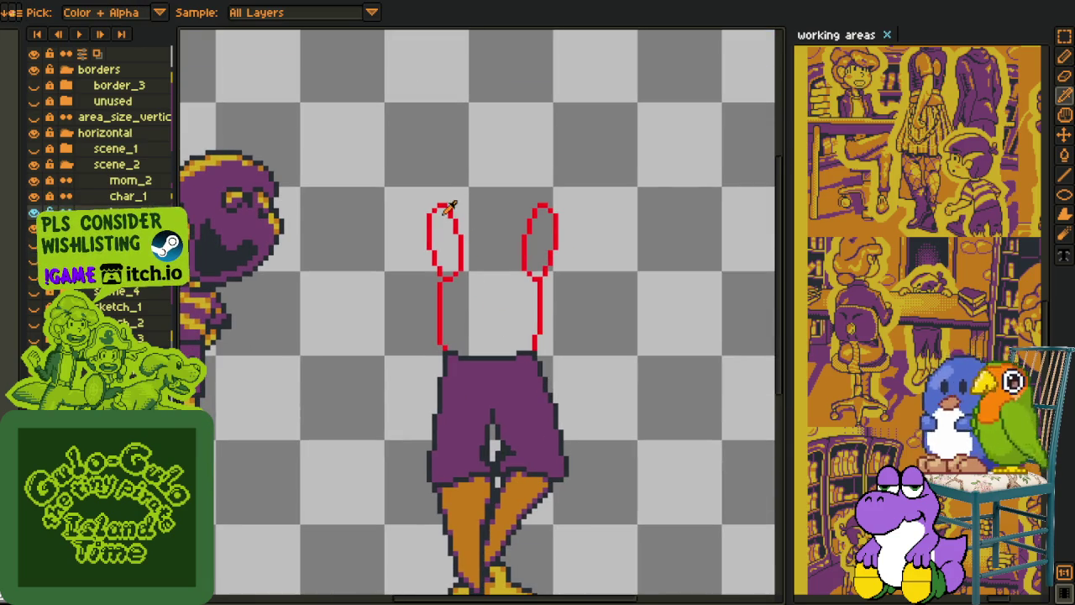
pyautogui.scroll(2, 447, 192)
pyautogui.press('b')
pyautogui.moveTo(533, 170); pyautogui.dragTo(448, 216)
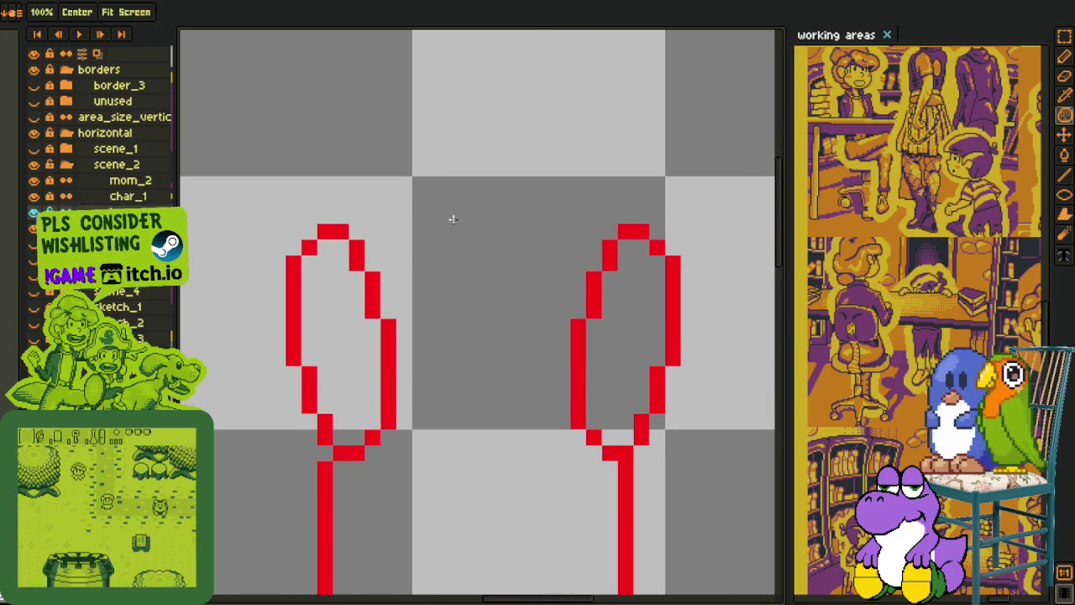
# Step: Replace the stray diagonal with a red ellipse between the loops and delete its top half
pyautogui.keyDown('shift'); pyautogui.click(424, 186); pyautogui.keyUp('shift')
pyautogui.hotkey('ctrl', 'z')
pyautogui.moveTo(415, 163); pyautogui.dragTo(582, 250)
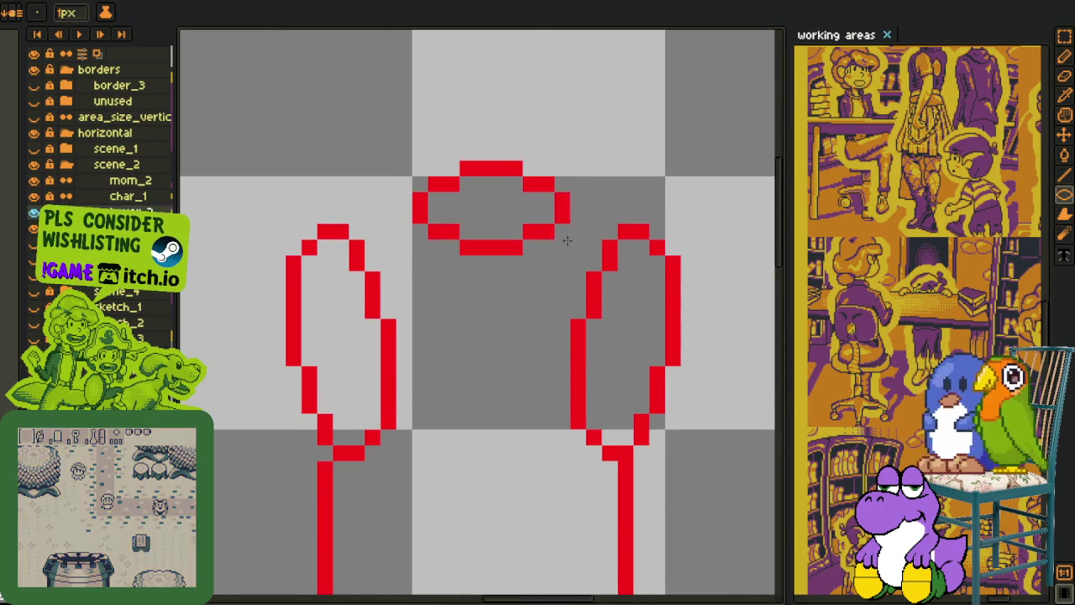
pyautogui.press('m')
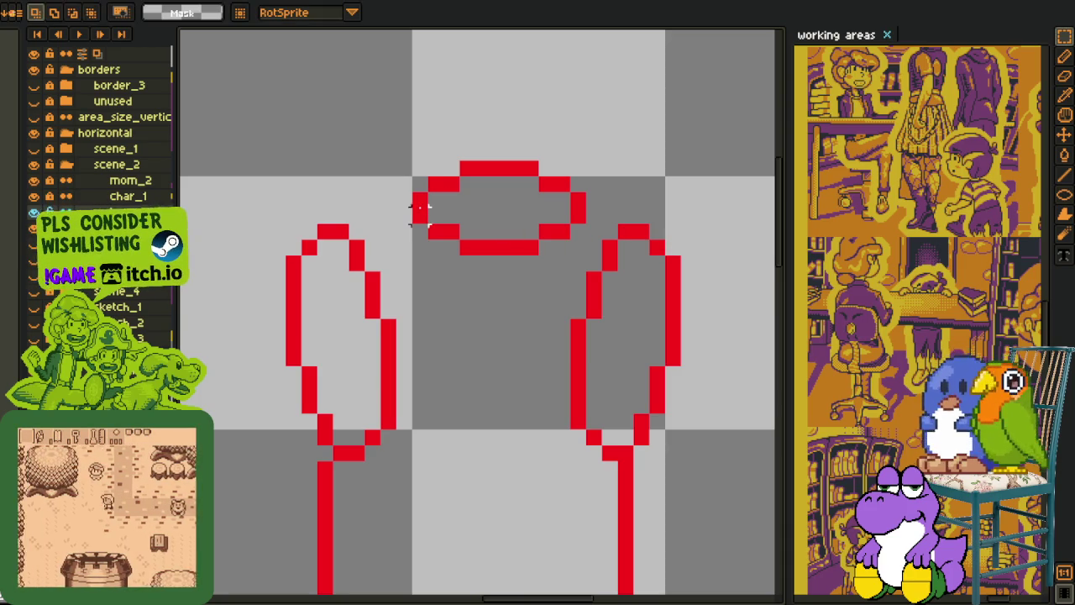
pyautogui.moveTo(412, 209); pyautogui.dragTo(666, 108)
pyautogui.press('Delete')
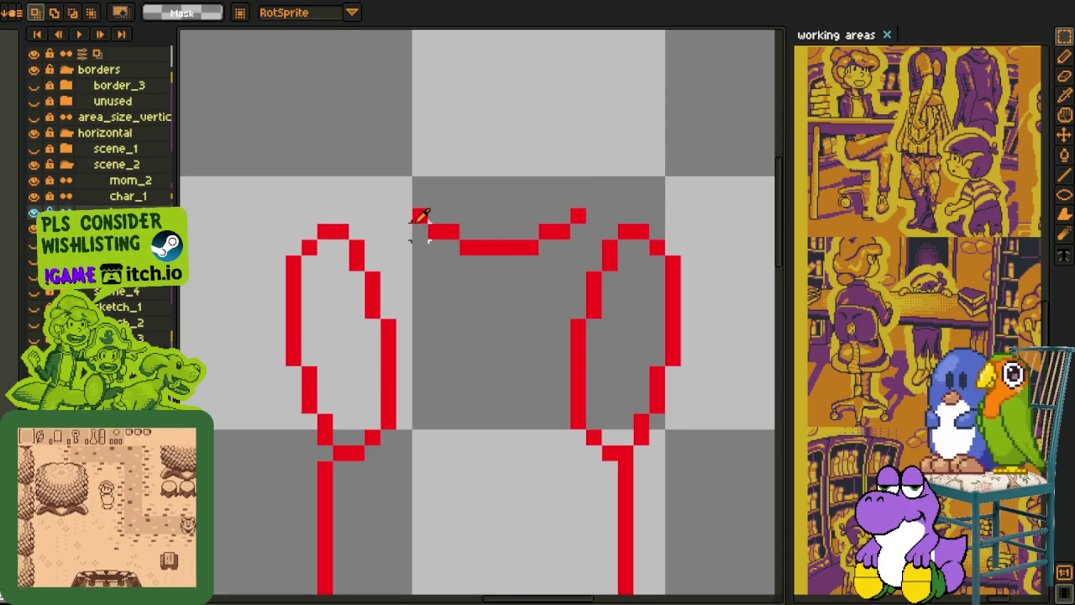
# Step: Join the left loop to the neckline curve and trim both loops' top corners
pyautogui.press('i')
pyautogui.press('b')
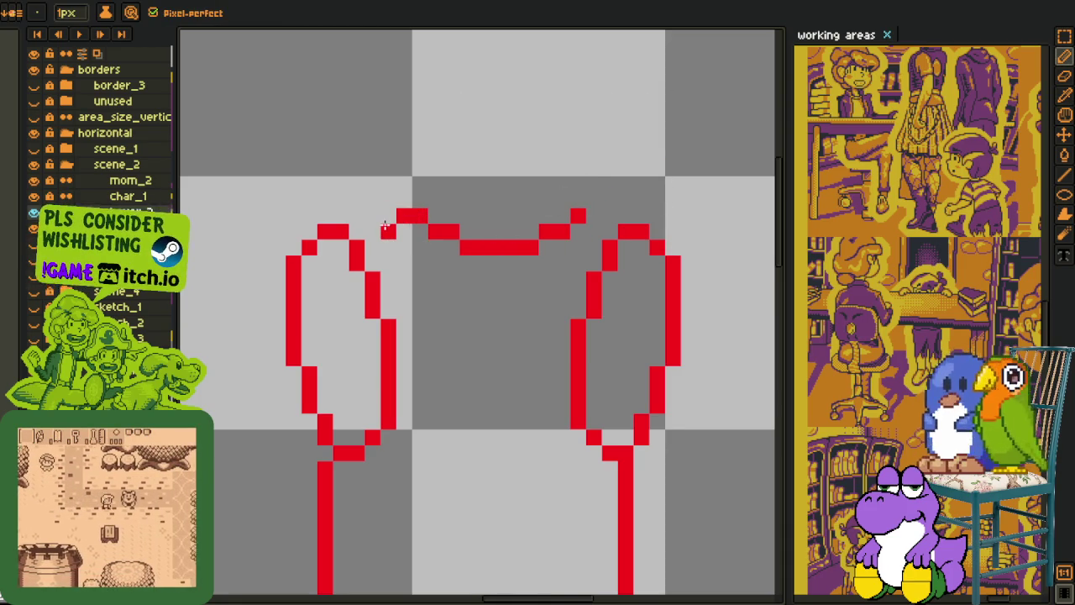
pyautogui.moveTo(404, 217); pyautogui.dragTo(354, 226)
pyautogui.press('m')
pyautogui.moveTo(239, 198); pyautogui.dragTo(336, 336)
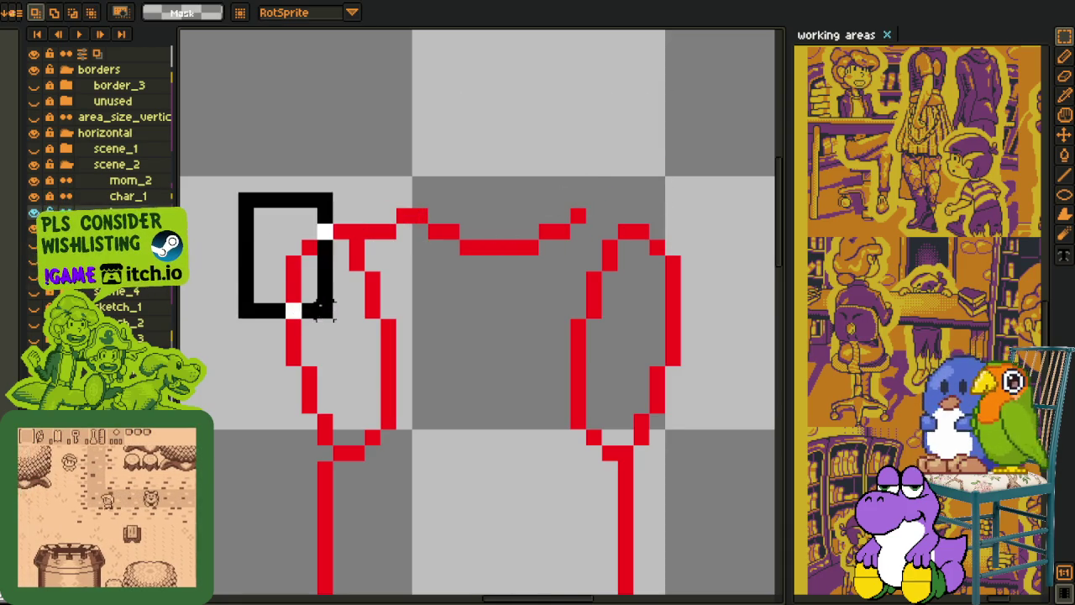
pyautogui.moveTo(630, 214); pyautogui.dragTo(700, 336)
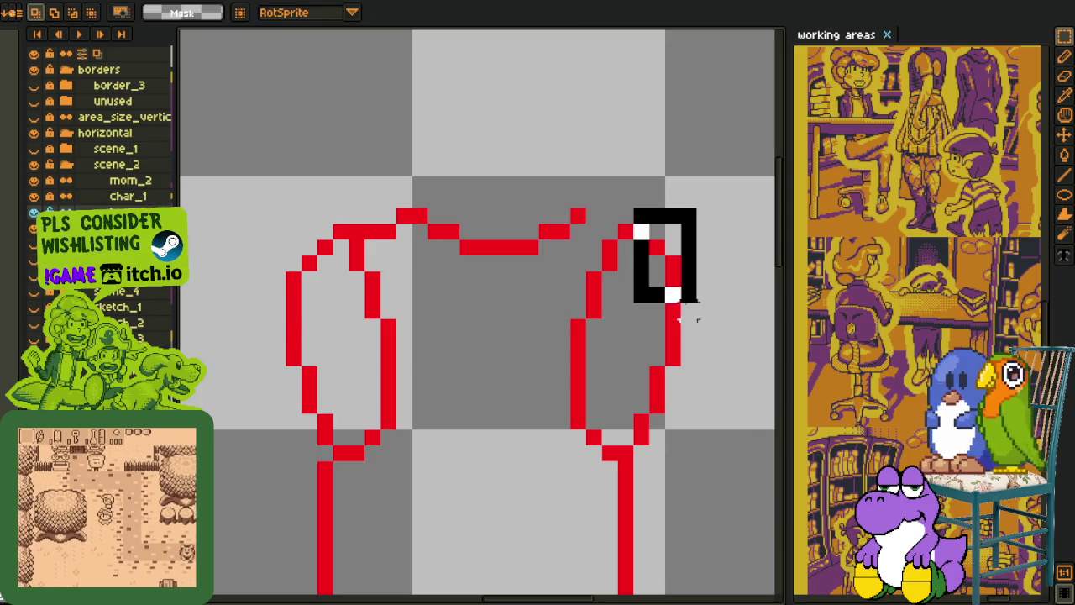
pyautogui.click(626, 229)
# Step: Tidy the shirt outline's left and right edges with rectangular selections
pyautogui.press('i')
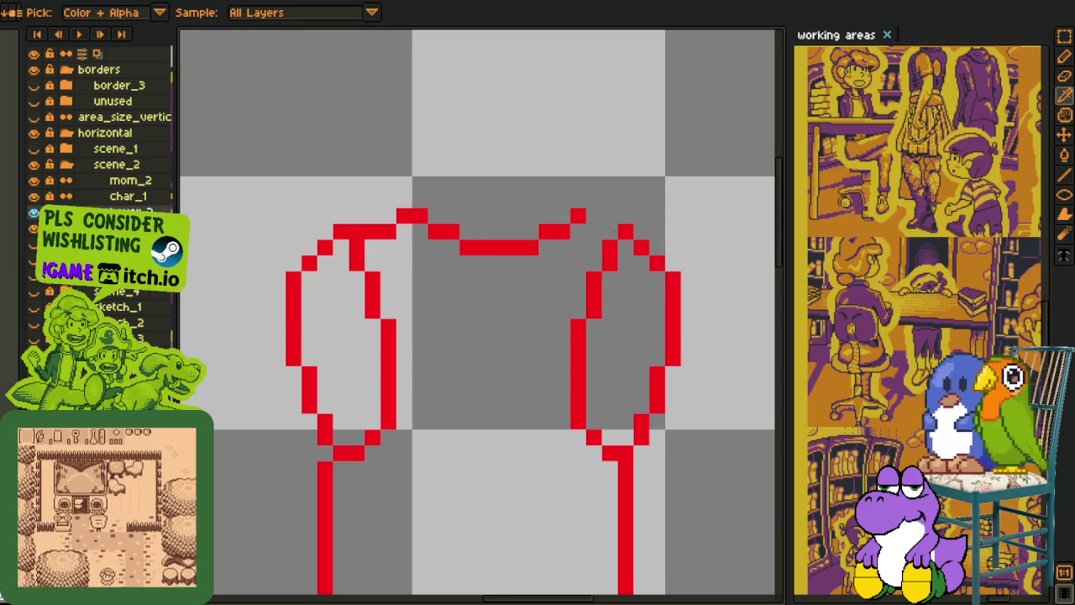
pyautogui.press('b')
pyautogui.press('i')
pyautogui.press('b')
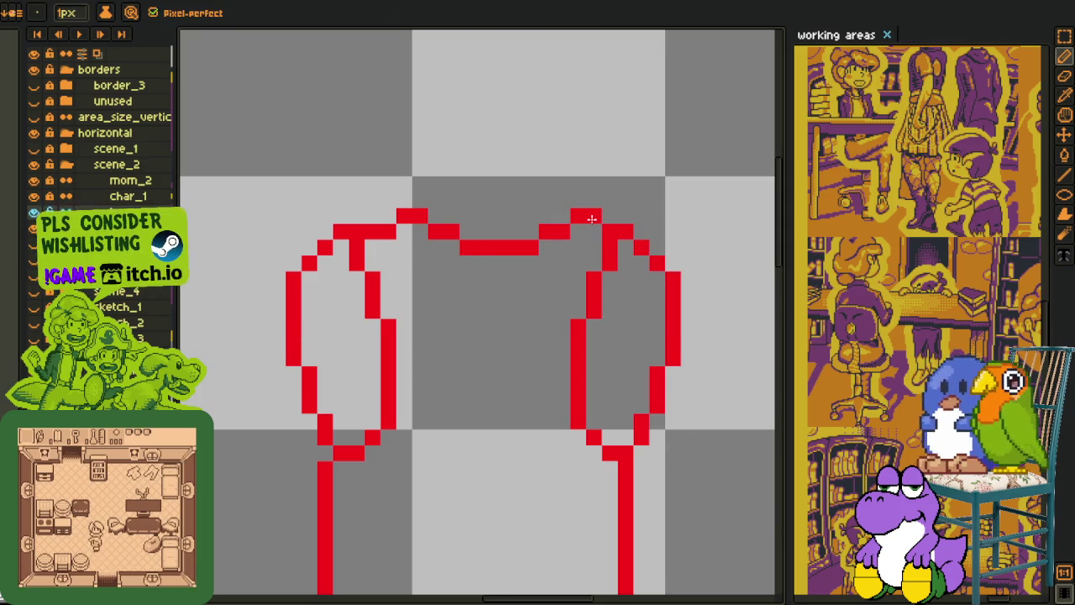
pyautogui.scroll(-3, 593, 252)
pyautogui.press('m')
pyautogui.scroll(2, 533, 293)
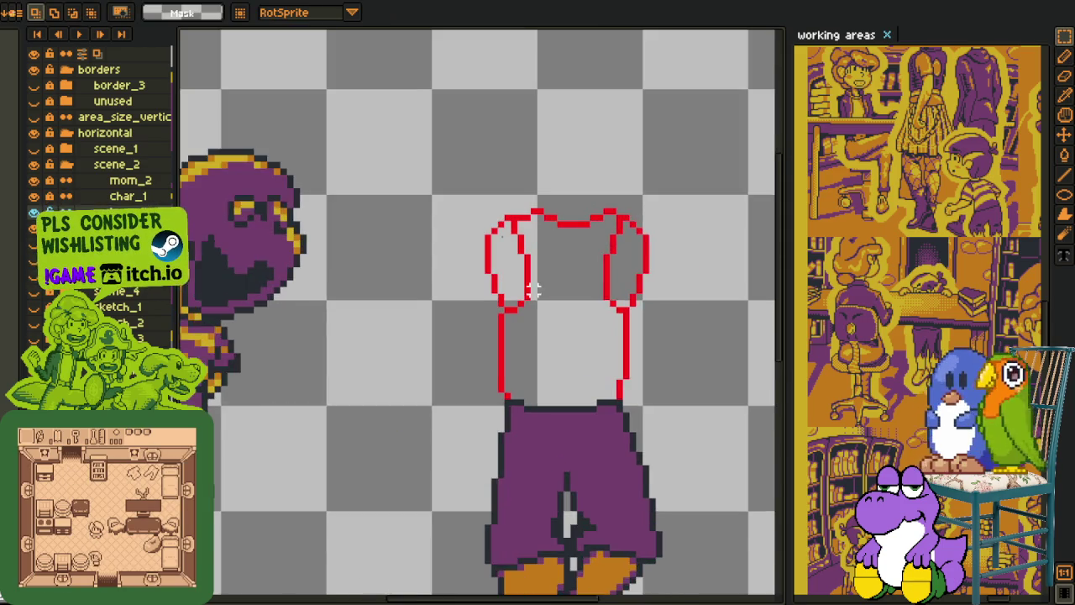
pyautogui.scroll(1, 510, 220)
pyautogui.moveTo(510, 213); pyautogui.dragTo(528, 336)
pyautogui.click(510, 320)
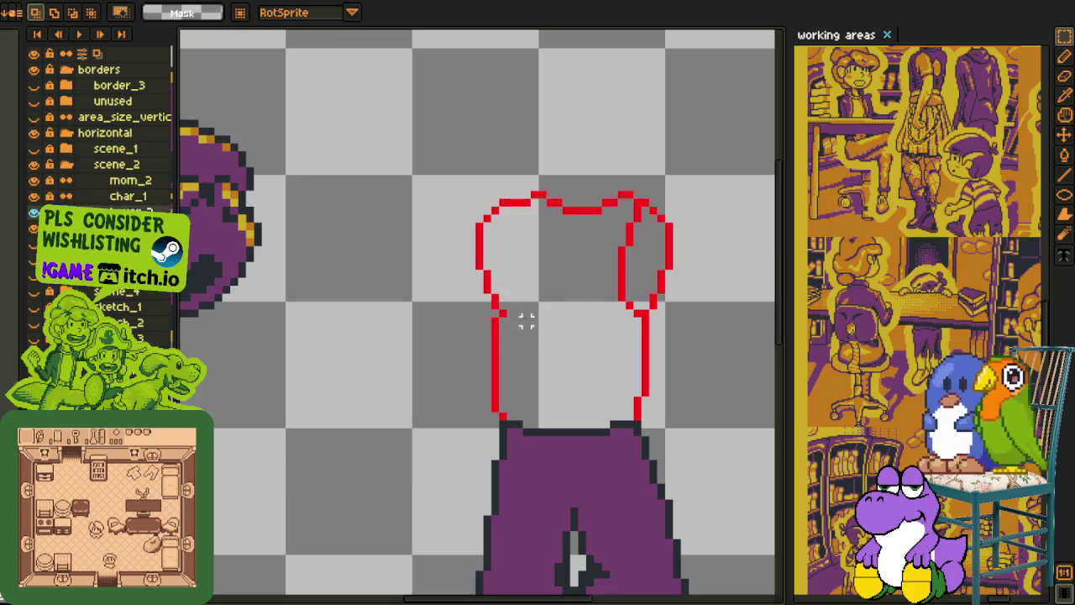
pyautogui.moveTo(638, 209); pyautogui.dragTo(597, 315)
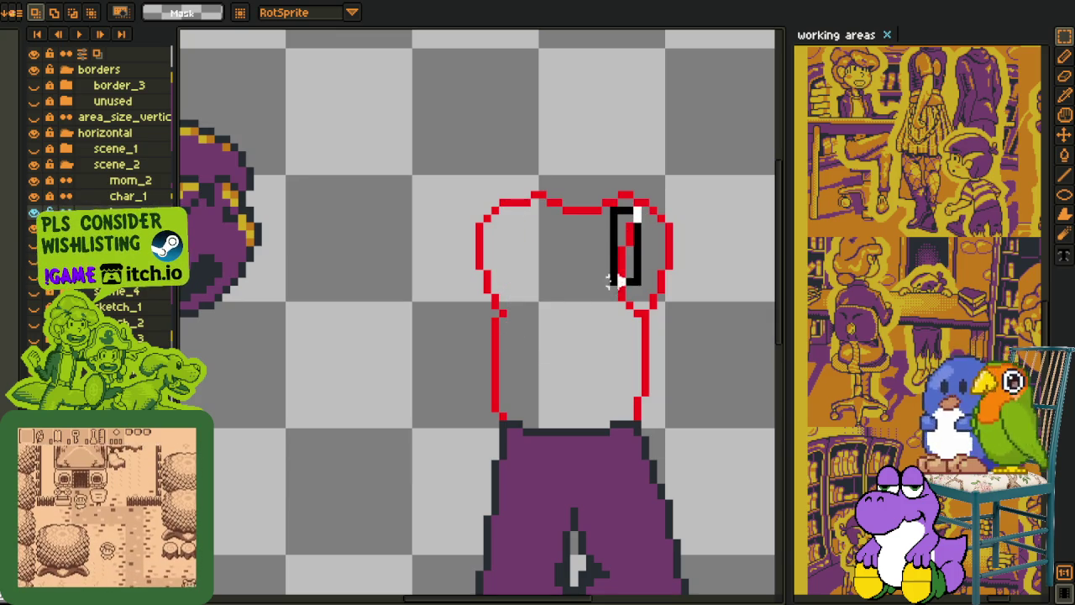
pyautogui.click(598, 312)
# Step: Fill the one-pixel gap in the red neck outline
pyautogui.scroll(1, 510, 330)
pyautogui.scroll(1, 510, 329)
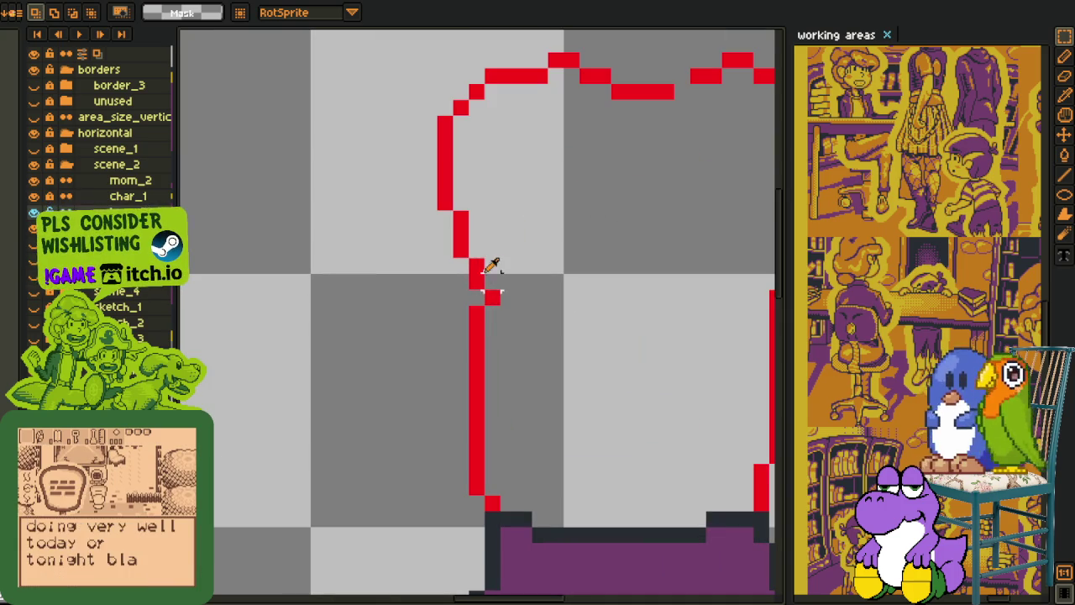
pyautogui.press('i')
pyautogui.press('b')
pyautogui.click(477, 280)
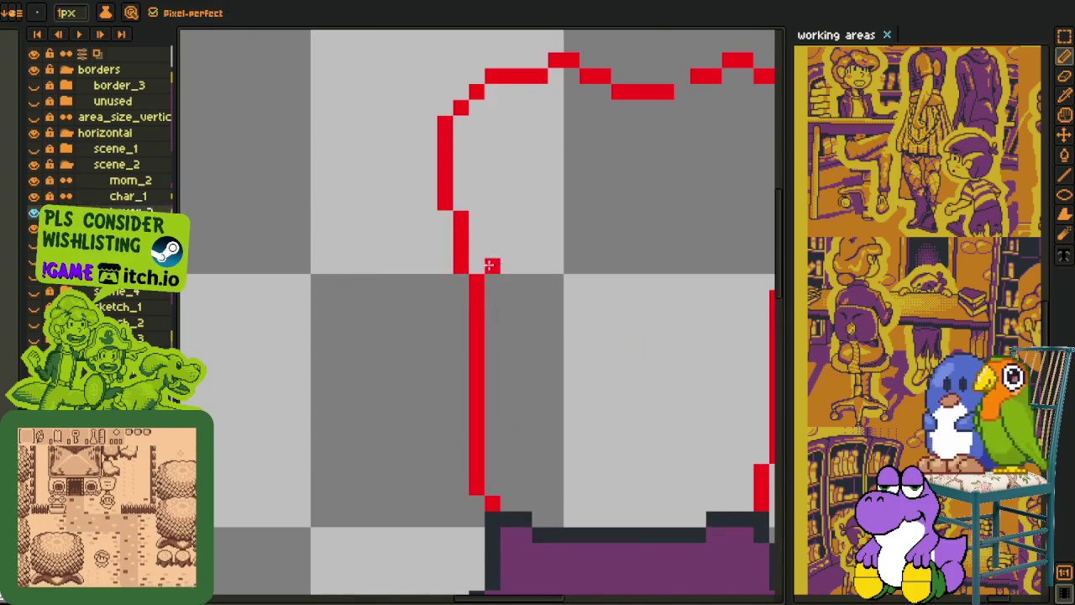
pyautogui.press('i')
pyautogui.scroll(-1, 546, 278)
pyautogui.scroll(-1, 547, 277)
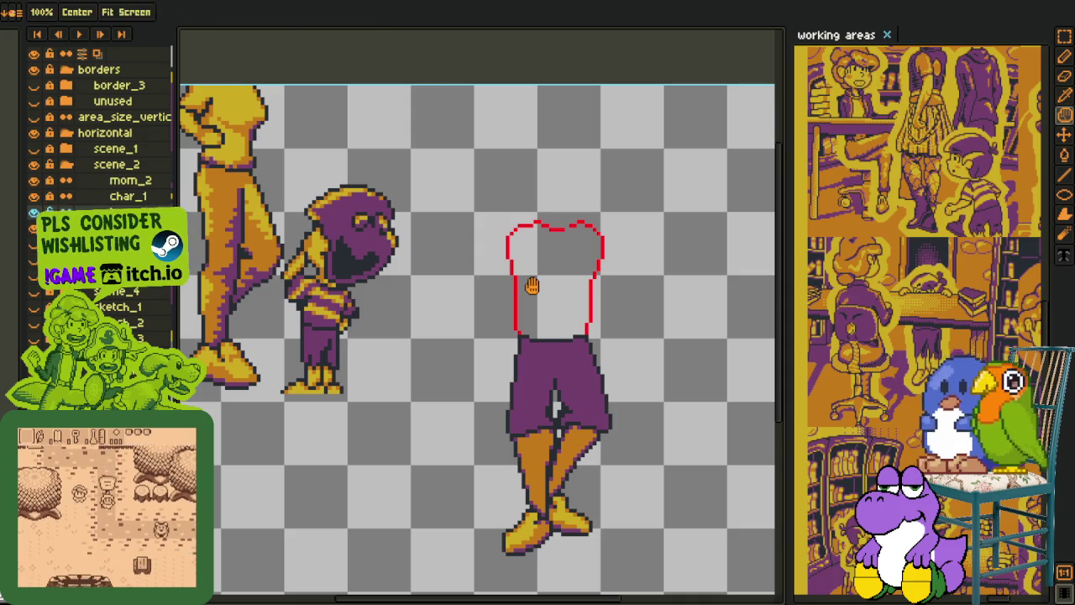
# Step: Select the upper shirt outline for a transform, then drop the selection unchanged
pyautogui.scroll(1, 541, 279)
pyautogui.press('m')
pyautogui.moveTo(432, 132); pyautogui.dragTo(685, 316)
pyautogui.hotkey('ctrl', 't')
pyautogui.hotkey('ctrl', 'd')
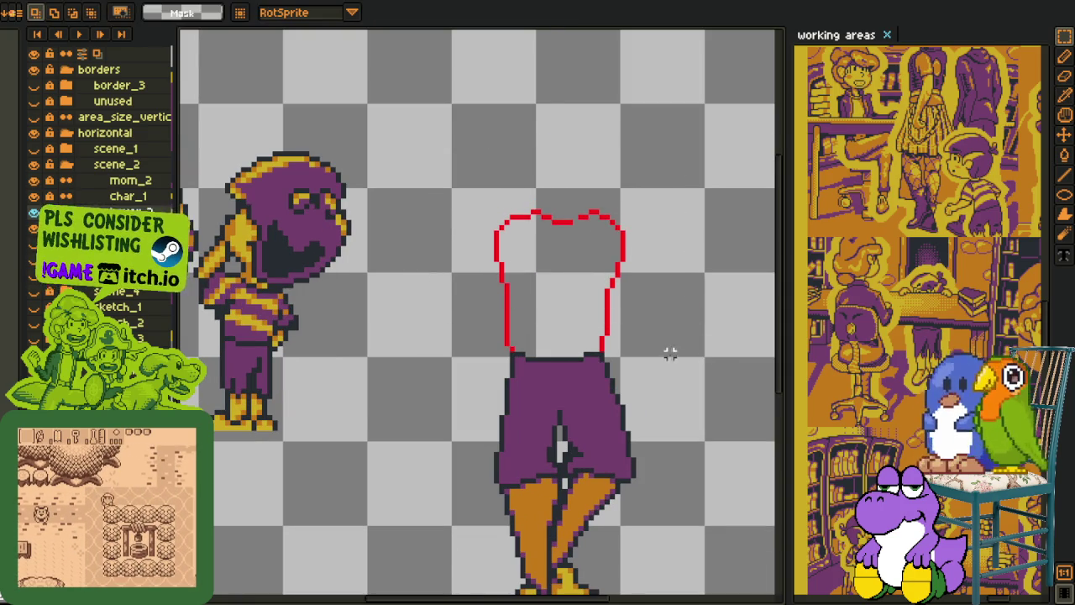
pyautogui.scroll(-2, 663, 354)
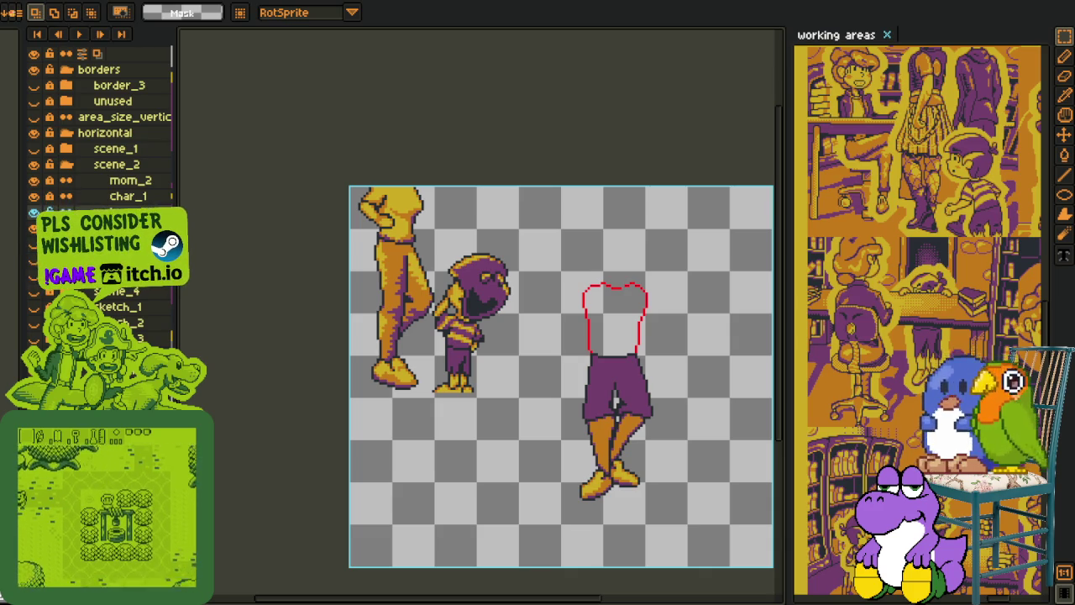
# Step: Pan across the reference artwork to compare it with the sprite
pyautogui.press('i')
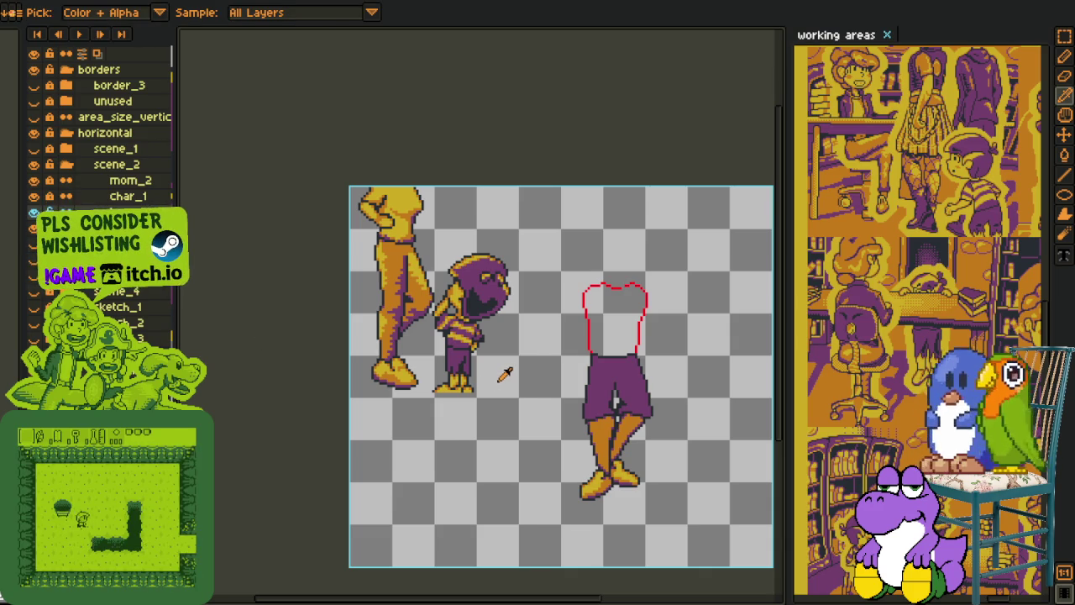
pyautogui.scroll(-1, 505, 375)
pyautogui.moveTo(516, 380); pyautogui.dragTo(452, 359)
pyautogui.scroll(1, 454, 360)
pyautogui.scroll(1, 615, 360)
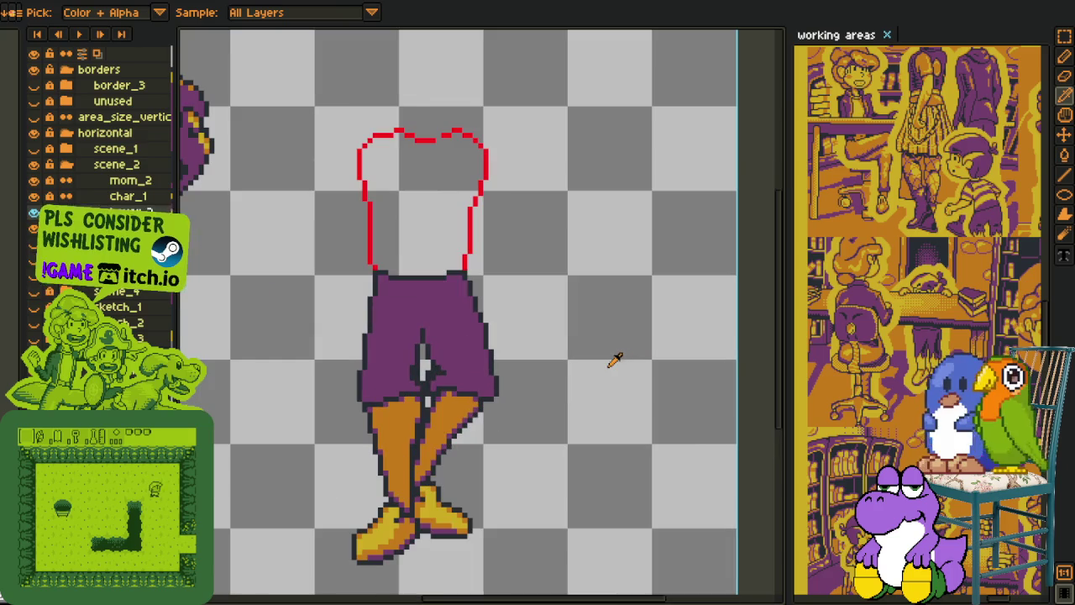
pyautogui.moveTo(849, 405)
pyautogui.mouseDown()
pyautogui.moveTo(900, 314)
pyautogui.moveTo(1034, 336)
pyautogui.mouseUp()
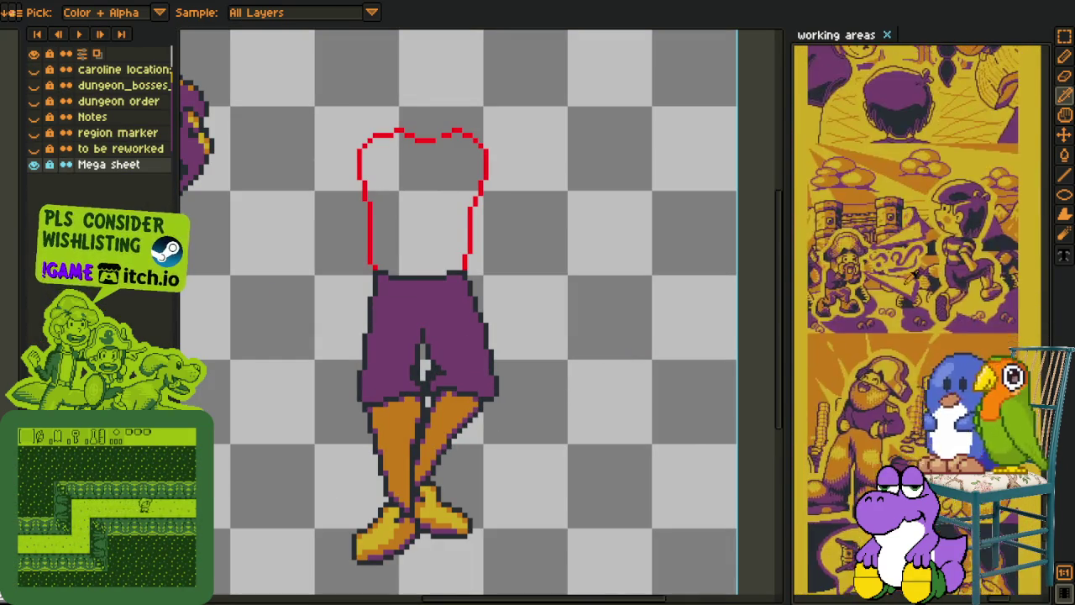
pyautogui.moveTo(914, 245); pyautogui.dragTo(889, 153)
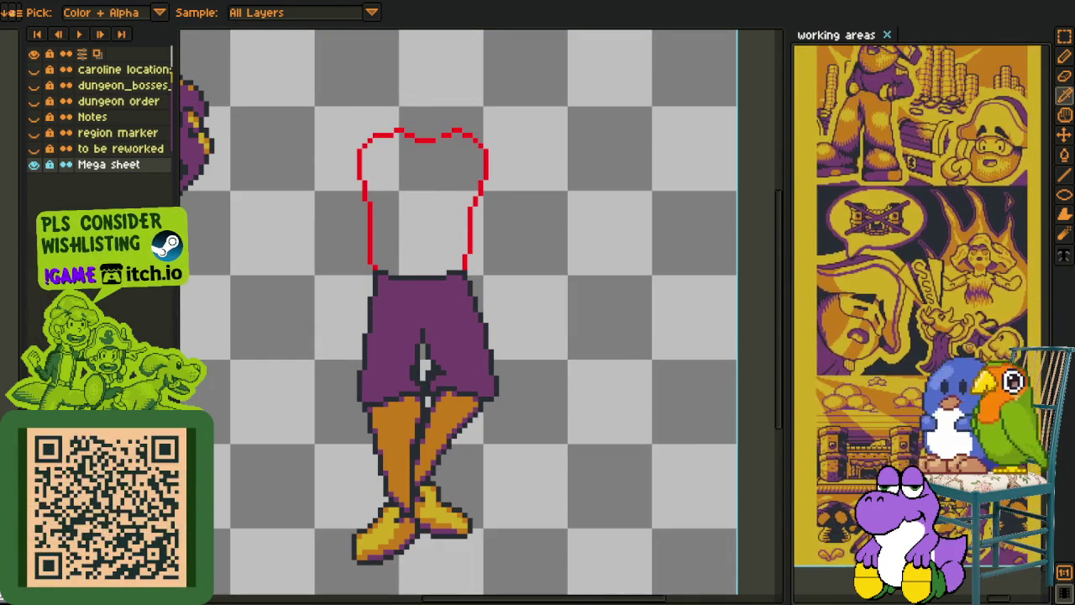
pyautogui.scroll(1, 568, 421)
pyautogui.scroll(1, 600, 383)
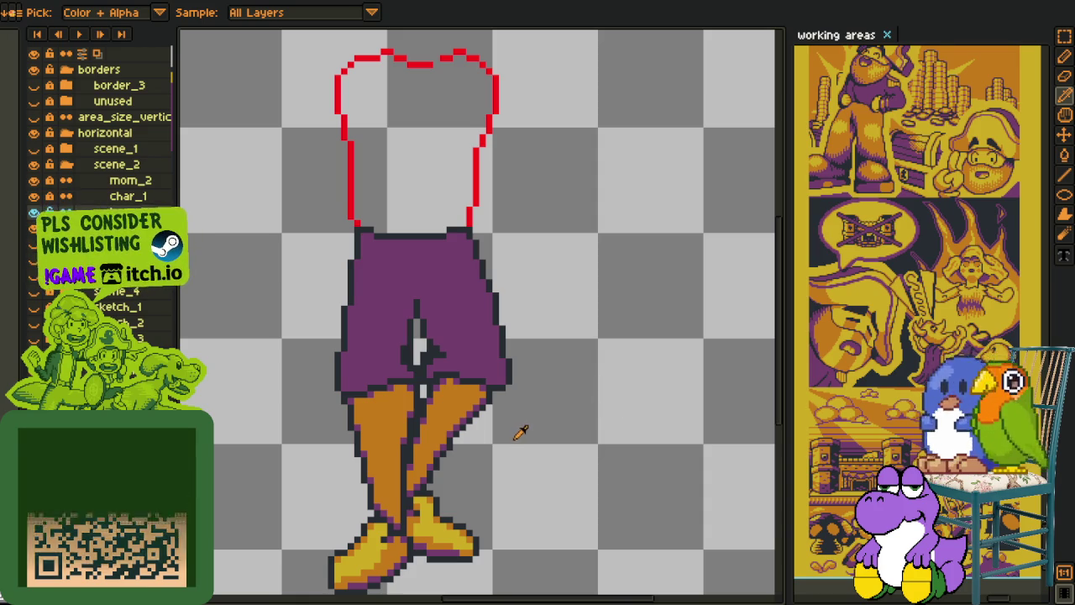
# Step: Zoom in and out on the red shirt outline and centre it in view
pyautogui.moveTo(571, 493)
pyautogui.mouseDown()
pyautogui.moveTo(560, 432)
pyautogui.moveTo(580, 478)
pyautogui.mouseUp()
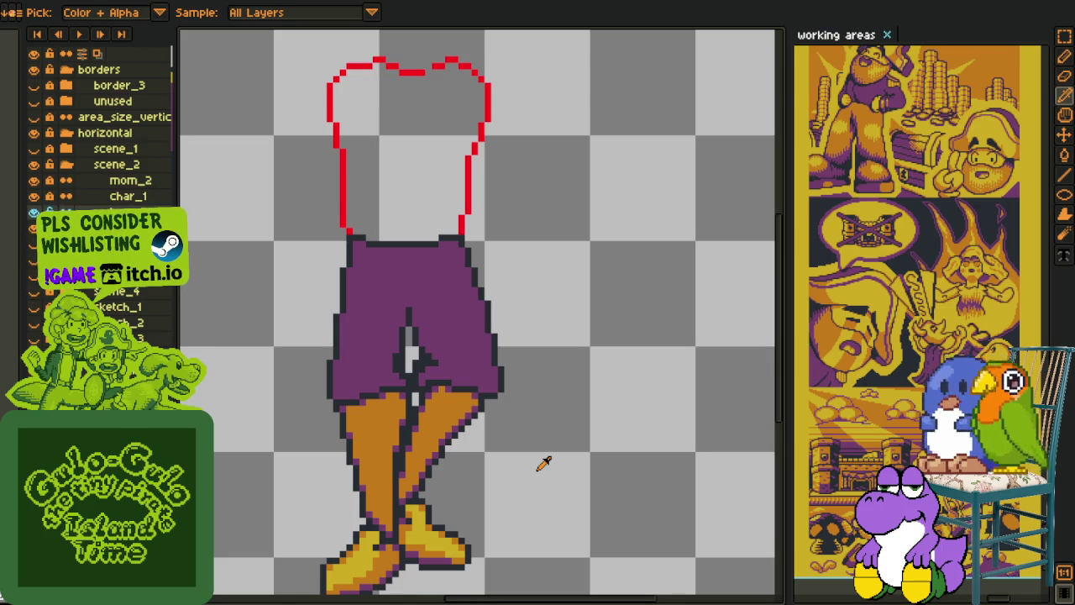
pyautogui.scroll(1, 437, 483)
pyautogui.scroll(1, 333, 502)
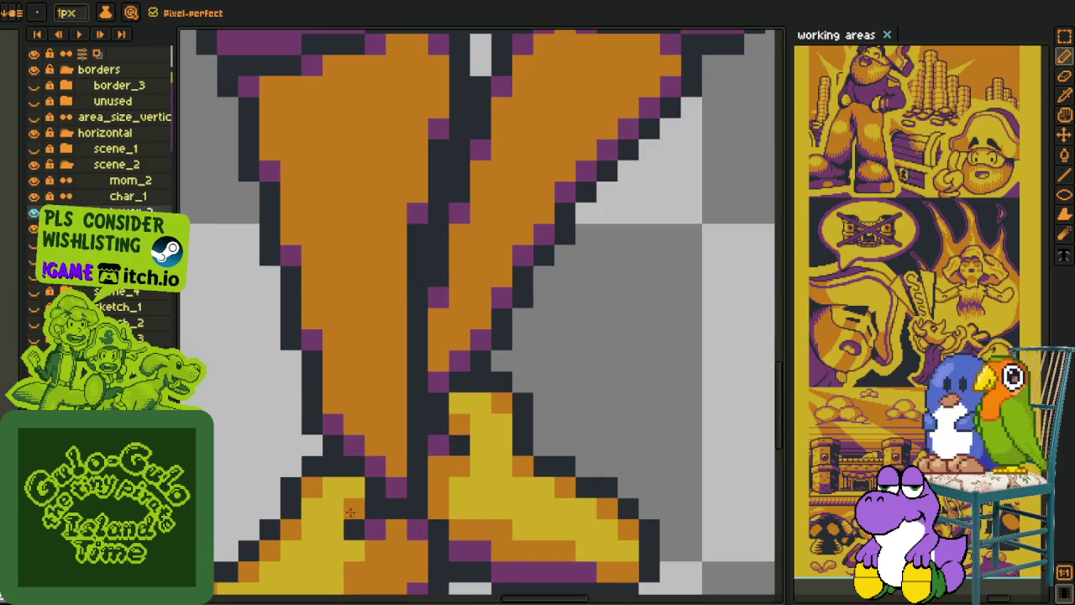
pyautogui.scroll(-2, 348, 513)
pyautogui.scroll(-1, 539, 457)
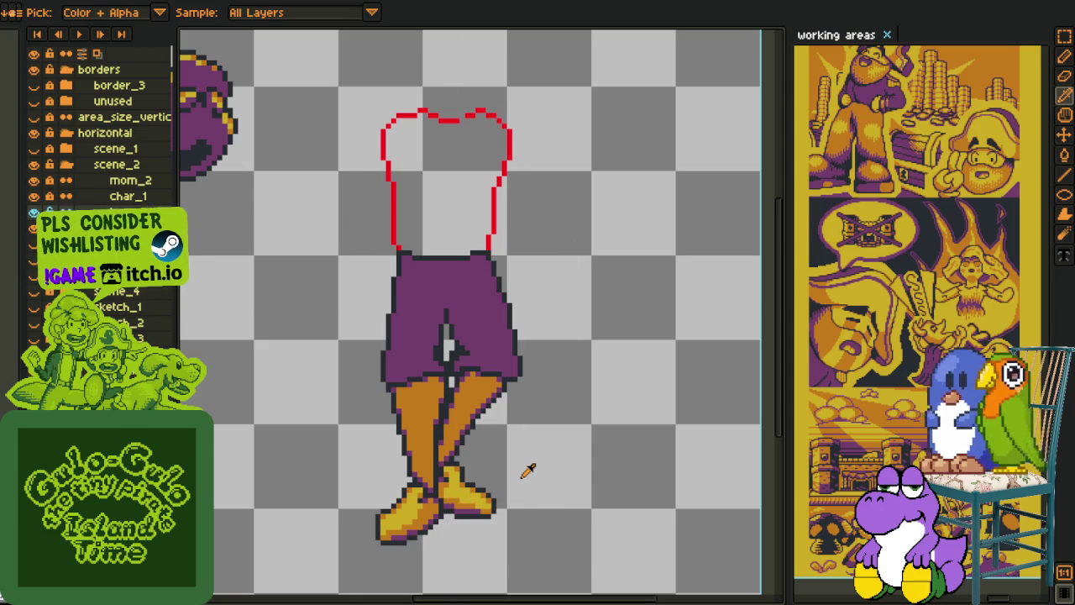
pyautogui.scroll(-2, 528, 473)
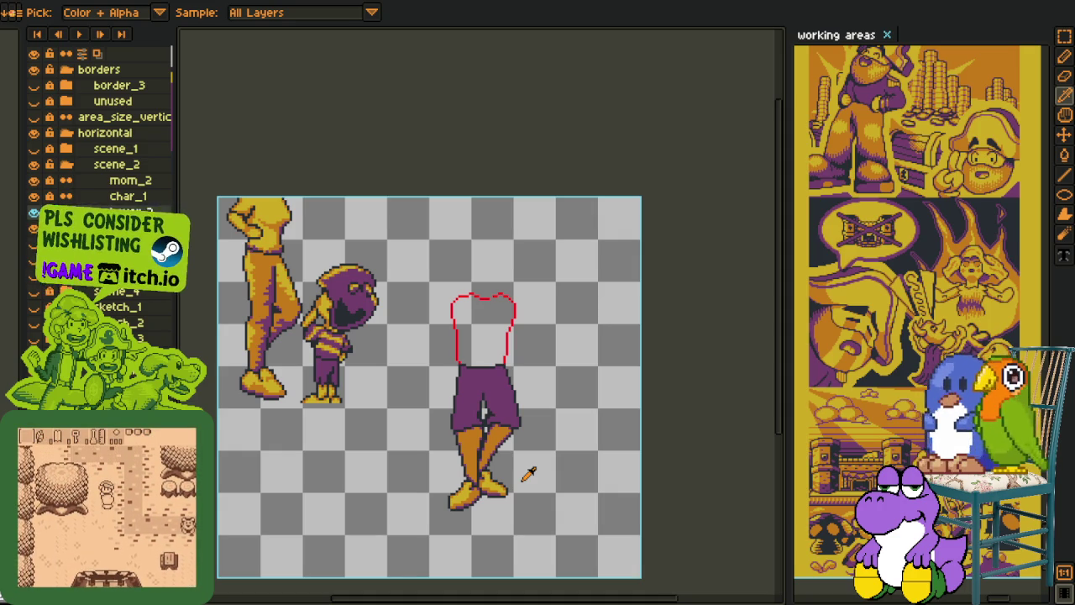
pyautogui.scroll(2, 559, 373)
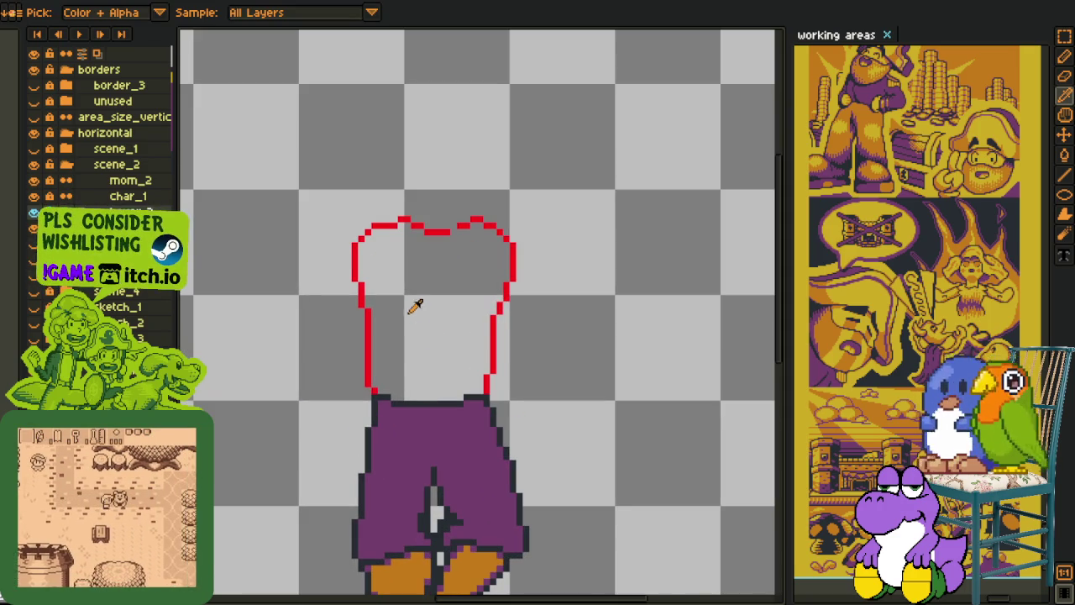
pyautogui.moveTo(413, 305); pyautogui.dragTo(412, 363)
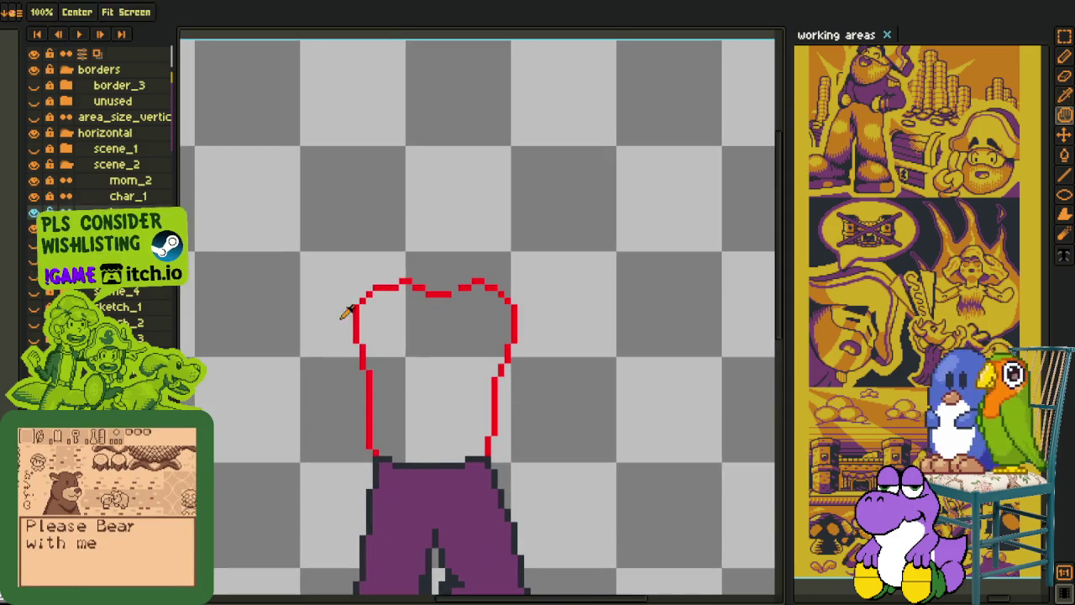
# Step: Select the shirt's left sleeve and shift it about 9 pixels right
pyautogui.scroll(1, 336, 285)
pyautogui.moveTo(352, 305); pyautogui.dragTo(333, 227)
pyautogui.press('b')
pyautogui.moveTo(372, 380)
pyautogui.mouseDown()
pyautogui.moveTo(374, 271)
pyautogui.moveTo(361, 197)
pyautogui.moveTo(333, 228)
pyautogui.moveTo(358, 394)
pyautogui.mouseUp()
pyautogui.moveTo(395, 322)
pyautogui.mouseDown()
pyautogui.moveTo(359, 178)
pyautogui.moveTo(393, 321)
pyautogui.moveTo(395, 307)
pyautogui.moveTo(282, 252)
pyautogui.moveTo(375, 378)
pyautogui.moveTo(401, 350)
pyautogui.mouseUp()
pyautogui.moveTo(485, 349); pyautogui.dragTo(492, 348)
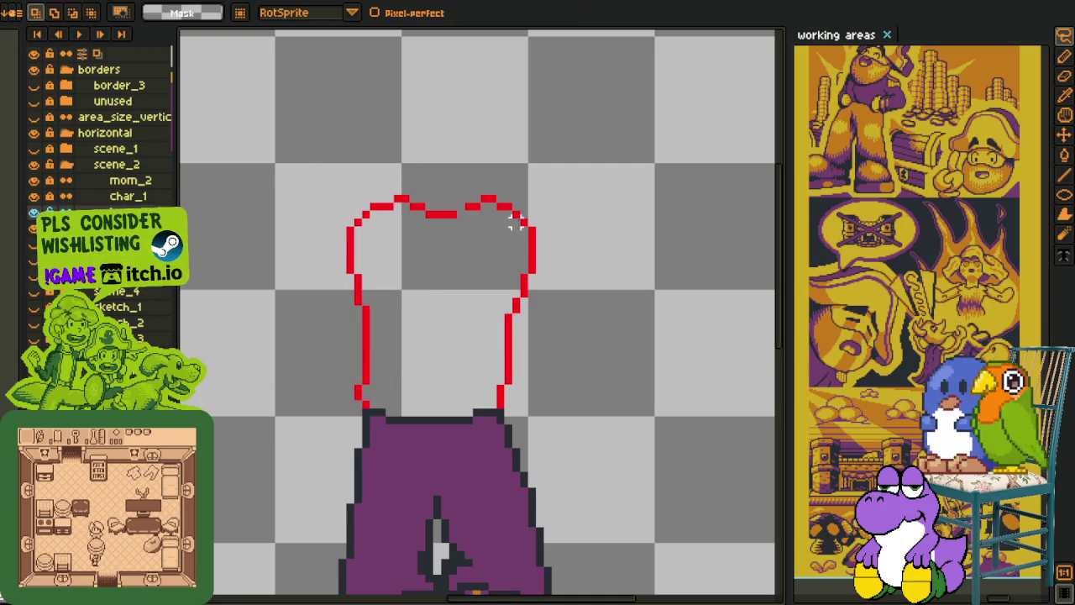
pyautogui.scroll(-2, 506, 305)
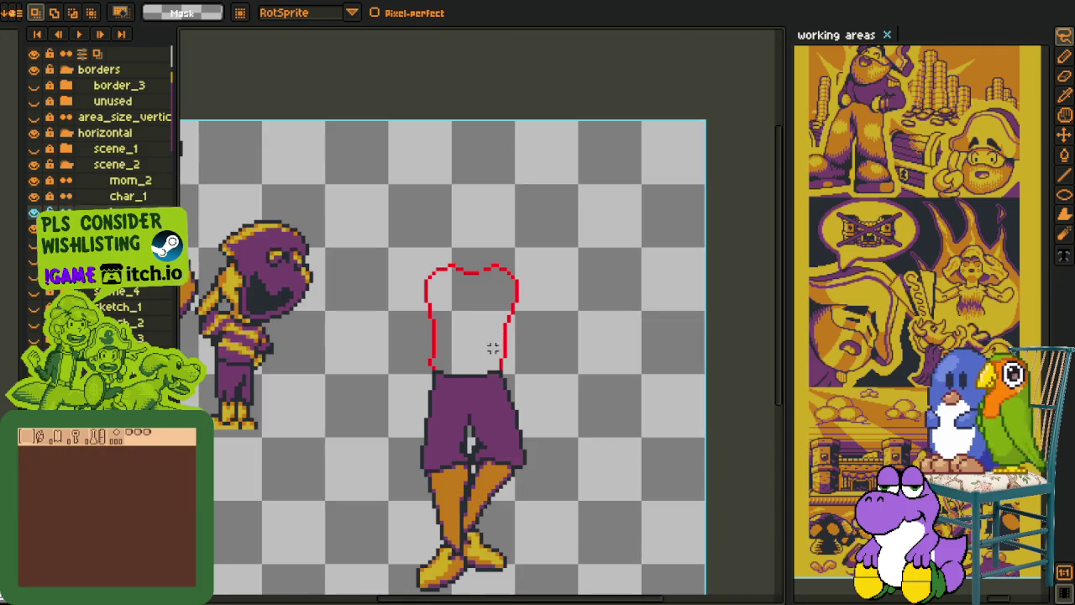
pyautogui.scroll(1, 511, 211)
pyautogui.scroll(1, 514, 216)
pyautogui.scroll(1, 495, 190)
pyautogui.moveTo(503, 185)
pyautogui.mouseDown()
pyautogui.moveTo(454, 194)
pyautogui.moveTo(638, 199)
pyautogui.mouseUp()
pyautogui.hotkey('ctrl', 'd')
# Step: Pencil a red staircase of pixels along the shirt's lower right outline
pyautogui.scroll(-2, 605, 378)
pyautogui.scroll(3, 540, 412)
pyautogui.press('i')
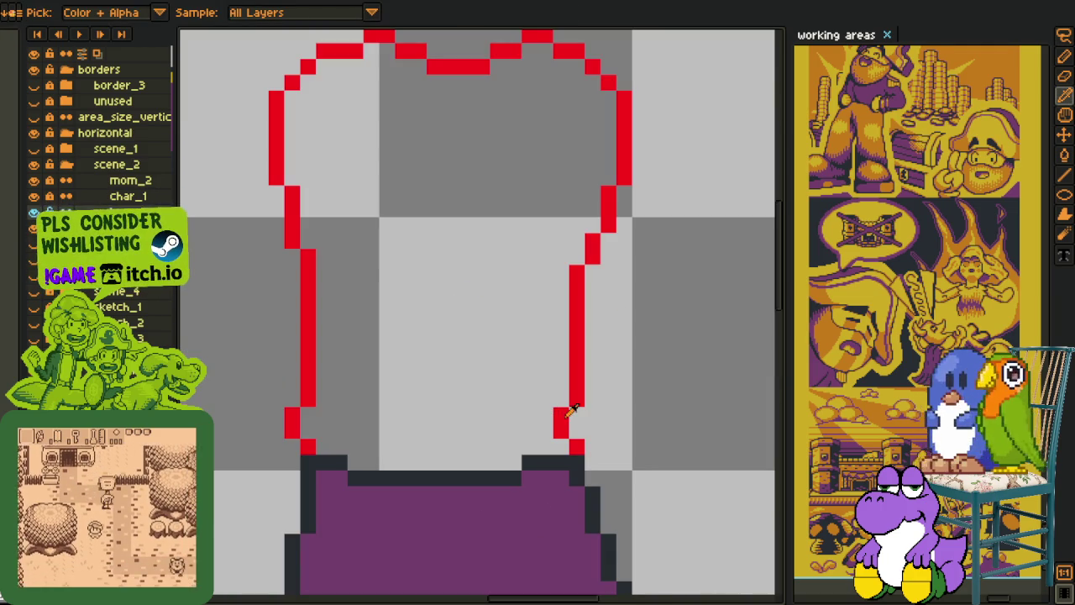
pyautogui.press('b')
pyautogui.click(576, 420)
pyautogui.click(561, 399)
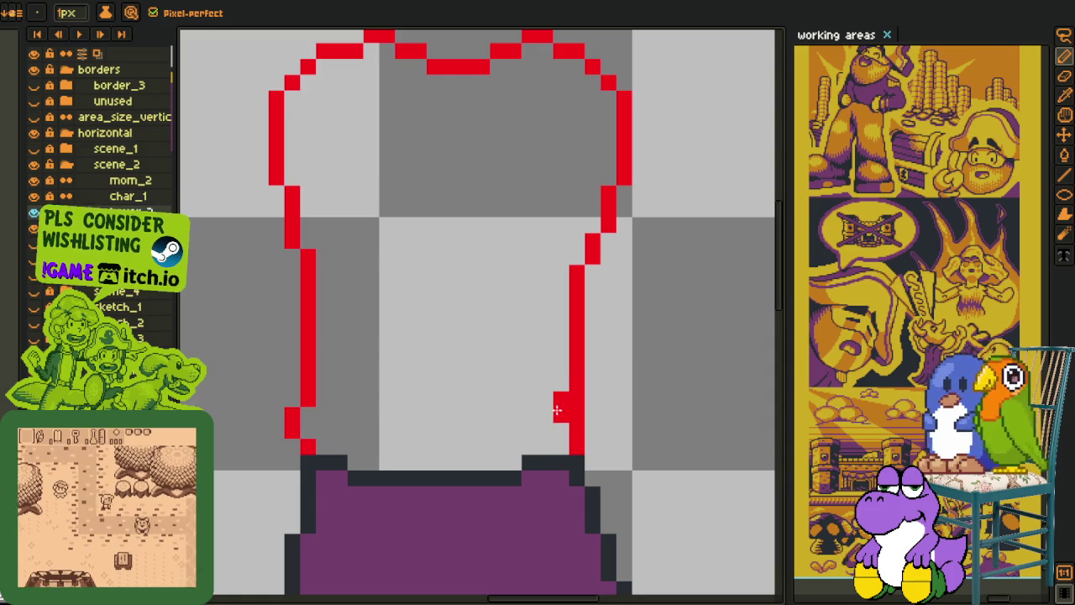
pyautogui.click(561, 383)
pyautogui.click(547, 400)
pyautogui.click(530, 416)
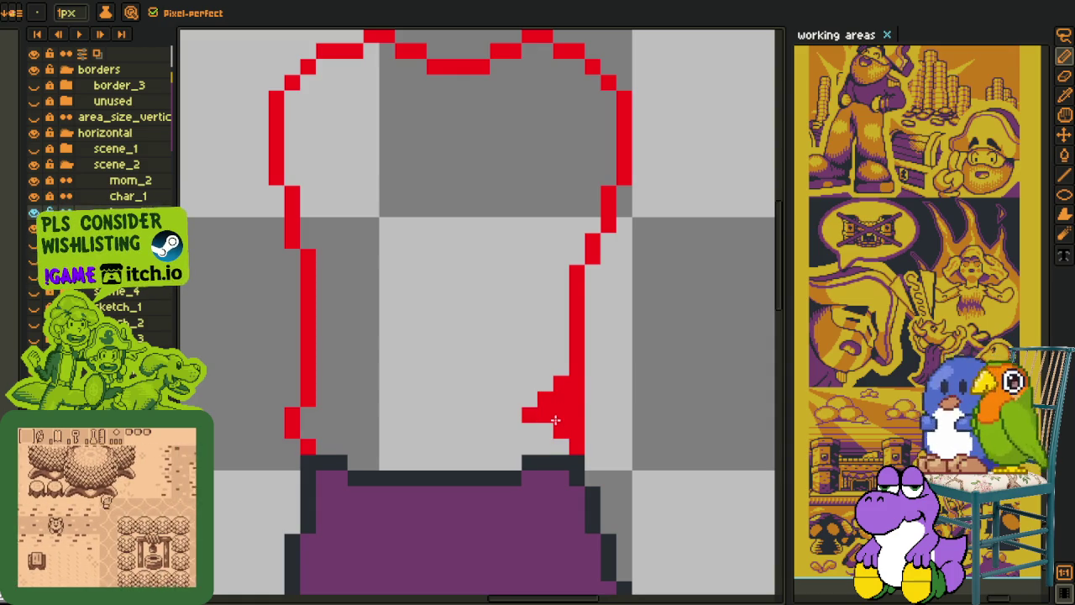
# Step: Fill the inside of the shirt outline with yellow
pyautogui.scroll(-4, 561, 422)
pyautogui.scroll(5, 425, 414)
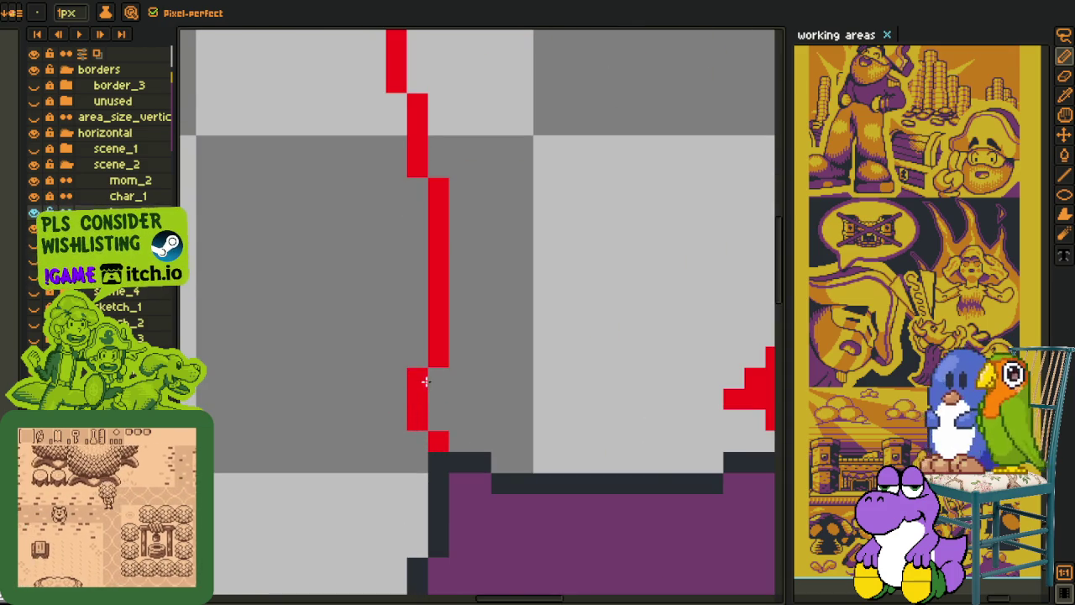
pyautogui.scroll(-3, 430, 380)
pyautogui.press('i')
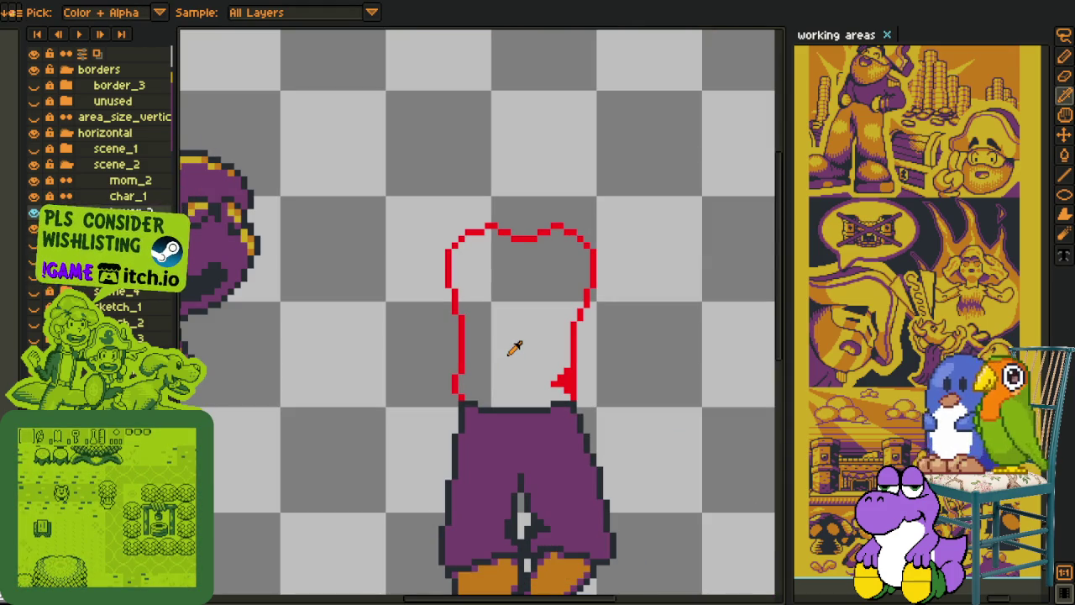
pyautogui.scroll(-2, 521, 357)
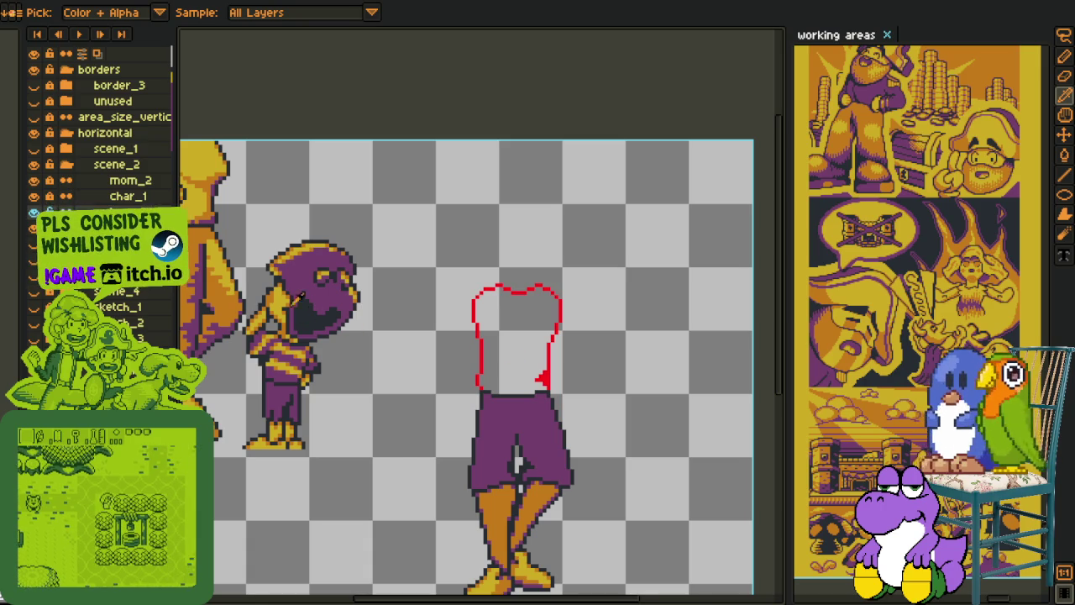
pyautogui.press('g')
pyautogui.scroll(1, 509, 349)
pyautogui.click(507, 345)
pyautogui.scroll(-1, 507, 346)
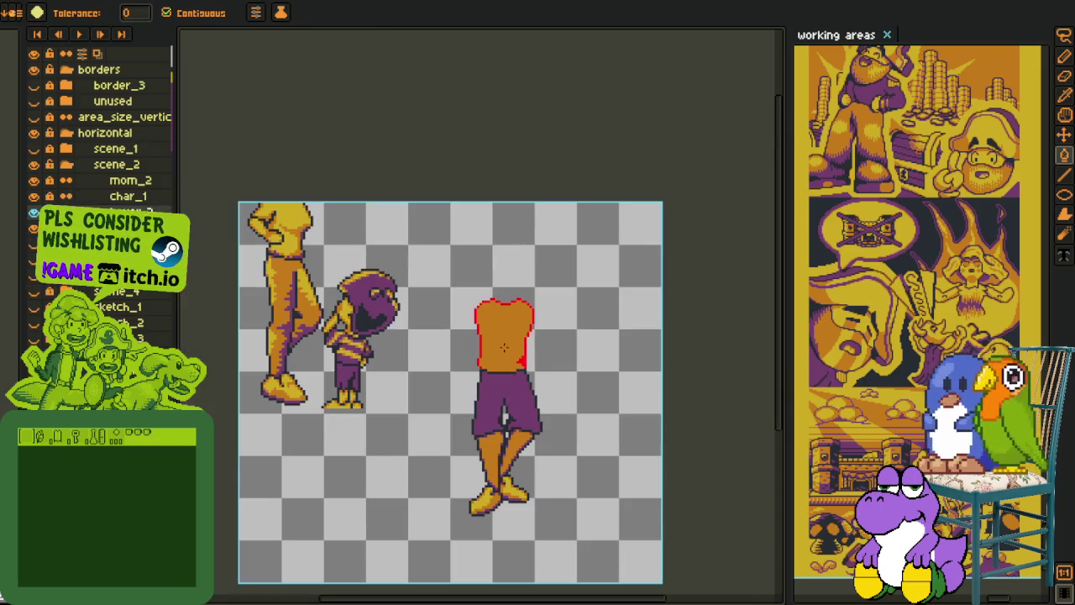
pyautogui.press('i')
pyautogui.hotkey('ctrl', 'z')
pyautogui.press('g')
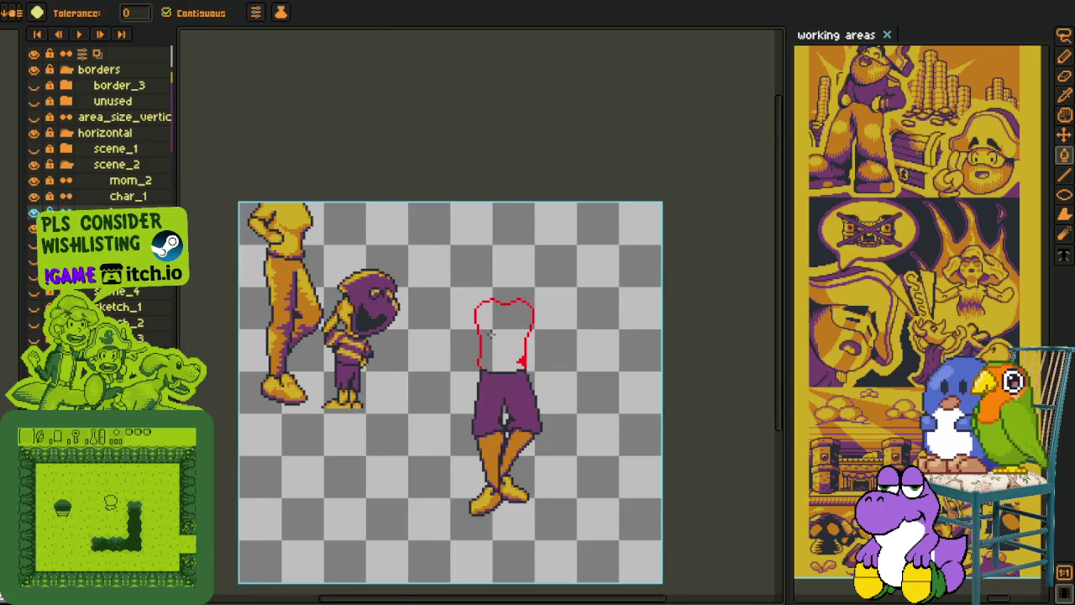
pyautogui.click(507, 340)
pyautogui.scroll(-2, 506, 340)
# Step: Add a red pixel beside the edge and a horizontal red line across the lower shirt
pyautogui.press('i')
pyautogui.scroll(4, 528, 330)
pyautogui.scroll(2, 636, 471)
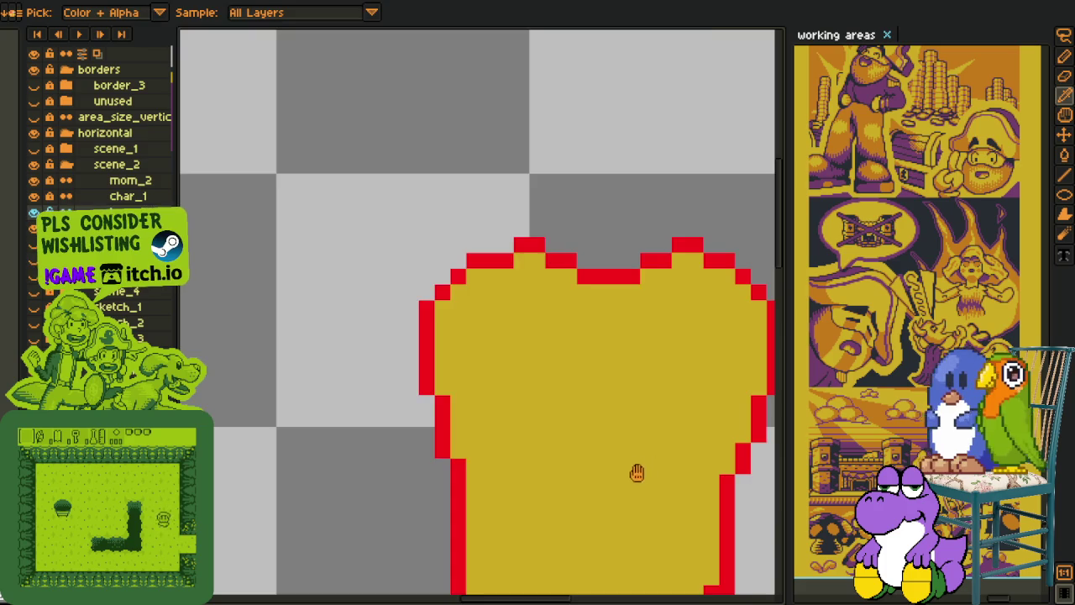
pyautogui.scroll(2, 497, 442)
pyautogui.scroll(2, 569, 336)
pyautogui.press('b')
pyautogui.click(573, 218)
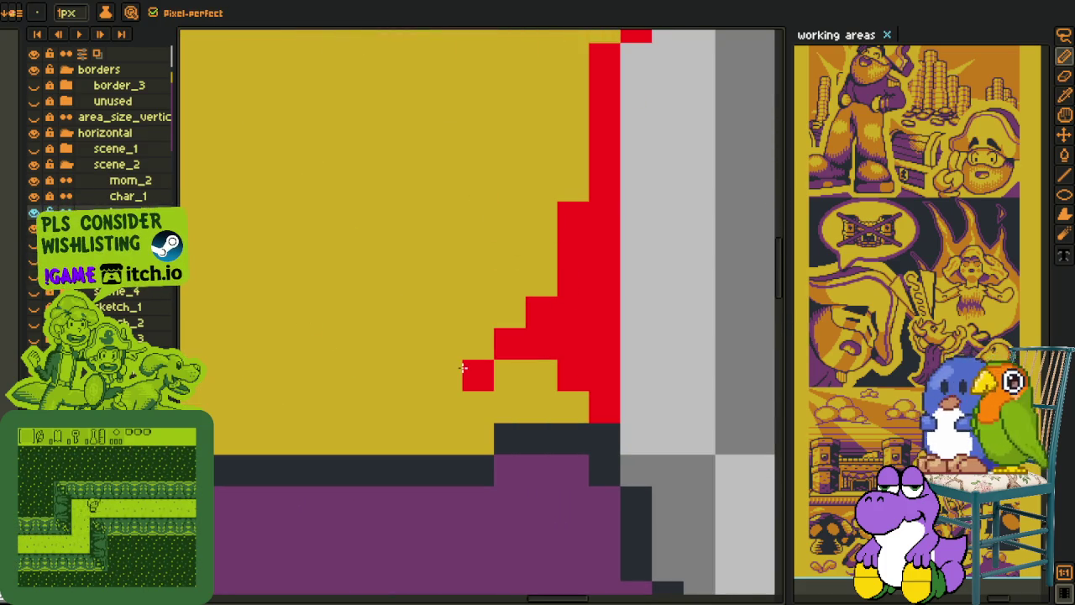
pyautogui.moveTo(461, 366)
pyautogui.mouseDown()
pyautogui.moveTo(353, 375)
pyautogui.moveTo(524, 380)
pyautogui.mouseUp()
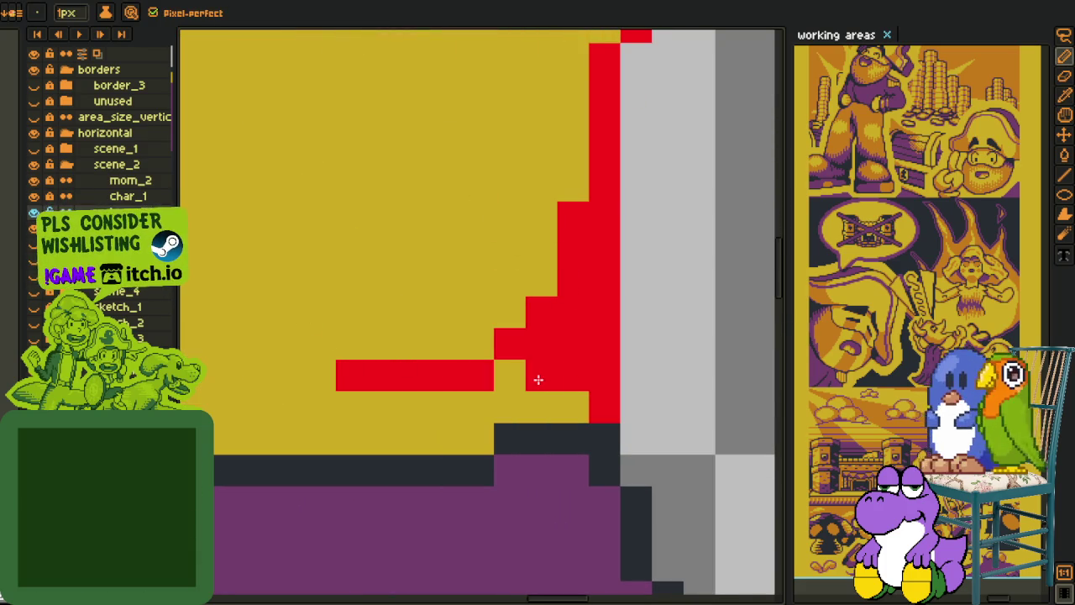
pyautogui.scroll(-3, 560, 427)
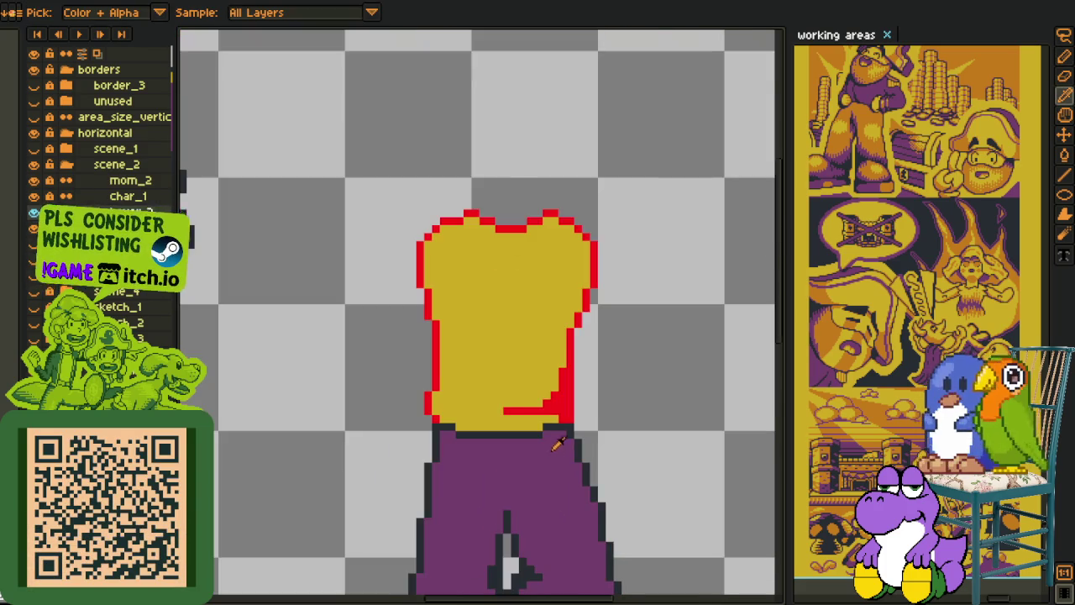
pyautogui.scroll(1, 552, 446)
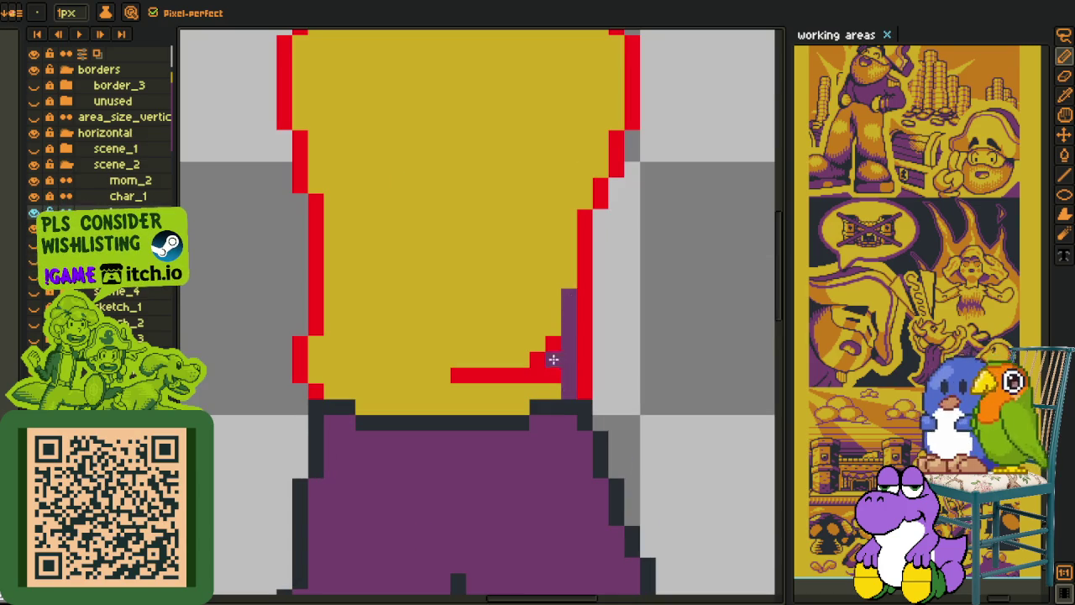
# Step: Recolour the red stroke purple and nudge the stair shading down one pixel
pyautogui.press('g')
pyautogui.click(553, 356)
pyautogui.scroll(-2, 553, 356)
pyautogui.scroll(2, 504, 336)
pyautogui.press('m')
pyautogui.moveTo(443, 276); pyautogui.dragTo(586, 371)
pyautogui.press('Down')
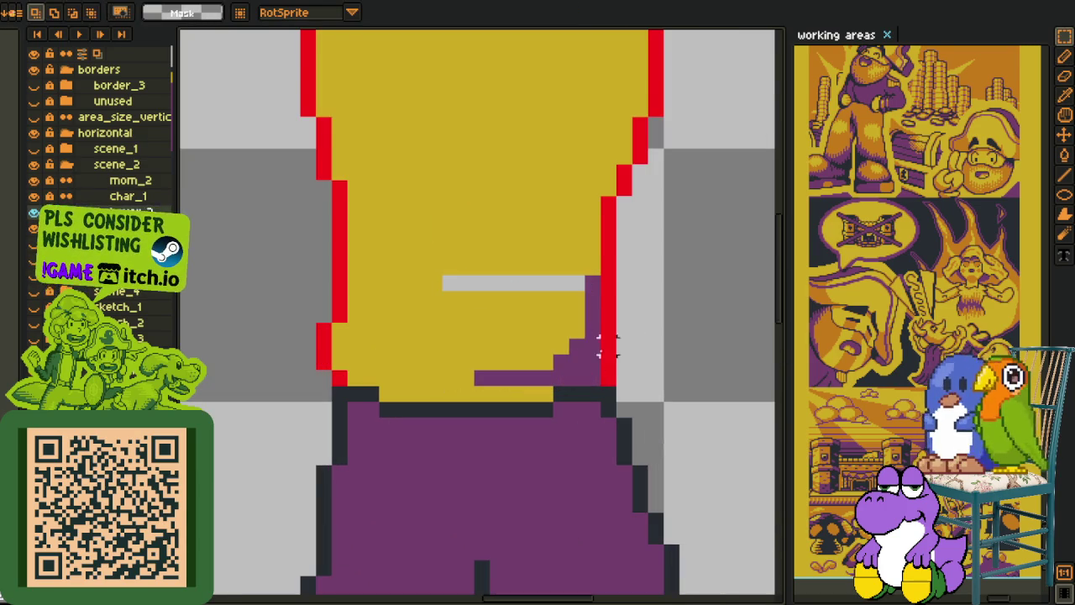
# Step: Fill the leftover strip yellow and add a purple pixel above the stair shading
pyautogui.press('i')
pyautogui.press('g')
pyautogui.click(543, 283)
pyautogui.click(592, 284)
pyautogui.press('b')
pyautogui.moveTo(593, 283); pyautogui.dragTo(594, 315)
pyautogui.press('i')
pyautogui.click(593, 328)
pyautogui.press('b')
pyautogui.click(592, 316)
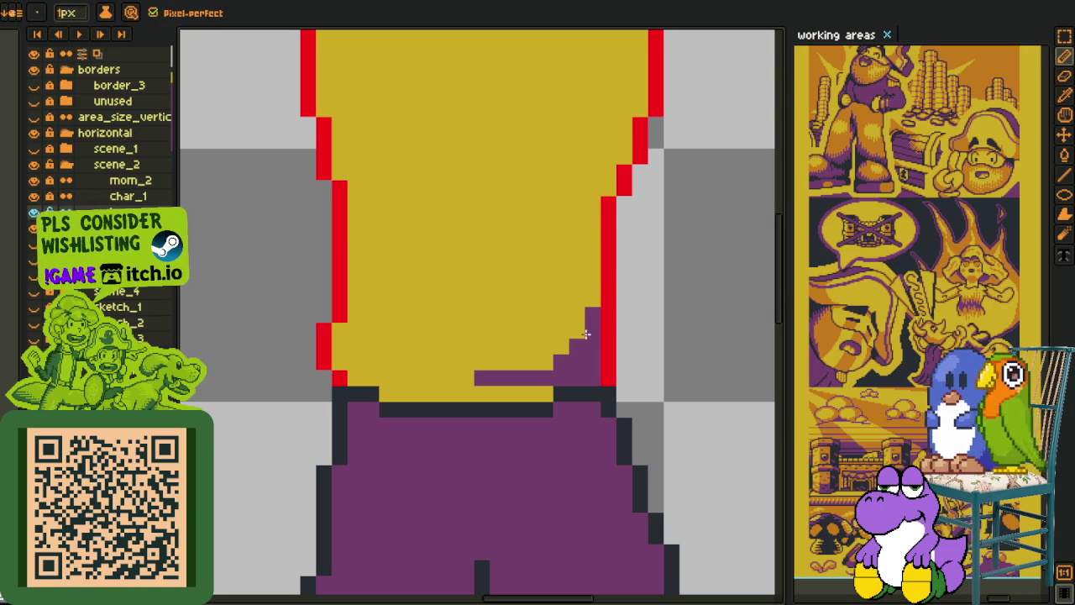
pyautogui.scroll(-2, 547, 366)
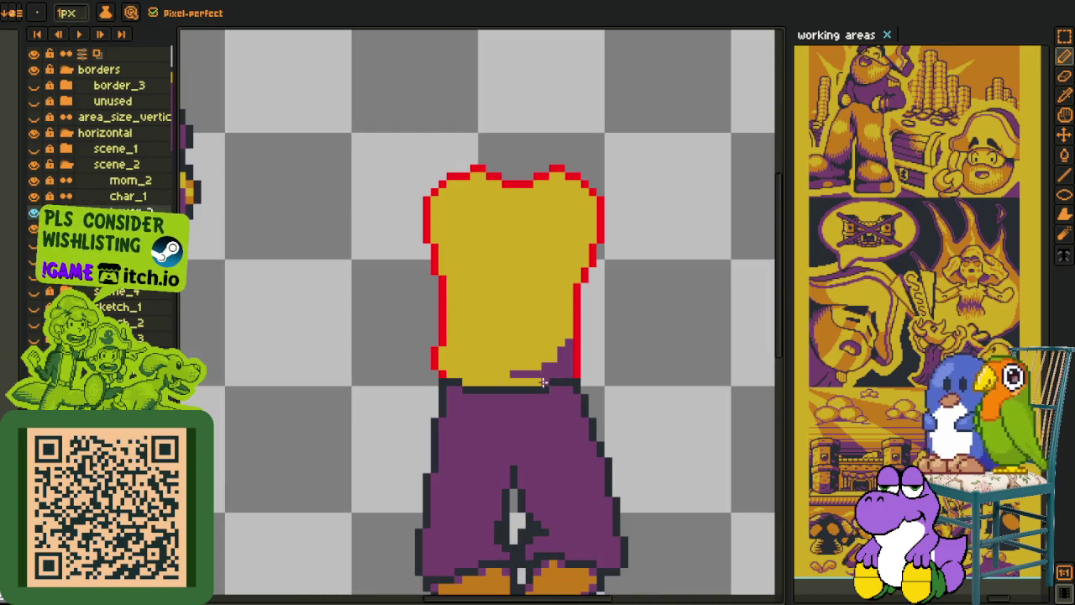
# Step: Add three purple shading pixels at the shirt's left waist
pyautogui.press('i')
pyautogui.scroll(3, 511, 353)
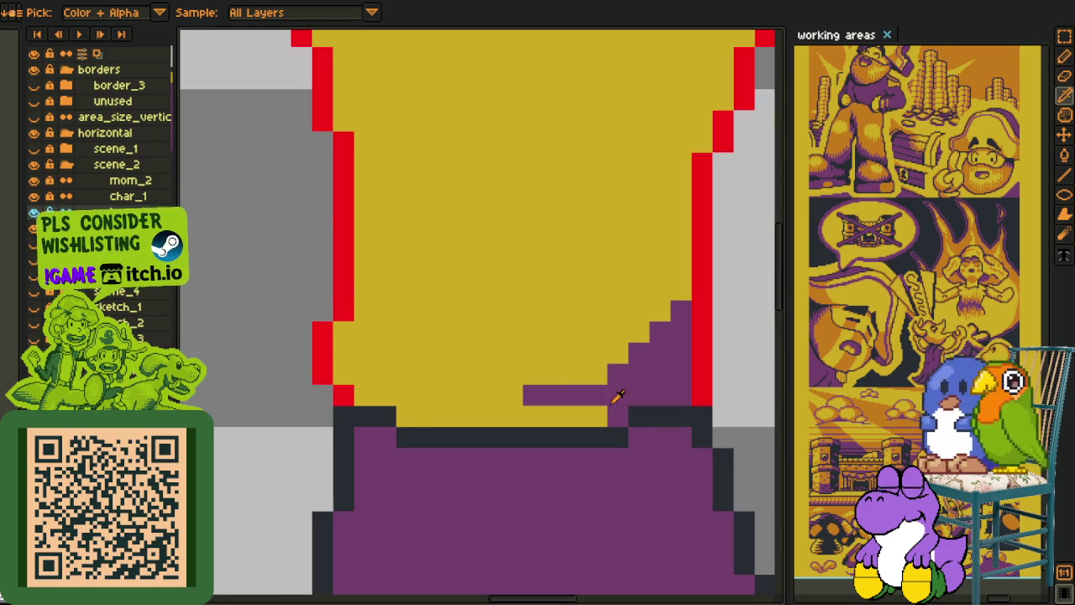
pyautogui.press('b')
pyautogui.click(406, 415)
pyautogui.click(364, 395)
pyautogui.click(344, 372)
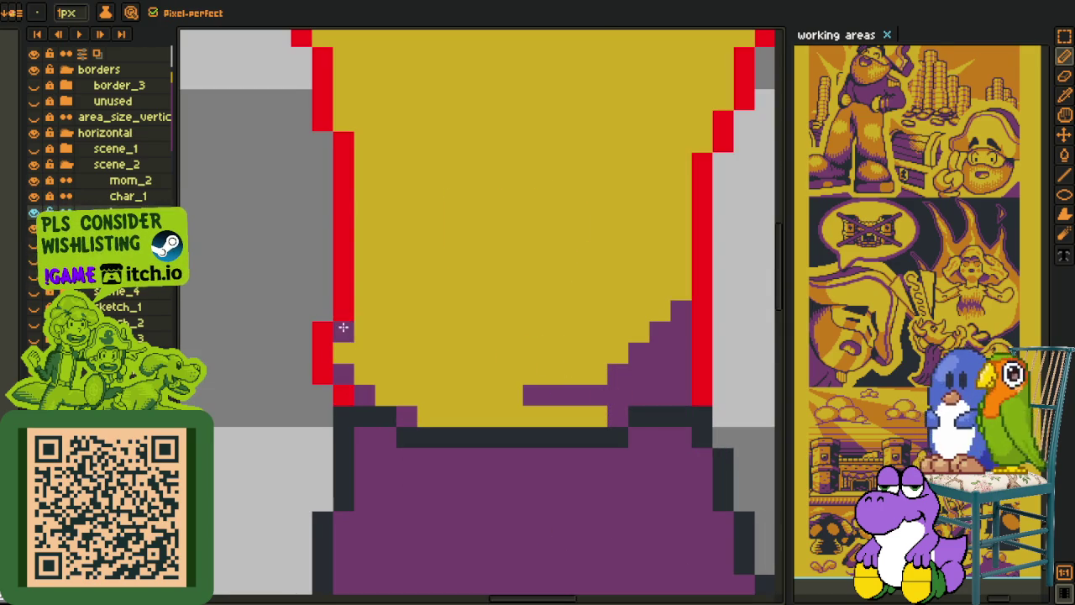
# Step: Add purple pixels higher up the left edge, restoring the top pixel to yellow
pyautogui.moveTo(386, 246); pyautogui.dragTo(406, 435)
pyautogui.click(366, 355)
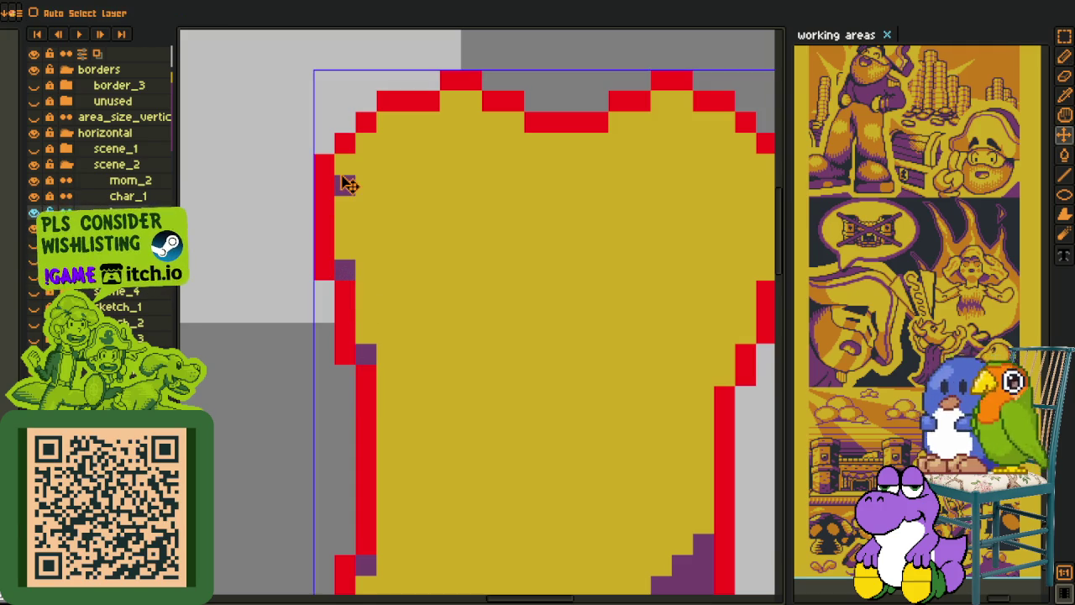
pyautogui.click(344, 164)
pyautogui.click(451, 101)
pyautogui.press('i')
pyautogui.click(467, 122)
pyautogui.click(450, 101)
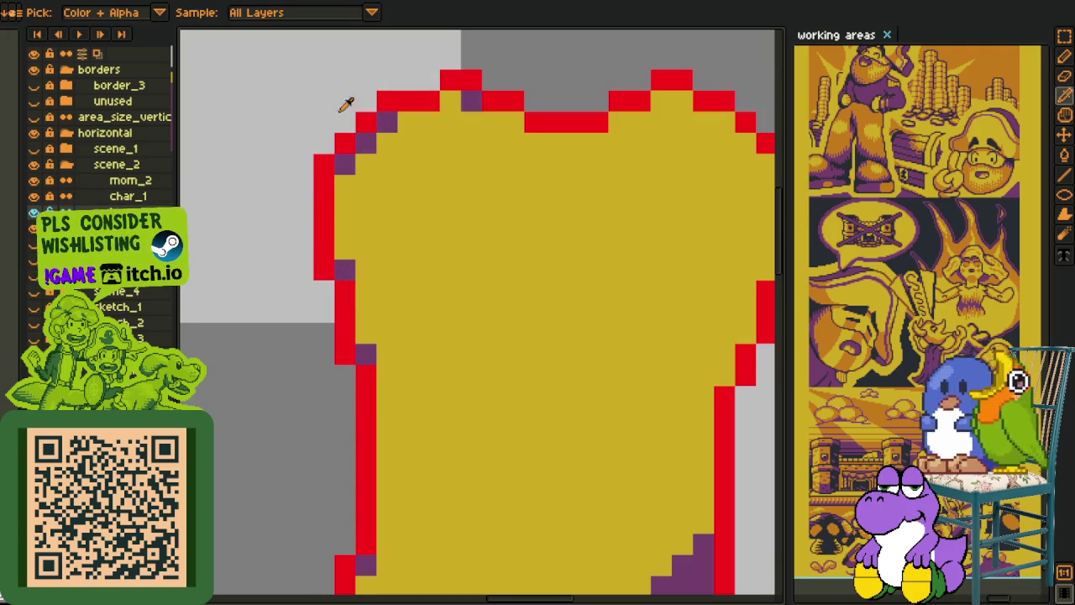
pyautogui.keyDown('alt'); pyautogui.click(471, 101); pyautogui.keyUp('alt')
pyautogui.moveTo(525, 122); pyautogui.dragTo(647, 124)
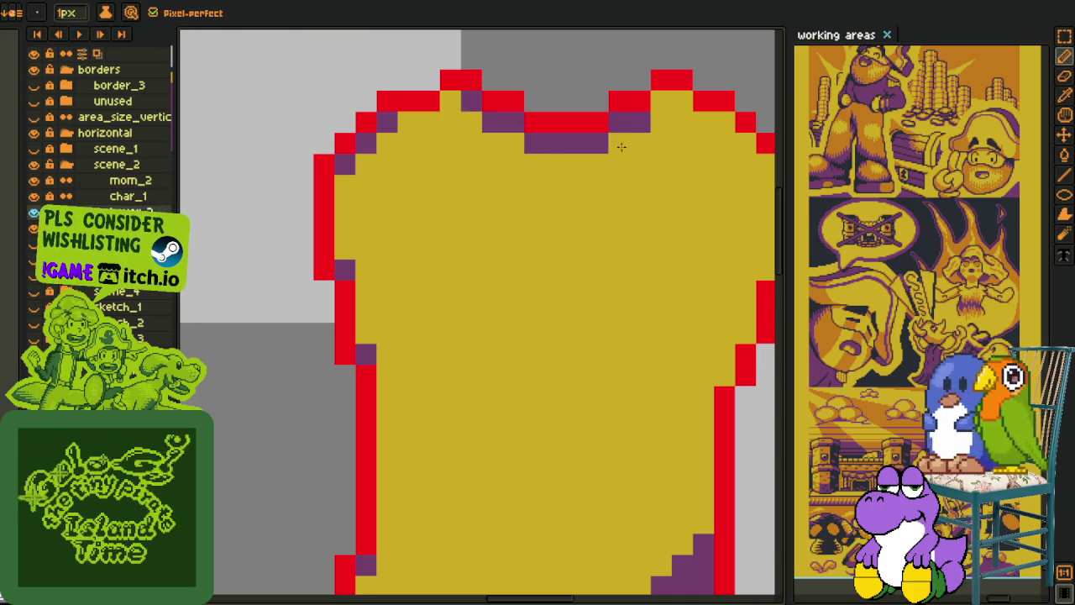
pyautogui.scroll(-3, 689, 121)
pyautogui.press('alt')
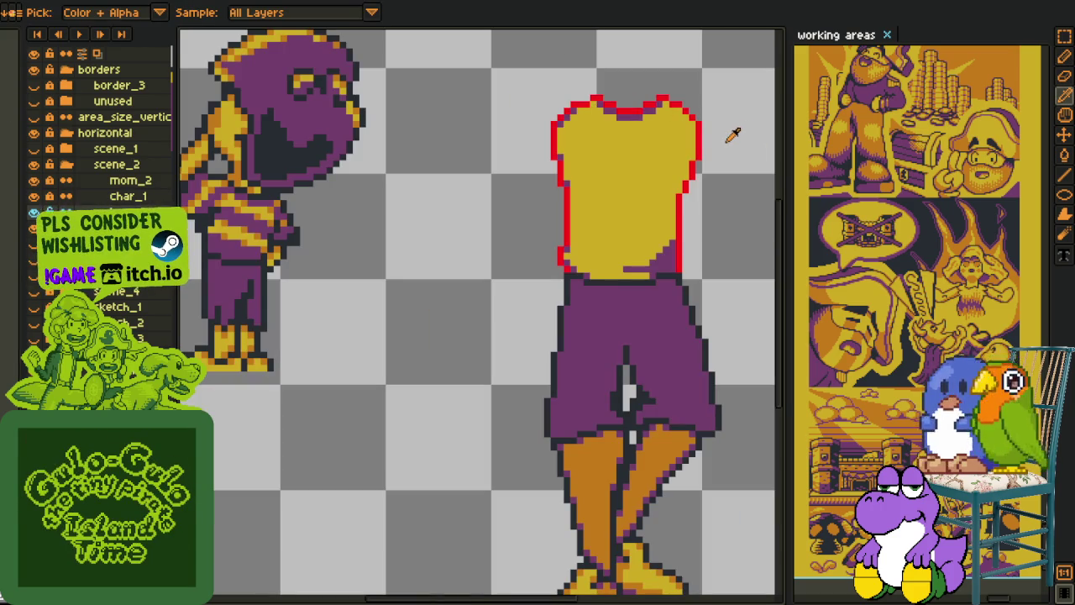
pyautogui.scroll(1, 691, 208)
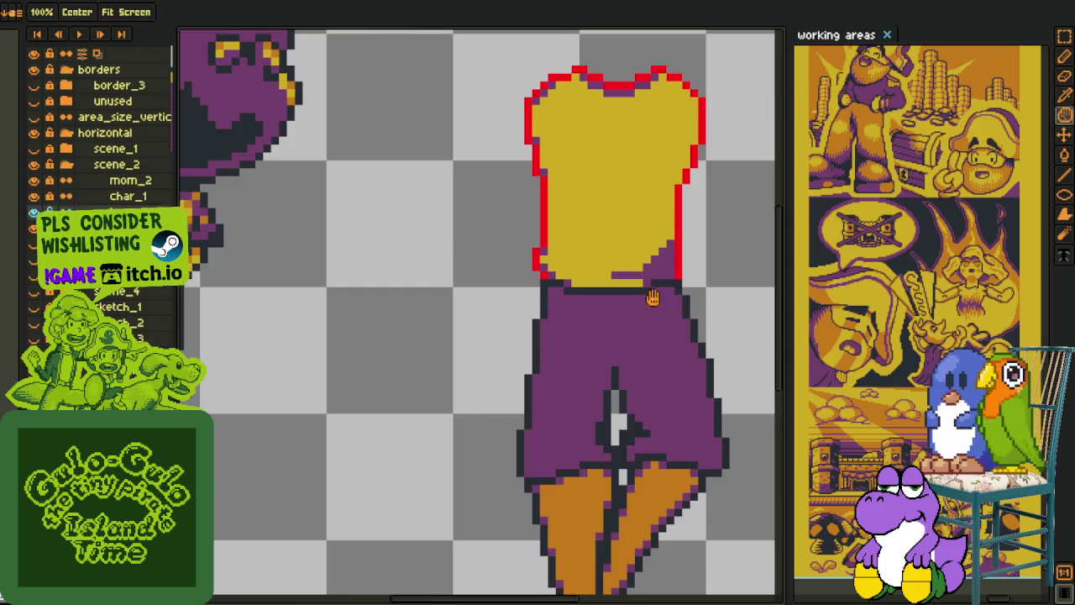
pyautogui.scroll(2, 649, 280)
pyautogui.click(689, 74)
pyautogui.scroll(-2, 629, 174)
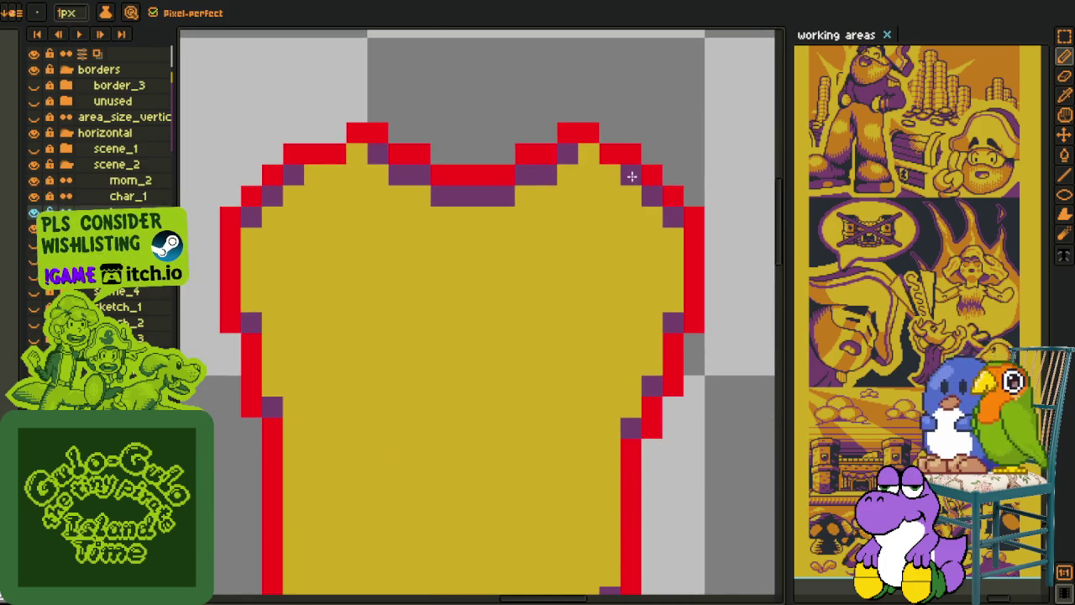
pyautogui.scroll(-2, 677, 163)
pyautogui.press('alt')
pyautogui.scroll(-1, 683, 210)
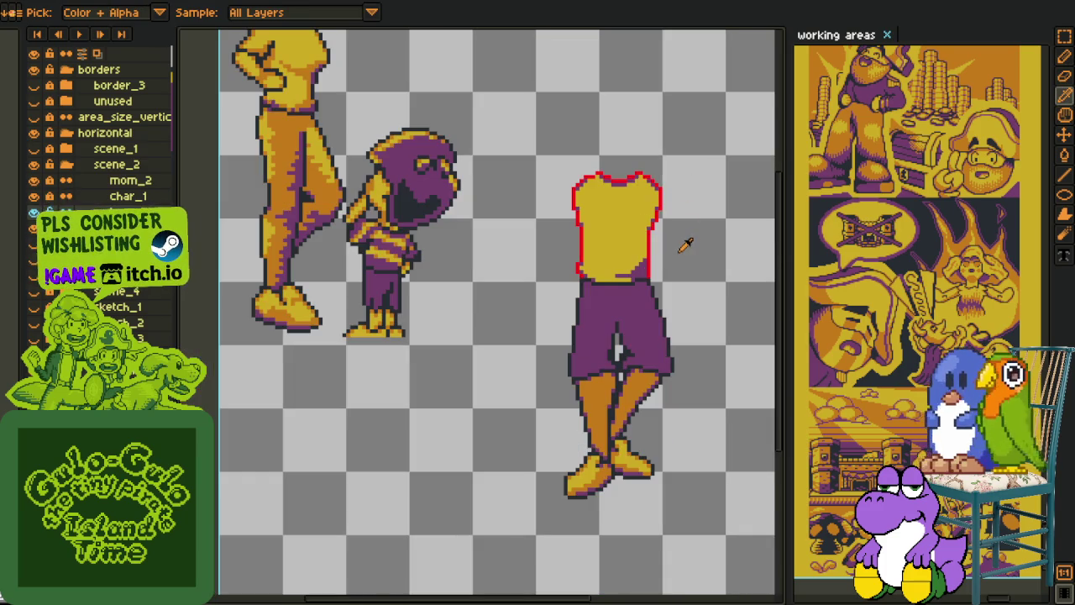
pyautogui.scroll(1, 644, 254)
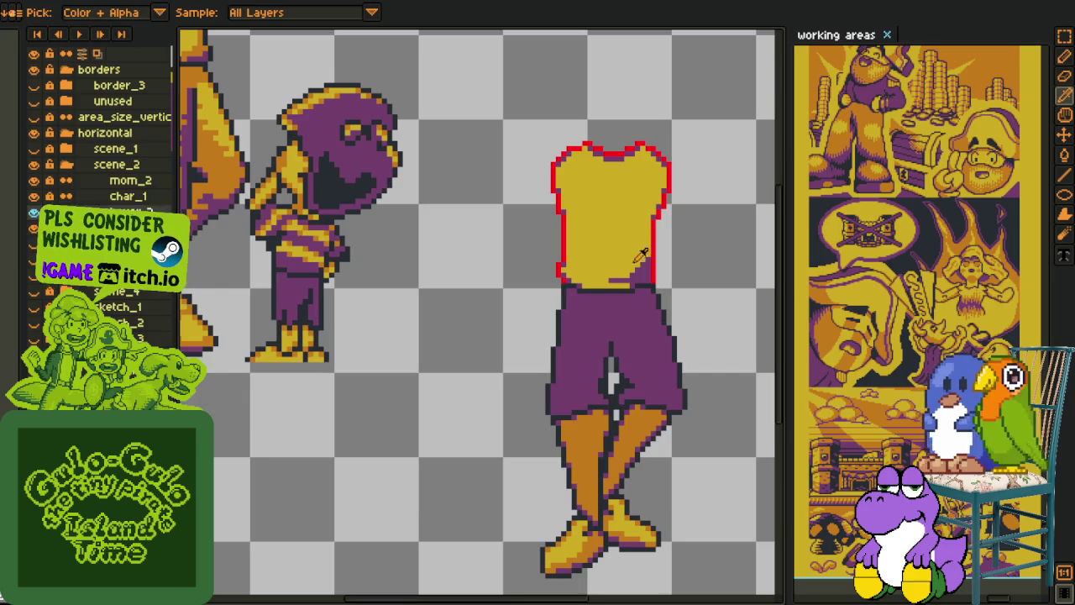
pyautogui.scroll(1, 653, 262)
pyautogui.scroll(1, 593, 274)
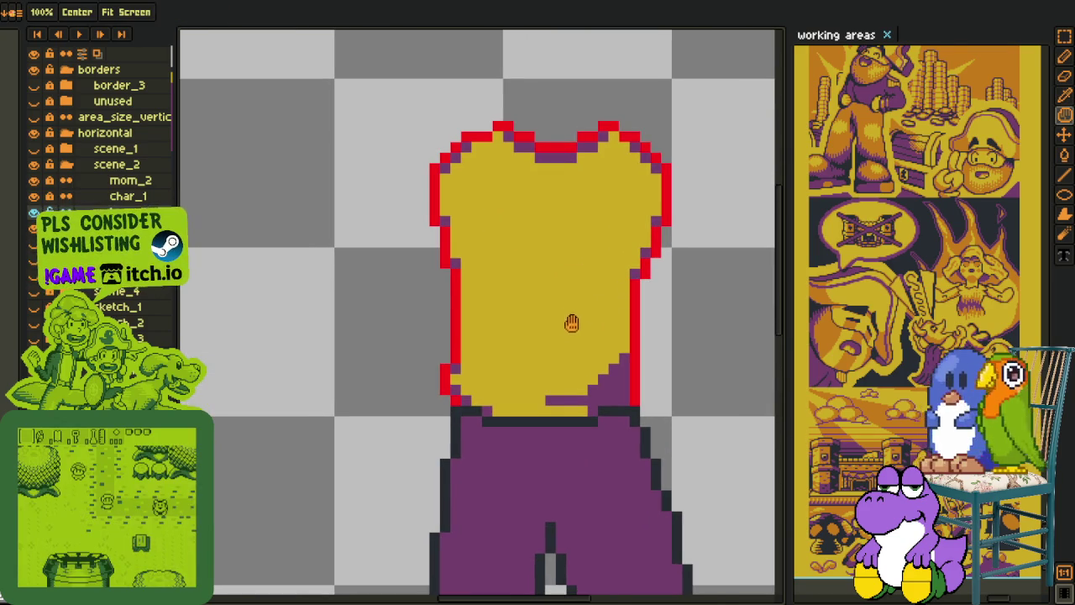
pyautogui.scroll(1, 554, 298)
pyautogui.press('b')
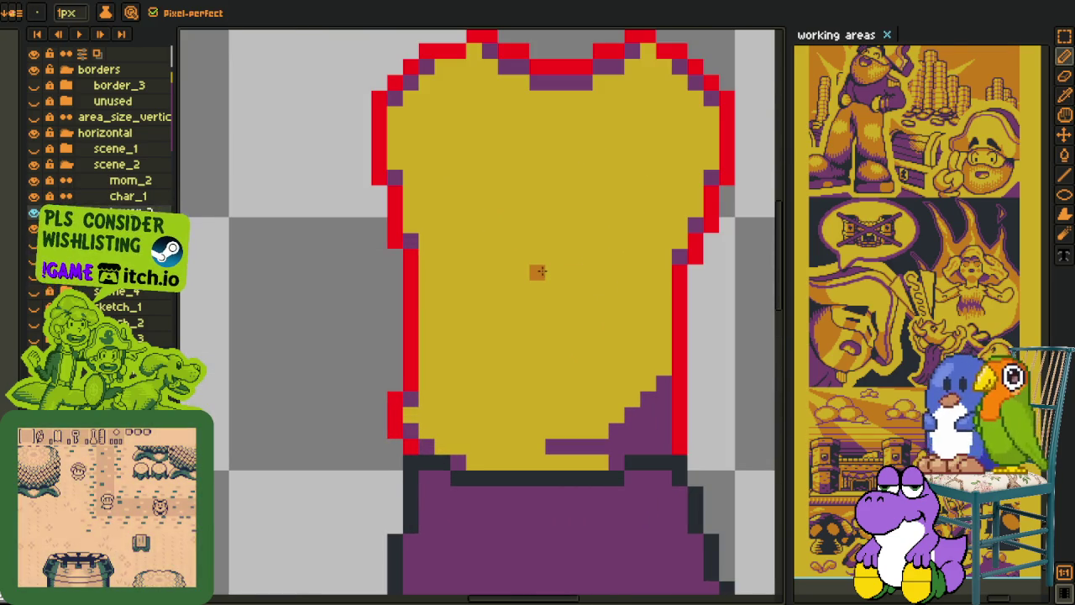
# Step: Paint orange shading across the shirt's middle, up to the right shoulder and down the right edge
pyautogui.moveTo(538, 272)
pyautogui.mouseDown()
pyautogui.moveTo(648, 272)
pyautogui.moveTo(581, 275)
pyautogui.mouseUp()
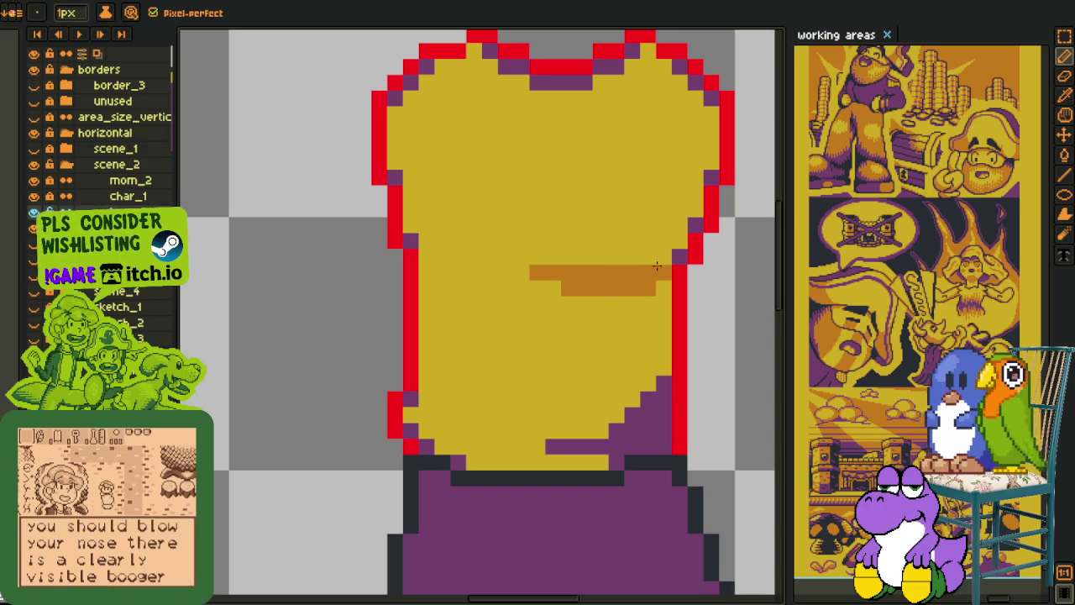
pyautogui.moveTo(655, 267)
pyautogui.mouseDown()
pyautogui.moveTo(683, 236)
pyautogui.moveTo(681, 210)
pyautogui.mouseUp()
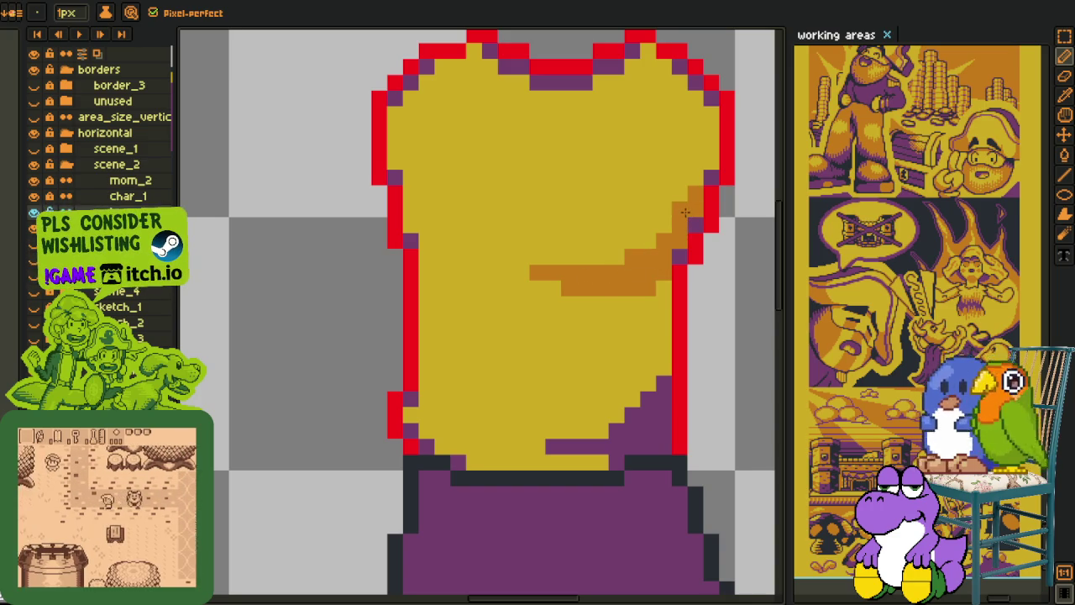
pyautogui.moveTo(633, 302)
pyautogui.mouseDown()
pyautogui.moveTo(664, 352)
pyautogui.moveTo(661, 311)
pyautogui.mouseUp()
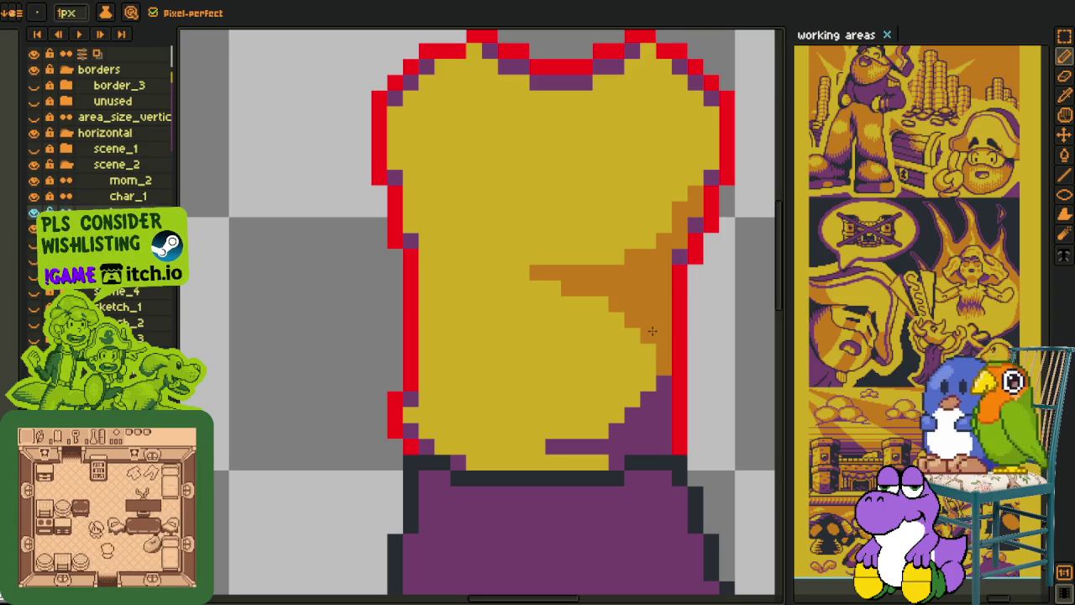
pyautogui.press('alt')
pyautogui.press('alt')
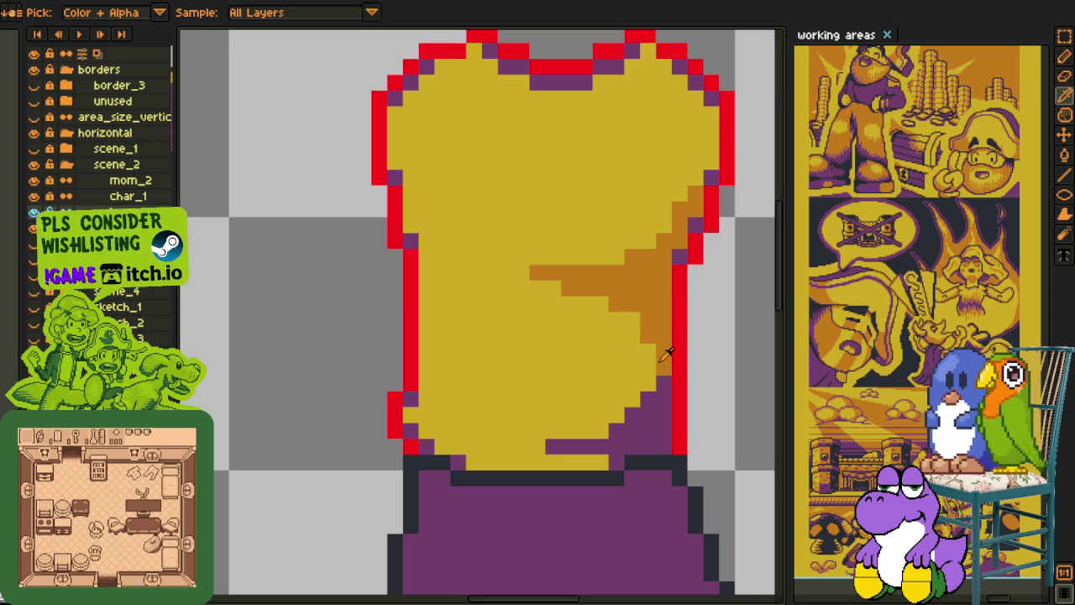
pyautogui.scroll(-3, 664, 406)
pyautogui.scroll(-2, 663, 406)
pyautogui.scroll(1, 661, 409)
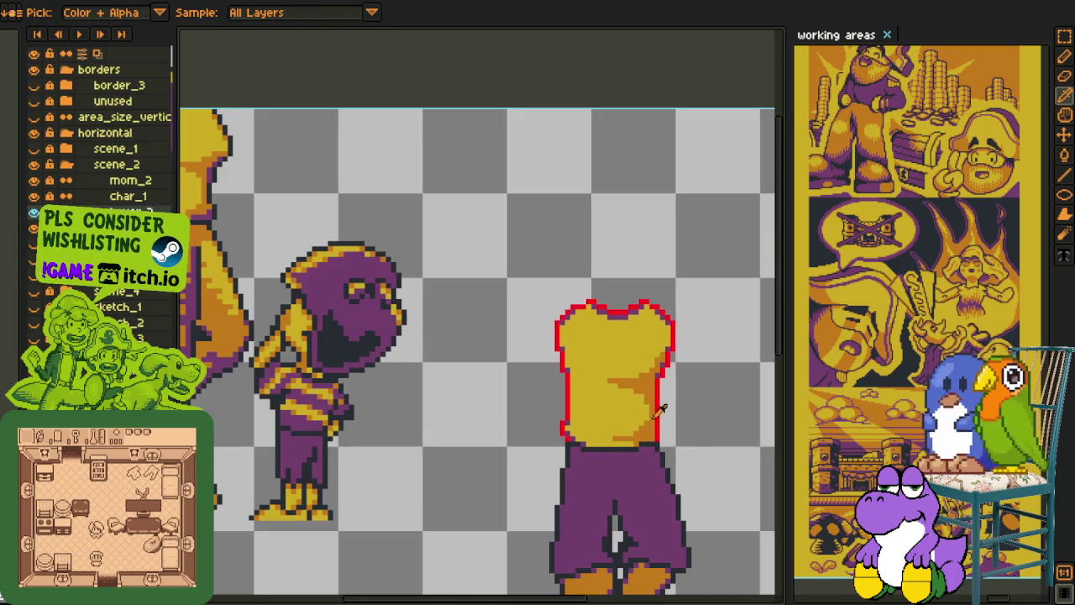
pyautogui.scroll(1, 658, 402)
pyautogui.scroll(1, 653, 399)
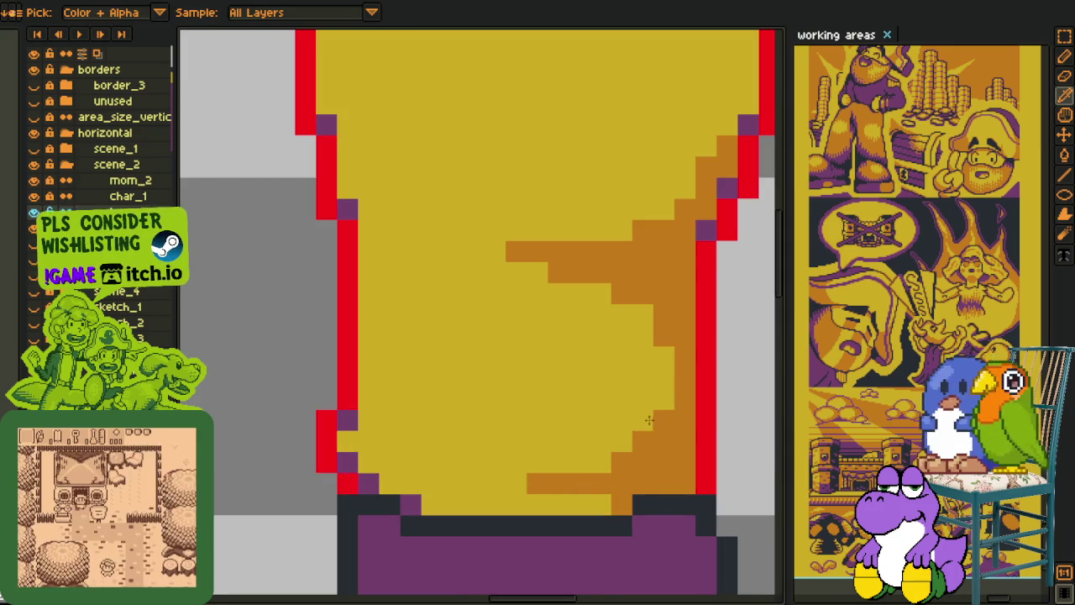
# Step: Repaint stray orange pixels on the right-side staircase back to yellow
pyautogui.moveTo(588, 481); pyautogui.dragTo(568, 466)
pyautogui.moveTo(647, 416); pyautogui.dragTo(574, 479)
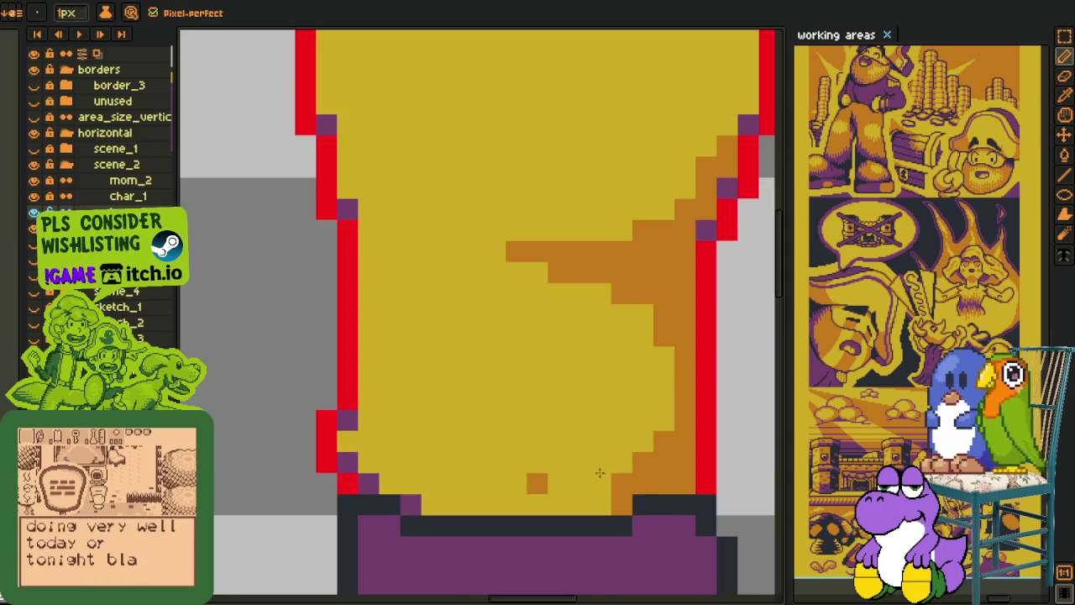
pyautogui.scroll(-5, 638, 475)
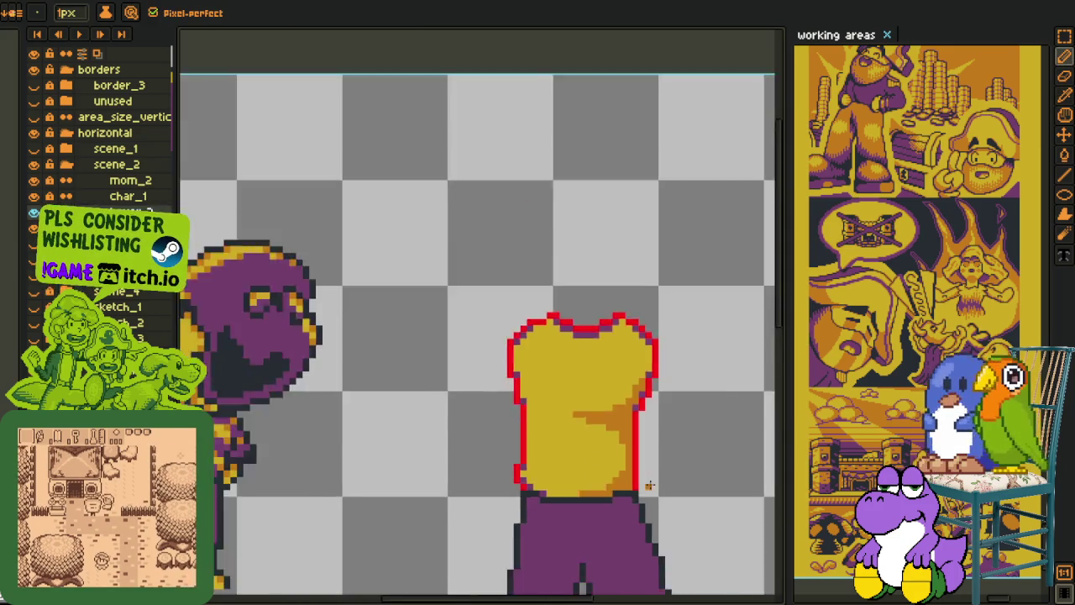
pyautogui.scroll(-1, 663, 470)
pyautogui.scroll(2, 654, 456)
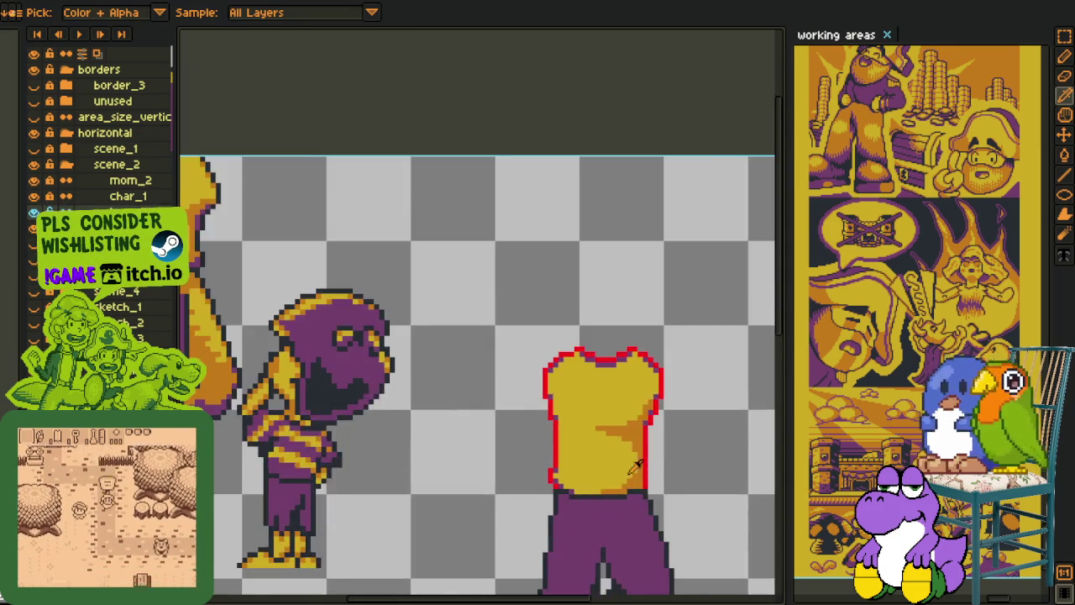
pyautogui.scroll(2, 661, 386)
pyautogui.press('b')
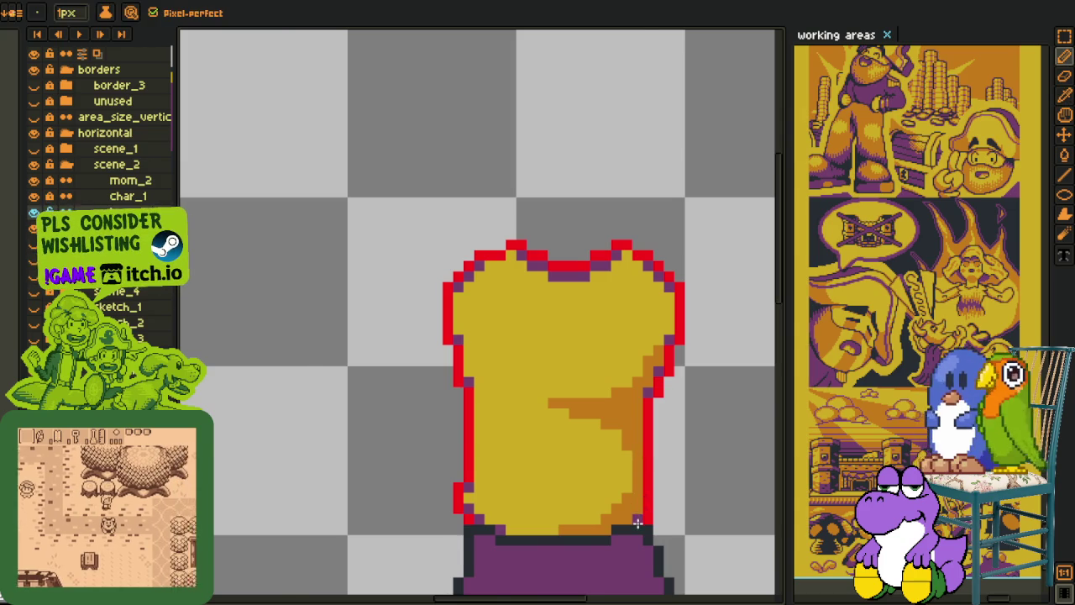
pyautogui.scroll(-2, 672, 493)
pyautogui.scroll(-1, 679, 482)
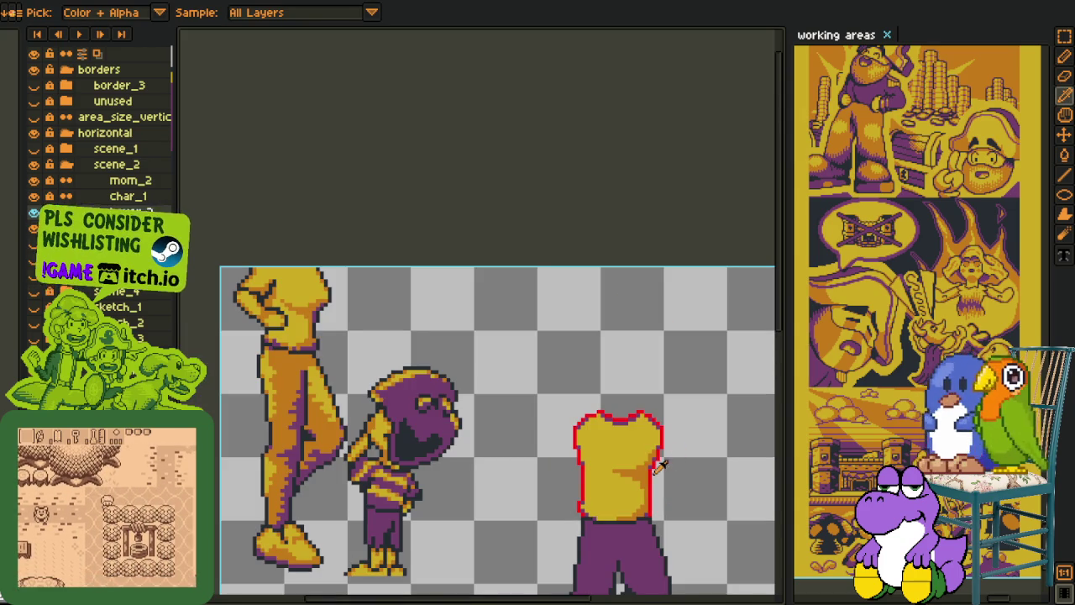
# Step: Recentre the view on the figure and bring up Replace Color for the red outline
pyautogui.press('h')
pyautogui.moveTo(720, 517); pyautogui.dragTo(624, 370)
pyautogui.press('m')
pyautogui.press('i')
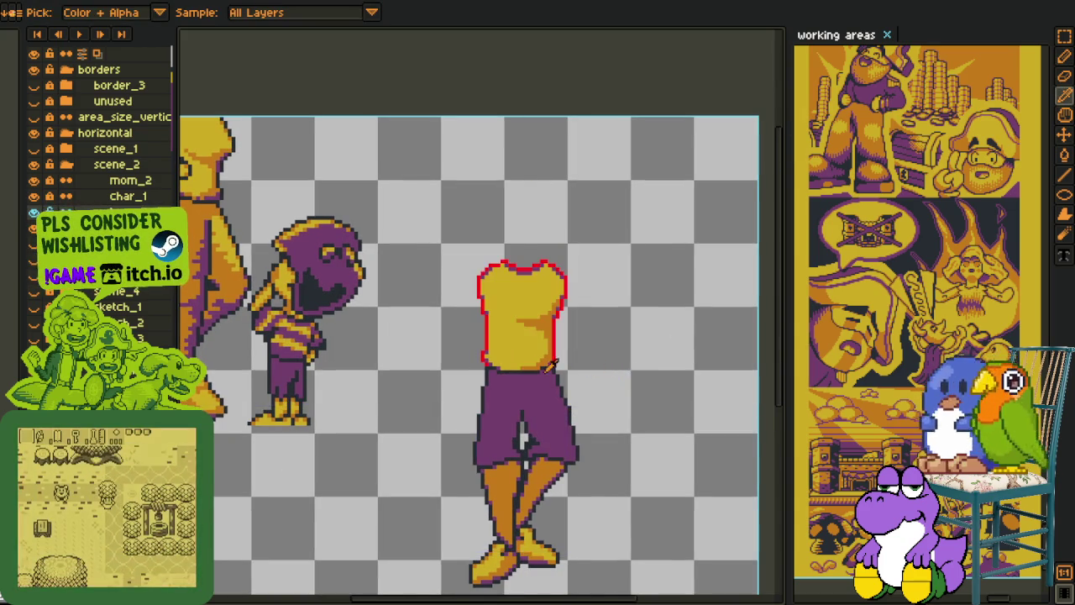
pyautogui.scroll(2, 504, 382)
pyautogui.scroll(2, 504, 382)
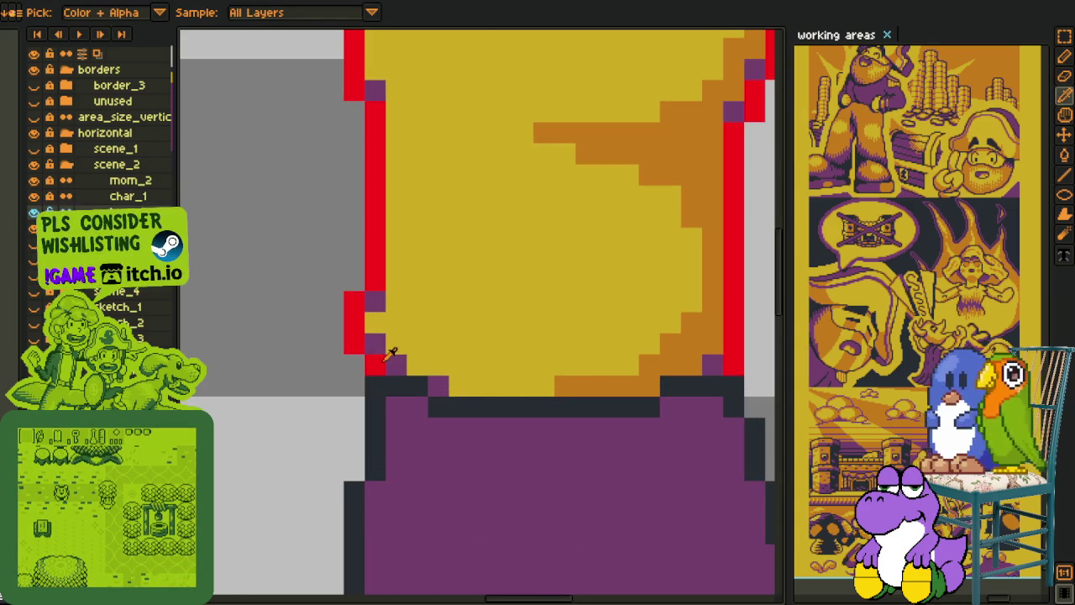
pyautogui.hotkey('shift', 'r')
# Step: Replace the shirt's red outline with dark purple
pyautogui.click(441, 473)
pyautogui.scroll(-3, 636, 372)
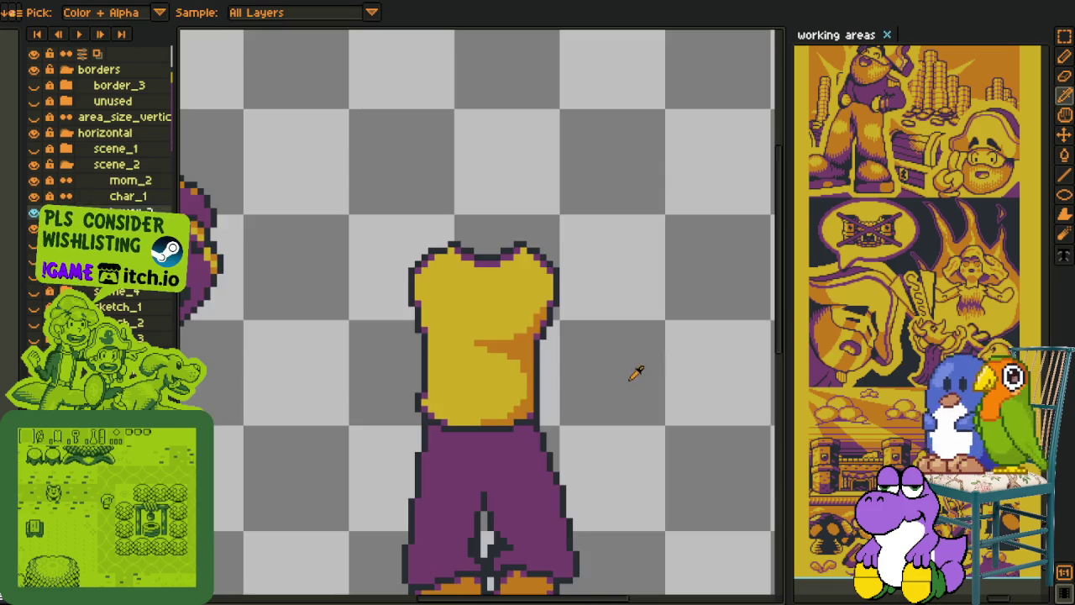
pyautogui.scroll(-3, 611, 368)
pyautogui.scroll(3, 511, 327)
pyautogui.scroll(1, 469, 313)
pyautogui.scroll(-1, 469, 313)
pyautogui.moveTo(468, 328)
pyautogui.mouseDown()
pyautogui.moveTo(353, 319)
pyautogui.moveTo(566, 331)
pyautogui.mouseUp()
pyautogui.scroll(-2, 353, 320)
pyautogui.scroll(-1, 362, 353)
pyautogui.press('o')
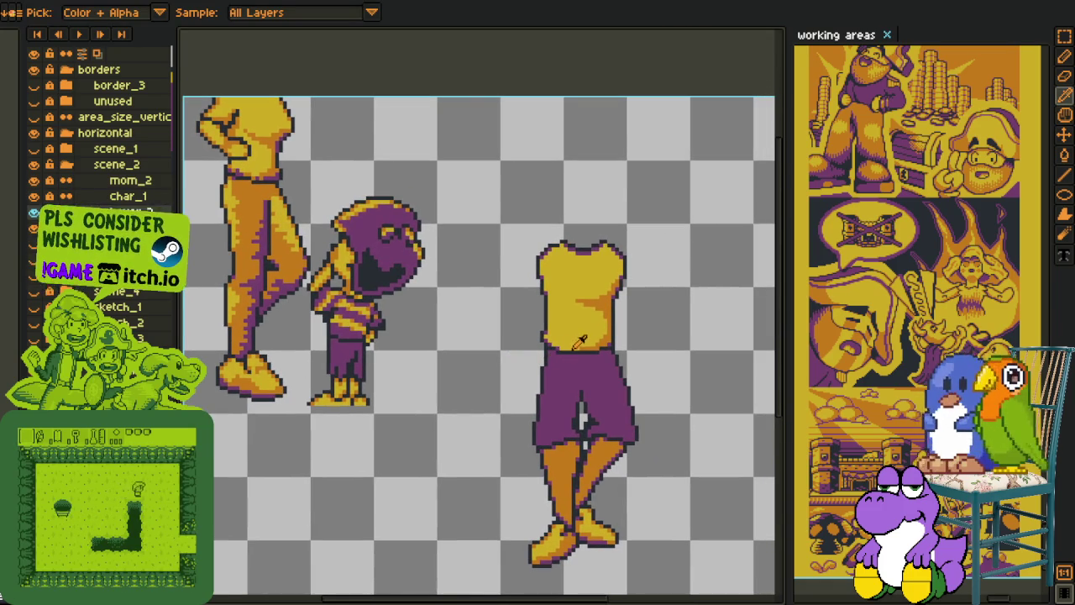
pyautogui.scroll(2, 590, 341)
pyautogui.scroll(-3, 655, 362)
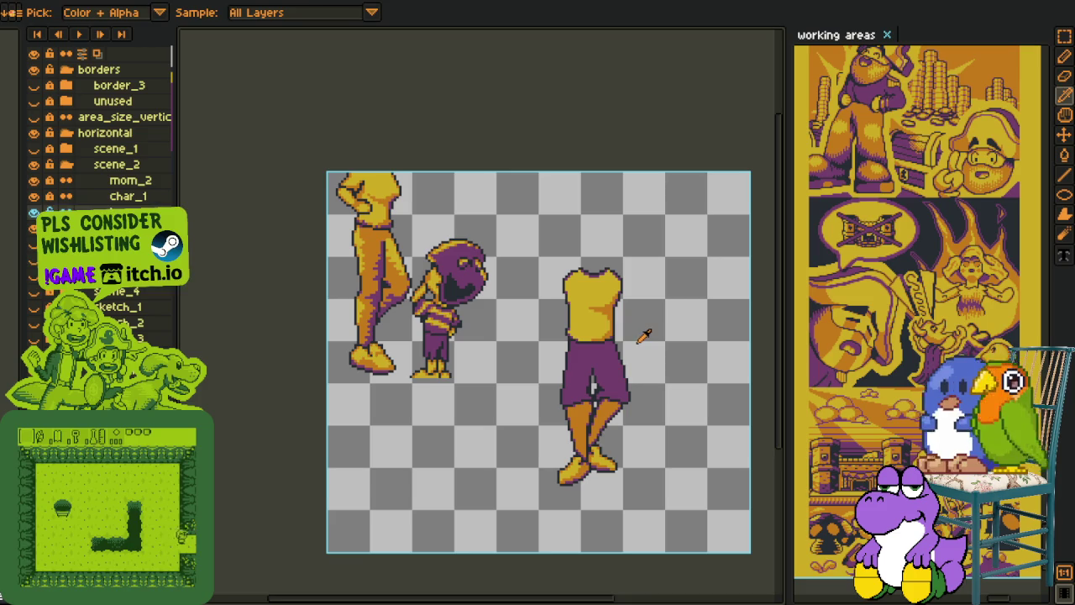
# Step: Select the torso and legs and merge the shirt layer down
pyautogui.press('m')
pyautogui.moveTo(529, 238); pyautogui.dragTo(678, 523)
pyautogui.moveTo(620, 444); pyautogui.dragTo(538, 377)
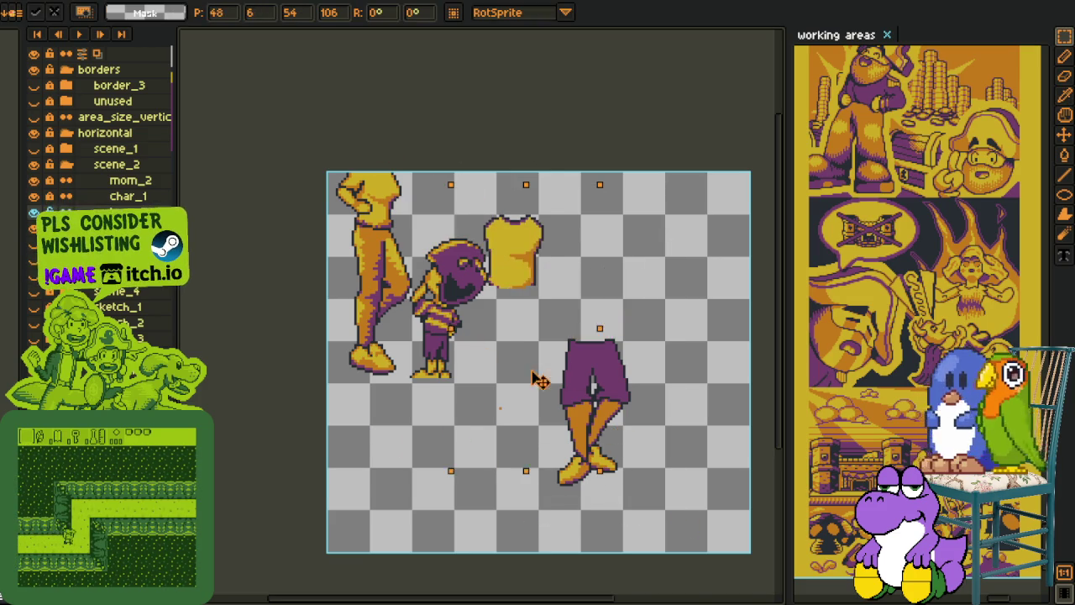
pyautogui.hotkey('ctrl', 'z')
pyautogui.rightClick(177, 212)
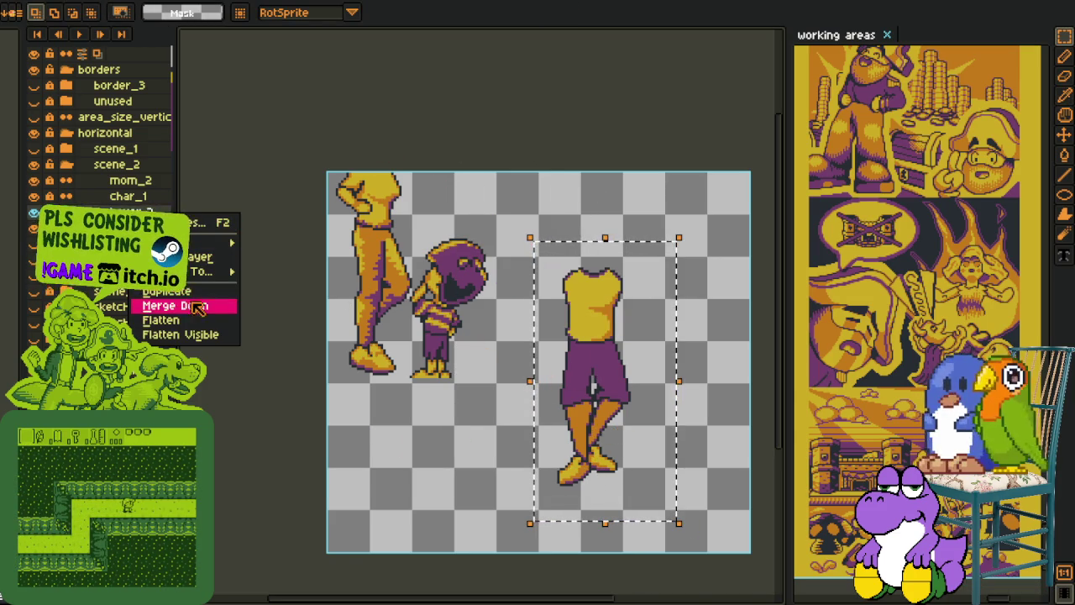
pyautogui.click(220, 305)
# Step: Reposition the torso and legs, commit, and add a new empty layer
pyautogui.moveTo(672, 419); pyautogui.dragTo(466, 314)
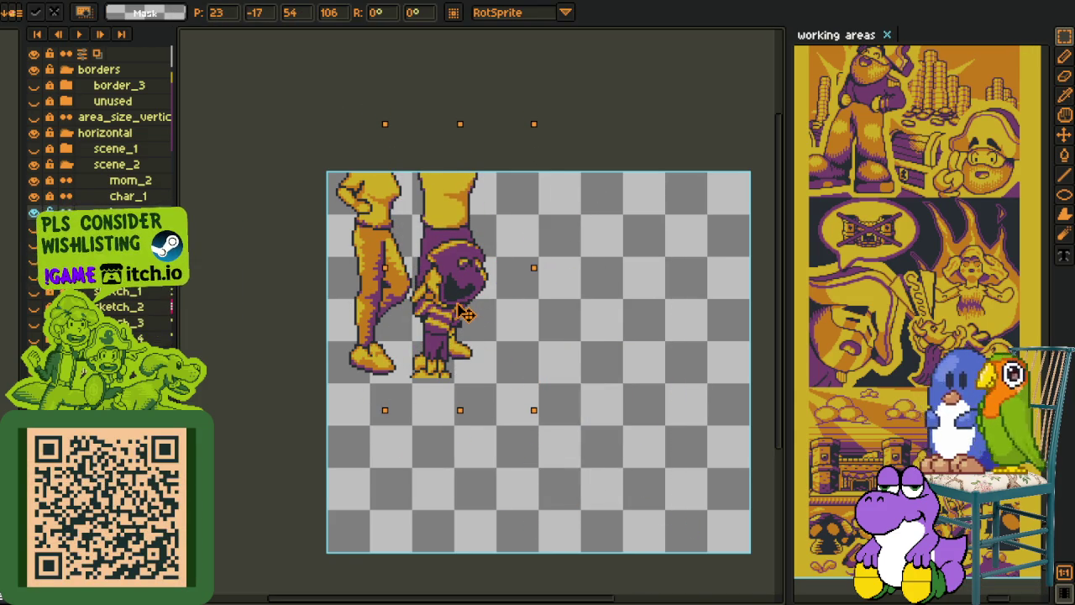
pyautogui.moveTo(466, 313); pyautogui.dragTo(632, 400)
pyautogui.press('Return')
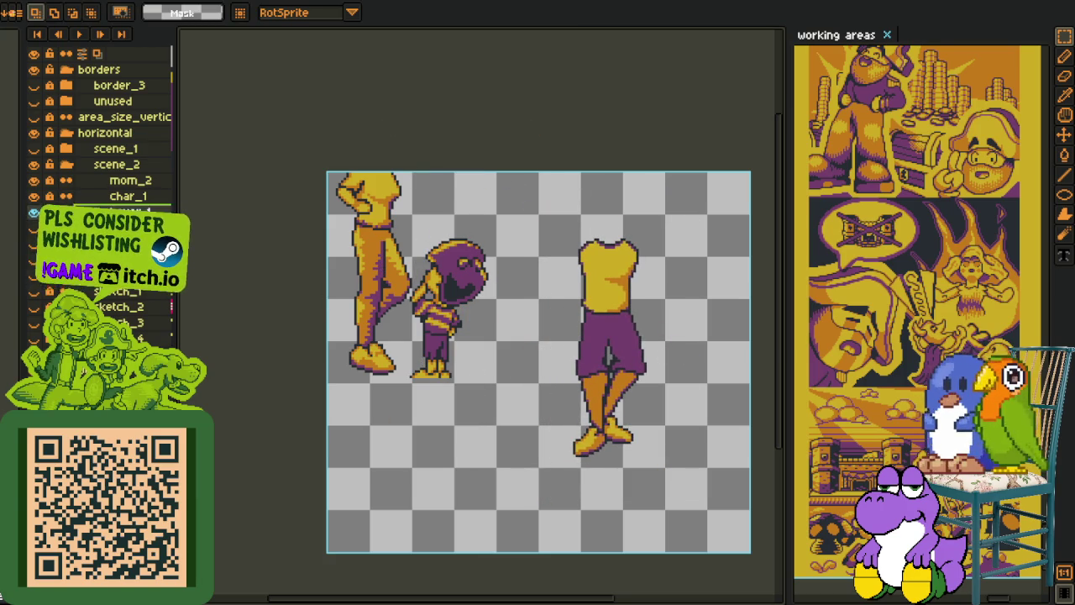
pyautogui.rightClick(122, 216)
pyautogui.click(277, 243)
pyautogui.press('i')
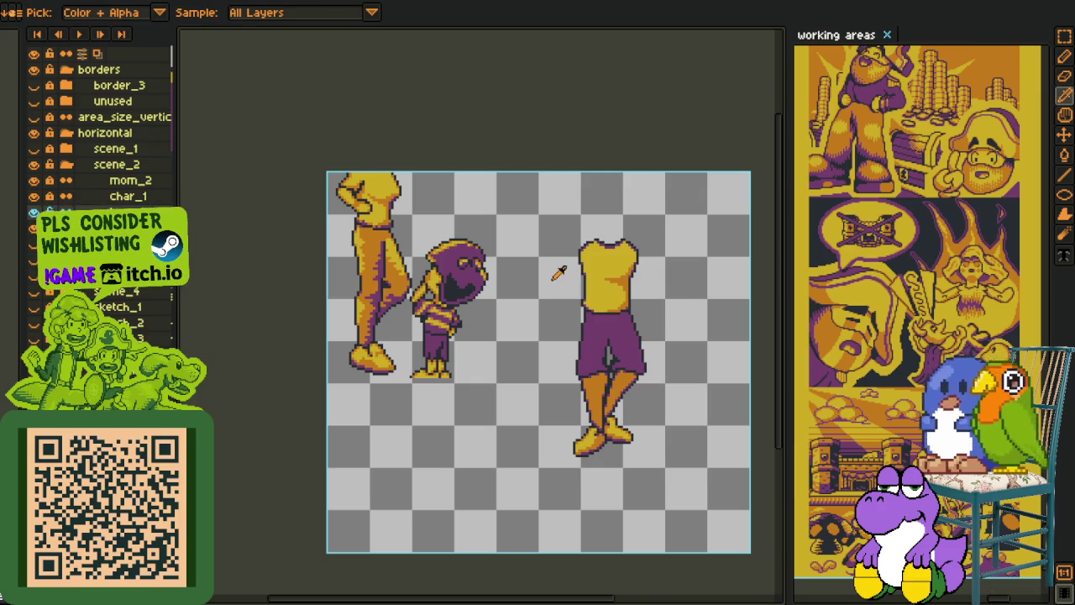
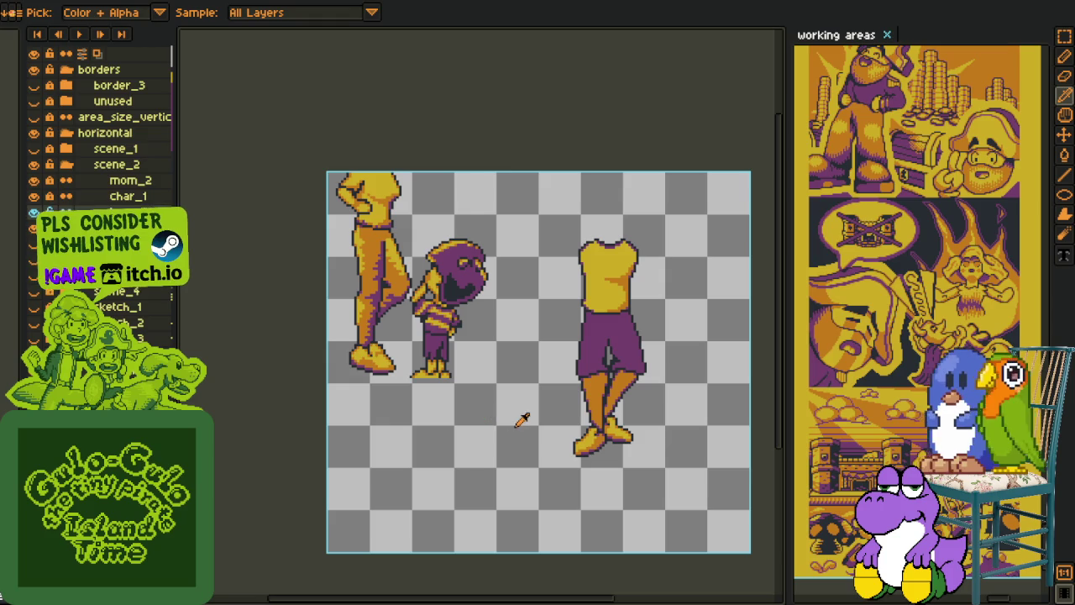
# Step: Sketch a red stepped arm line across the yellow shirt and beside the shoulder outline
pyautogui.scroll(-1, 538, 405)
pyautogui.scroll(3, 518, 357)
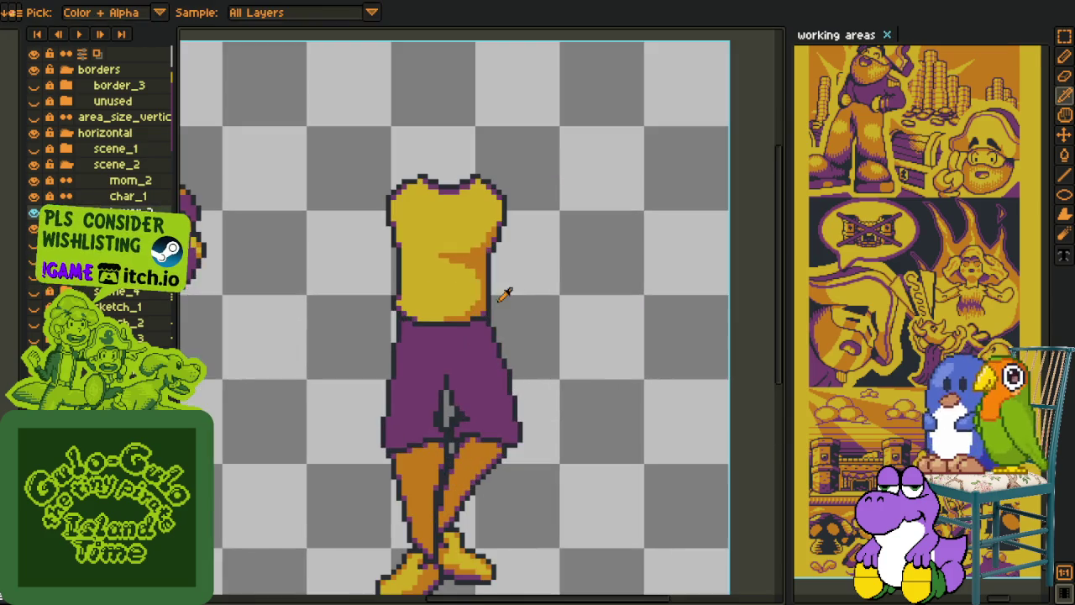
pyautogui.scroll(1, 518, 356)
pyautogui.scroll(1, 518, 356)
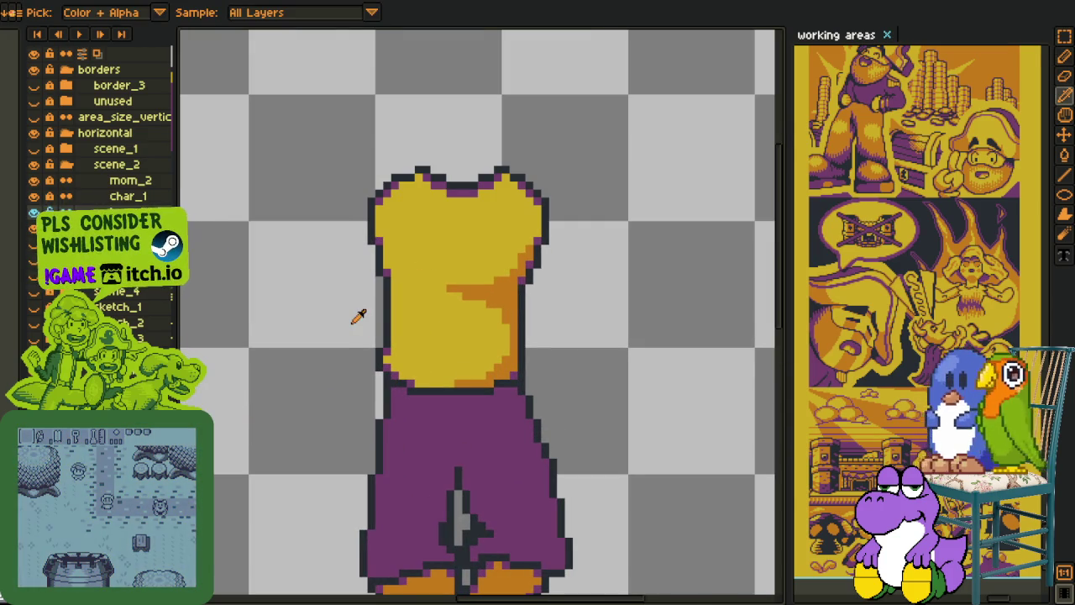
pyautogui.scroll(1, 378, 253)
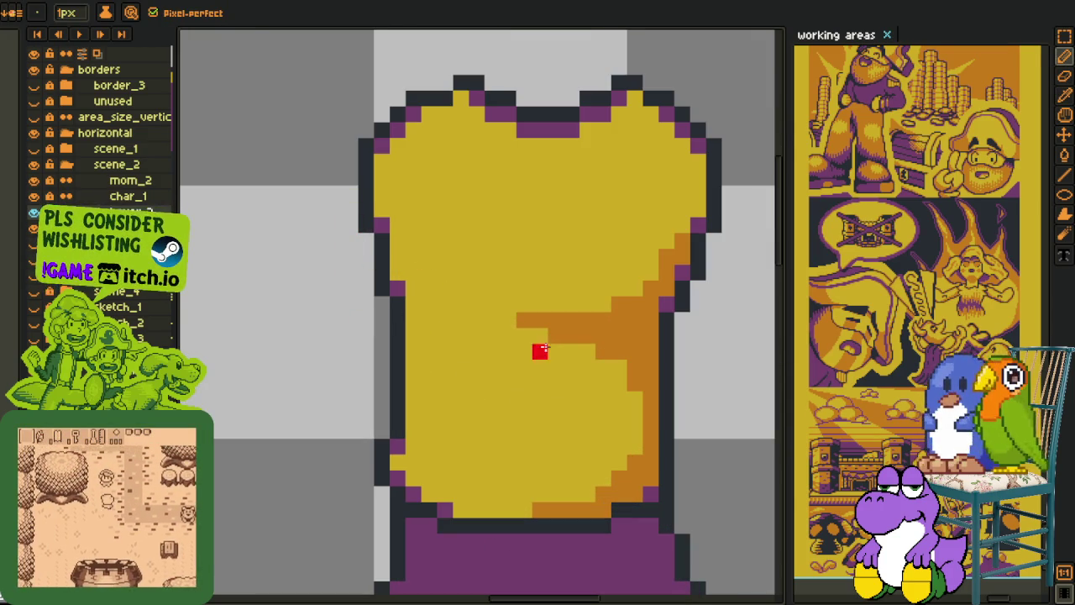
pyautogui.moveTo(351, 367); pyautogui.dragTo(668, 351)
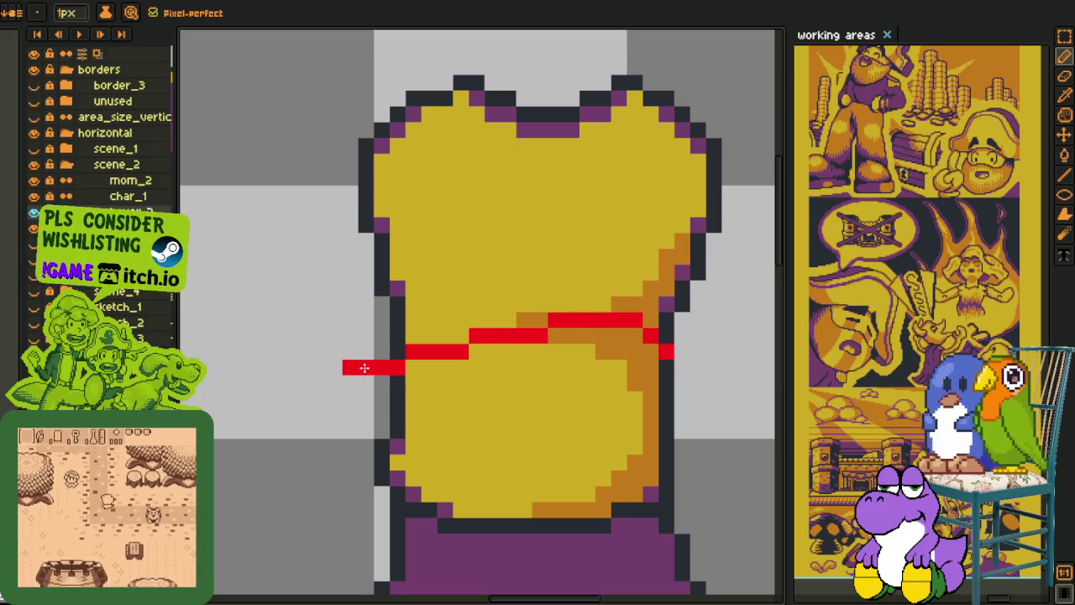
pyautogui.moveTo(344, 367); pyautogui.dragTo(400, 367)
pyautogui.moveTo(461, 347); pyautogui.dragTo(544, 320)
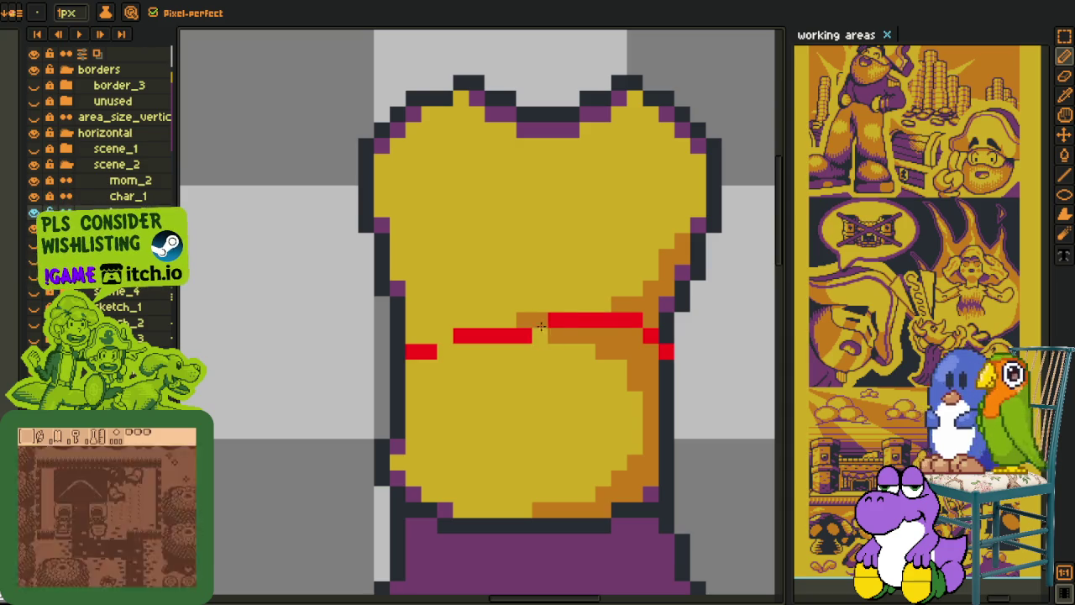
pyautogui.moveTo(551, 322); pyautogui.dragTo(445, 338)
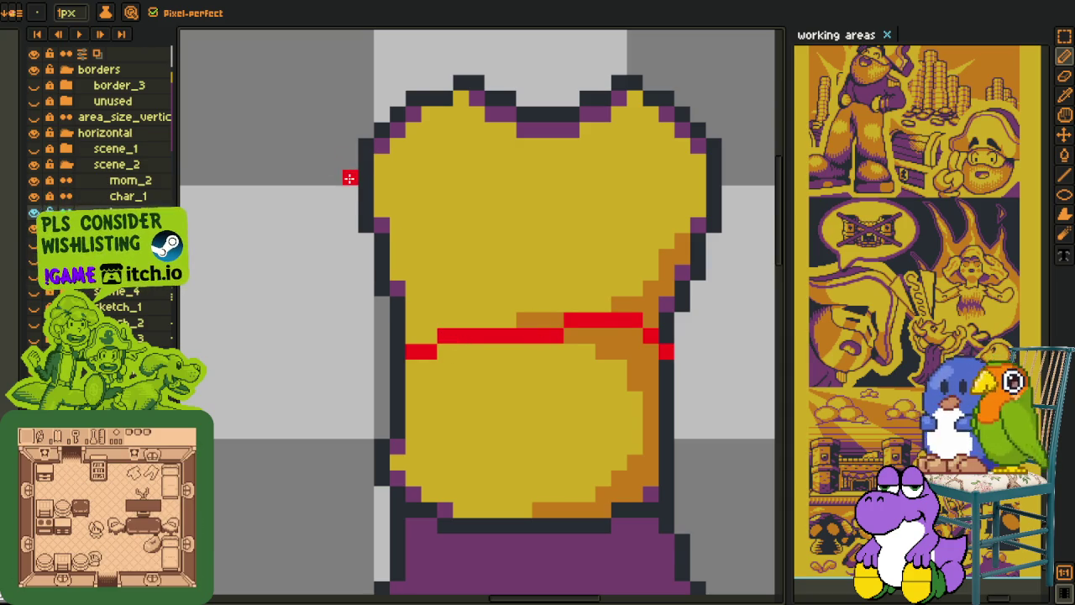
pyautogui.moveTo(347, 172); pyautogui.dragTo(347, 192)
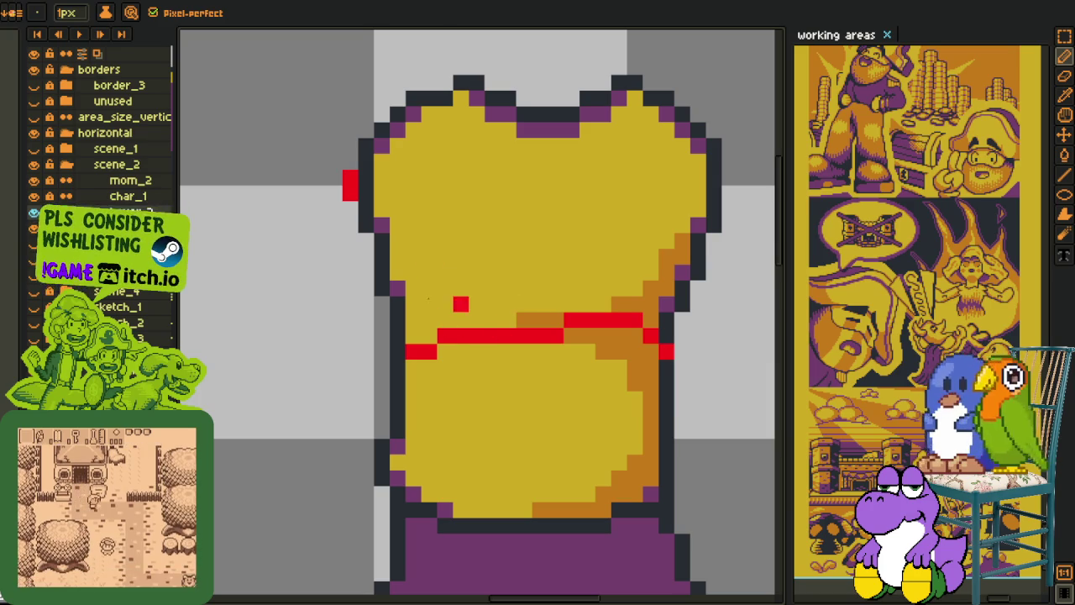
# Step: Lasso-select the stray red marks and remove them
pyautogui.press('q')
pyautogui.moveTo(375, 284); pyautogui.dragTo(740, 485)
pyautogui.moveTo(682, 285)
pyautogui.mouseDown()
pyautogui.moveTo(335, 412)
pyautogui.moveTo(596, 302)
pyautogui.mouseUp()
pyautogui.hotkey('ctrl', 'z')
pyautogui.press('i')
pyautogui.press('b')
# Step: Paint a broad red arm patch over the left shoulder with a 4 px pencil
pyautogui.moveTo(351, 195); pyautogui.dragTo(366, 158)
pyautogui.click(366, 146)
pyautogui.click(350, 238)
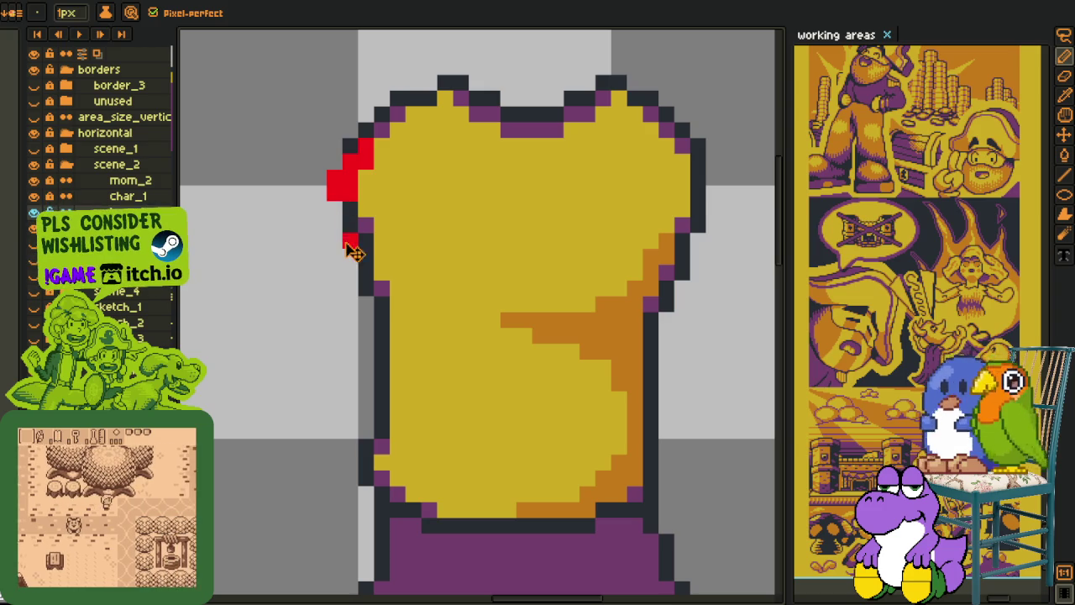
pyautogui.press('+')
pyautogui.press('+')
pyautogui.press('+')
pyautogui.moveTo(374, 193)
pyautogui.mouseDown()
pyautogui.moveTo(334, 234)
pyautogui.moveTo(336, 218)
pyautogui.moveTo(342, 239)
pyautogui.moveTo(359, 219)
pyautogui.mouseUp()
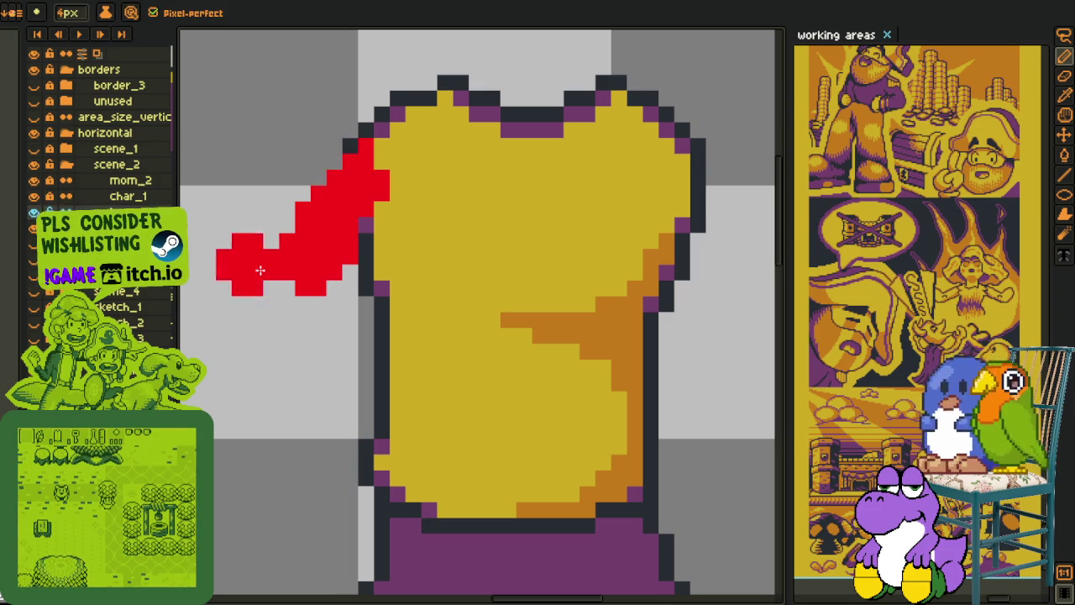
pyautogui.hotkey('ctrl', 'z')
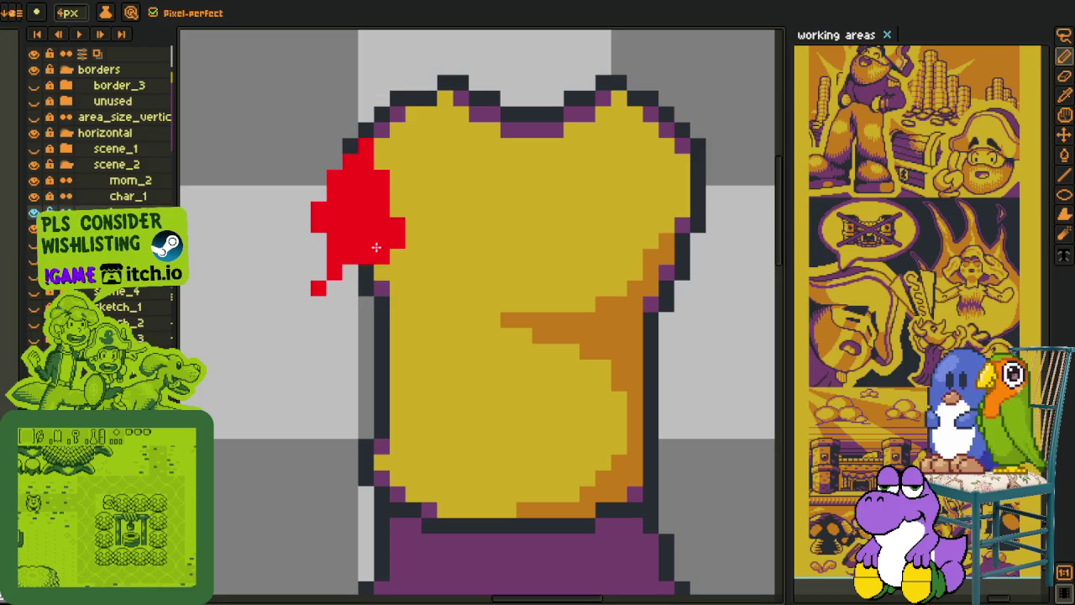
pyautogui.moveTo(360, 216); pyautogui.dragTo(344, 308)
pyautogui.click(447, 355)
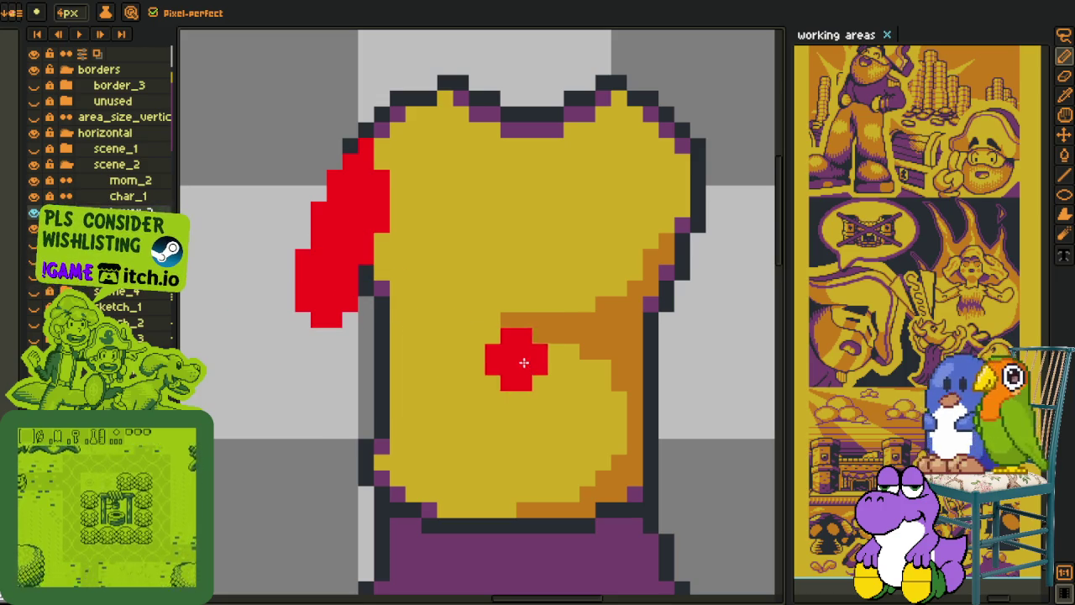
# Step: Draw a thin 1 px red forearm across the chest, restoring yellow where it overshot
pyautogui.press('-')
pyautogui.press('-')
pyautogui.press('-')
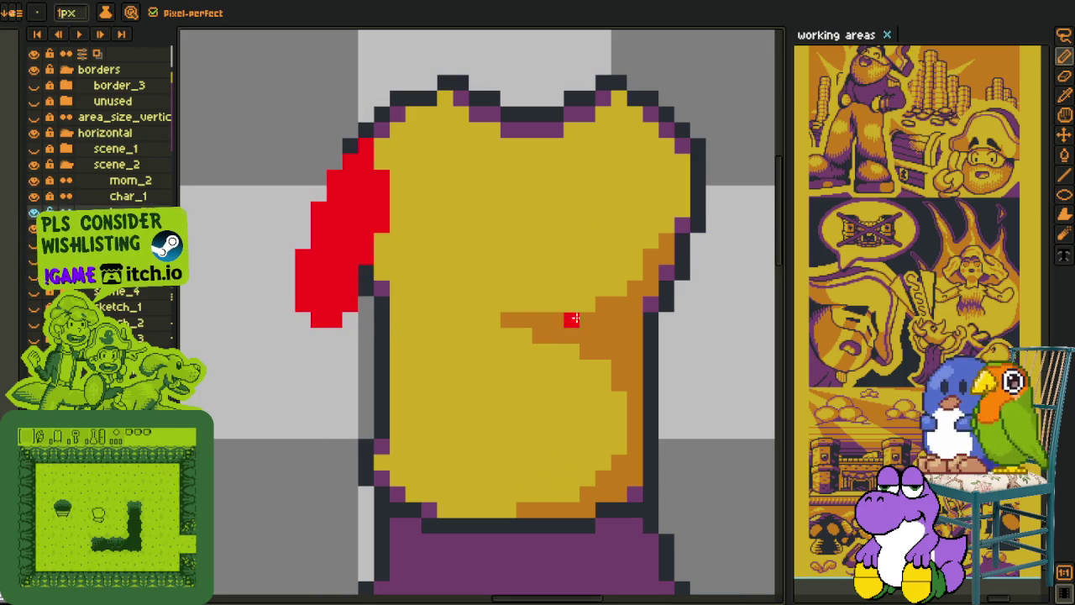
pyautogui.moveTo(620, 314)
pyautogui.mouseDown()
pyautogui.moveTo(477, 297)
pyautogui.moveTo(524, 307)
pyautogui.moveTo(406, 336)
pyautogui.mouseUp()
pyautogui.hotkey('ctrl', 'z')
pyautogui.moveTo(479, 319)
pyautogui.mouseDown()
pyautogui.moveTo(427, 322)
pyautogui.moveTo(490, 305)
pyautogui.mouseUp()
pyautogui.moveTo(416, 318); pyautogui.dragTo(396, 320)
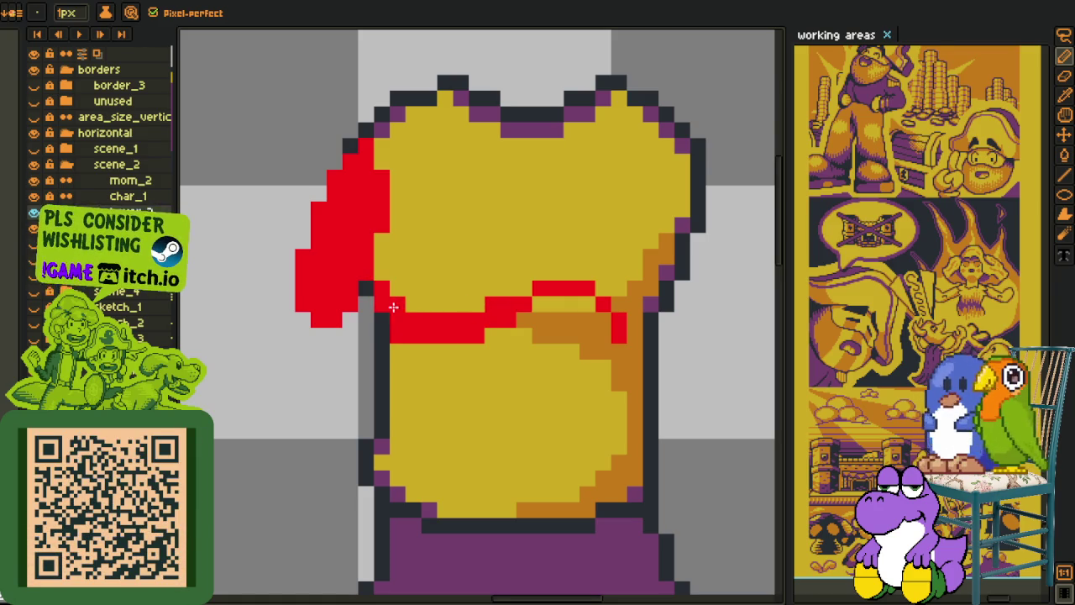
# Step: Erase stray red pixels and extend the red forearm over the orange shading
pyautogui.rightClick(299, 264)
pyautogui.click(320, 200)
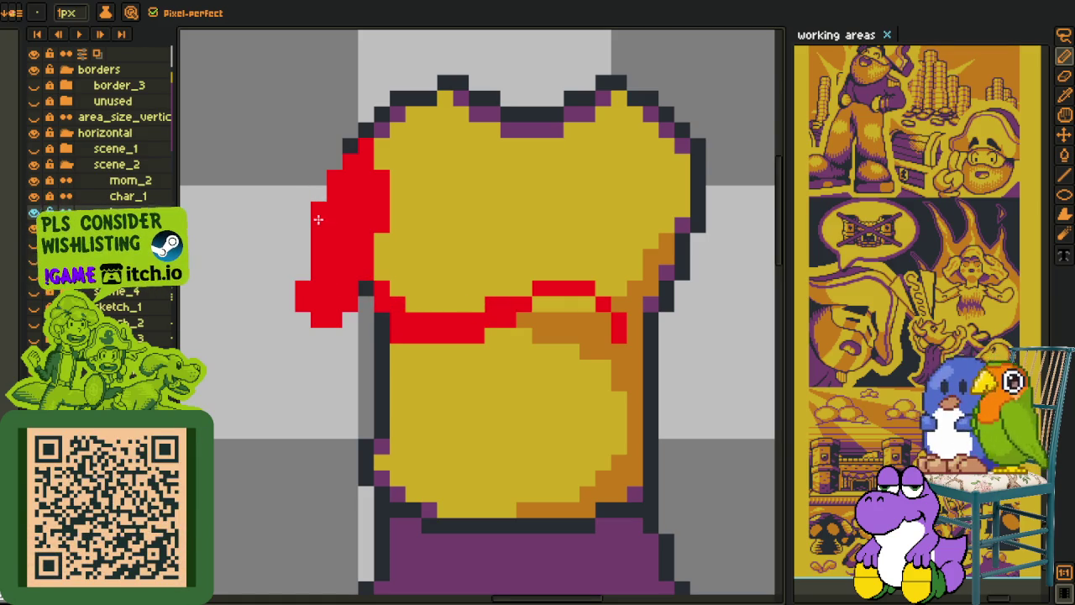
pyautogui.rightClick(320, 319)
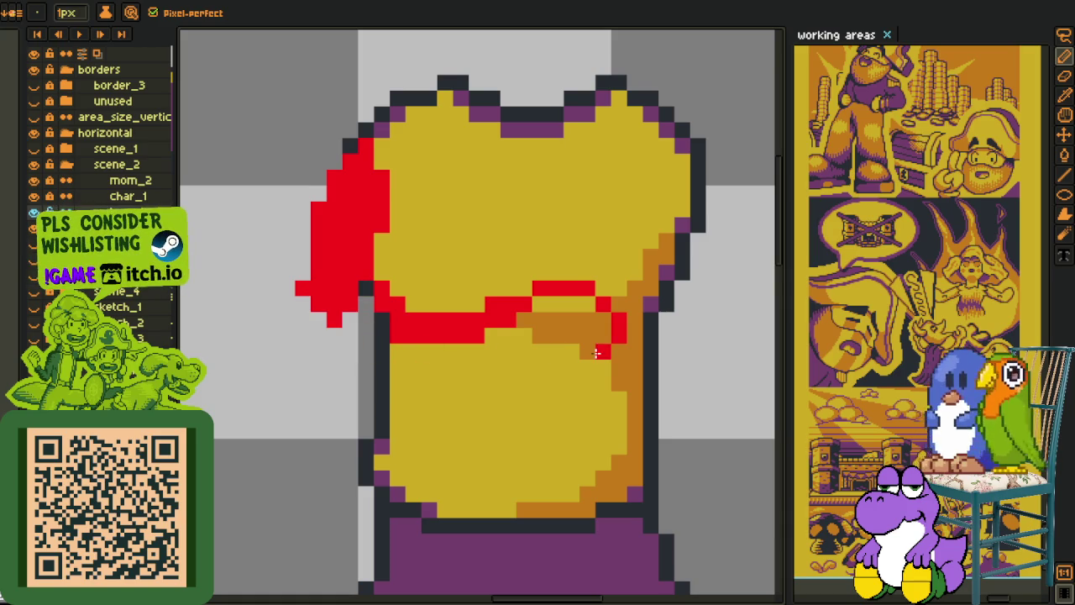
pyautogui.moveTo(598, 340)
pyautogui.mouseDown()
pyautogui.moveTo(572, 309)
pyautogui.moveTo(509, 295)
pyautogui.mouseUp()
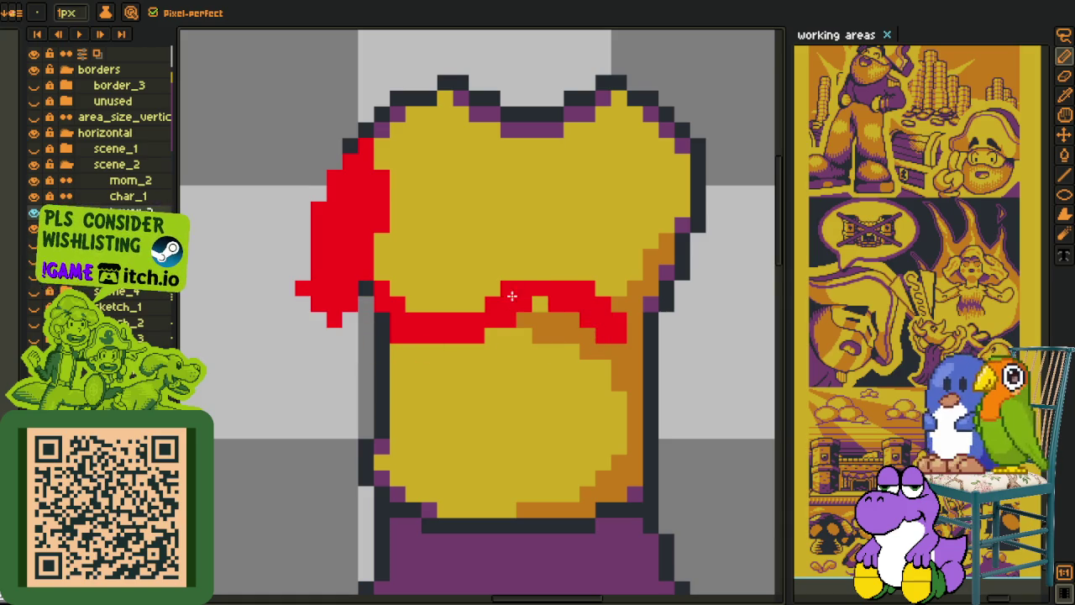
pyautogui.moveTo(580, 313); pyautogui.dragTo(344, 367)
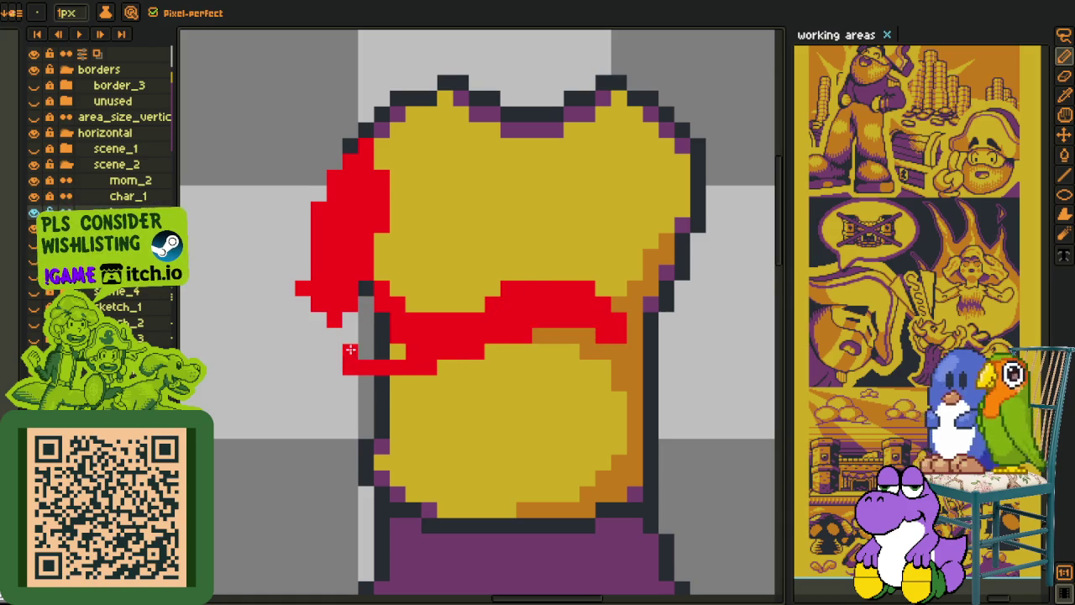
pyautogui.moveTo(360, 311); pyautogui.dragTo(348, 316)
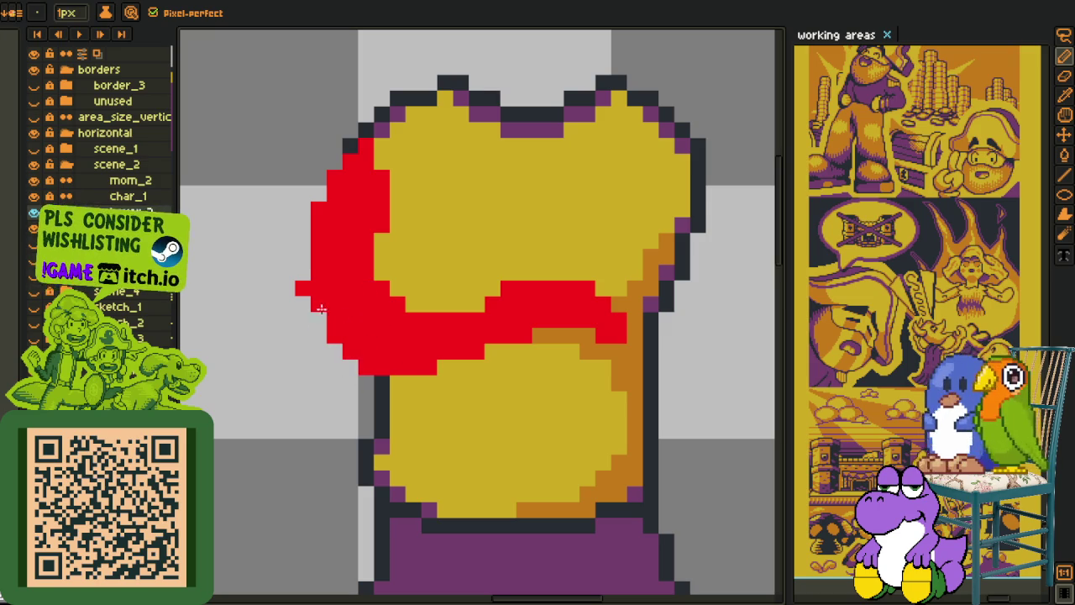
pyautogui.scroll(-3, 330, 334)
pyautogui.scroll(1, 388, 353)
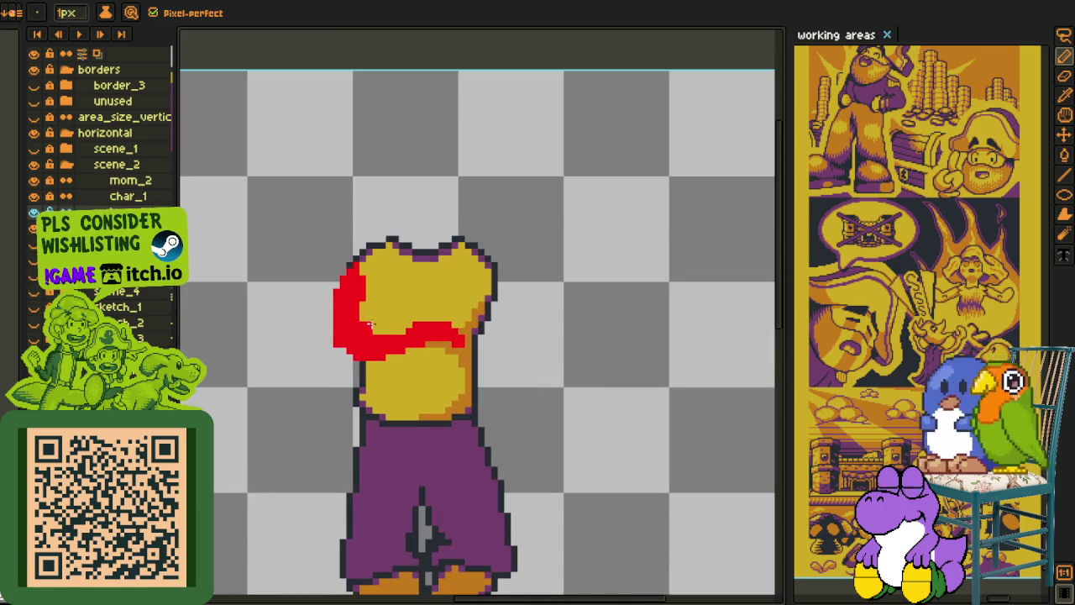
# Step: Lasso-select the red arm sketch and delete it
pyautogui.press('m')
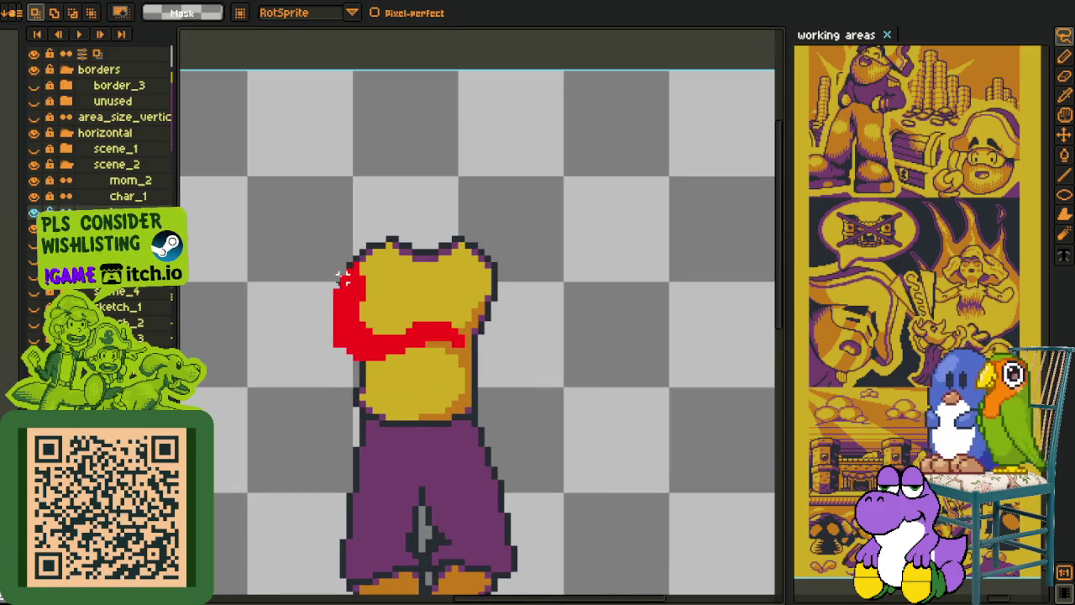
pyautogui.moveTo(552, 303); pyautogui.dragTo(558, 309)
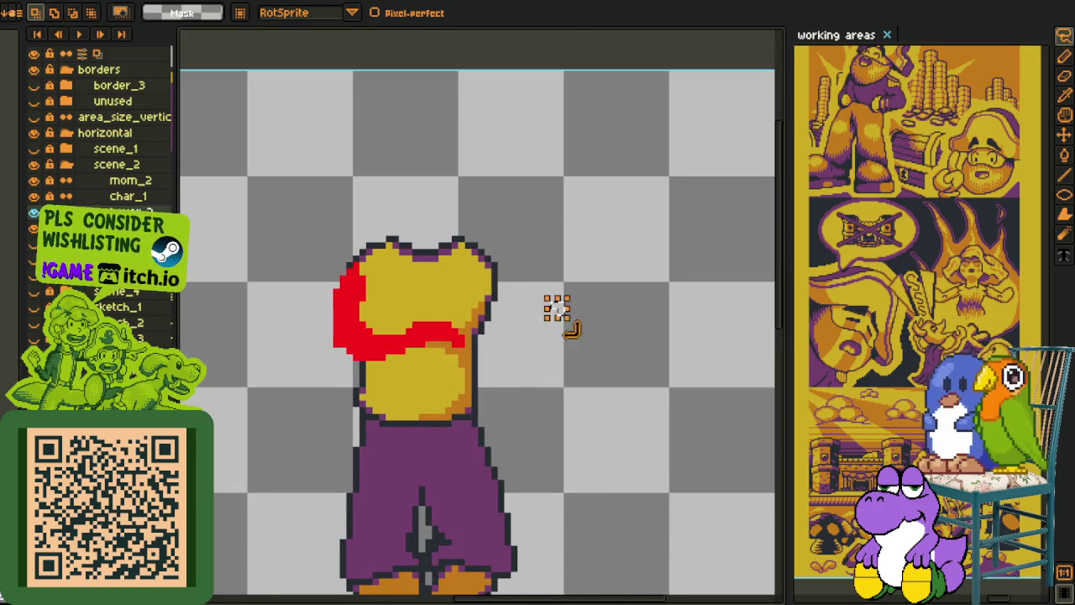
pyautogui.press('q')
pyautogui.moveTo(412, 168); pyautogui.dragTo(416, 166)
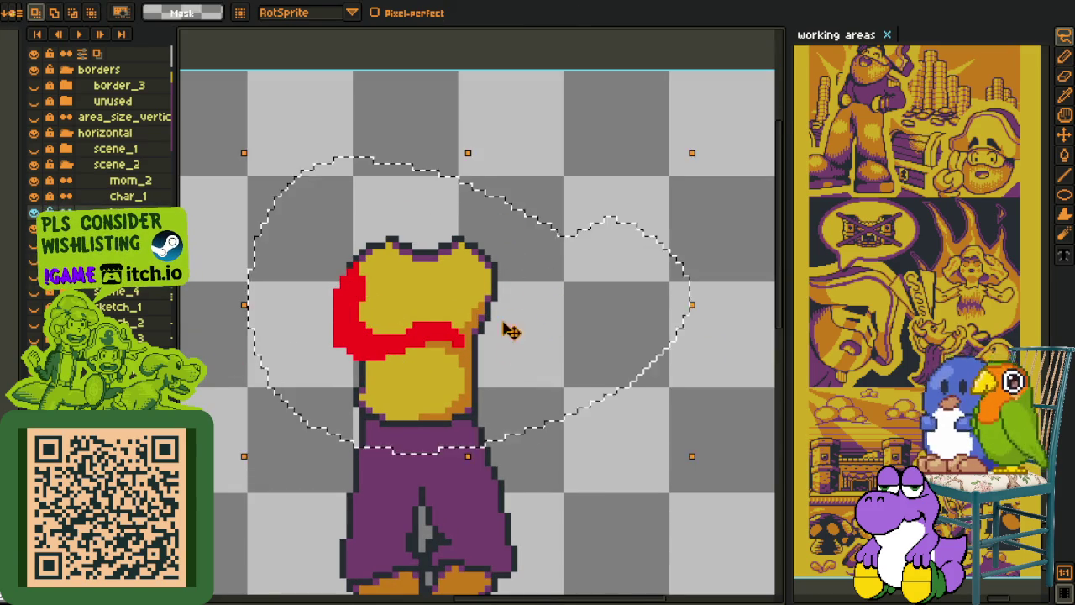
pyautogui.press('Delete')
pyautogui.press('b')
# Step: Paint thick 6 px red arms from both shoulders angling toward the chest, redrawing once
pyautogui.press('+')
pyautogui.press('+')
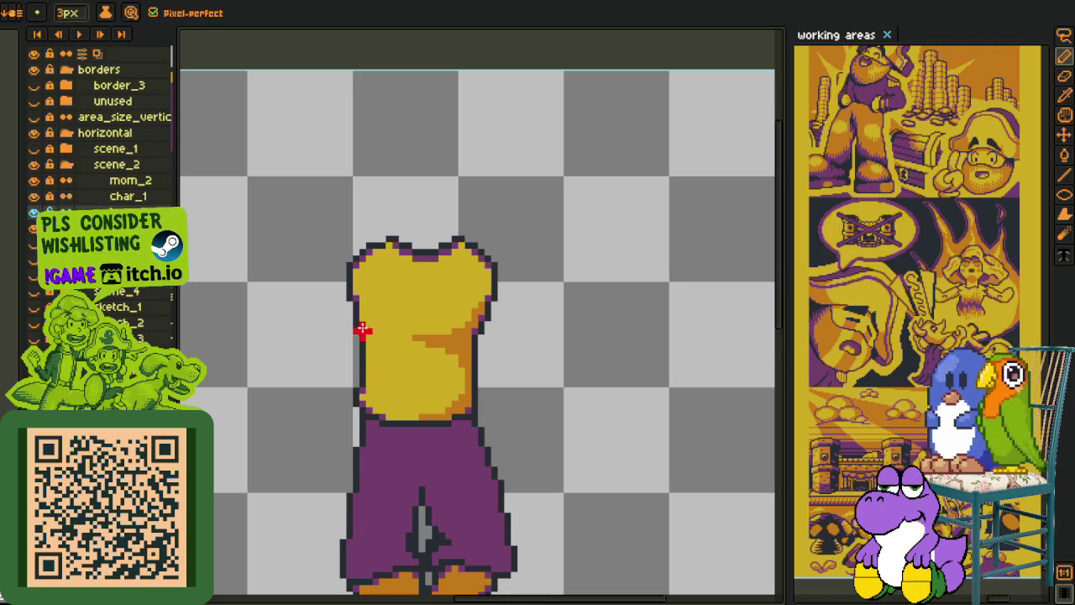
pyautogui.scroll(1, 347, 295)
pyautogui.press('+')
pyautogui.moveTo(330, 278); pyautogui.dragTo(404, 367)
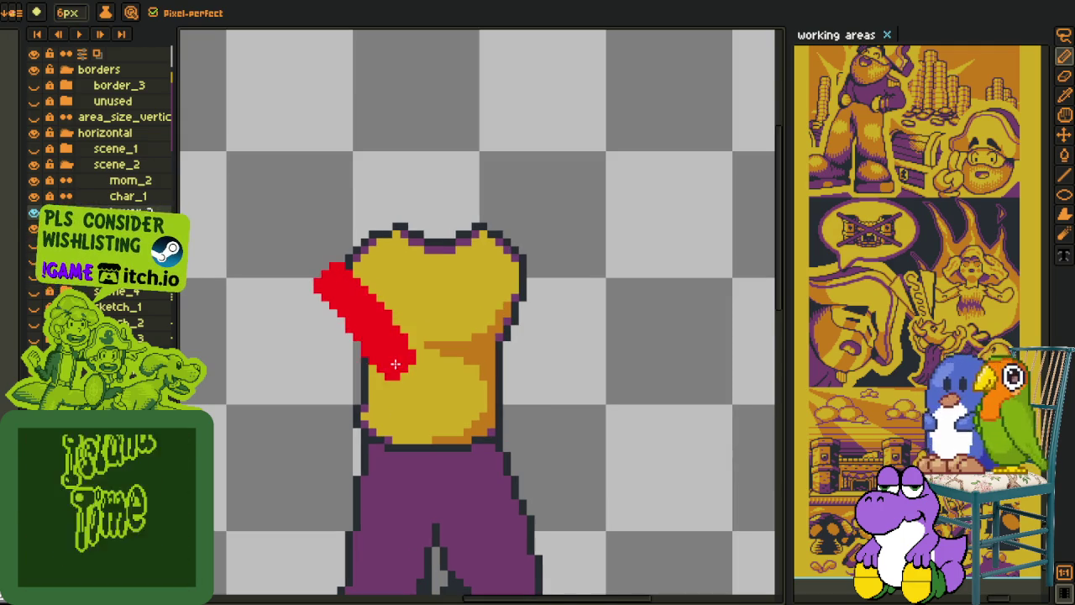
pyautogui.moveTo(546, 286); pyautogui.dragTo(488, 354)
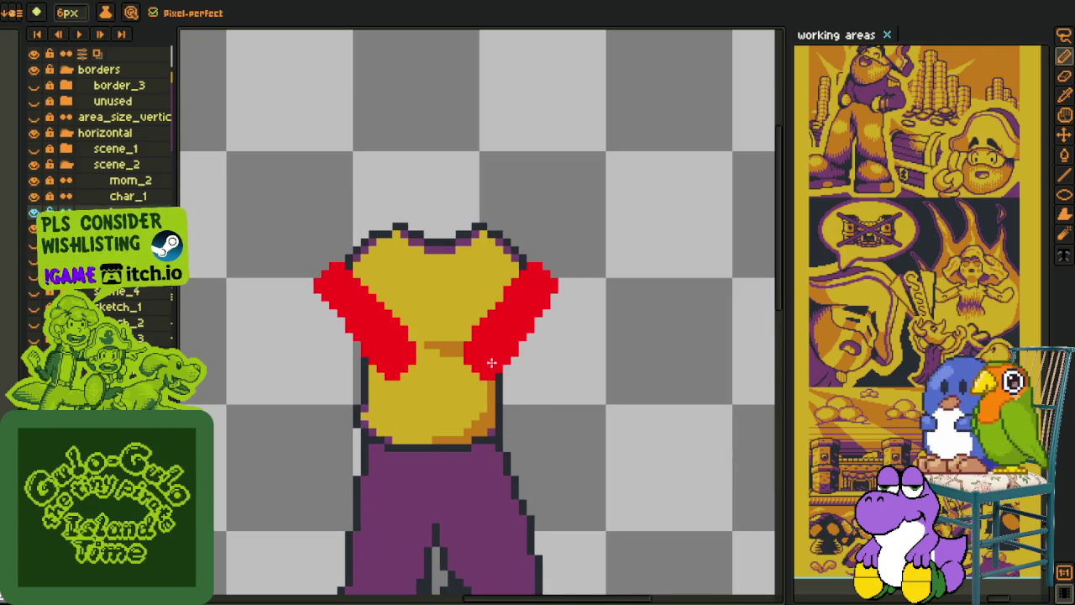
pyautogui.press('v')
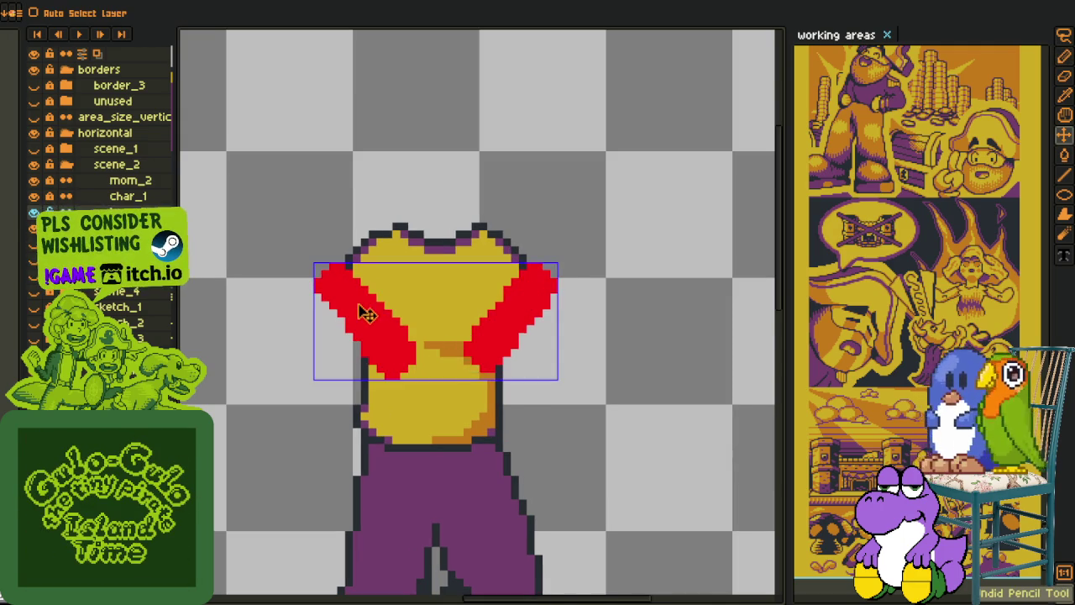
pyautogui.hotkey('ctrl', 'z')
pyautogui.hotkey('ctrl', 'z')
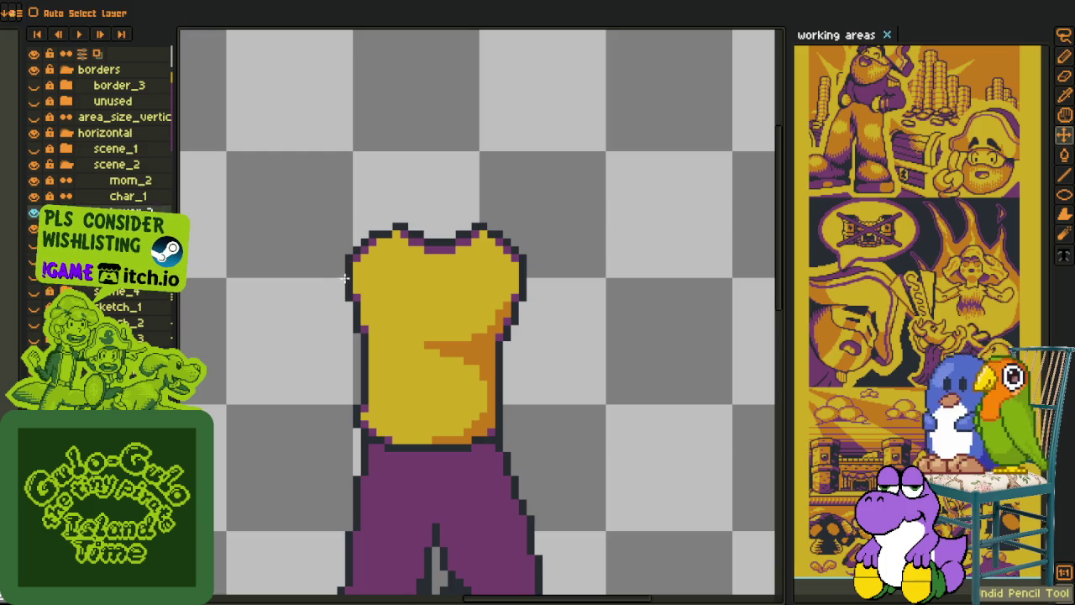
pyautogui.press('b')
pyautogui.moveTo(344, 267); pyautogui.dragTo(380, 363)
pyautogui.moveTo(511, 317)
pyautogui.mouseDown()
pyautogui.moveTo(526, 286)
pyautogui.moveTo(500, 353)
pyautogui.mouseUp()
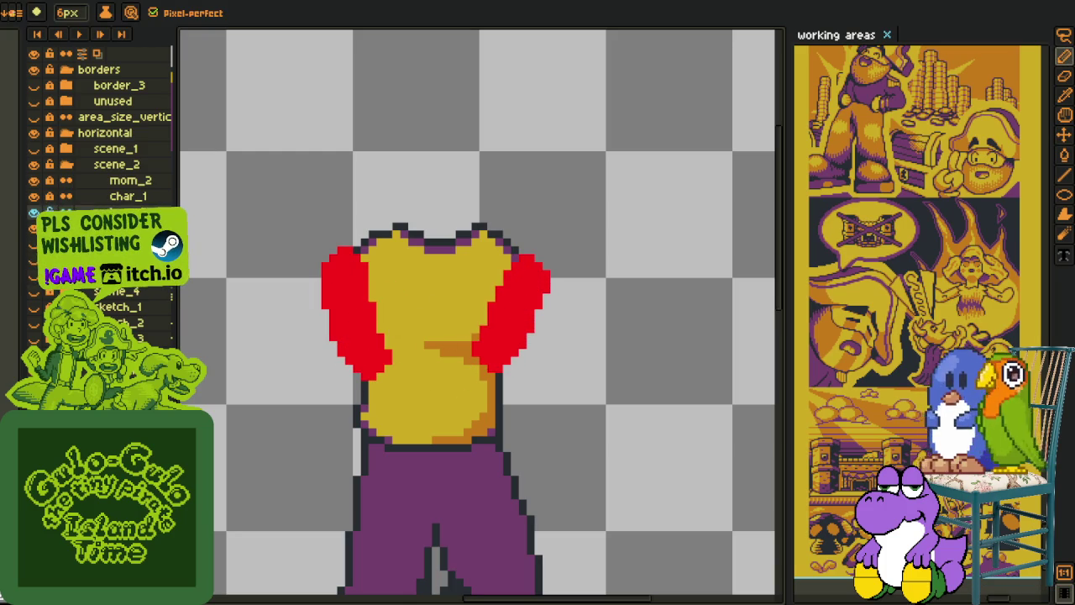
pyautogui.press('-')
pyautogui.press('-')
pyautogui.press('-')
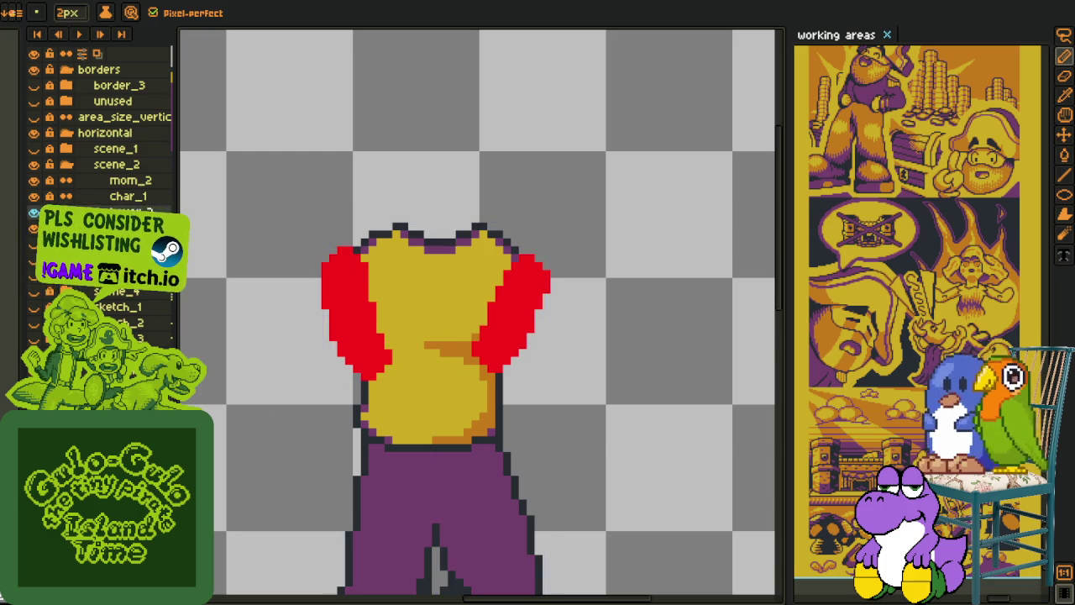
pyautogui.scroll(3, 329, 397)
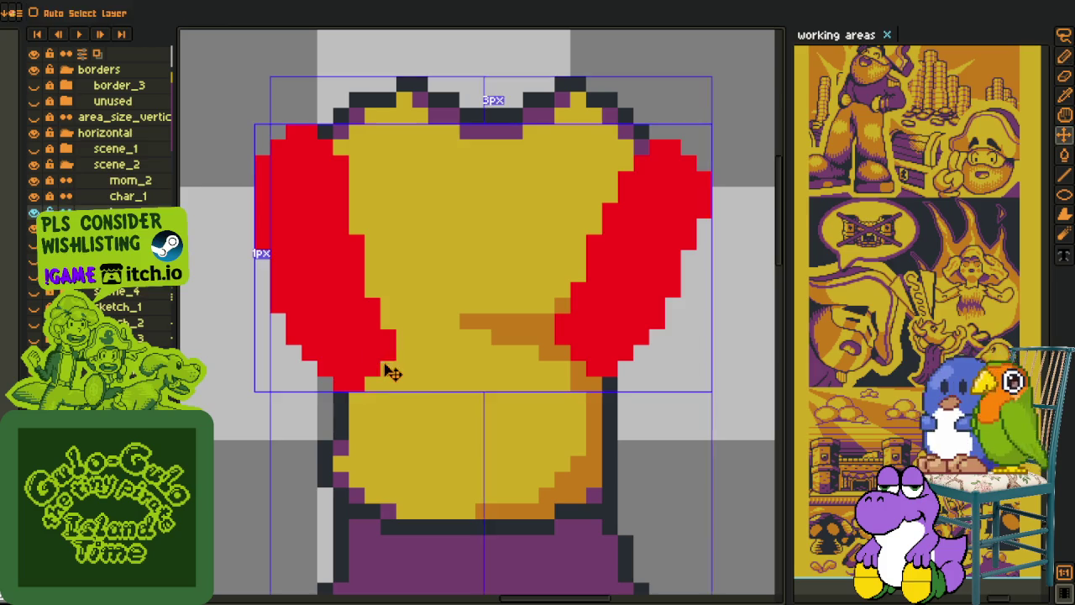
# Step: Paint a black forearm band across the shirt with a 5 px, then 2 px pencil
pyautogui.press('+')
pyautogui.press('+')
pyautogui.press('+')
pyautogui.moveTo(360, 353)
pyautogui.mouseDown()
pyautogui.moveTo(502, 293)
pyautogui.moveTo(432, 240)
pyautogui.moveTo(471, 240)
pyautogui.moveTo(471, 271)
pyautogui.mouseUp()
pyautogui.hotkey('ctrl', 'z')
pyautogui.hotkey('ctrl', 'z')
pyautogui.hotkey('ctrl', 'z')
pyautogui.moveTo(496, 234); pyautogui.dragTo(428, 290)
pyautogui.press('-')
pyautogui.press('-')
pyautogui.press('-')
pyautogui.click(492, 284)
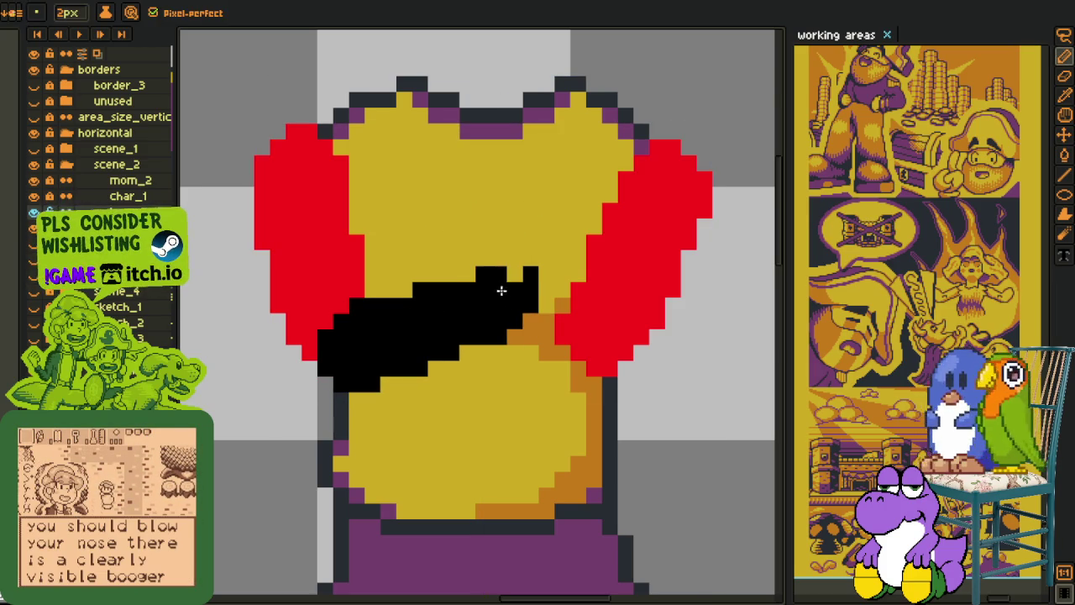
pyautogui.click(542, 284)
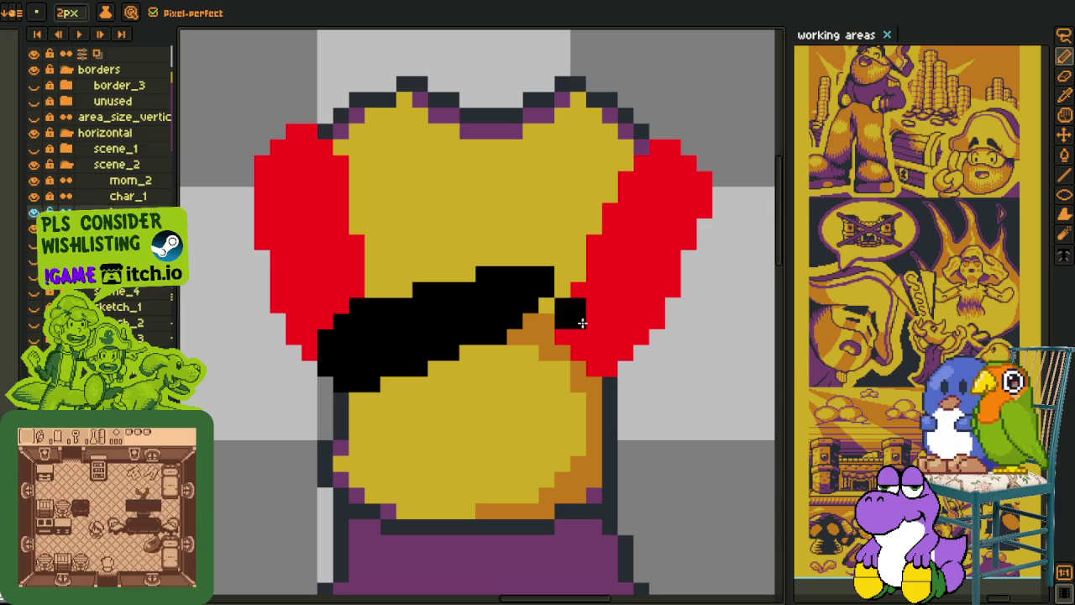
# Step: Trim the band's edges at 1 px in yellow and orange, extending it into the right sleeve
pyautogui.press('-')
pyautogui.click(539, 307)
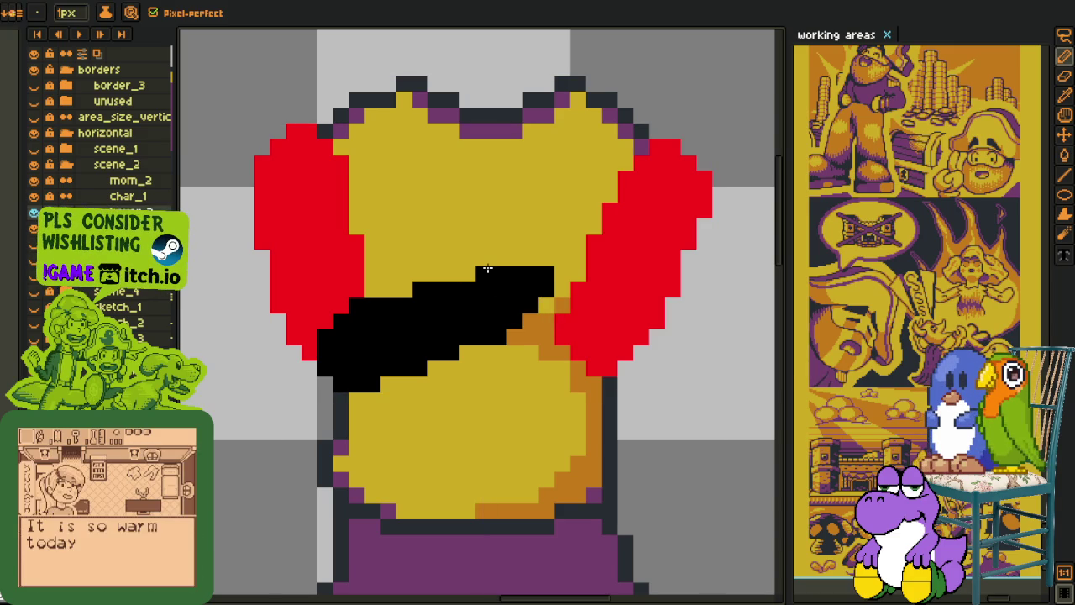
pyautogui.click(486, 272)
pyautogui.moveTo(544, 308)
pyautogui.mouseDown()
pyautogui.moveTo(588, 323)
pyautogui.moveTo(583, 349)
pyautogui.mouseUp()
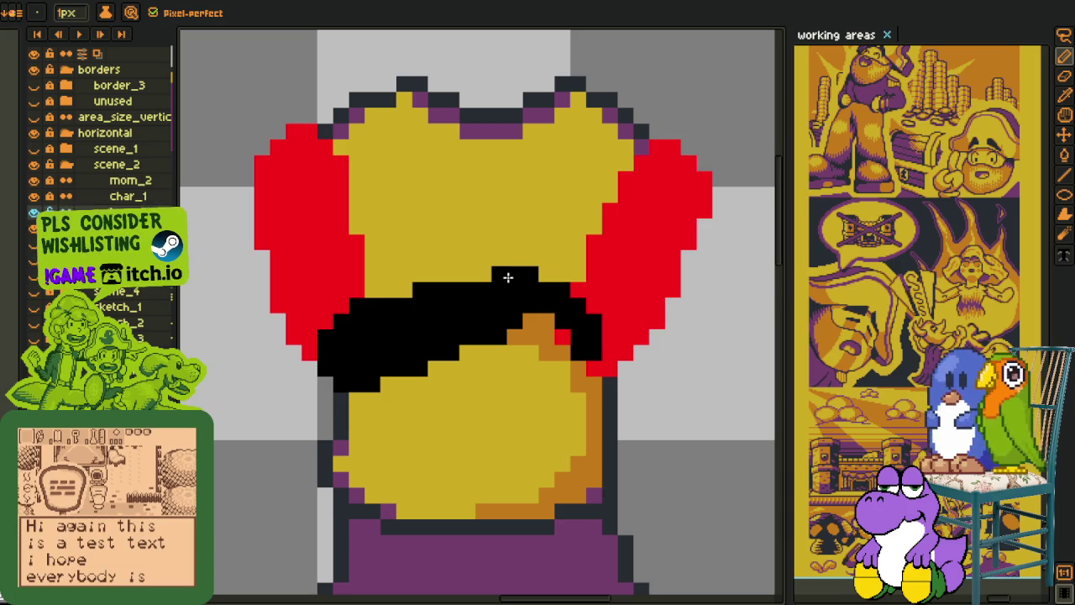
pyautogui.click(499, 336)
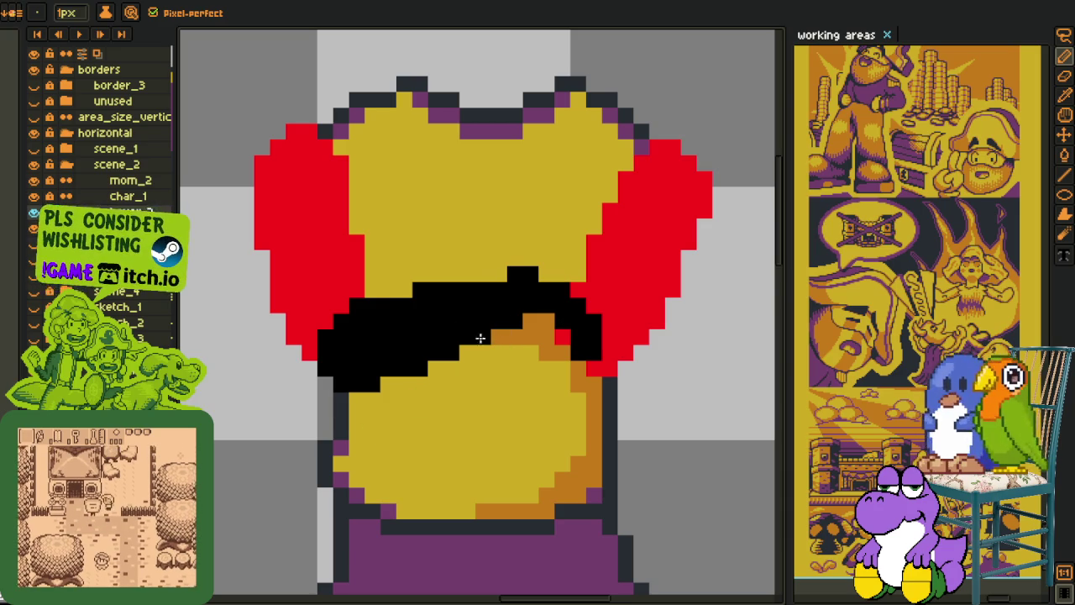
pyautogui.click(407, 297)
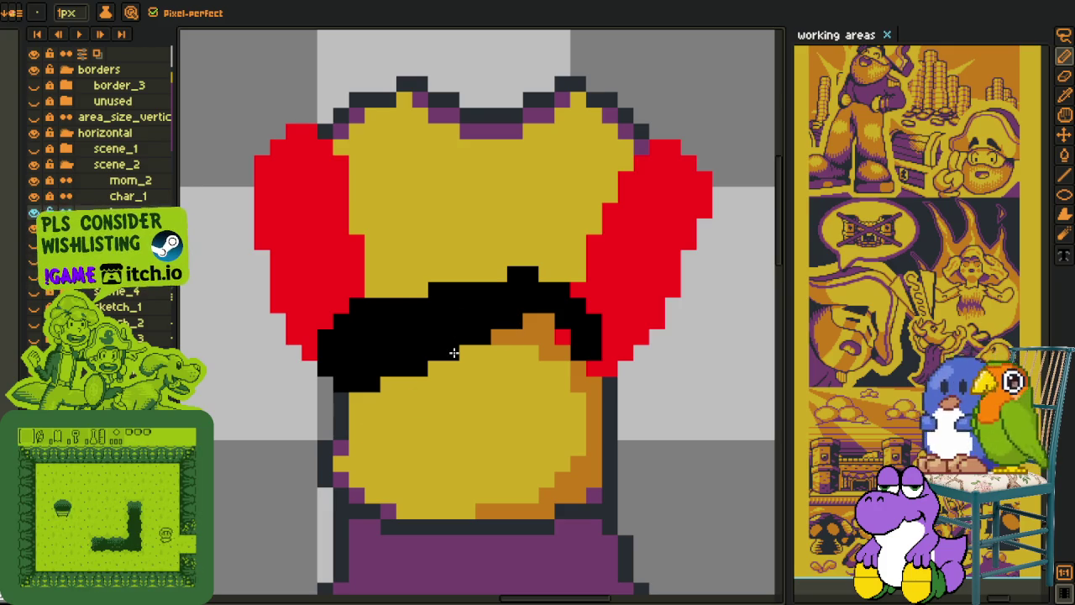
# Step: Paint a pale pink forearm over the band with a 4 px, then 1 px pencil
pyautogui.press('u')
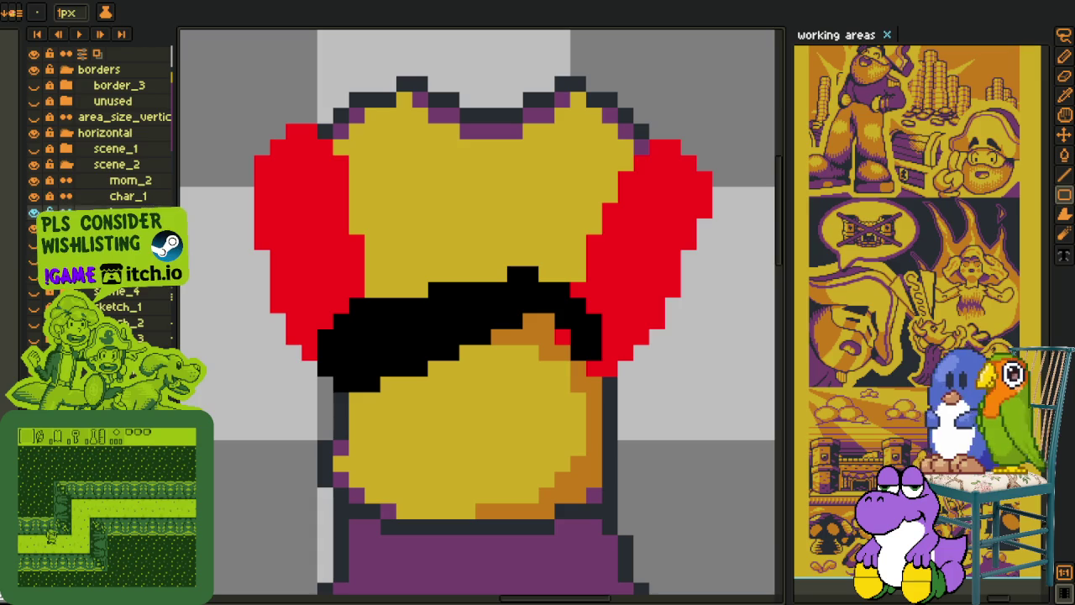
pyautogui.press('b')
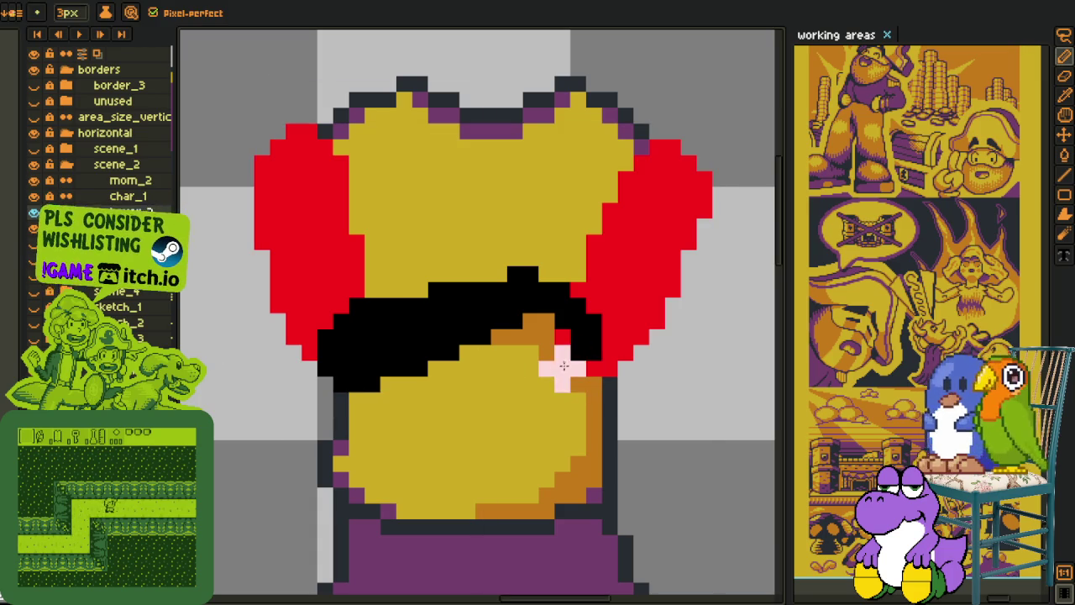
pyautogui.moveTo(566, 367)
pyautogui.mouseDown()
pyautogui.moveTo(532, 339)
pyautogui.moveTo(547, 361)
pyautogui.moveTo(496, 353)
pyautogui.mouseUp()
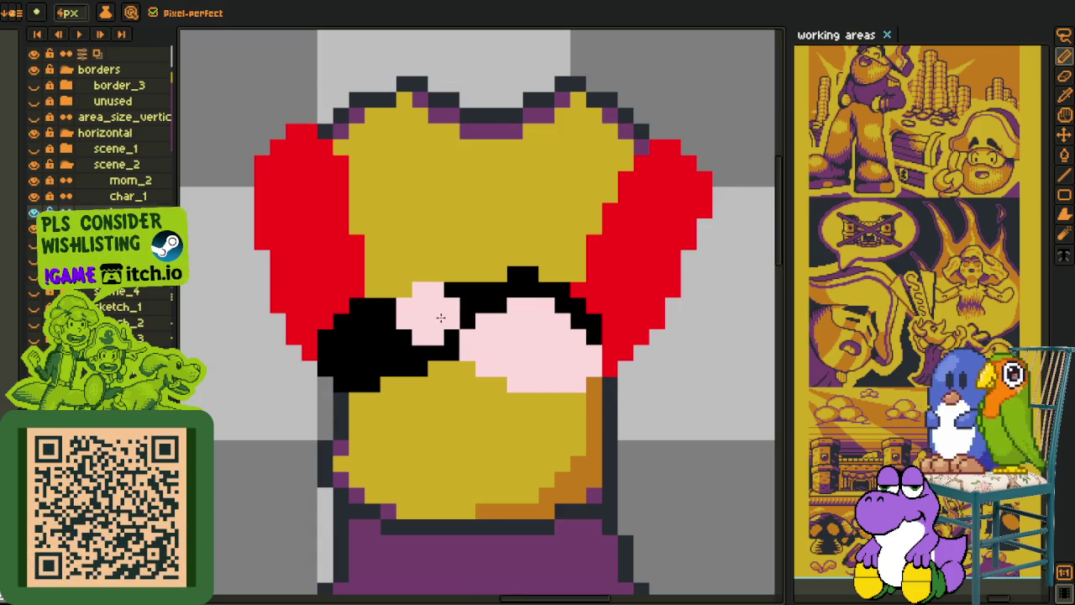
pyautogui.press('-')
pyautogui.press('-')
pyautogui.press('-')
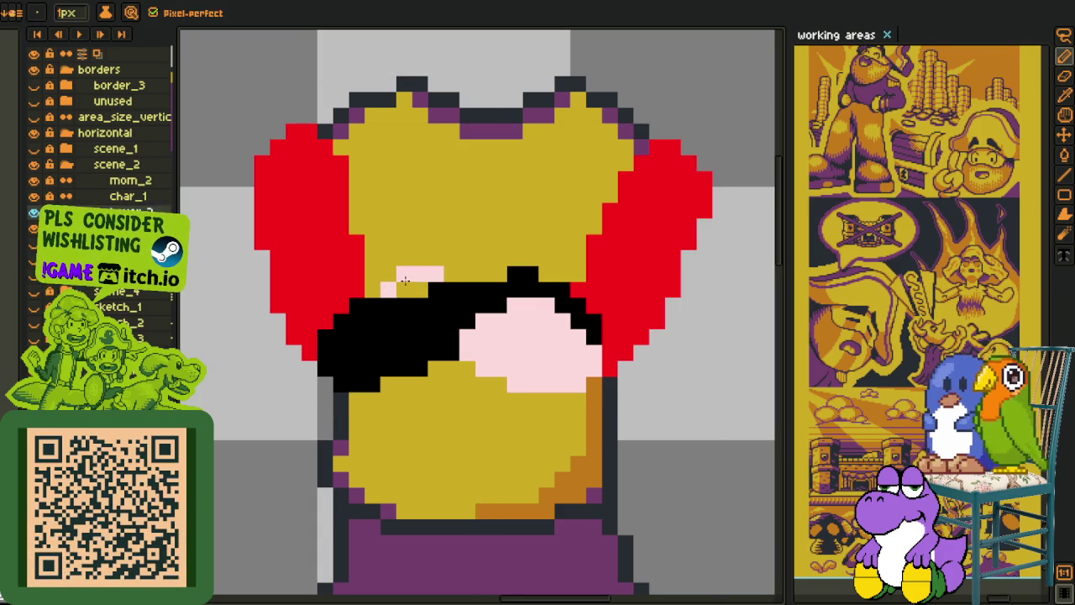
pyautogui.moveTo(451, 268); pyautogui.dragTo(480, 311)
# Step: Sample black and touch up the pink edge, extending the right black piece into it
pyautogui.rightClick(451, 291)
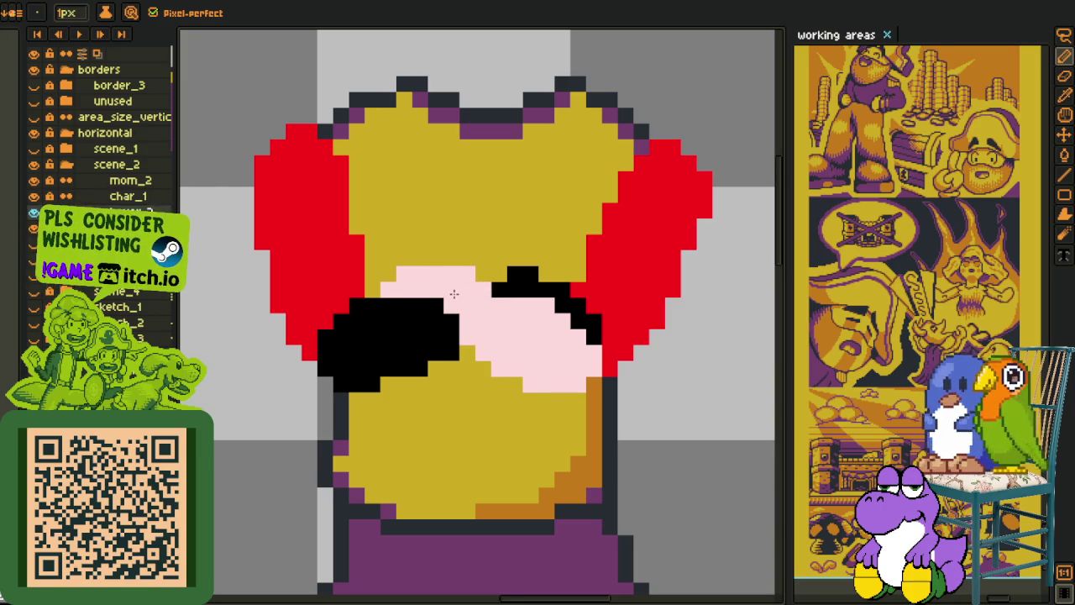
pyautogui.rightClick(439, 308)
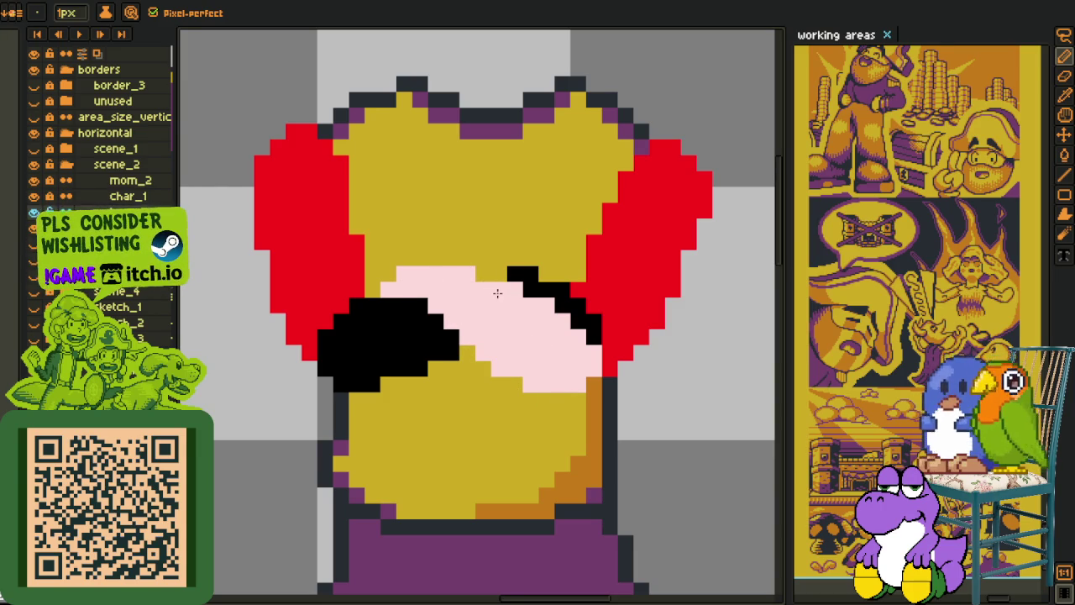
pyautogui.click(563, 306)
pyautogui.scroll(-3, 564, 308)
pyautogui.scroll(4, 568, 311)
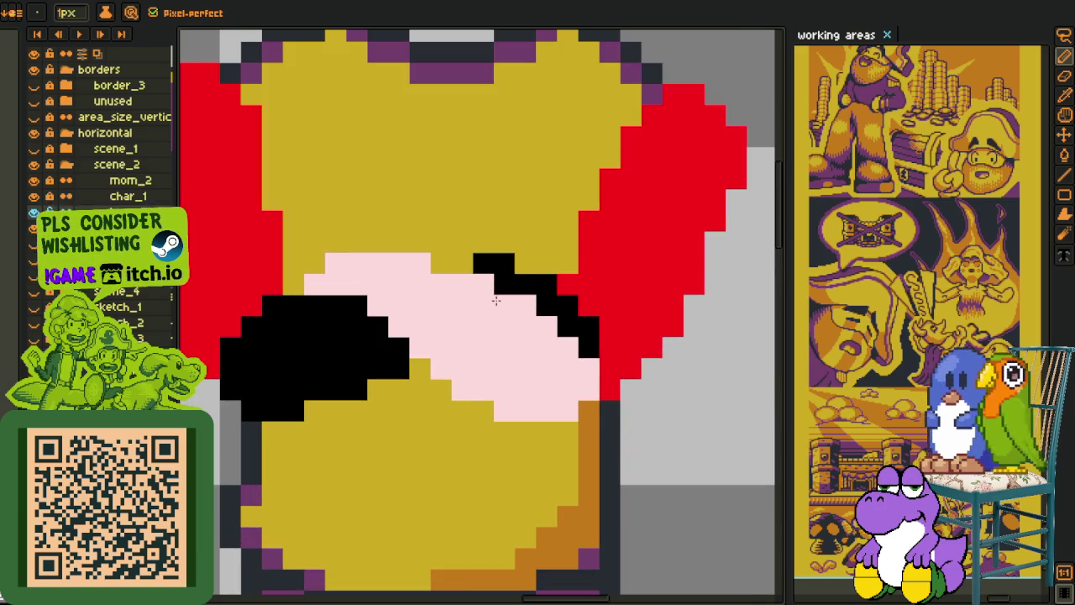
pyautogui.press('o')
pyautogui.keyDown('alt'); pyautogui.click(523, 281); pyautogui.keyUp('alt')
pyautogui.click(525, 327)
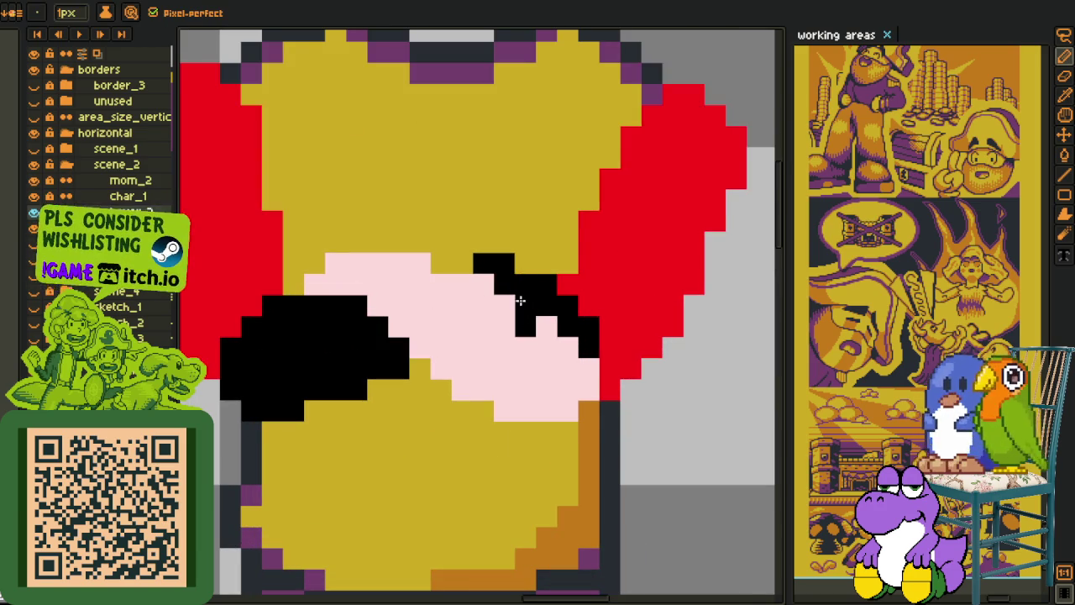
pyautogui.click(548, 357)
pyautogui.click(508, 316)
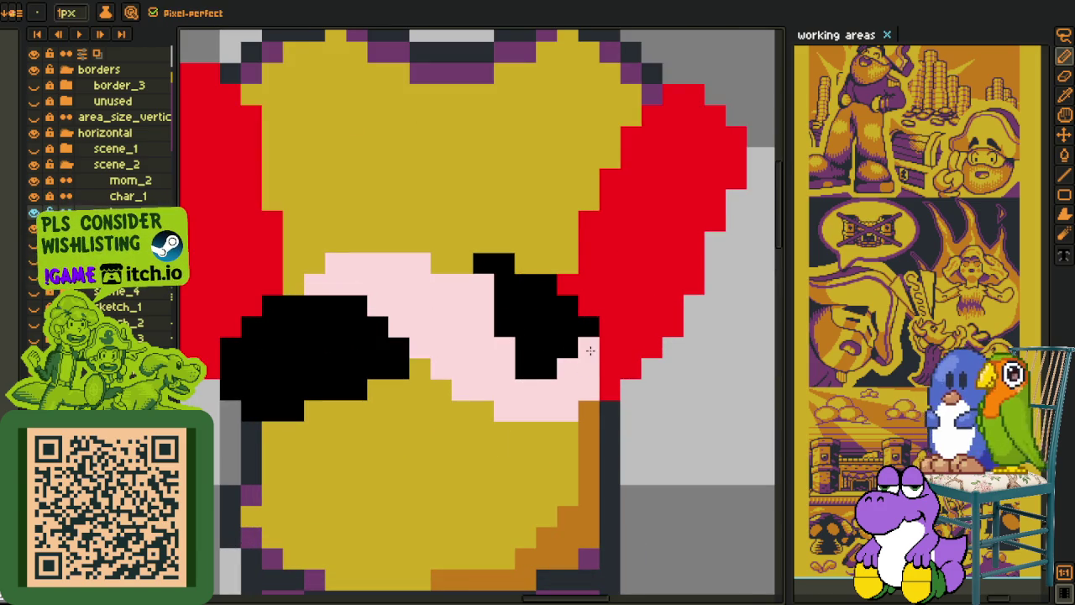
pyautogui.scroll(-2, 591, 350)
pyautogui.scroll(1, 580, 340)
# Step: Extend the right black piece up into the shirt, reshape it with pink, and zoom out to check
pyautogui.press('b')
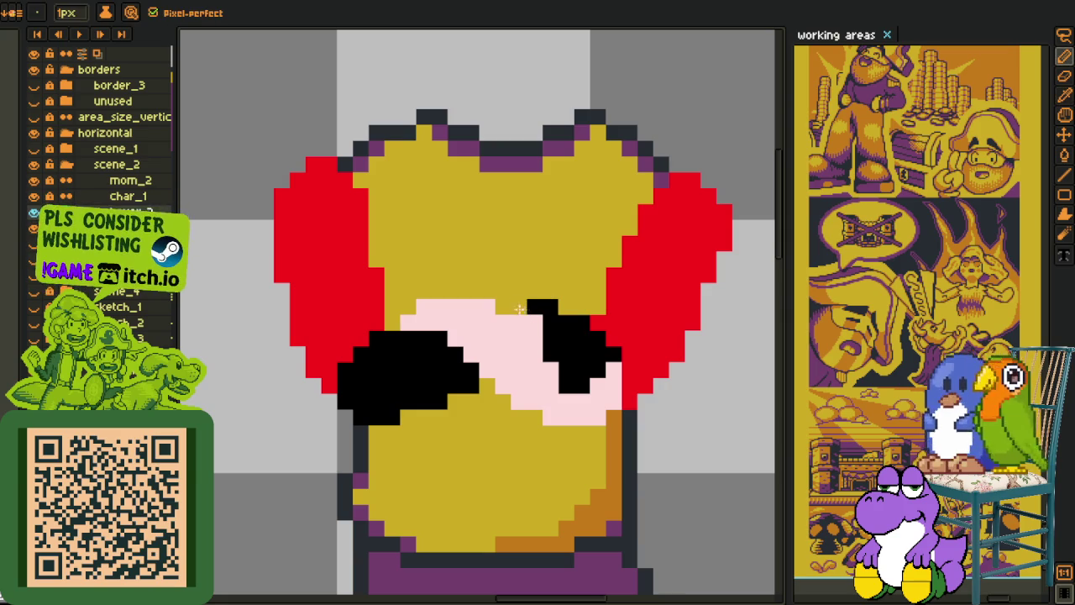
pyautogui.scroll(-4, 560, 312)
pyautogui.scroll(-1, 588, 327)
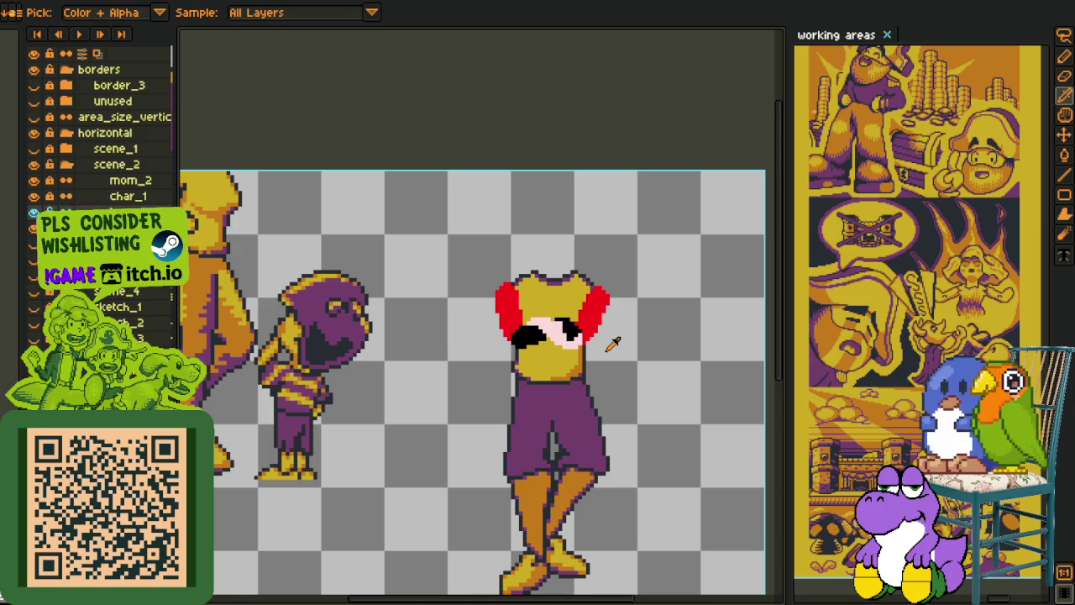
pyautogui.scroll(2, 613, 343)
pyautogui.scroll(2, 572, 319)
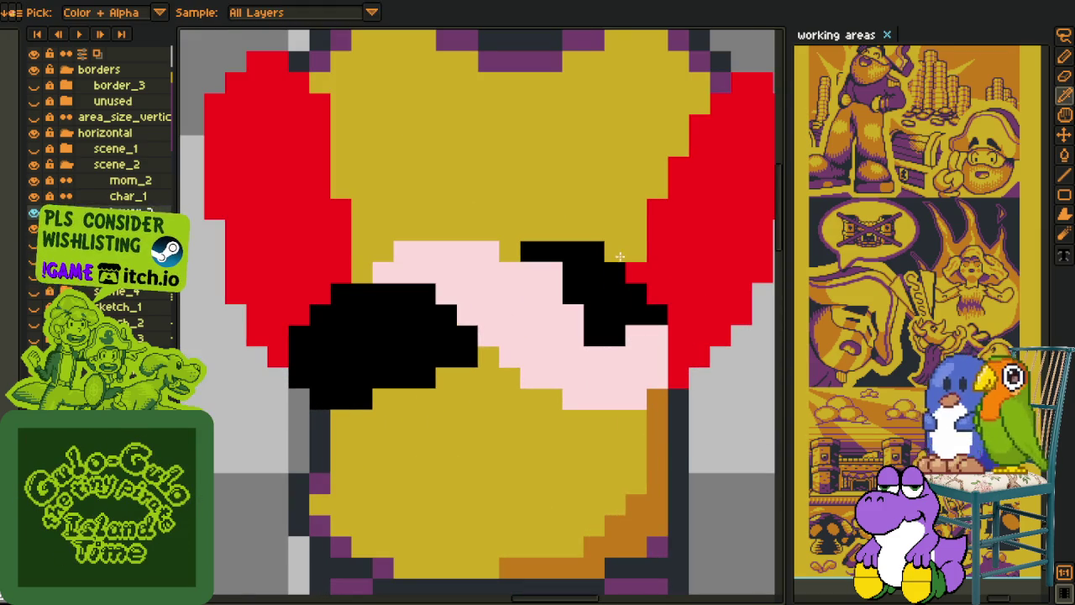
pyautogui.moveTo(588, 255)
pyautogui.mouseDown()
pyautogui.moveTo(631, 228)
pyautogui.moveTo(617, 228)
pyautogui.moveTo(630, 216)
pyautogui.mouseUp()
pyautogui.click(573, 315)
pyautogui.moveTo(566, 283); pyautogui.dragTo(571, 283)
pyautogui.scroll(-3, 571, 283)
pyautogui.scroll(-1, 664, 340)
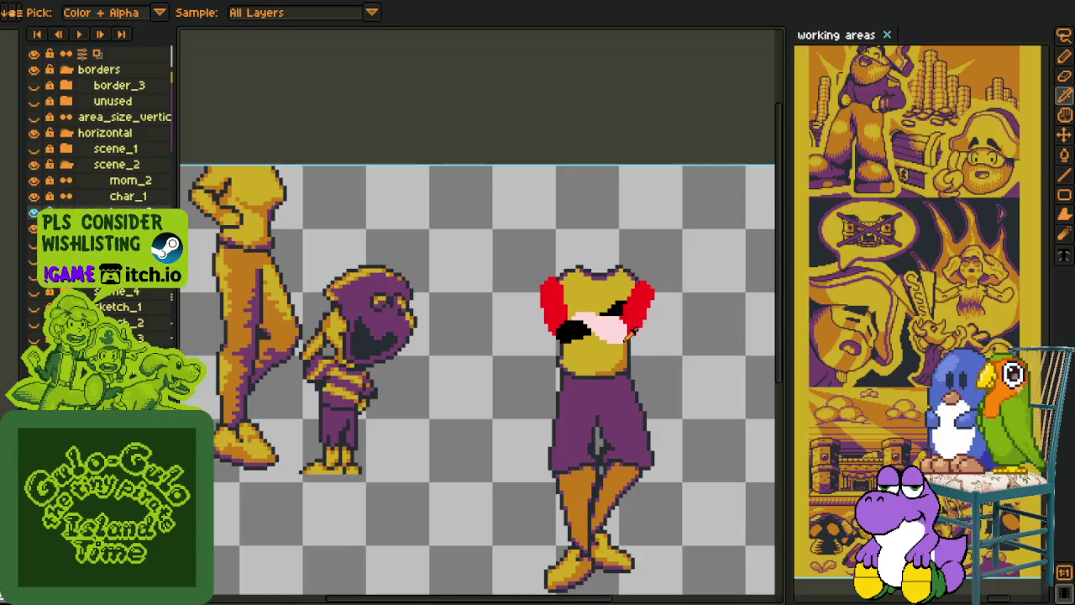
pyautogui.scroll(-1, 527, 286)
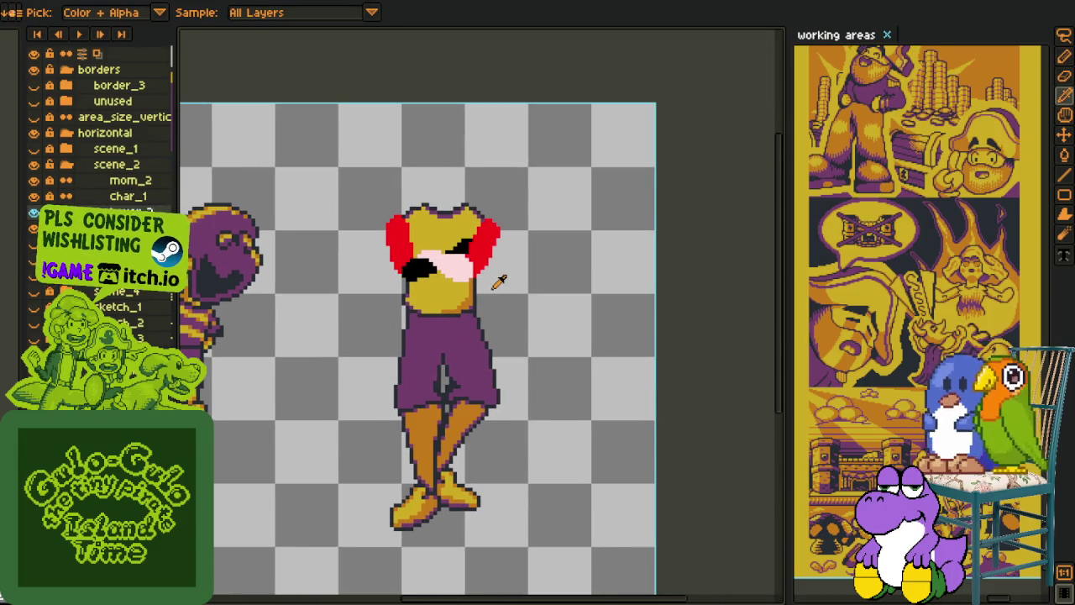
pyautogui.scroll(-2, 499, 282)
pyautogui.scroll(2, 452, 283)
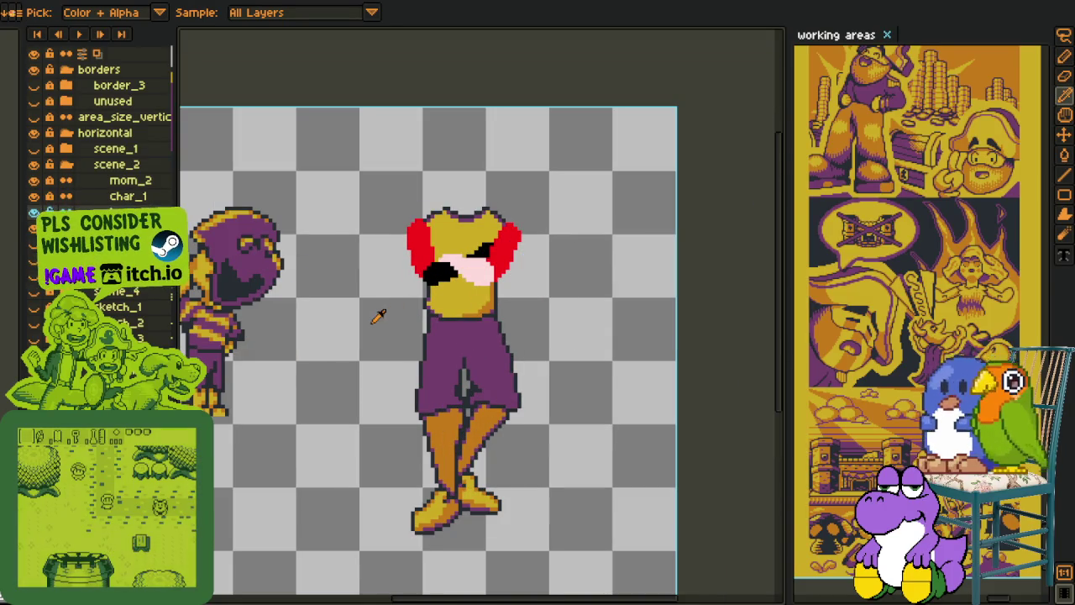
pyautogui.scroll(1, 378, 311)
pyautogui.scroll(1, 362, 362)
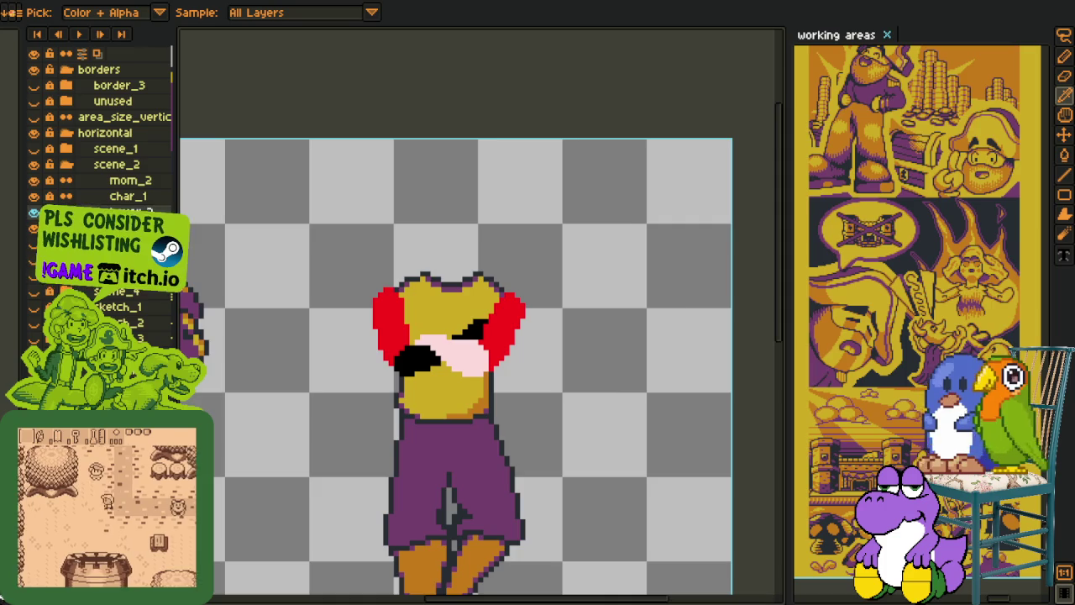
pyautogui.scroll(1, 336, 384)
# Step: Replace black with a darker colour and red sleeves with dark red, saving in between
pyautogui.hotkey('shift', 'r')
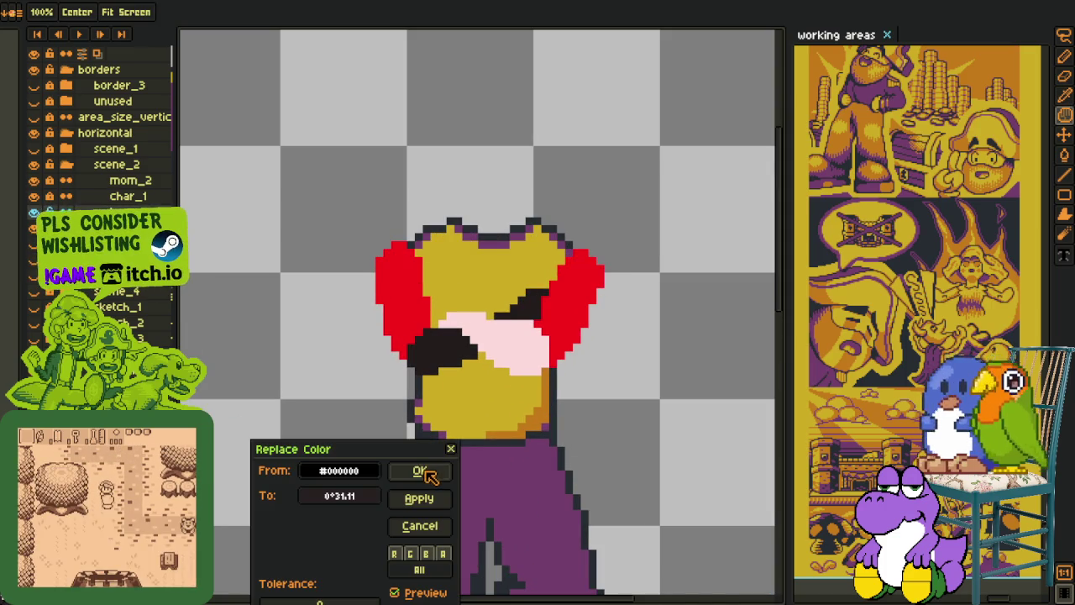
pyautogui.click(420, 472)
pyautogui.press('o')
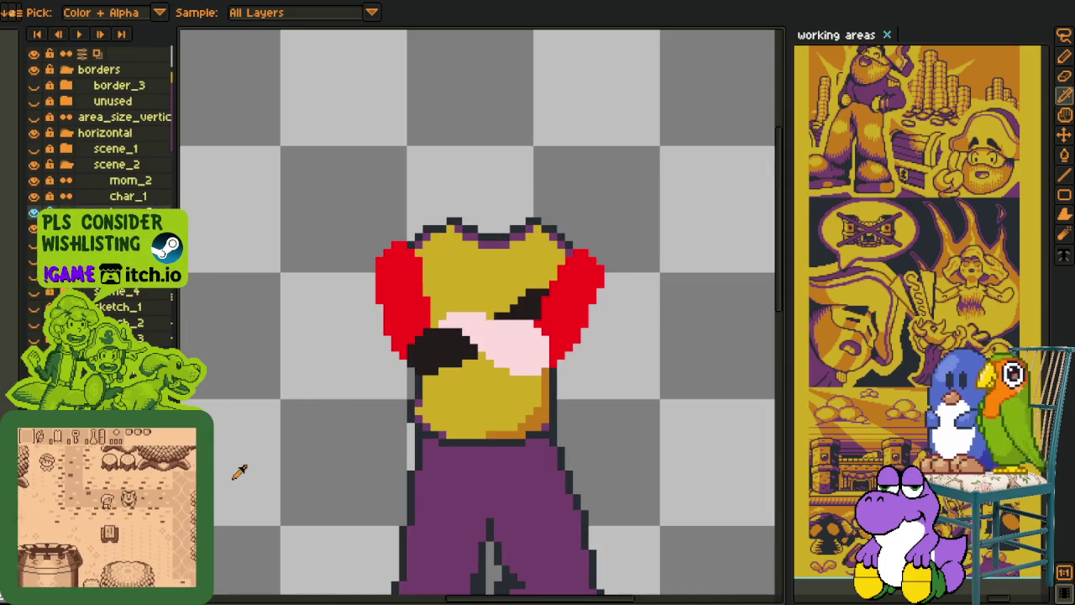
pyautogui.hotkey('ctrl', 's')
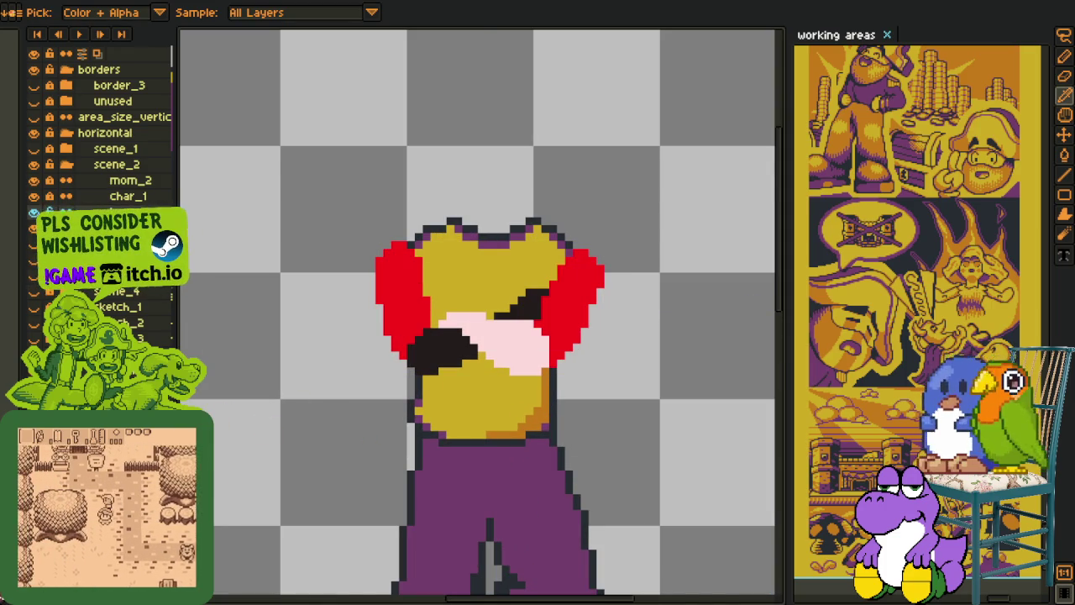
pyautogui.hotkey('shift', 'r')
pyautogui.click(420, 472)
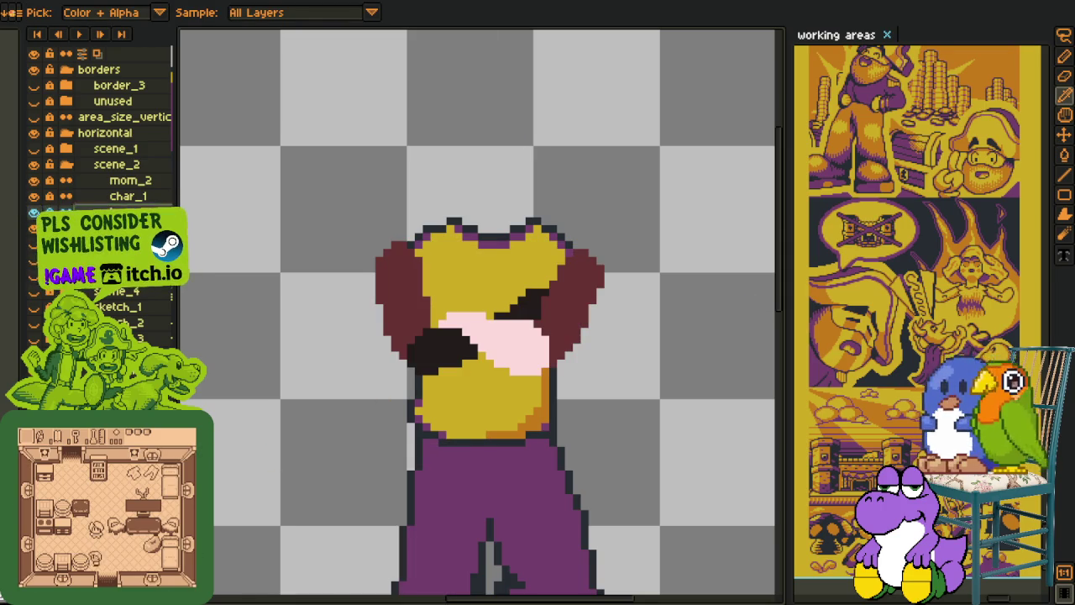
# Step: Add a new layer, move the shirt's right half 1 px left, and save
pyautogui.rightClick(117, 212)
pyautogui.click(281, 242)
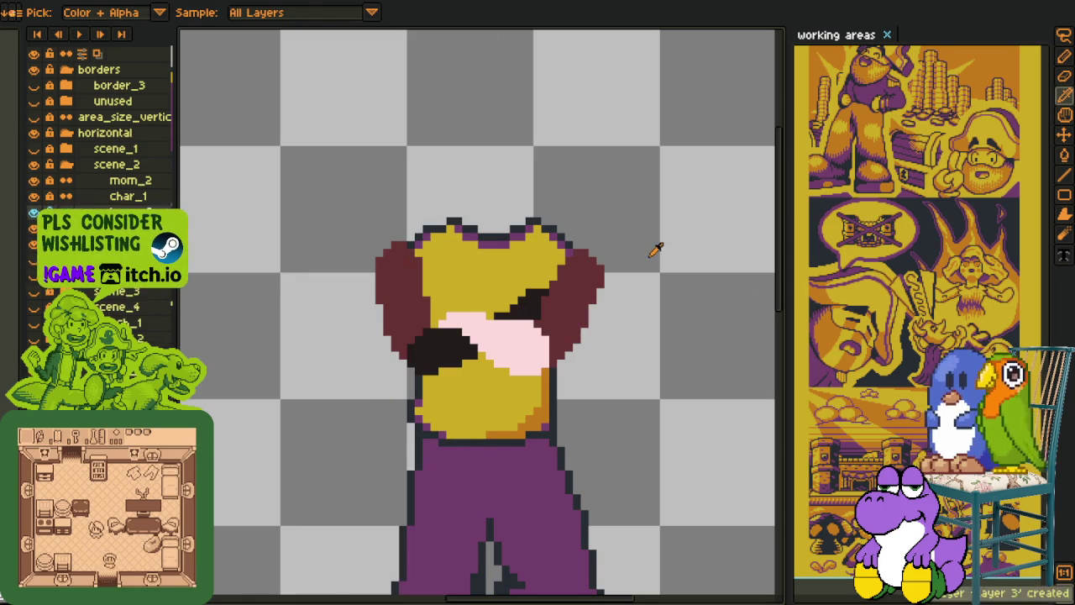
pyautogui.press('m')
pyautogui.scroll(1, 596, 235)
pyautogui.moveTo(596, 235)
pyautogui.mouseDown()
pyautogui.moveTo(555, 245)
pyautogui.moveTo(583, 252)
pyautogui.mouseUp()
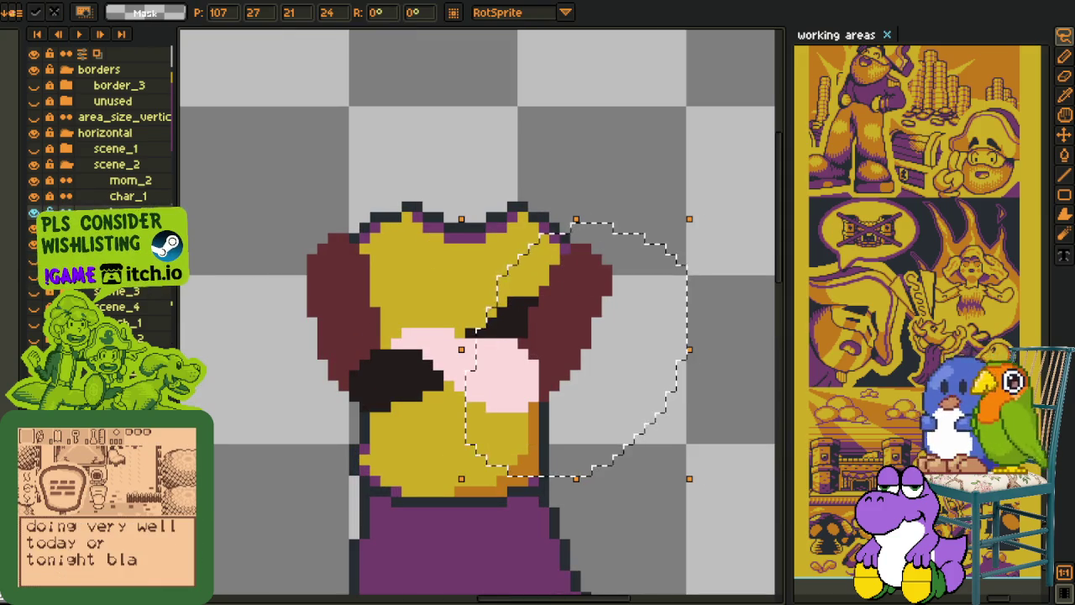
pyautogui.moveTo(559, 314); pyautogui.dragTo(548, 316)
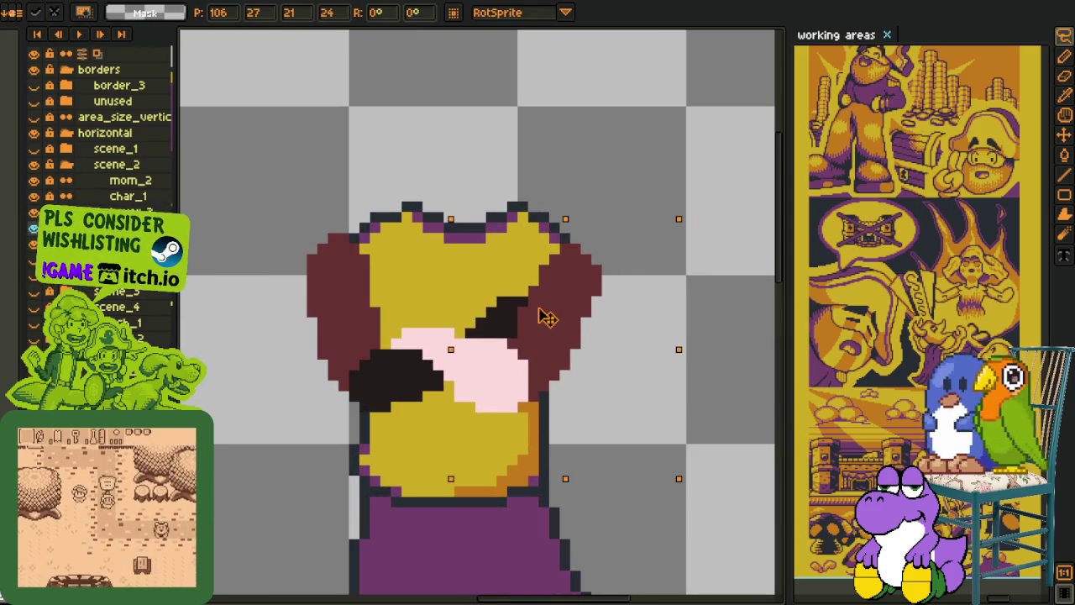
pyautogui.press('b')
pyautogui.hotkey('ctrl', 's')
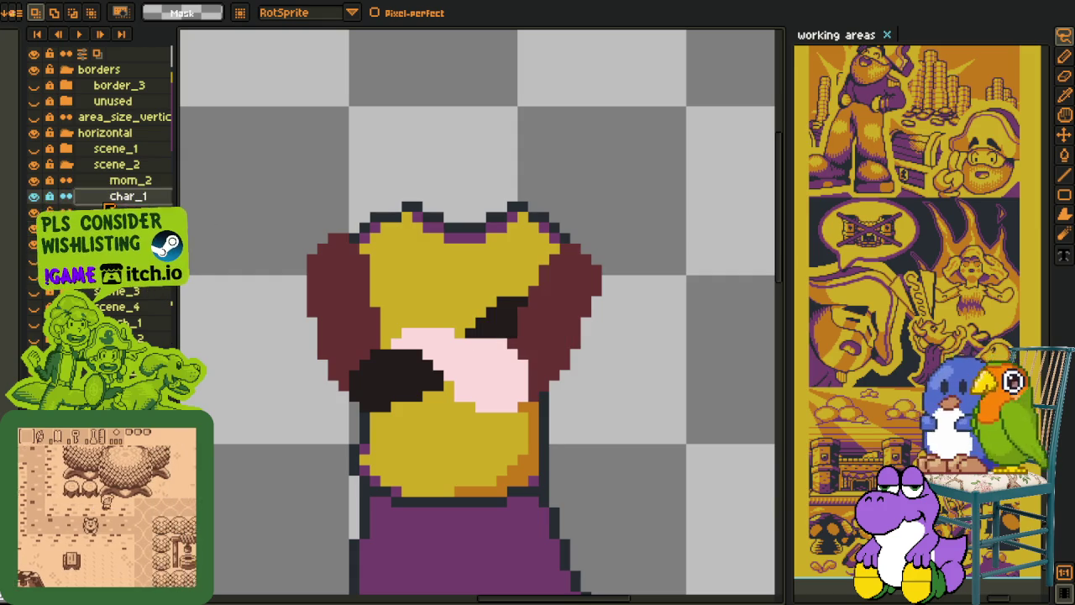
pyautogui.scroll(-2, 214, 233)
# Step: Outline the left shoulder, sleeve edge and arm edge in red pixels
pyautogui.press('i')
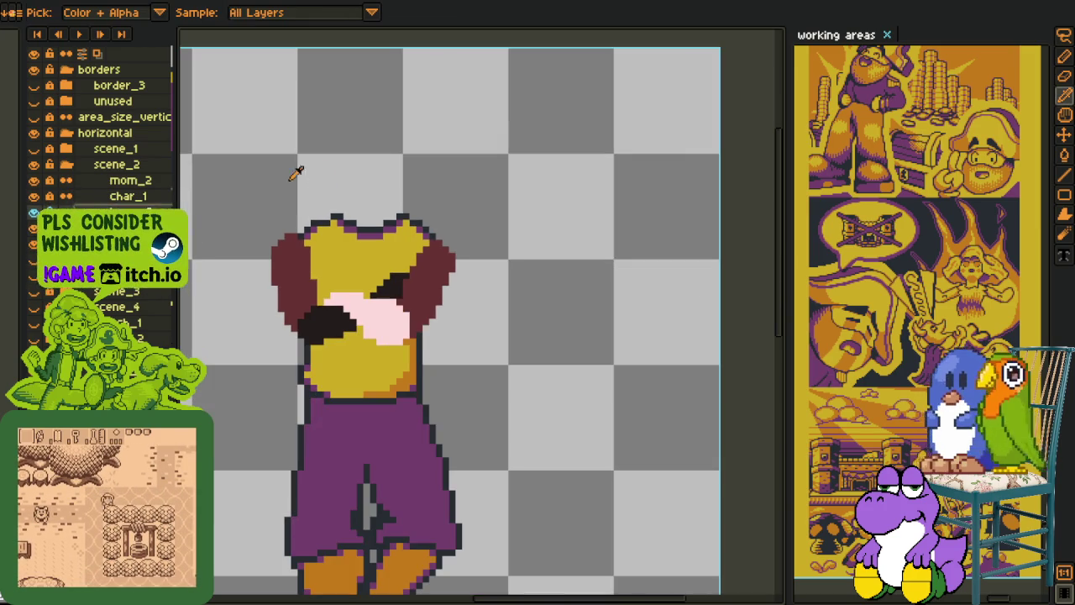
pyautogui.press('b')
pyautogui.scroll(2, 308, 233)
pyautogui.scroll(1, 294, 215)
pyautogui.click(347, 134)
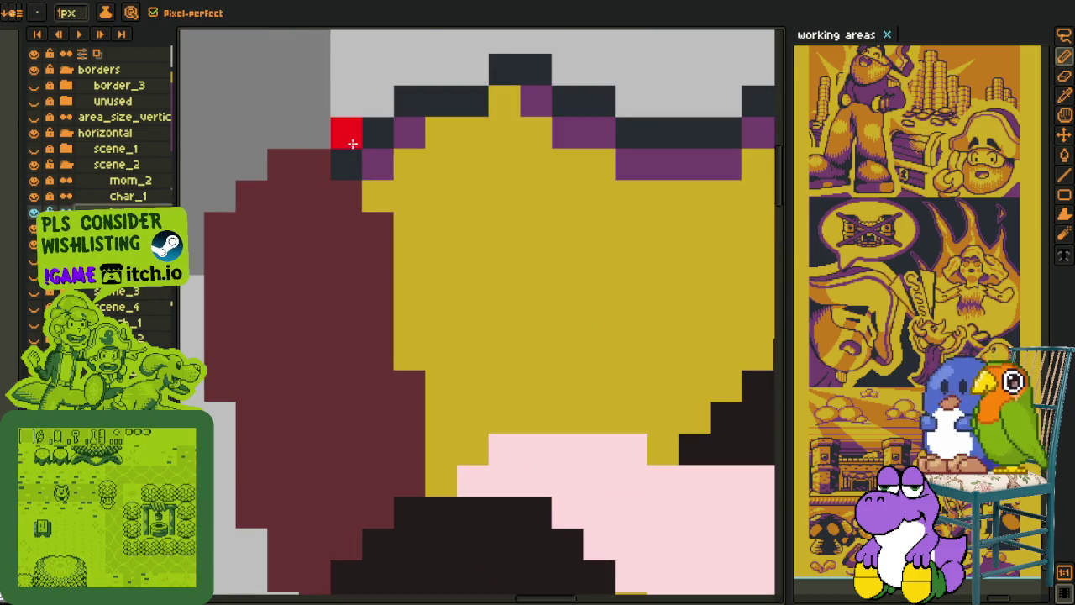
pyautogui.keyDown('shift'); pyautogui.click(292, 168); pyautogui.keyUp('shift')
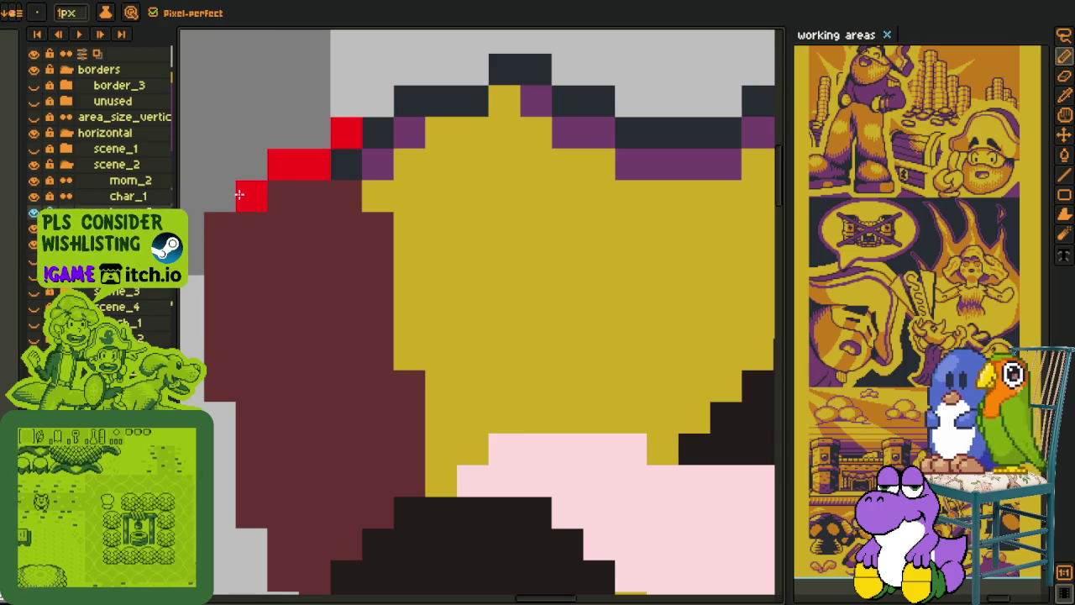
pyautogui.moveTo(213, 233)
pyautogui.mouseDown()
pyautogui.moveTo(218, 446)
pyautogui.moveTo(217, 322)
pyautogui.moveTo(206, 293)
pyautogui.moveTo(250, 289)
pyautogui.moveTo(259, 388)
pyautogui.mouseUp()
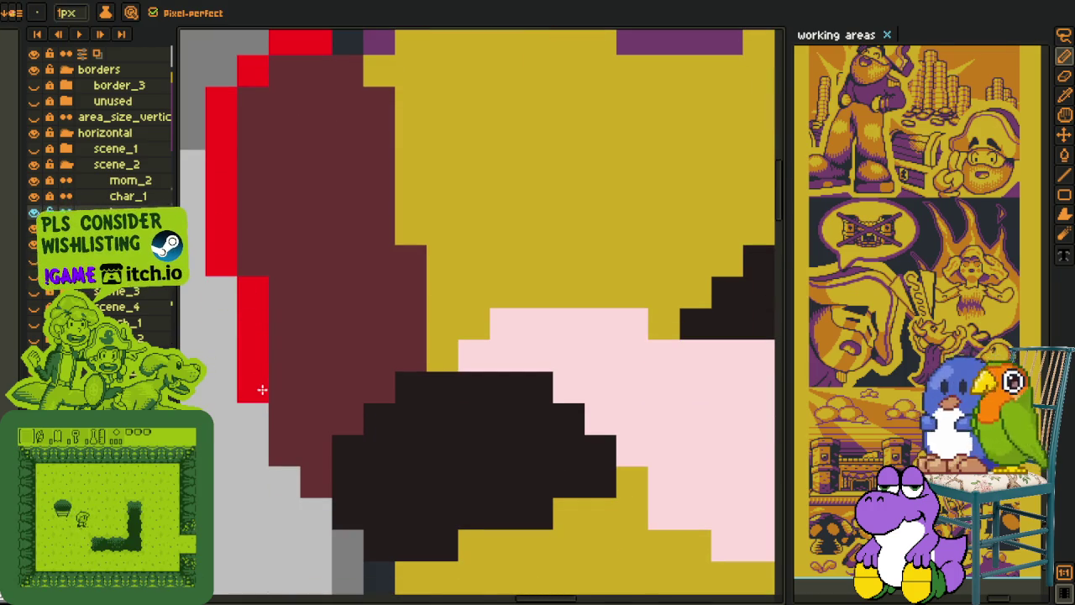
pyautogui.moveTo(412, 271); pyautogui.dragTo(409, 345)
pyautogui.moveTo(403, 221)
pyautogui.mouseDown()
pyautogui.moveTo(394, 196)
pyautogui.moveTo(410, 126)
pyautogui.mouseUp()
pyautogui.hotkey('ctrl', 'z')
pyautogui.moveTo(380, 210); pyautogui.dragTo(387, 176)
# Step: Trace red along the dark arm's lower-left edge, bottom and top edge
pyautogui.scroll(-3, 379, 319)
pyautogui.scroll(3, 377, 379)
pyautogui.moveTo(382, 420); pyautogui.dragTo(443, 420)
pyautogui.moveTo(350, 392)
pyautogui.mouseDown()
pyautogui.moveTo(288, 344)
pyautogui.moveTo(285, 298)
pyautogui.mouseUp()
pyautogui.scroll(-3, 405, 320)
pyautogui.scroll(3, 404, 320)
pyautogui.moveTo(362, 344)
pyautogui.mouseDown()
pyautogui.moveTo(432, 353)
pyautogui.moveTo(452, 318)
pyautogui.moveTo(504, 311)
pyautogui.mouseUp()
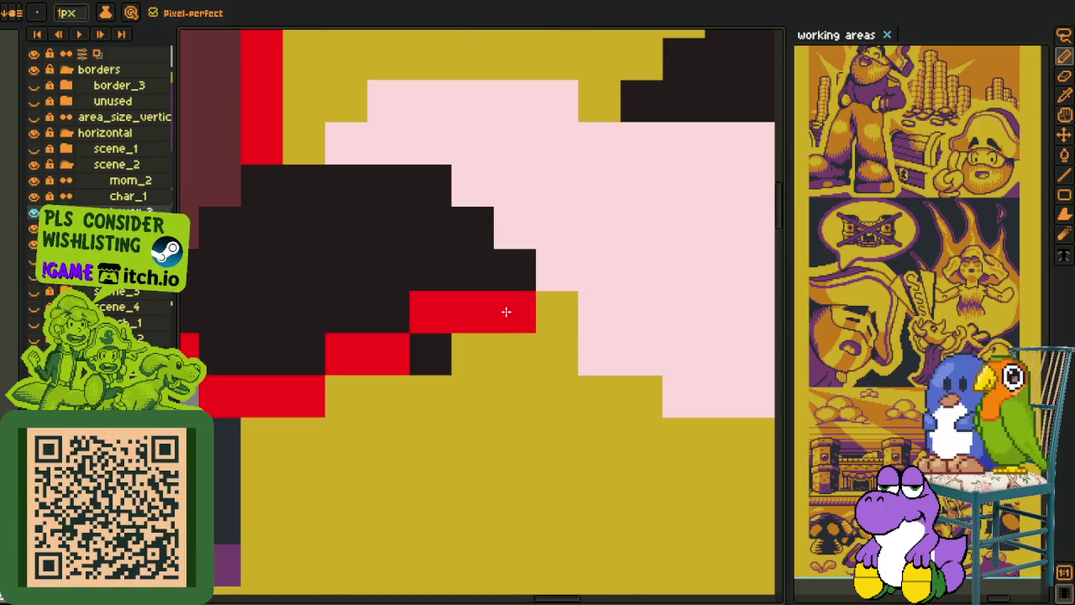
pyautogui.click(288, 173)
pyautogui.moveTo(344, 176); pyautogui.dragTo(409, 176)
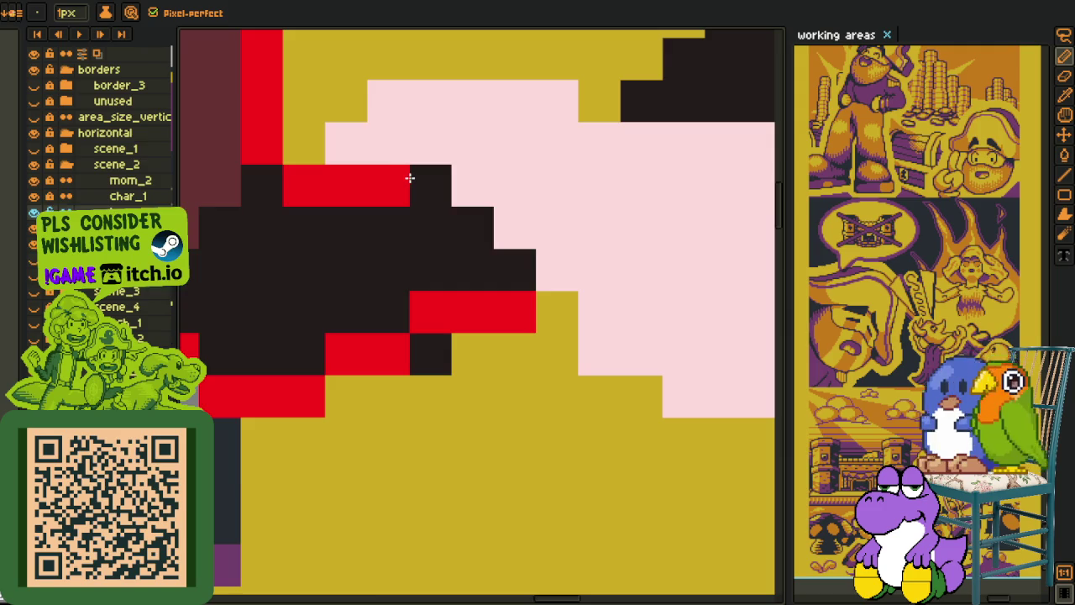
# Step: Recentre on the shirt and outline the pink arm's bottom edge in red
pyautogui.scroll(-2, 408, 180)
pyautogui.scroll(1, 298, 293)
pyautogui.scroll(1, 277, 305)
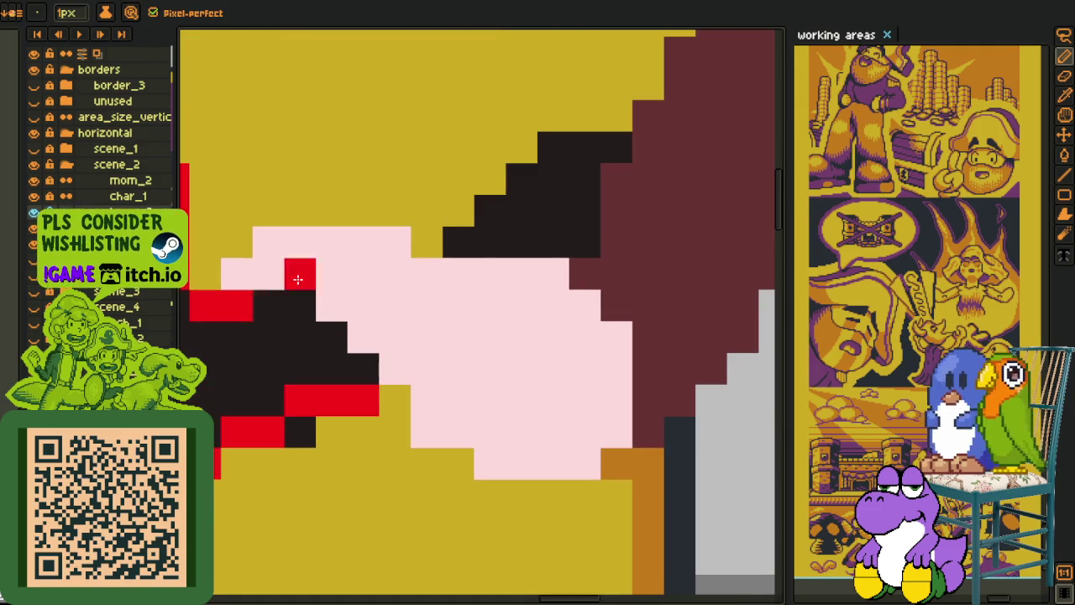
pyautogui.scroll(-3, 295, 275)
pyautogui.scroll(2, 369, 321)
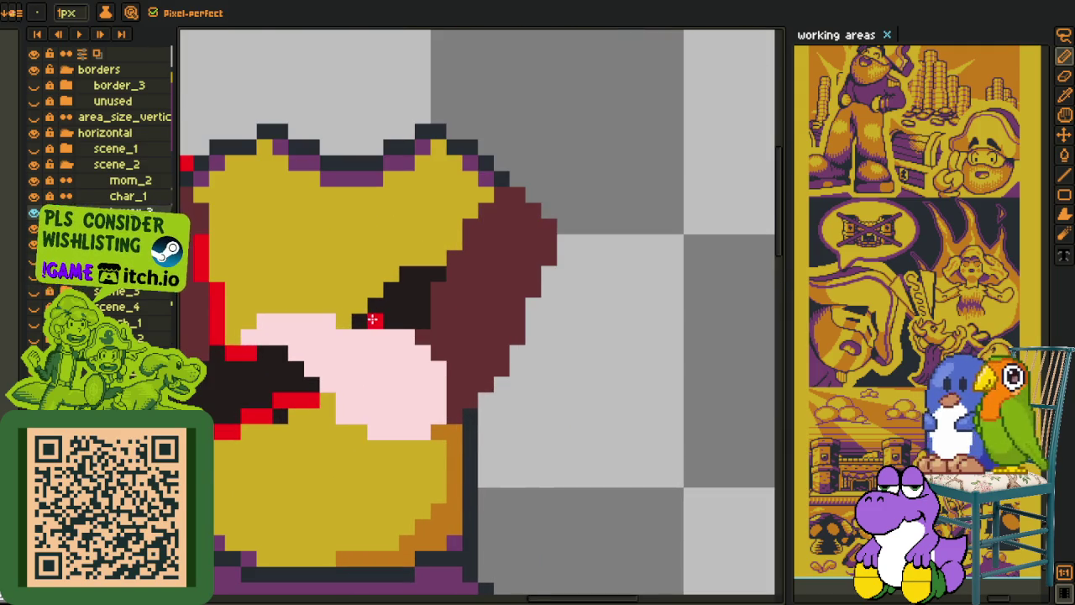
pyautogui.scroll(1, 412, 289)
pyautogui.scroll(-3, 462, 256)
pyautogui.scroll(3, 488, 235)
pyautogui.scroll(-3, 471, 197)
pyautogui.scroll(3, 471, 197)
pyautogui.moveTo(471, 198); pyautogui.dragTo(654, 220)
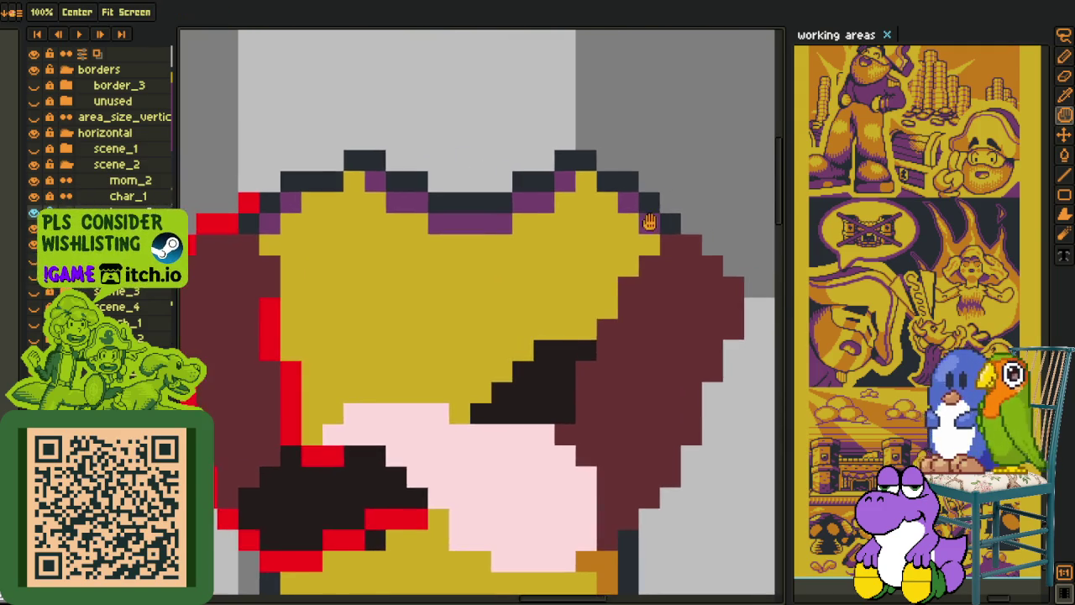
pyautogui.scroll(-1, 653, 219)
pyautogui.press('b')
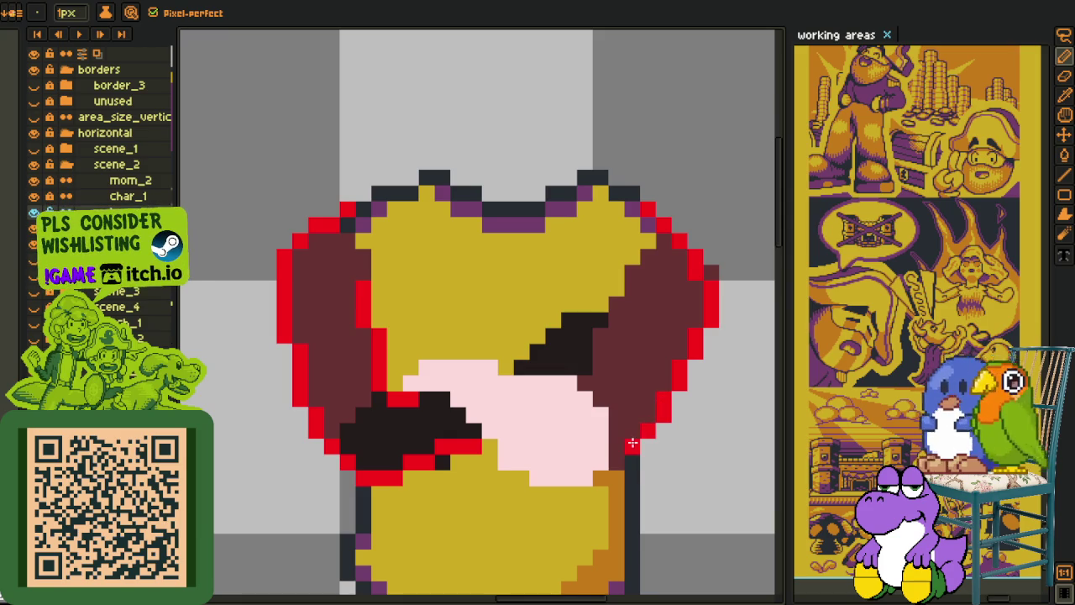
pyautogui.moveTo(613, 458)
pyautogui.mouseDown()
pyautogui.moveTo(579, 479)
pyautogui.moveTo(535, 469)
pyautogui.mouseUp()
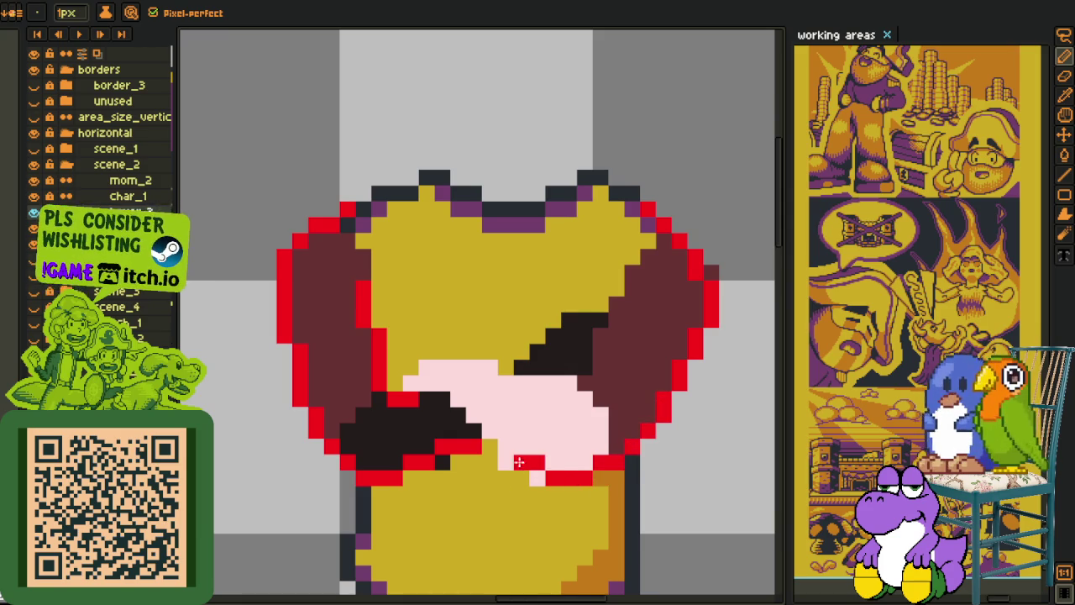
pyautogui.moveTo(464, 407); pyautogui.dragTo(445, 396)
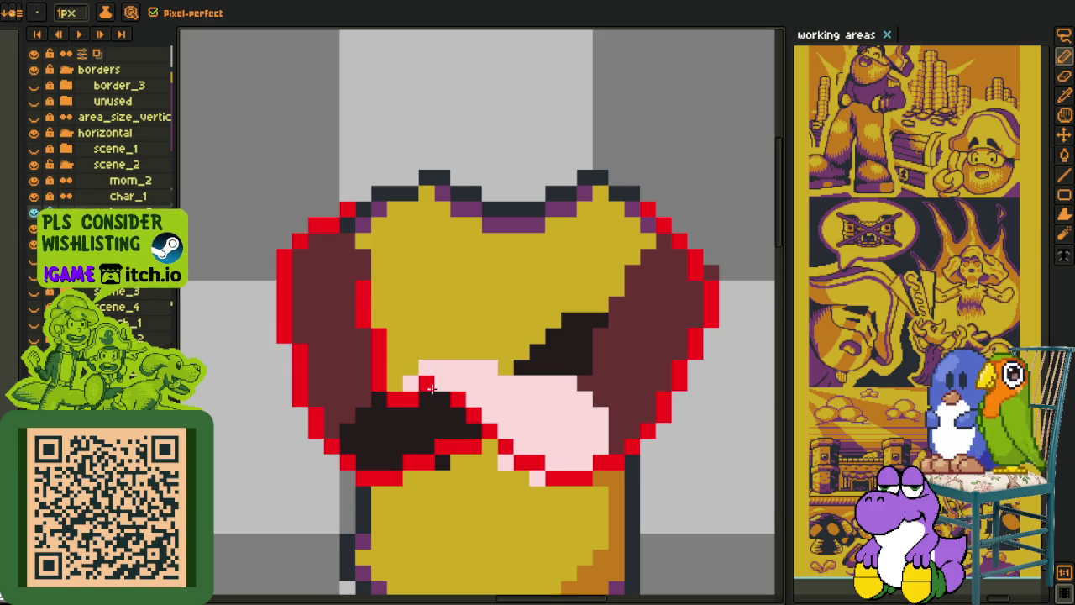
# Step: Draw a red line above the pink arm and outline the small dark gap
pyautogui.scroll(2, 427, 370)
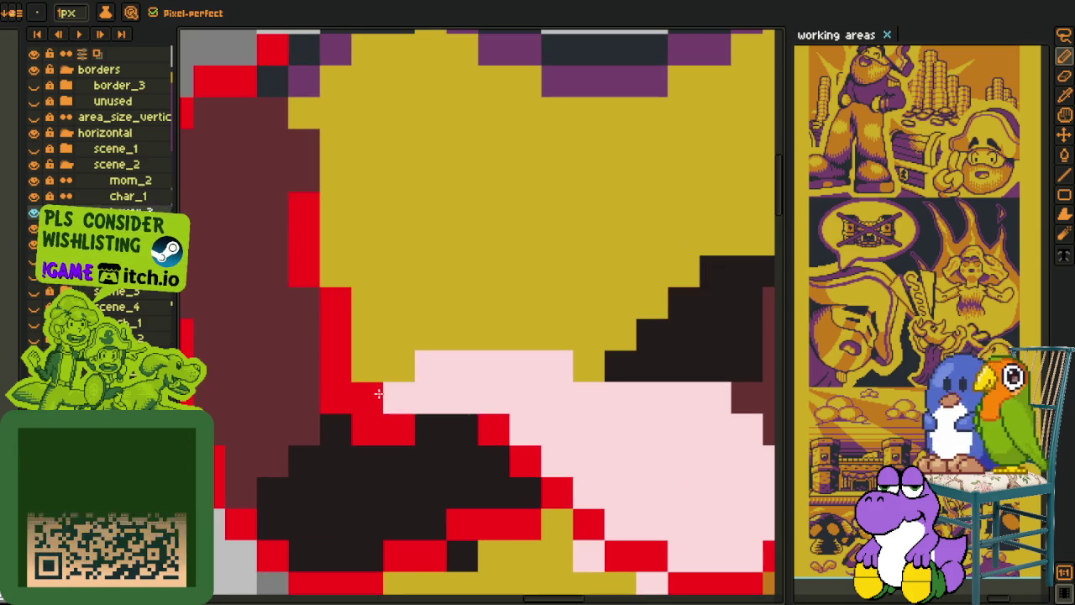
pyautogui.moveTo(428, 366); pyautogui.dragTo(595, 363)
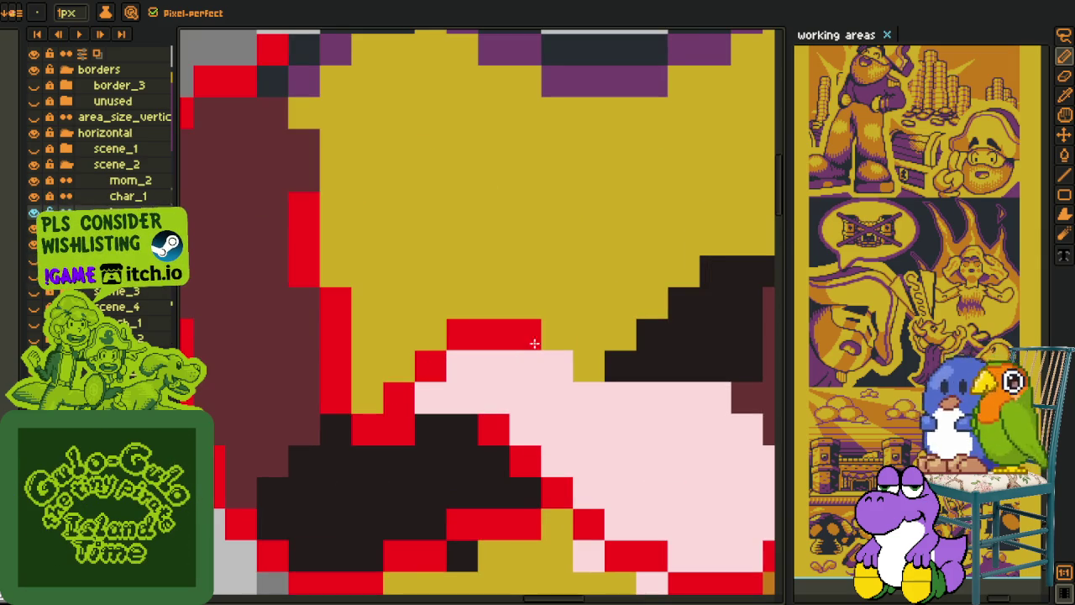
pyautogui.scroll(-2, 609, 368)
pyautogui.scroll(2, 630, 408)
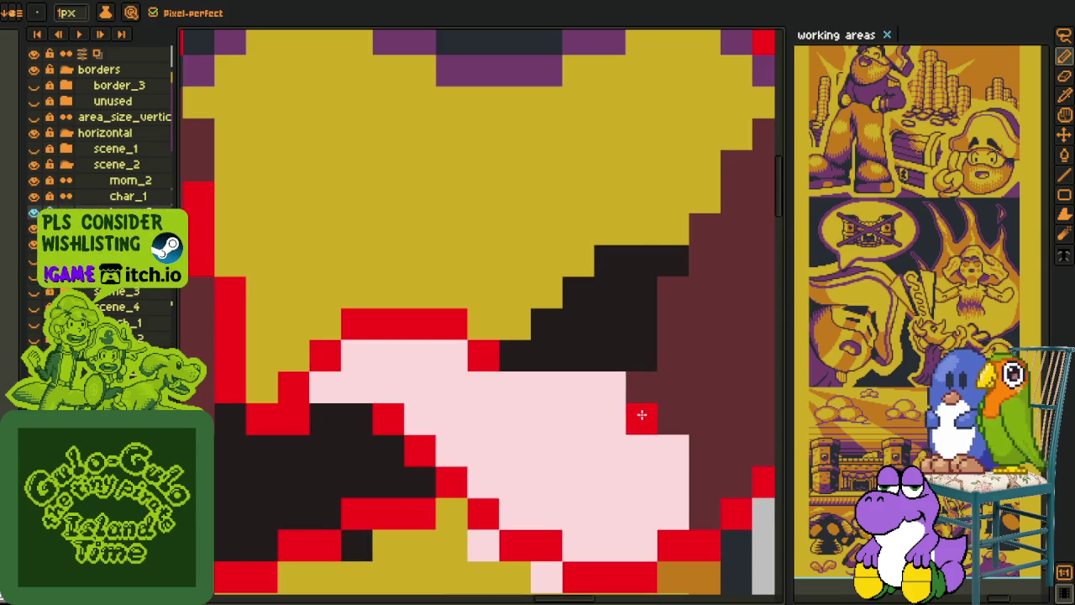
pyautogui.scroll(-2, 663, 412)
pyautogui.moveTo(664, 365); pyautogui.dragTo(629, 408)
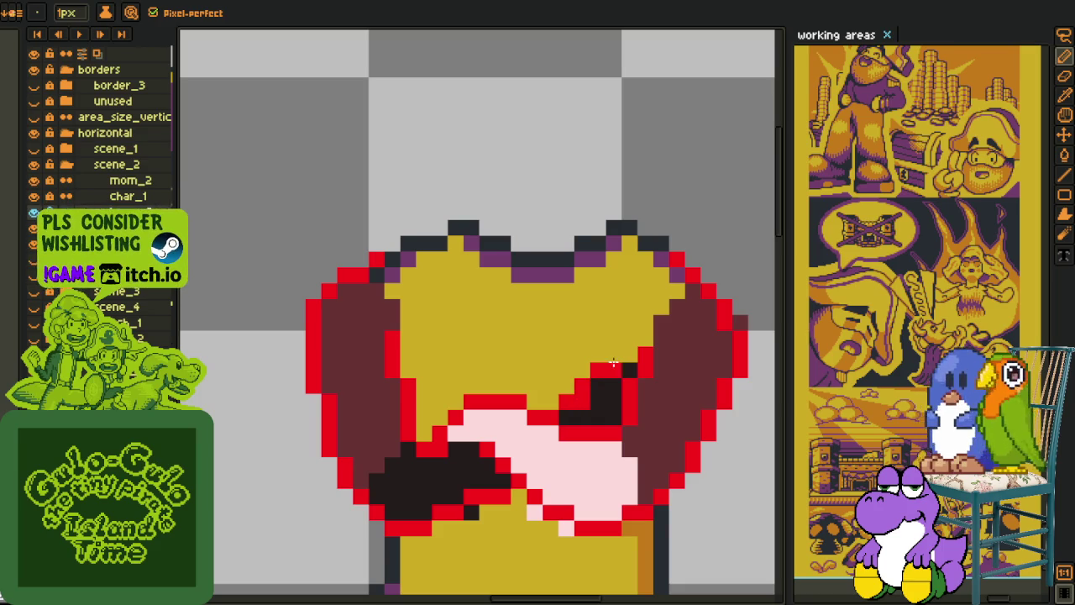
pyautogui.moveTo(604, 368); pyautogui.dragTo(617, 357)
pyautogui.scroll(-4, 585, 403)
# Step: Select a small block of the dark arm, nudge it and deselect
pyautogui.scroll(-1, 586, 402)
pyautogui.scroll(-1, 586, 403)
pyautogui.press('alt')
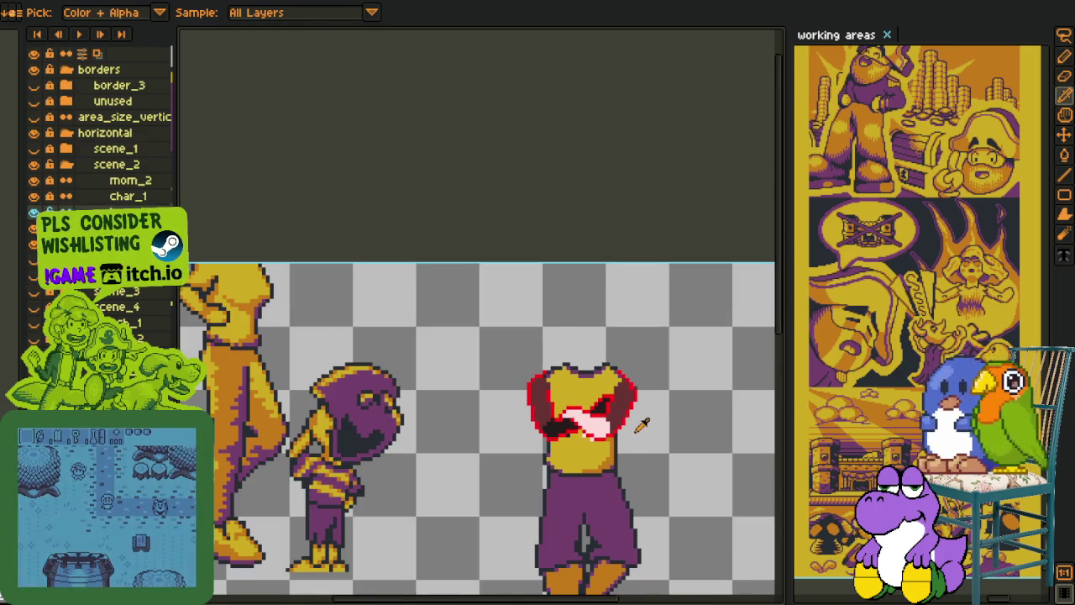
pyautogui.scroll(2, 612, 447)
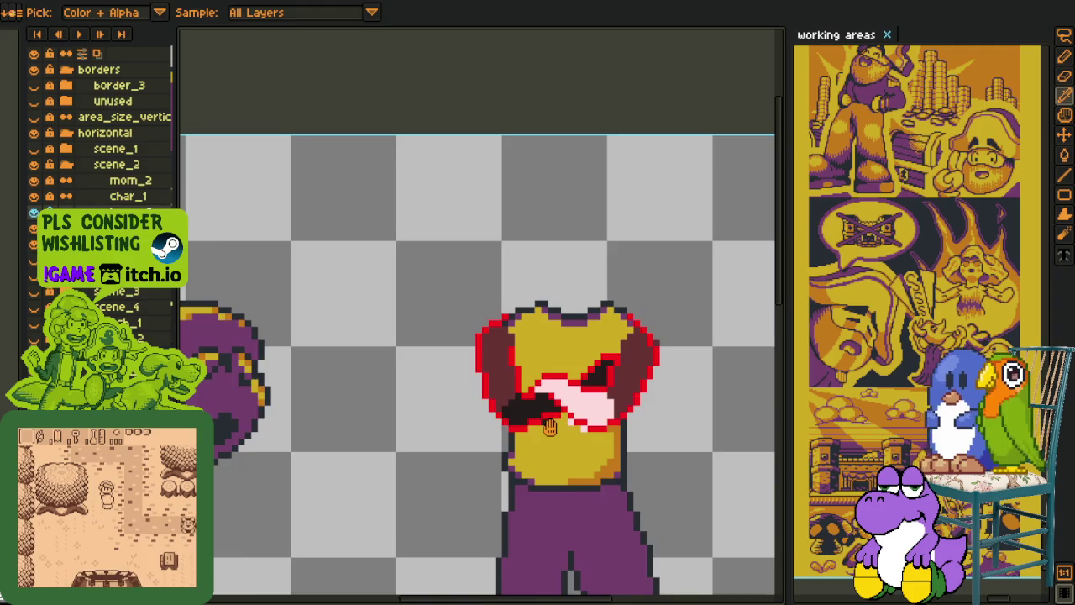
pyautogui.scroll(2, 546, 420)
pyautogui.scroll(2, 479, 395)
pyautogui.moveTo(474, 389); pyautogui.dragTo(505, 346)
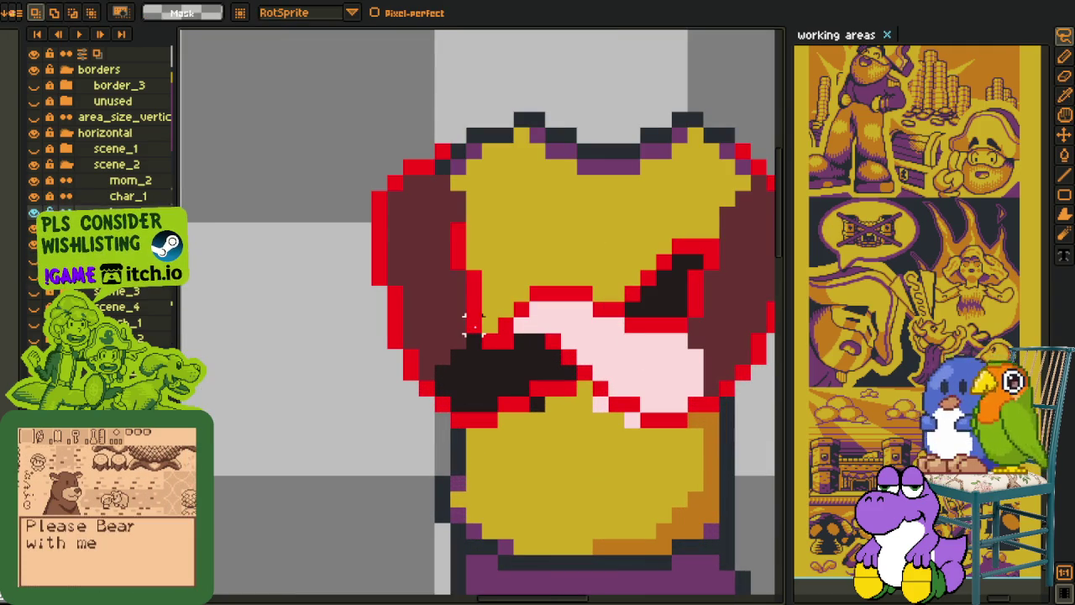
pyautogui.moveTo(431, 300); pyautogui.dragTo(533, 367)
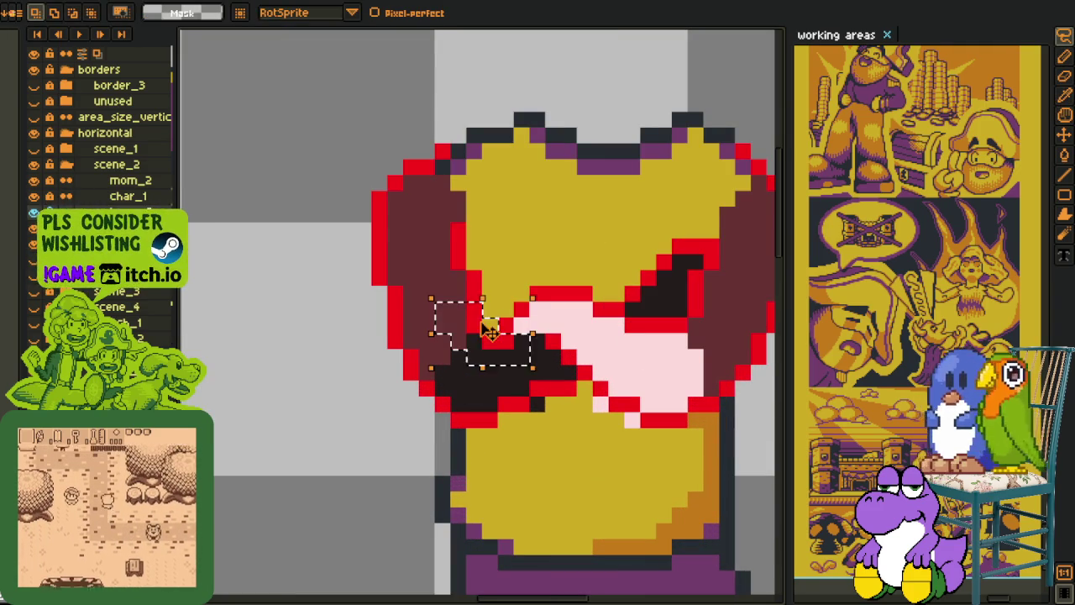
pyautogui.hotkey('ctrl', 'd')
pyautogui.press('b')
# Step: Sample the light pink arm colour and add a light-pink pixel to the arm
pyautogui.scroll(-5, 538, 327)
pyautogui.press('i')
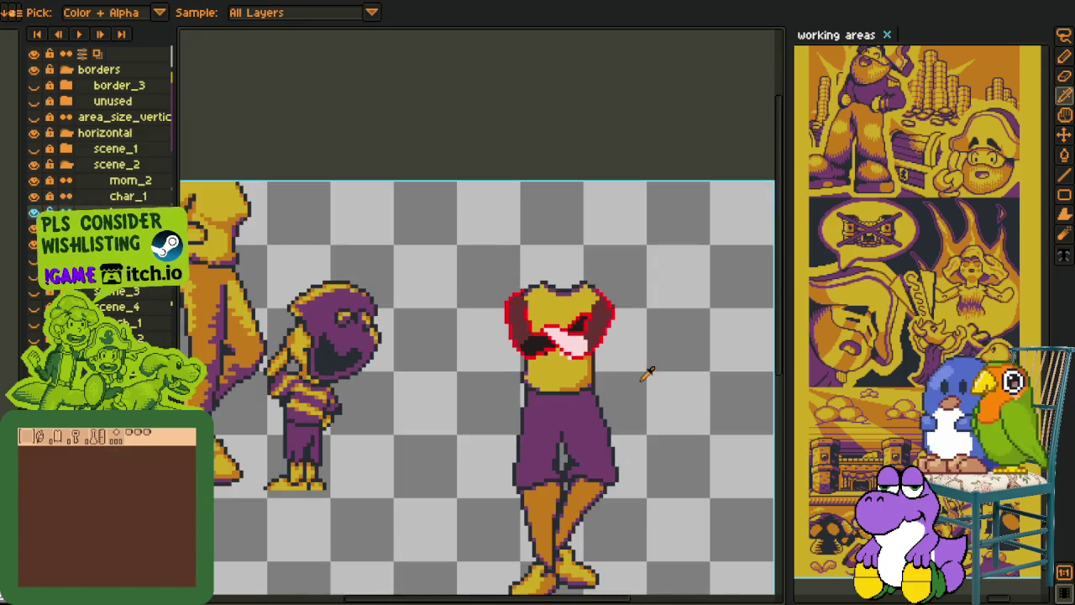
pyautogui.scroll(5, 561, 353)
pyautogui.press('b')
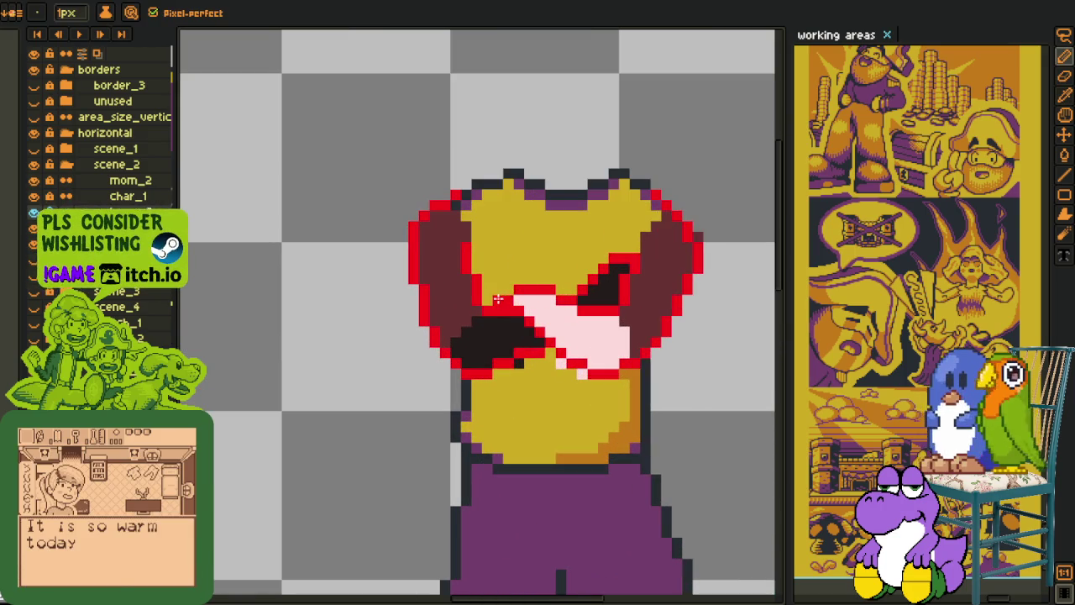
pyautogui.press('i')
pyautogui.press('b')
pyautogui.click(511, 300)
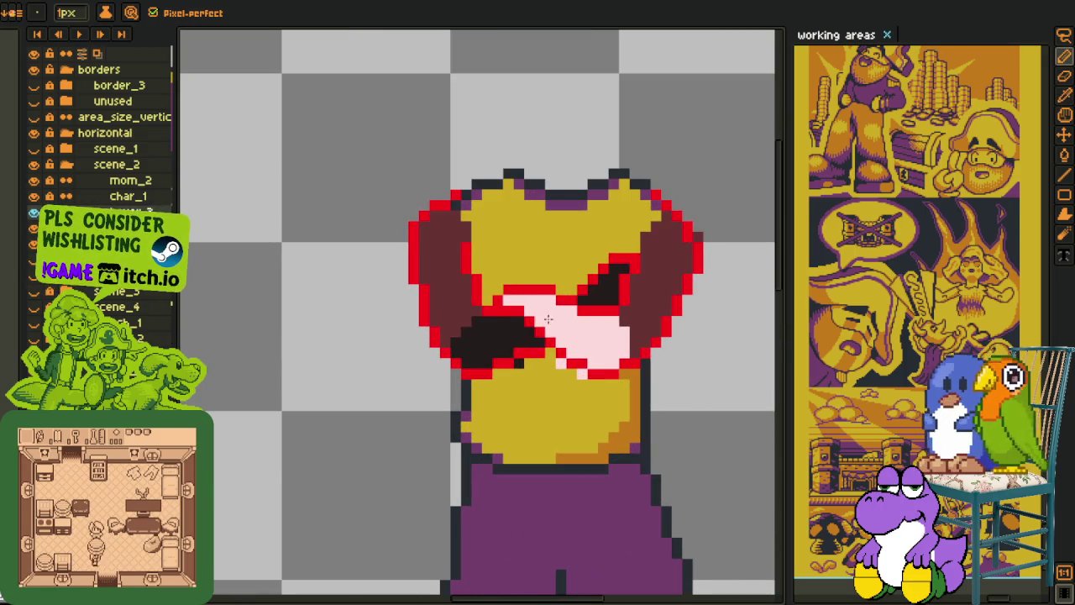
# Step: Pick the purple collar colour and repaint dark shoulder pixels purple, one red
pyautogui.scroll(-3, 544, 314)
pyautogui.press('i')
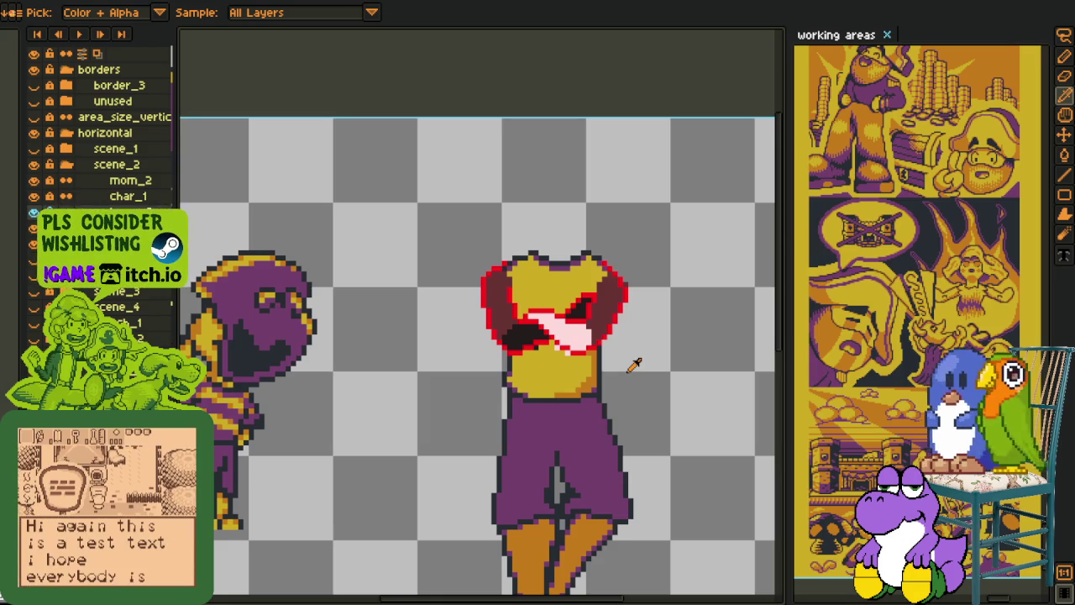
pyautogui.press('ctrl')
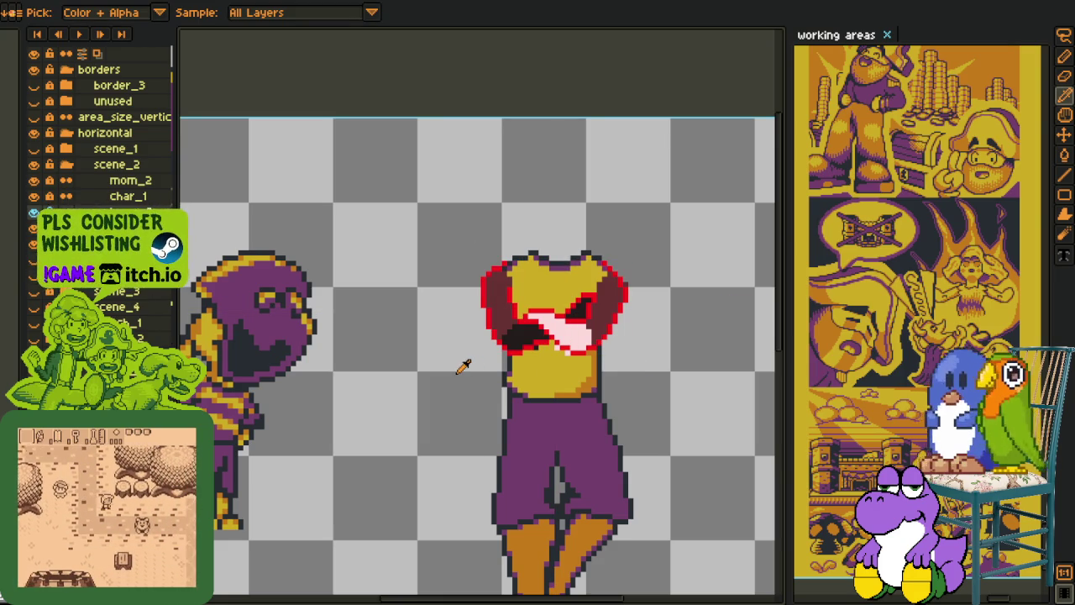
pyautogui.moveTo(525, 245); pyautogui.dragTo(502, 286)
pyautogui.scroll(3, 502, 286)
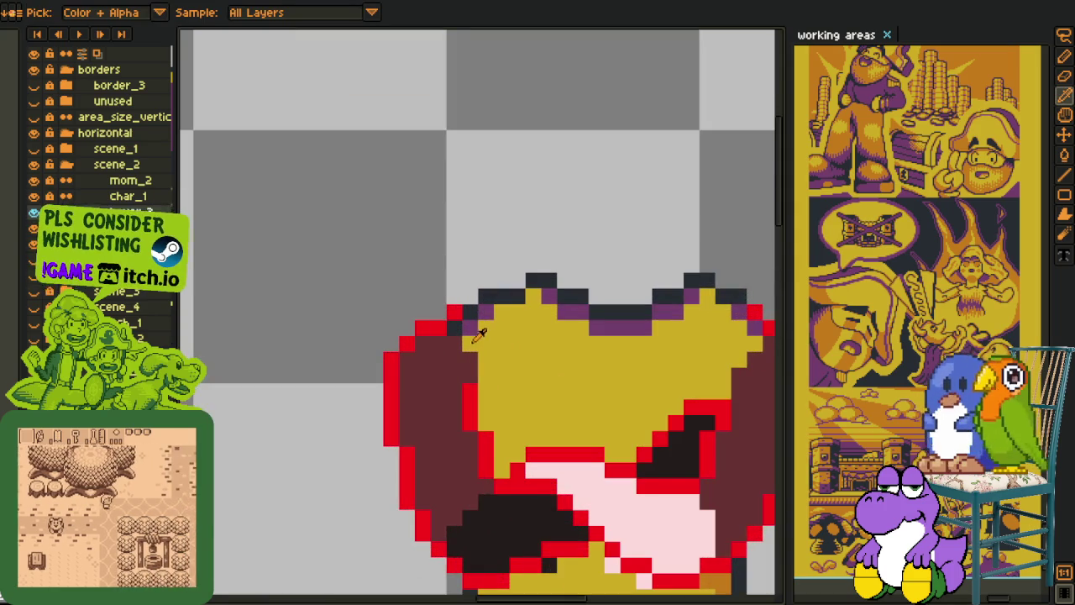
pyautogui.scroll(2, 492, 311)
pyautogui.keyDown('alt'); pyautogui.click(617, 281); pyautogui.keyUp('alt')
pyautogui.click(458, 301)
pyautogui.click(427, 333)
pyautogui.keyDown('alt'); pyautogui.click(433, 302); pyautogui.keyUp('alt')
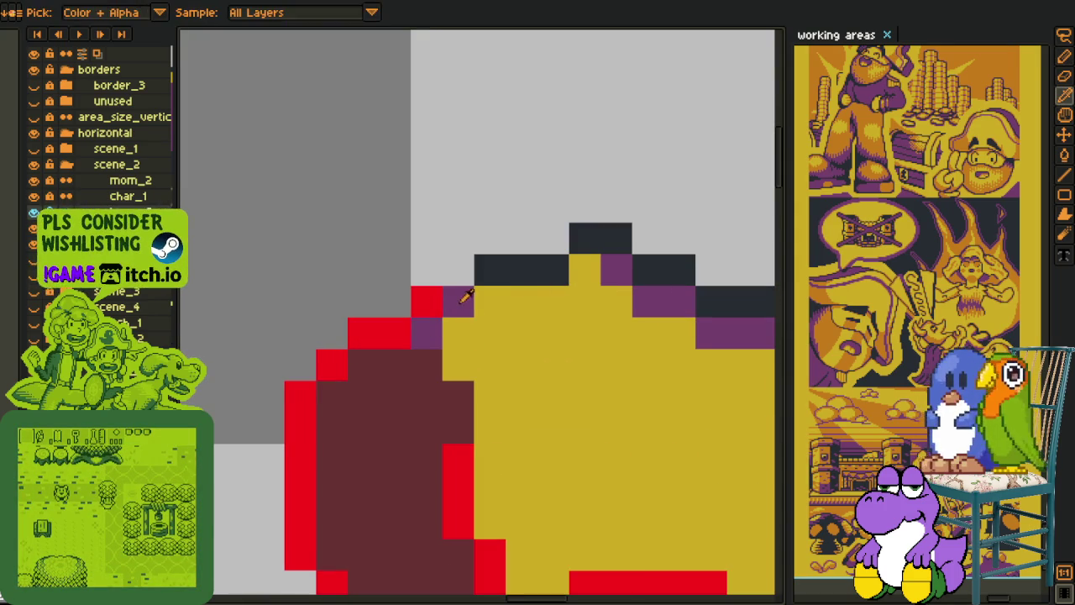
# Step: Add a new layer from the layer options menu
pyautogui.scroll(-3, 473, 257)
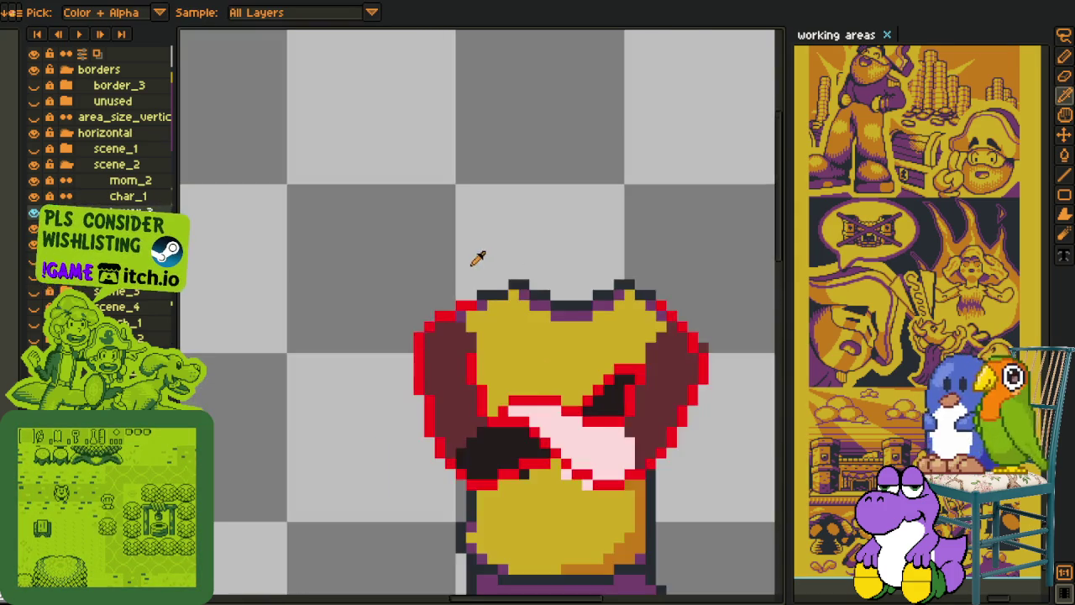
pyautogui.scroll(-1, 473, 258)
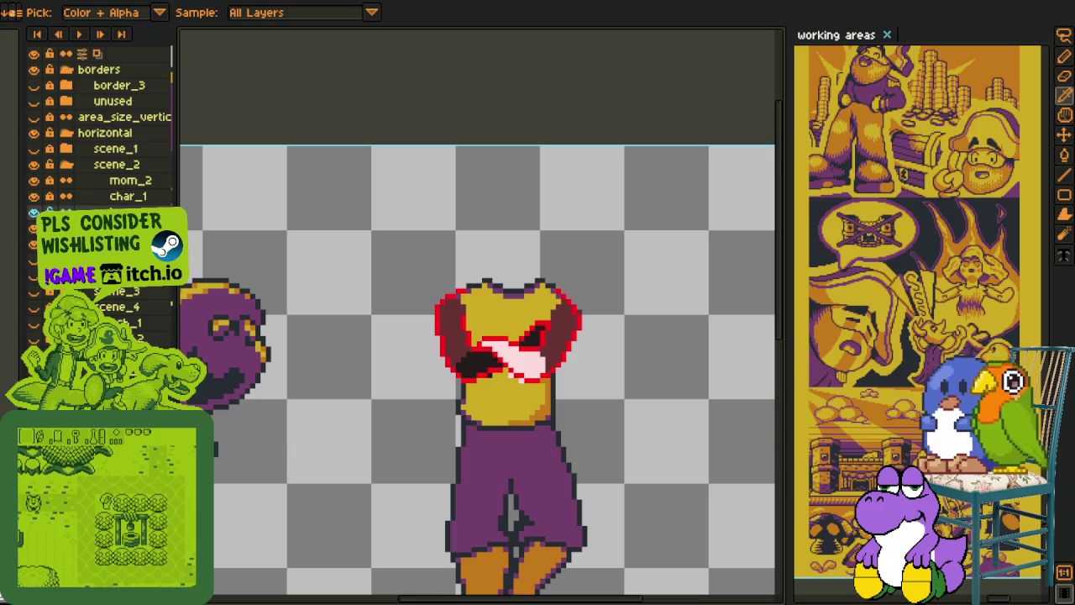
pyautogui.scroll(1, 401, 326)
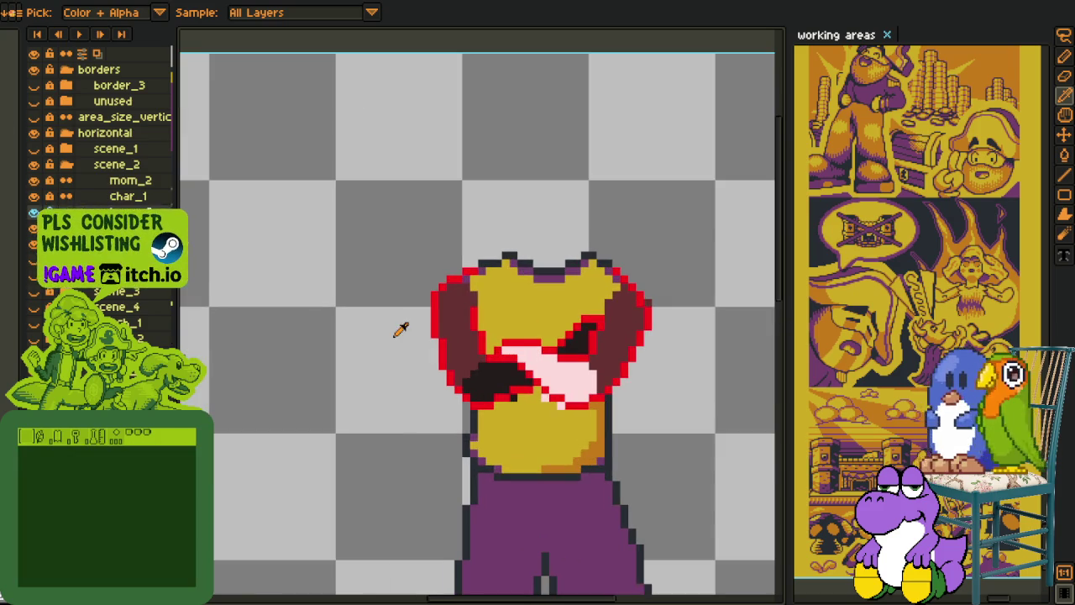
pyautogui.rightClick(116, 214)
pyautogui.moveTo(168, 243)
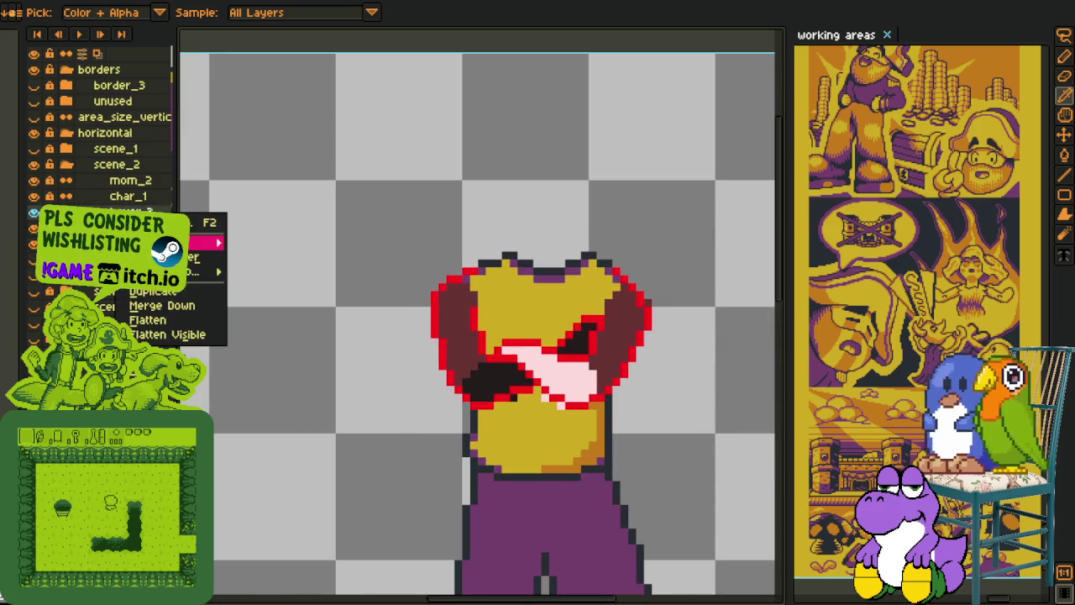
pyautogui.click(272, 240)
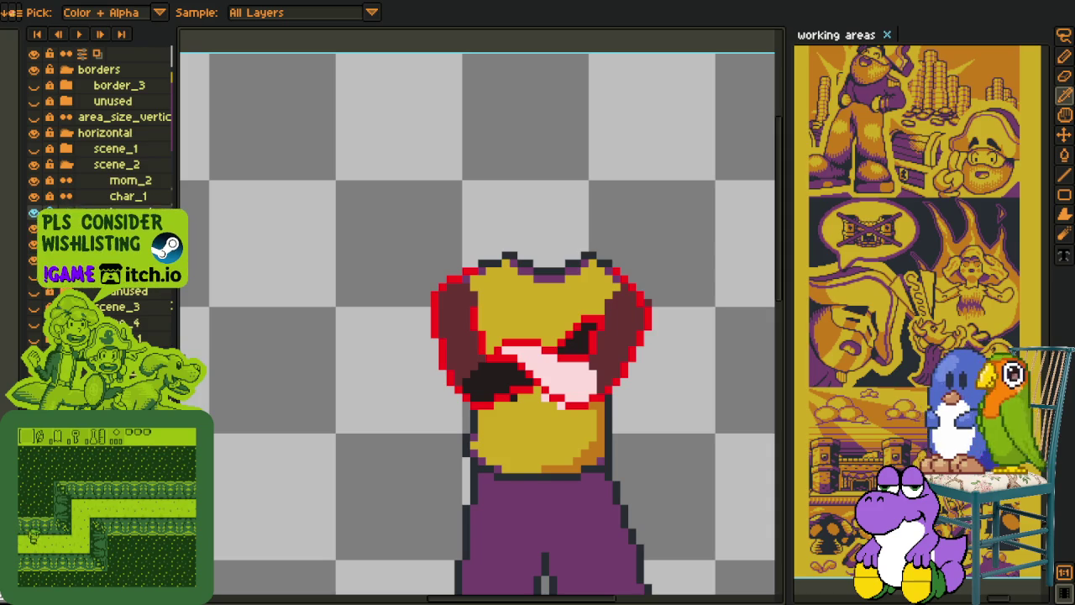
# Step: Set up Replace Color to swap the red #FF0000 outline for black
pyautogui.scroll(2, 561, 324)
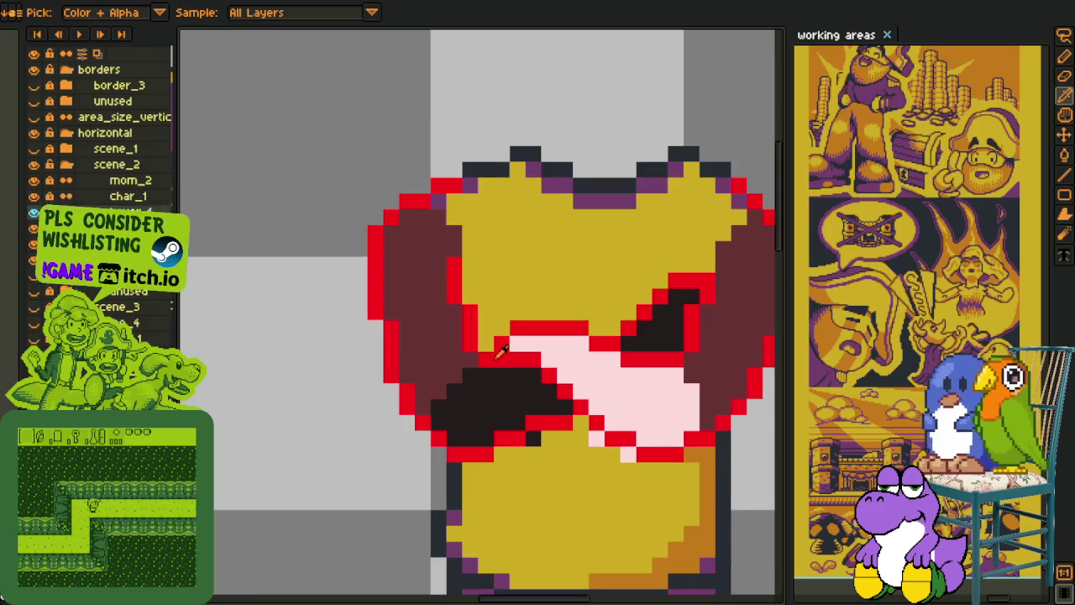
pyautogui.hotkey('shift', 'o')
pyautogui.click(523, 472)
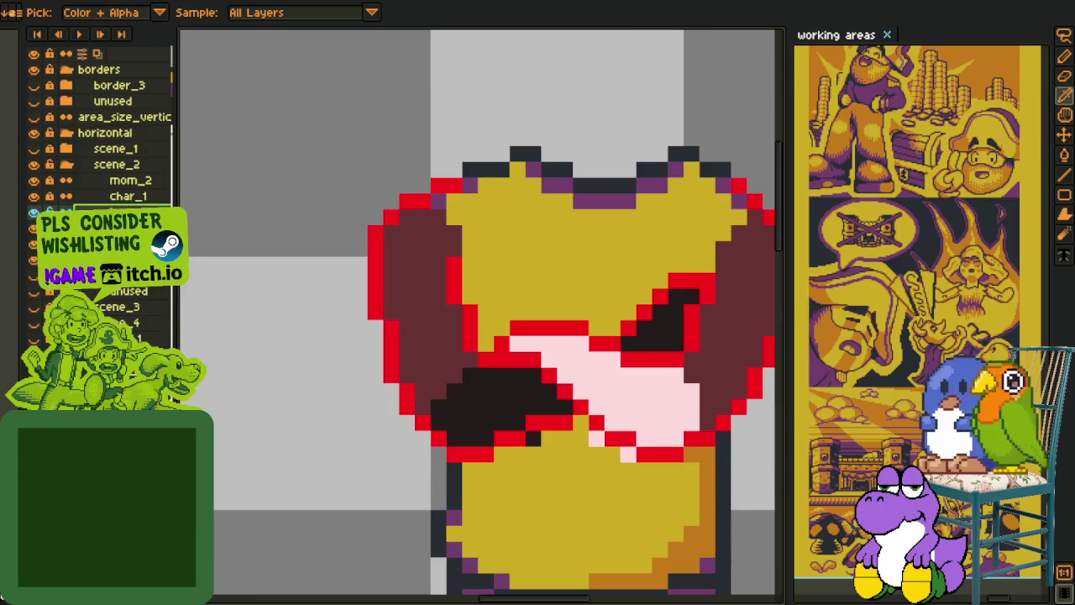
pyautogui.hotkey('shift', 'r')
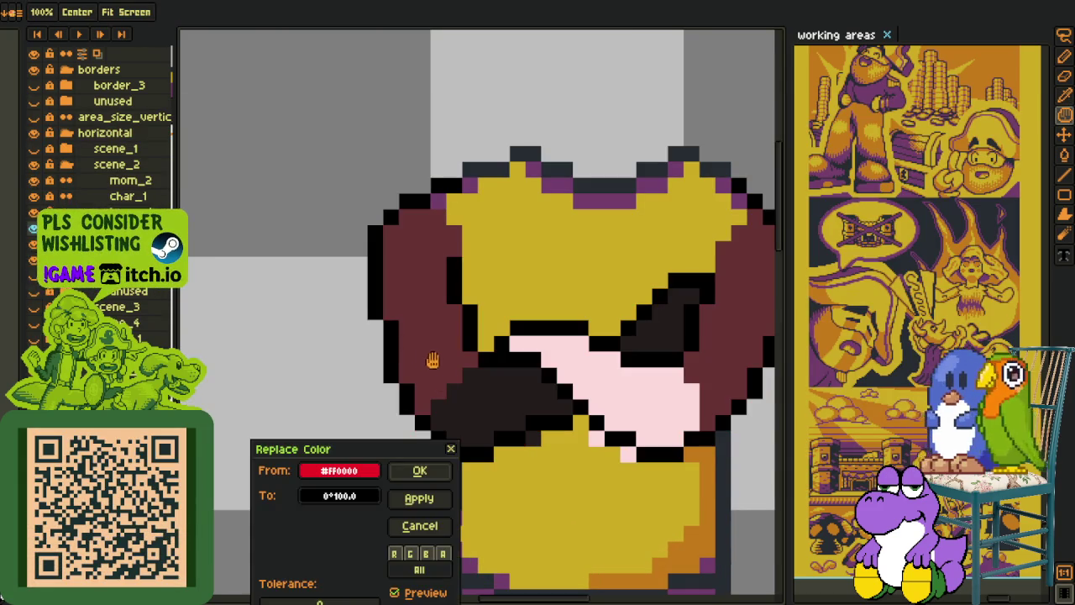
# Step: Apply the red-to-black outline replacement and return to the Pencil
pyautogui.click(450, 470)
pyautogui.press('i')
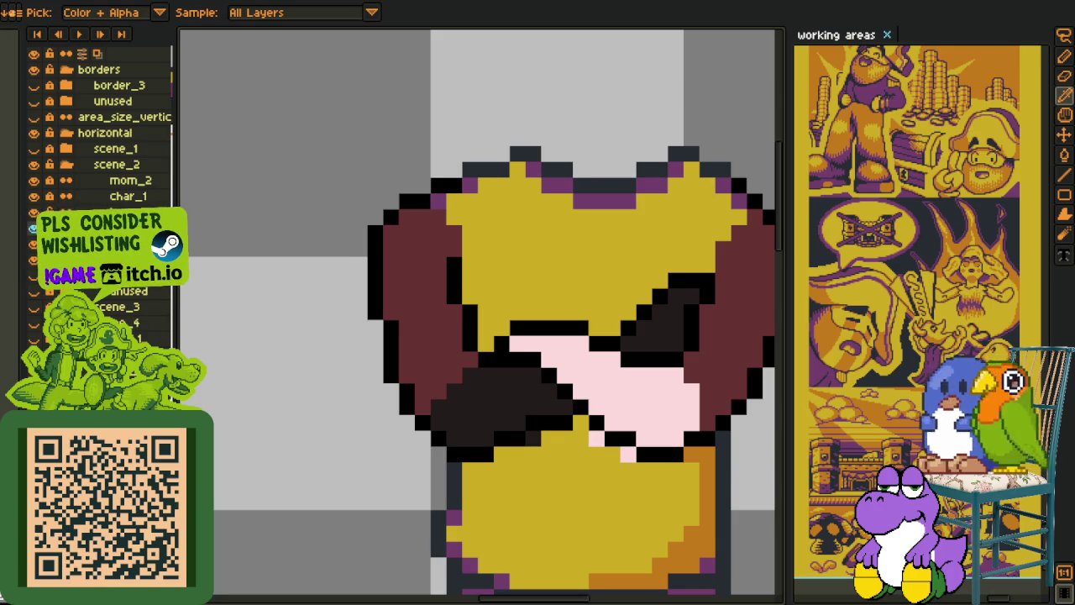
pyautogui.press('b')
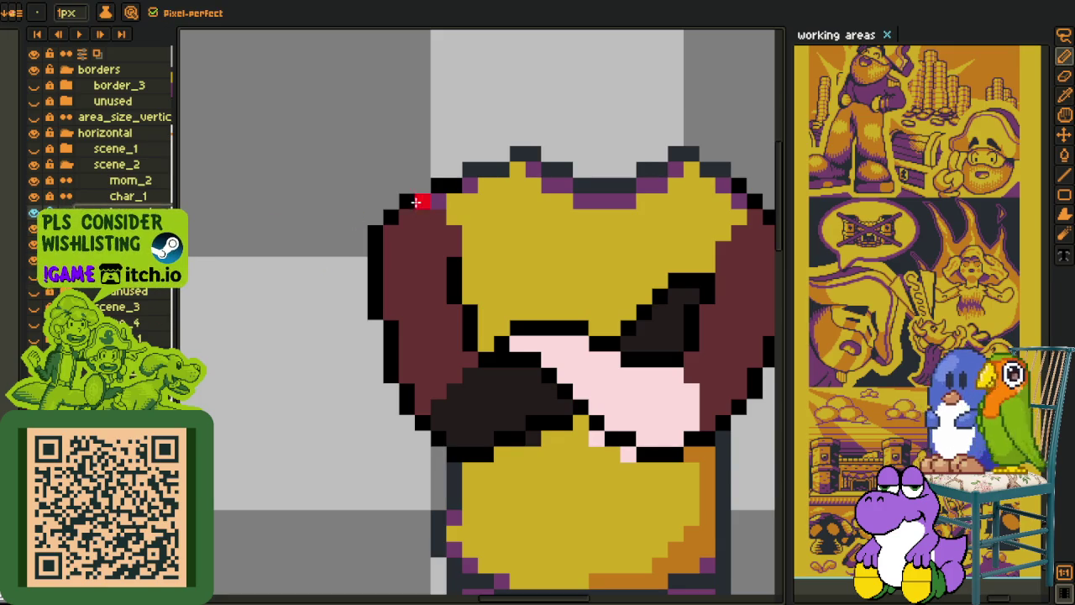
# Step: Draw red guide lines across the left arm, its edges and the left shoulder's top
pyautogui.moveTo(375, 392); pyautogui.dragTo(479, 330)
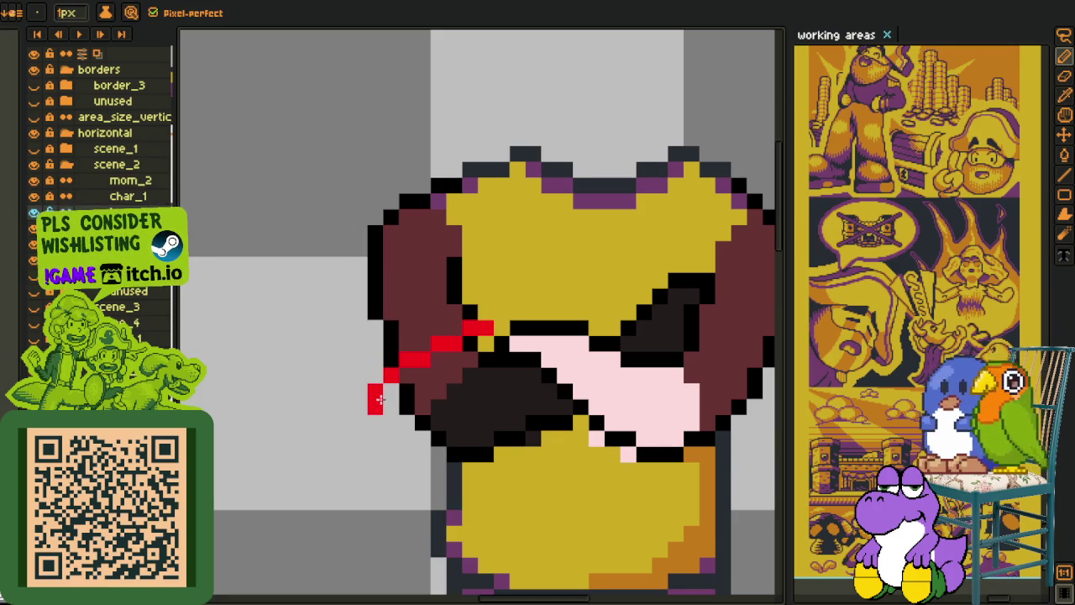
pyautogui.moveTo(368, 380); pyautogui.dragTo(359, 324)
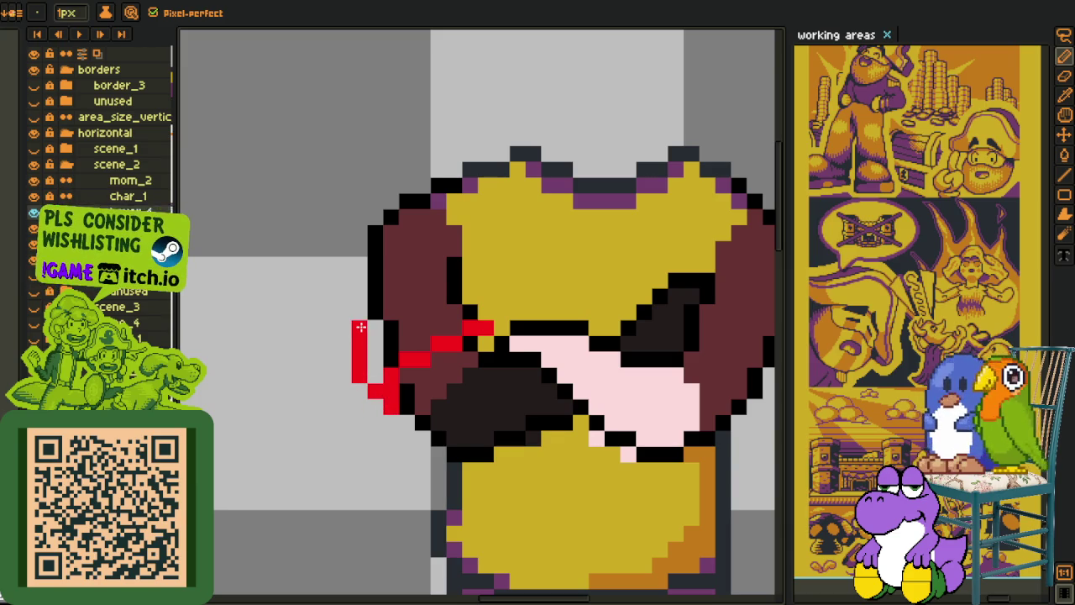
pyautogui.click(485, 311)
pyautogui.moveTo(486, 322); pyautogui.dragTo(467, 263)
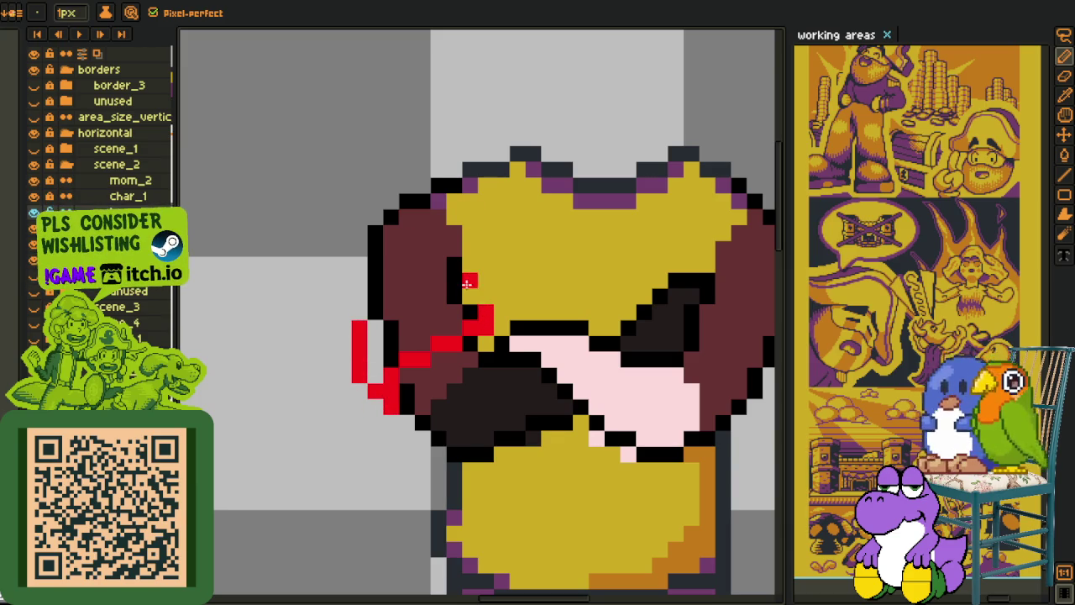
pyautogui.scroll(1, 433, 200)
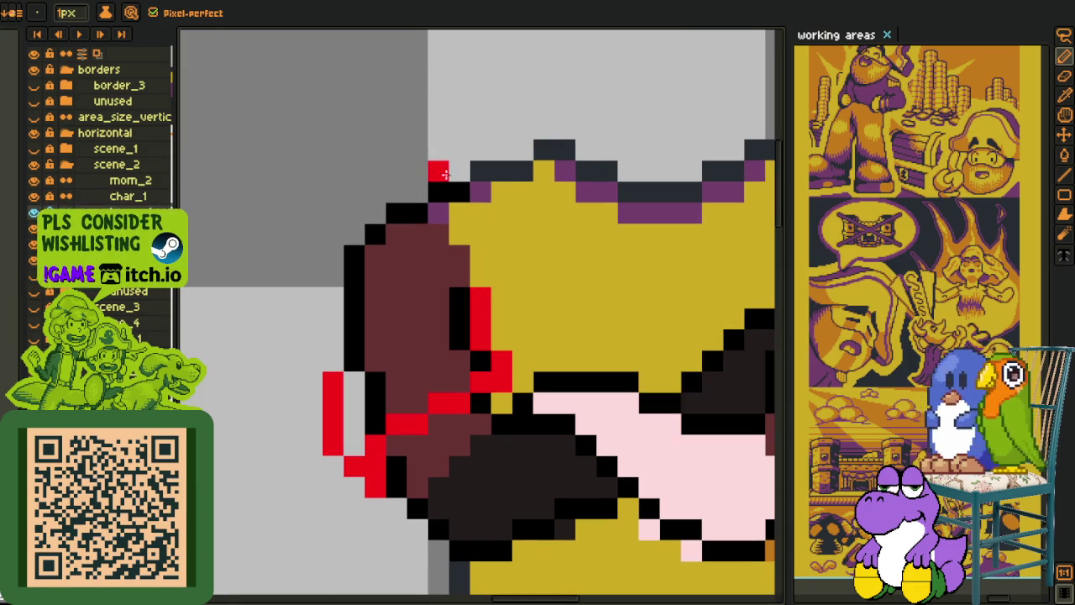
pyautogui.moveTo(456, 190)
pyautogui.mouseDown()
pyautogui.moveTo(395, 216)
pyautogui.moveTo(351, 260)
pyautogui.moveTo(332, 334)
pyautogui.mouseUp()
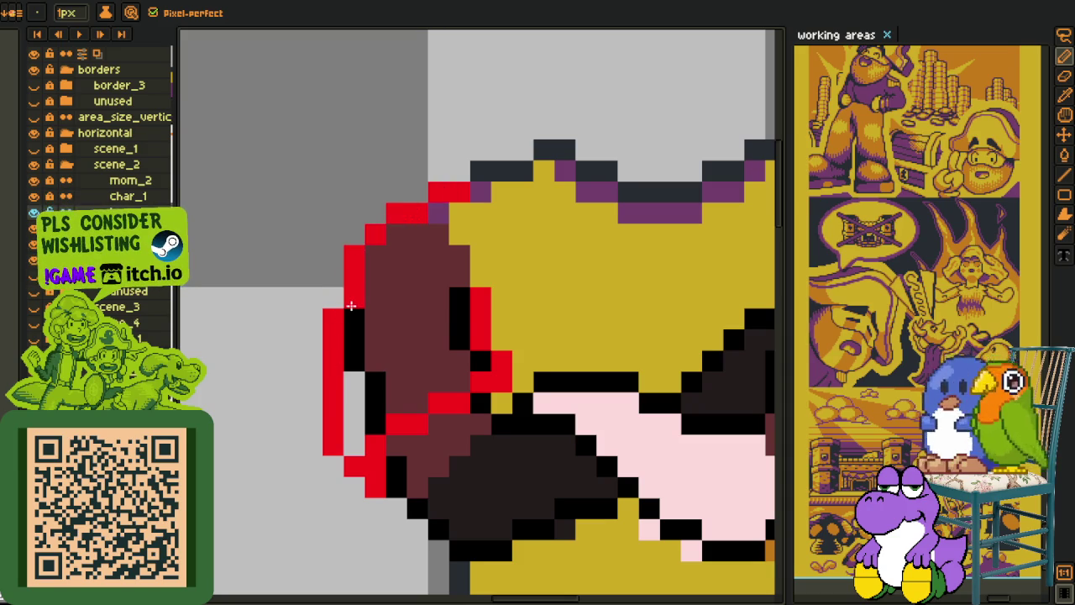
pyautogui.scroll(-2, 350, 308)
pyautogui.scroll(1, 550, 333)
pyautogui.scroll(1, 556, 334)
pyautogui.scroll(2, 556, 334)
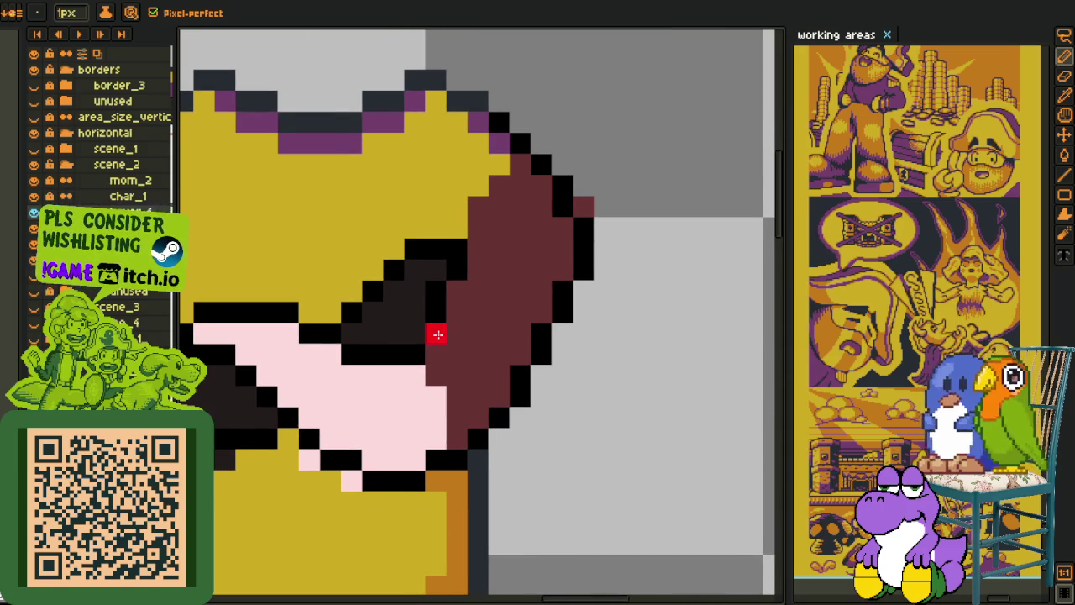
# Step: Trace red along the right arm's inner edge, bottom and up its side
pyautogui.moveTo(438, 333); pyautogui.dragTo(540, 418)
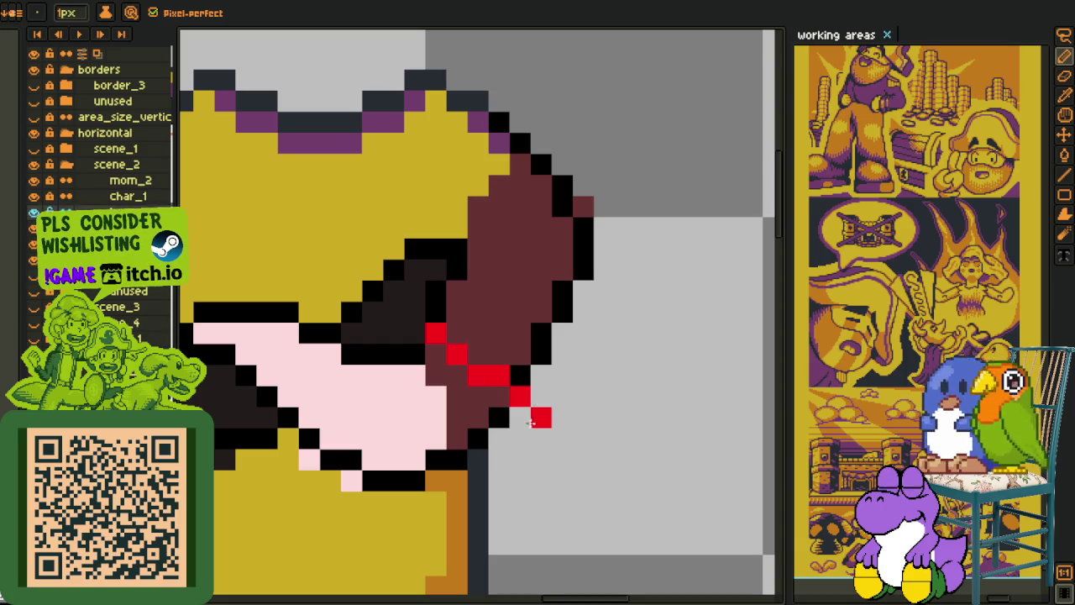
pyautogui.moveTo(503, 434); pyautogui.dragTo(575, 351)
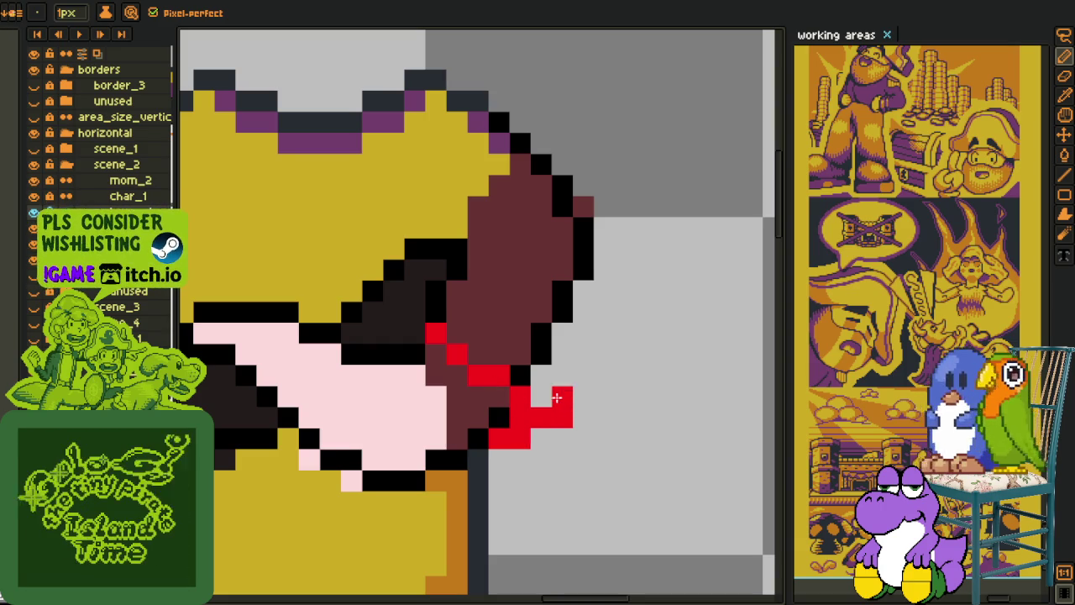
pyautogui.moveTo(593, 284)
pyautogui.mouseDown()
pyautogui.moveTo(565, 207)
pyautogui.moveTo(577, 303)
pyautogui.mouseUp()
pyautogui.click(595, 303)
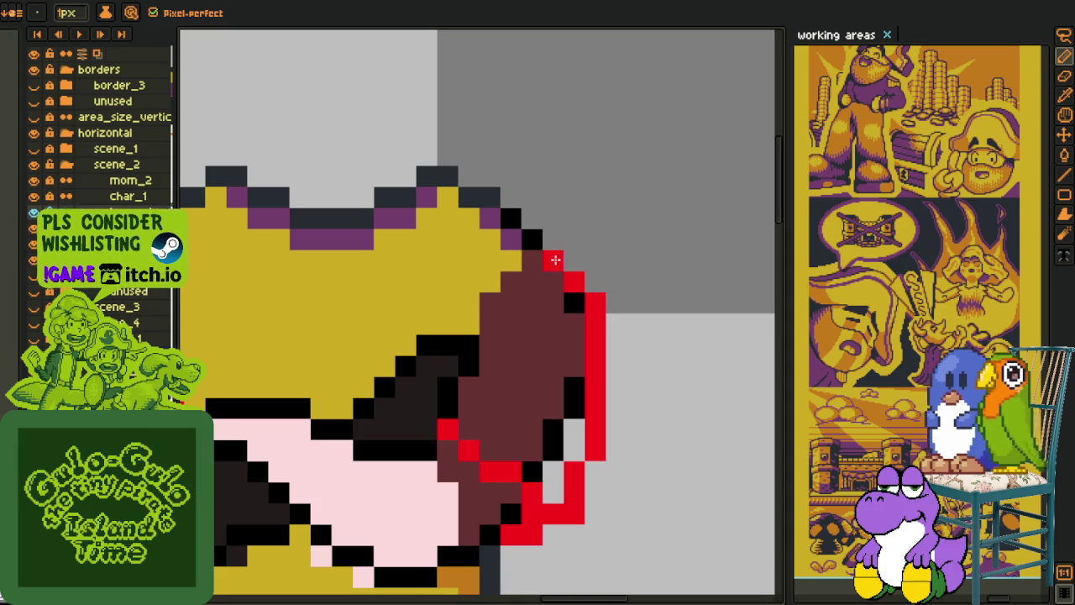
pyautogui.hotkey('ctrl', 'z')
pyautogui.click(574, 302)
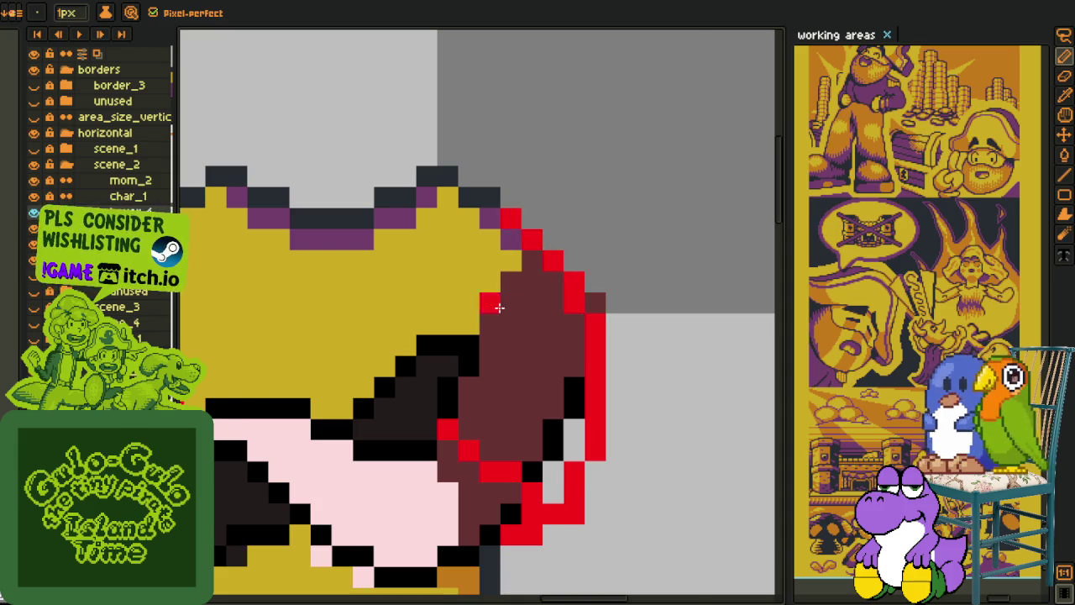
pyautogui.scroll(-1, 506, 290)
pyautogui.hotkey('ctrl', 'z')
pyautogui.scroll(1, 507, 290)
# Step: Outline the right arm's outer edge, left arm's lower edge and under the pink arm in red
pyautogui.moveTo(450, 402); pyautogui.dragTo(480, 344)
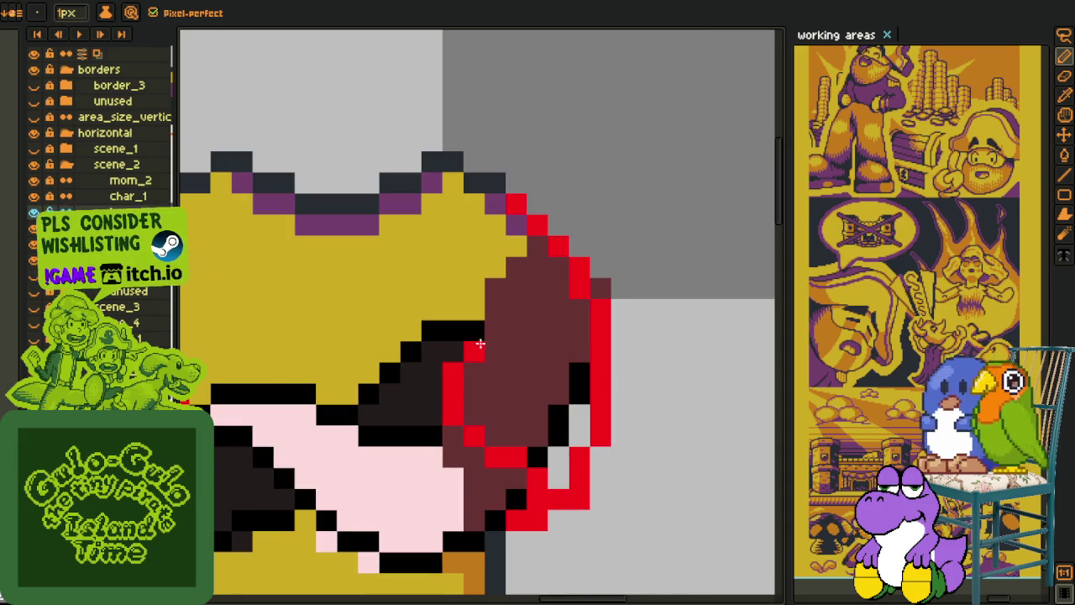
pyautogui.scroll(-2, 484, 329)
pyautogui.scroll(1, 372, 377)
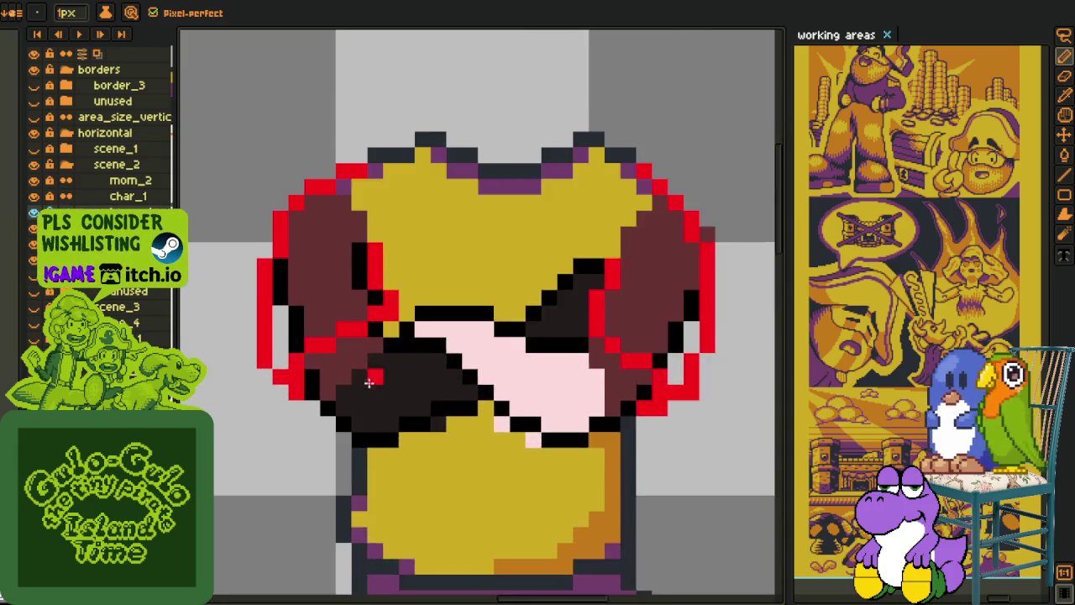
pyautogui.scroll(1, 372, 378)
pyautogui.moveTo(423, 433); pyautogui.dragTo(449, 386)
pyautogui.moveTo(554, 363)
pyautogui.mouseDown()
pyautogui.moveTo(492, 364)
pyautogui.moveTo(408, 406)
pyautogui.moveTo(342, 361)
pyautogui.mouseUp()
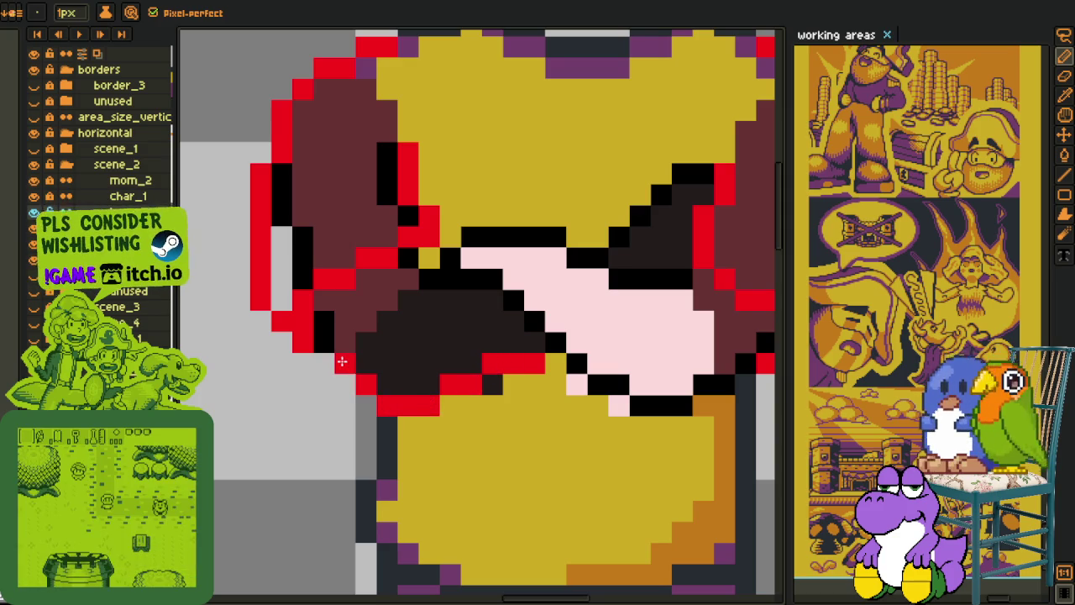
pyautogui.moveTo(450, 280)
pyautogui.mouseDown()
pyautogui.moveTo(495, 280)
pyautogui.moveTo(420, 279)
pyautogui.mouseUp()
pyautogui.rightClick(427, 280)
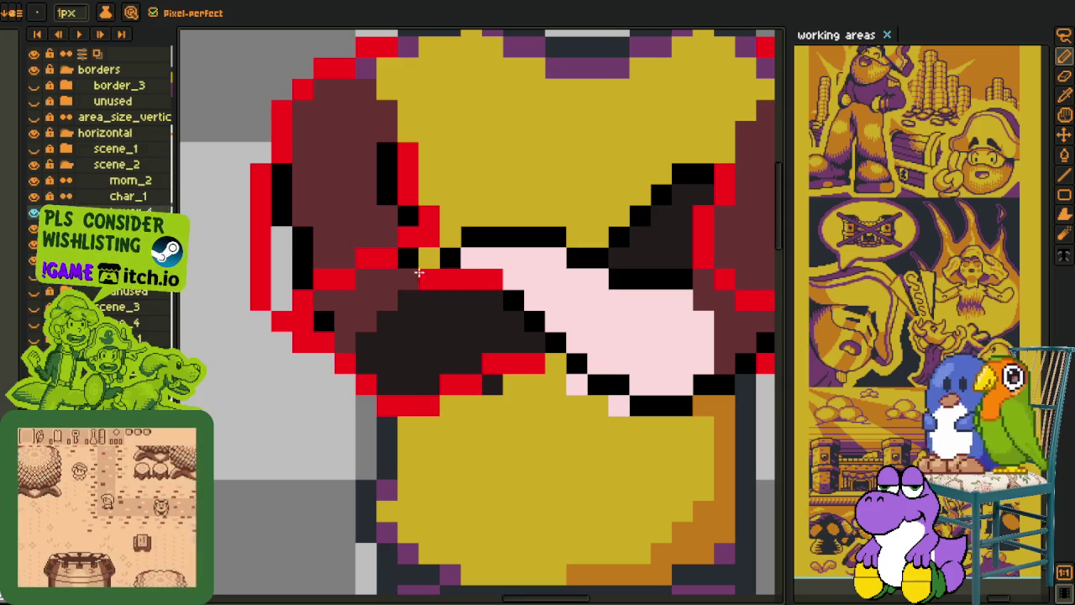
# Step: Recolour the pink forearm's remaining black outline pixels red
pyautogui.scroll(-1, 493, 278)
pyautogui.scroll(1, 547, 305)
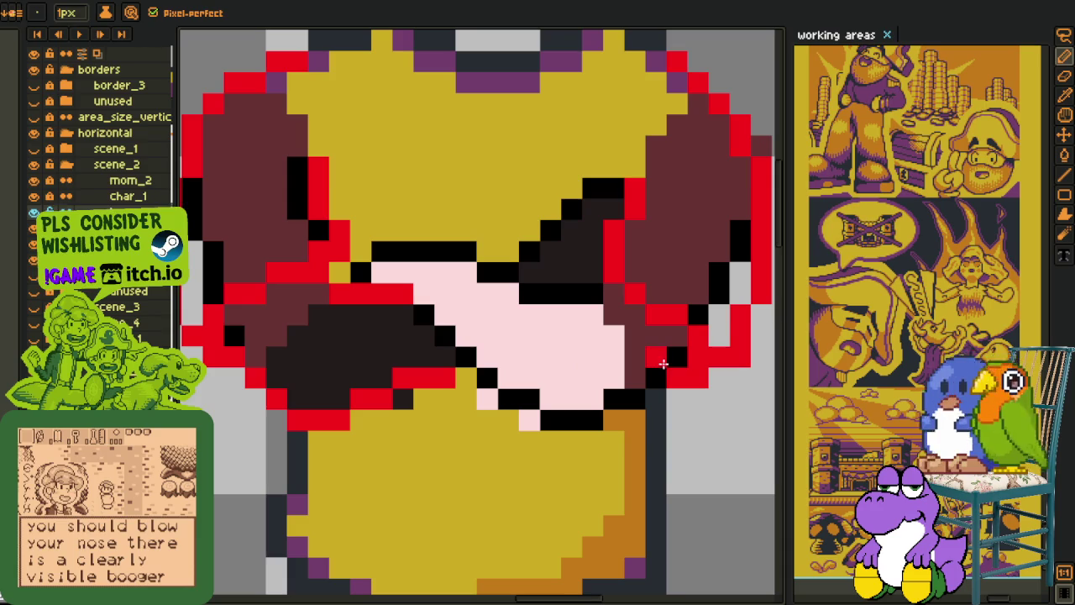
pyautogui.moveTo(675, 359)
pyautogui.mouseDown()
pyautogui.moveTo(549, 418)
pyautogui.moveTo(424, 315)
pyautogui.mouseUp()
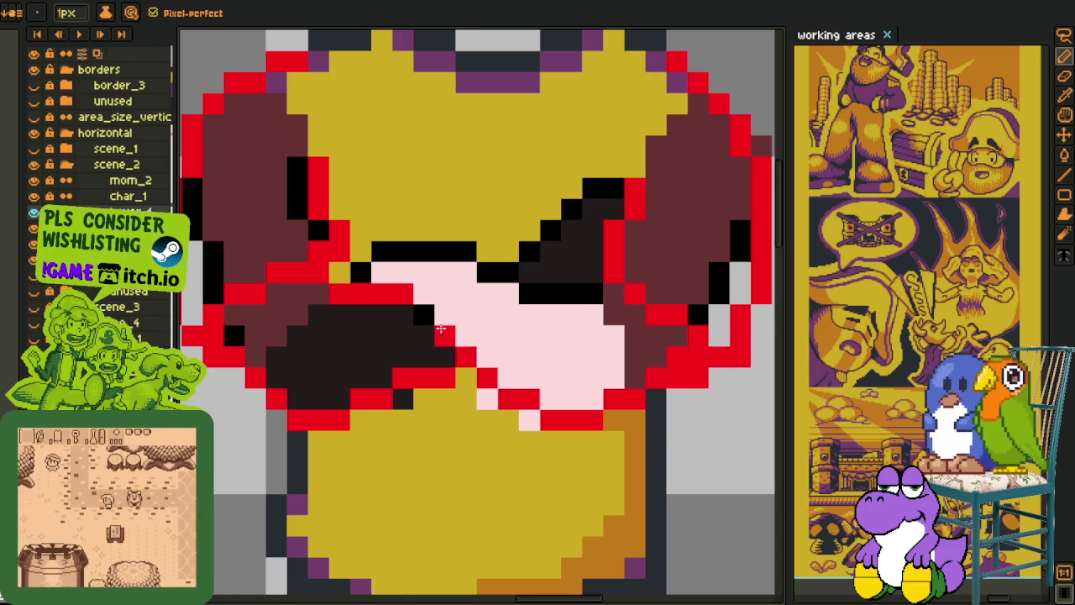
pyautogui.moveTo(588, 290)
pyautogui.mouseDown()
pyautogui.moveTo(525, 297)
pyautogui.moveTo(458, 250)
pyautogui.moveTo(431, 250)
pyautogui.mouseUp()
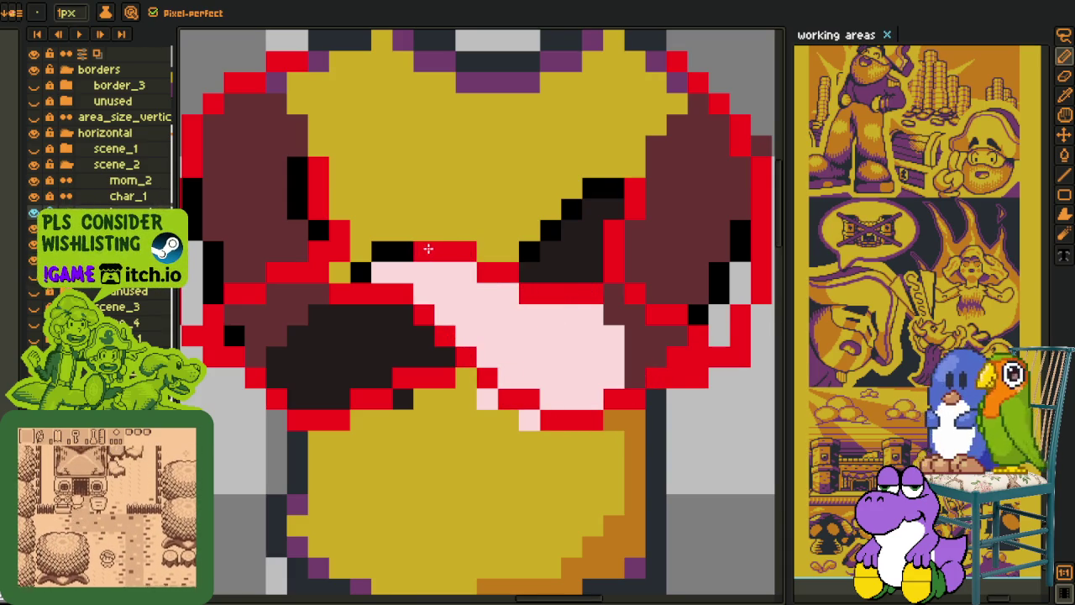
pyautogui.click(390, 248)
pyautogui.click(360, 272)
pyautogui.moveTo(530, 251); pyautogui.dragTo(568, 208)
pyautogui.click(593, 187)
pyautogui.scroll(-2, 683, 287)
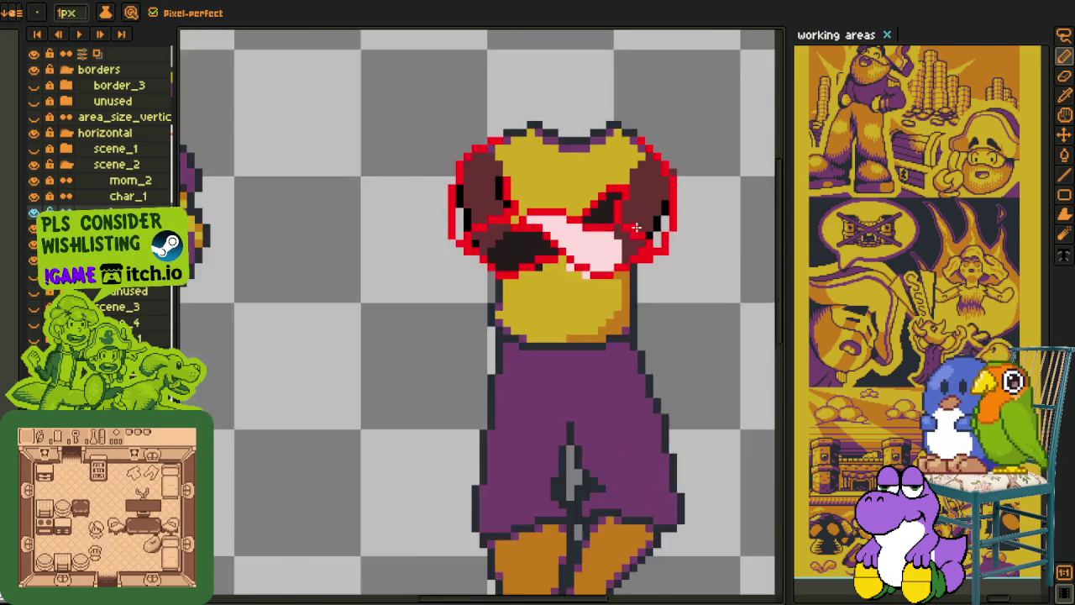
# Step: Fill the dark forearm area with yellow
pyautogui.scroll(-2, 683, 288)
pyautogui.press('i')
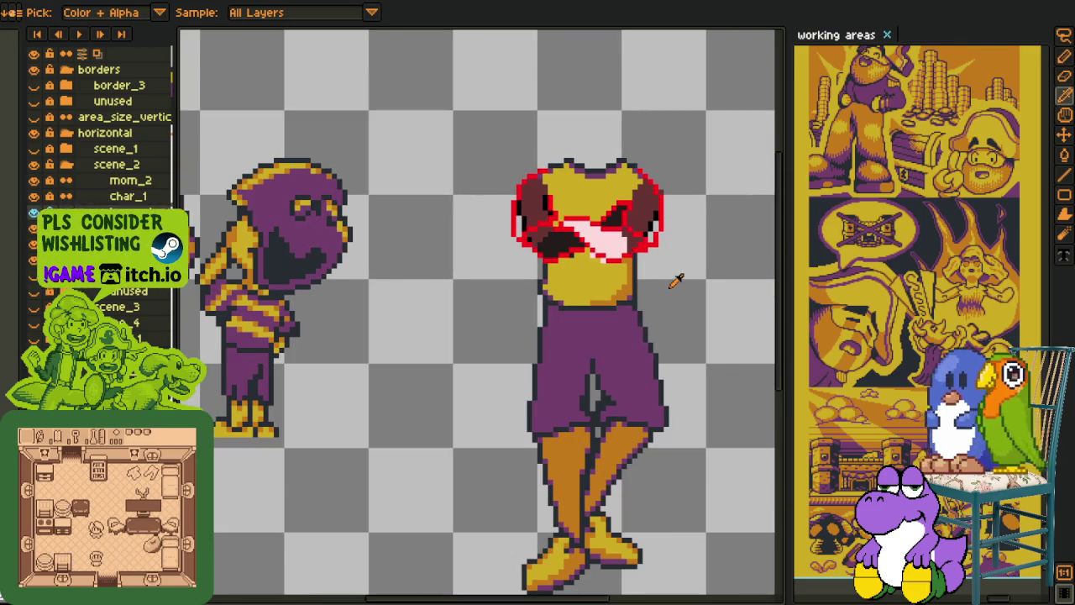
pyautogui.scroll(2, 643, 274)
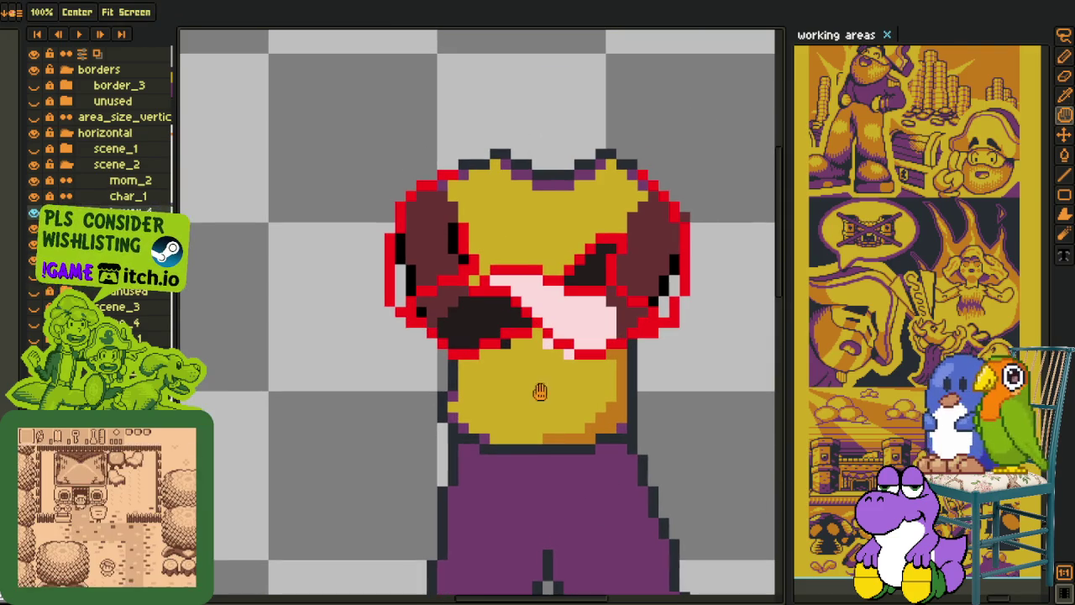
pyautogui.press('b')
pyautogui.scroll(2, 484, 312)
pyautogui.click(484, 311)
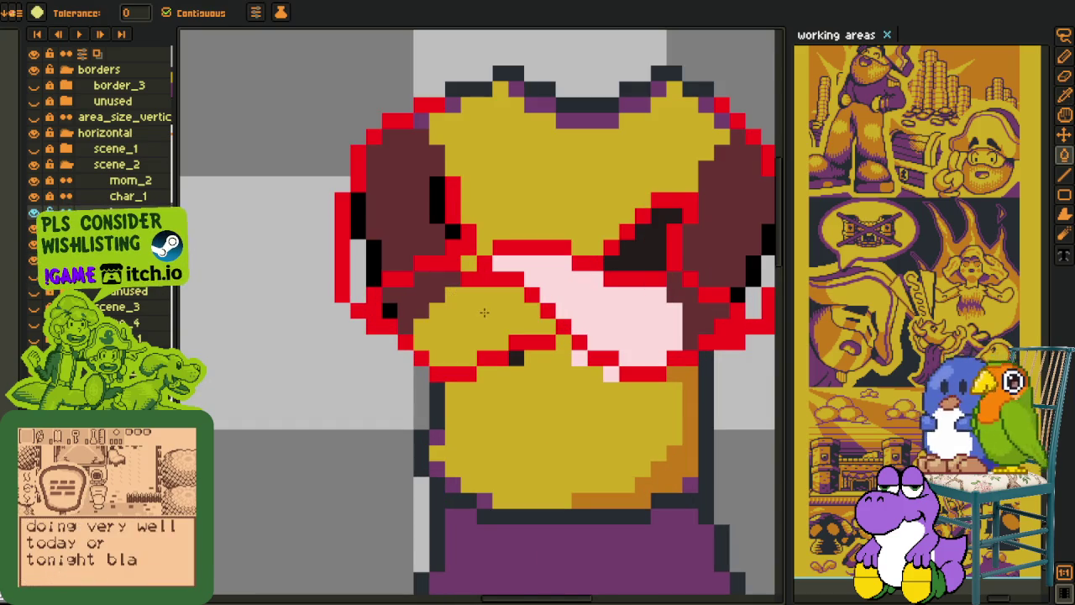
pyautogui.scroll(-3, 497, 338)
# Step: Fill the crossed arm and the pink arm with orange
pyautogui.press('i')
pyautogui.press('b')
pyautogui.click(471, 315)
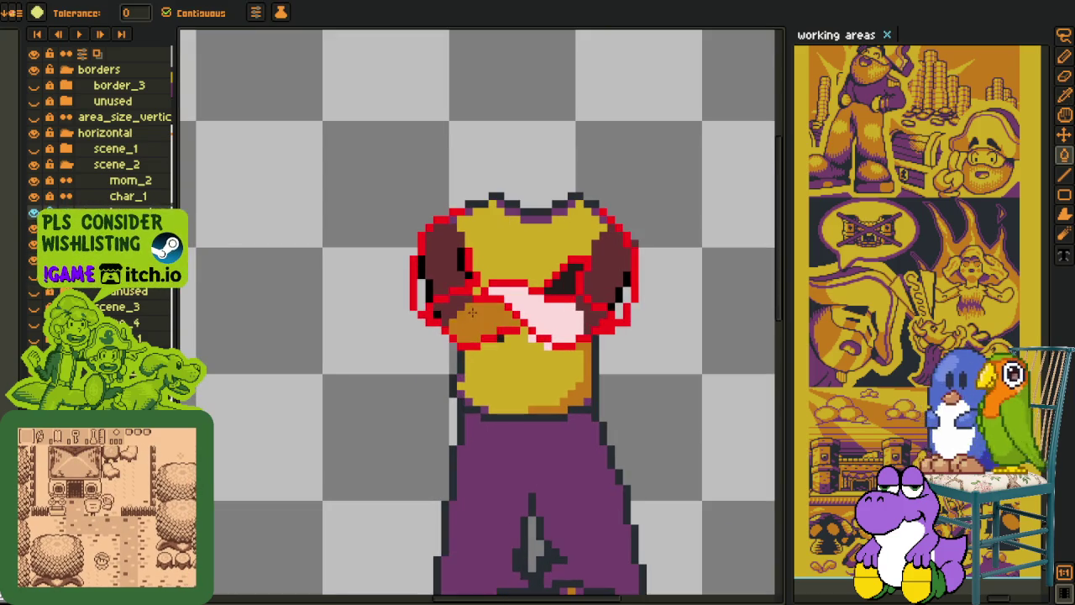
pyautogui.scroll(2, 450, 313)
pyautogui.press('i')
pyautogui.press('b')
pyautogui.press('i')
pyautogui.press('b')
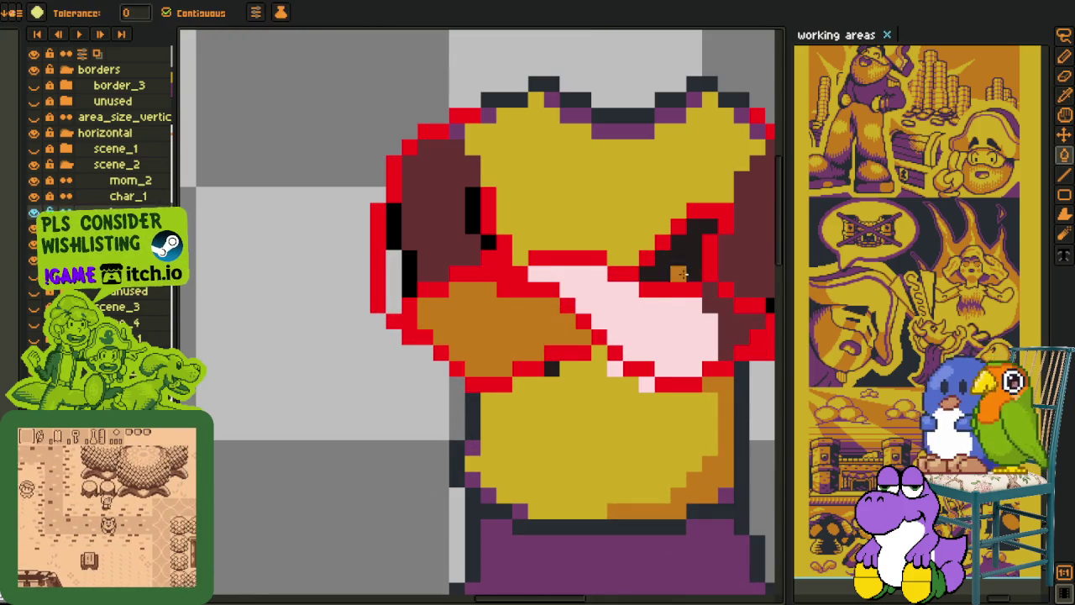
pyautogui.moveTo(721, 325); pyautogui.dragTo(519, 373)
pyautogui.click(519, 373)
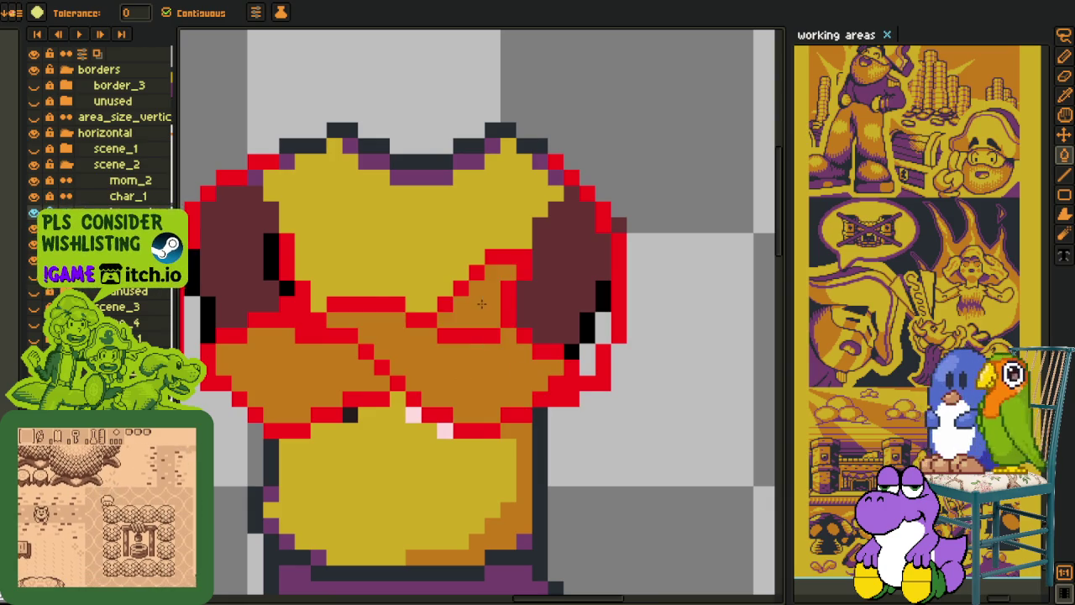
# Step: Fill both shoulder areas, the grey gaps, and stray grey pixels with the outline black
pyautogui.scroll(-3, 467, 319)
pyautogui.press('i')
pyautogui.scroll(-1, 458, 277)
pyautogui.scroll(3, 455, 266)
pyautogui.scroll(2, 455, 266)
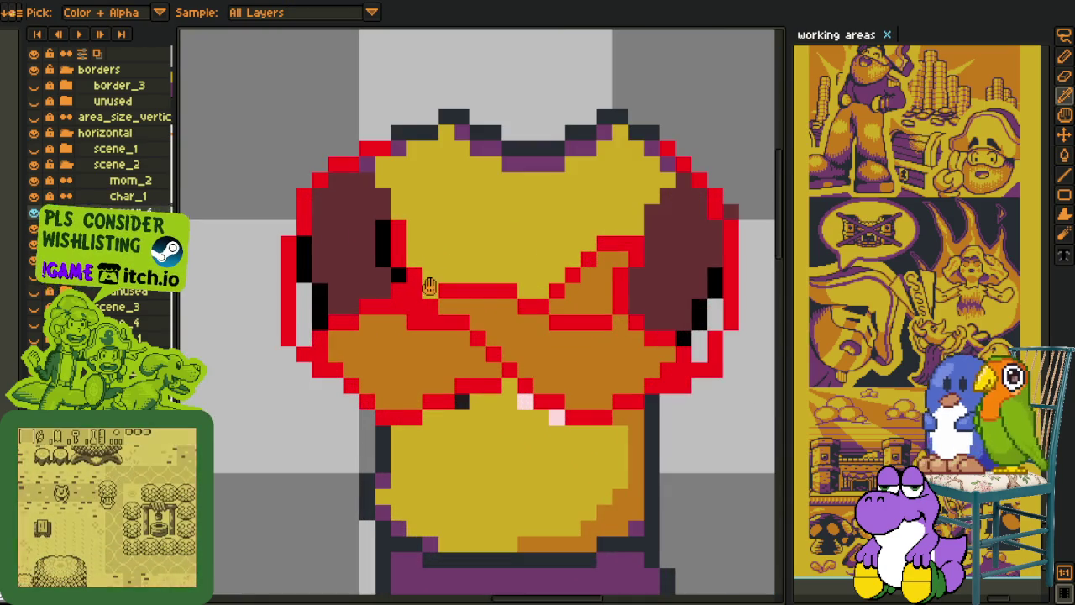
pyautogui.click(383, 215)
pyautogui.scroll(1, 383, 214)
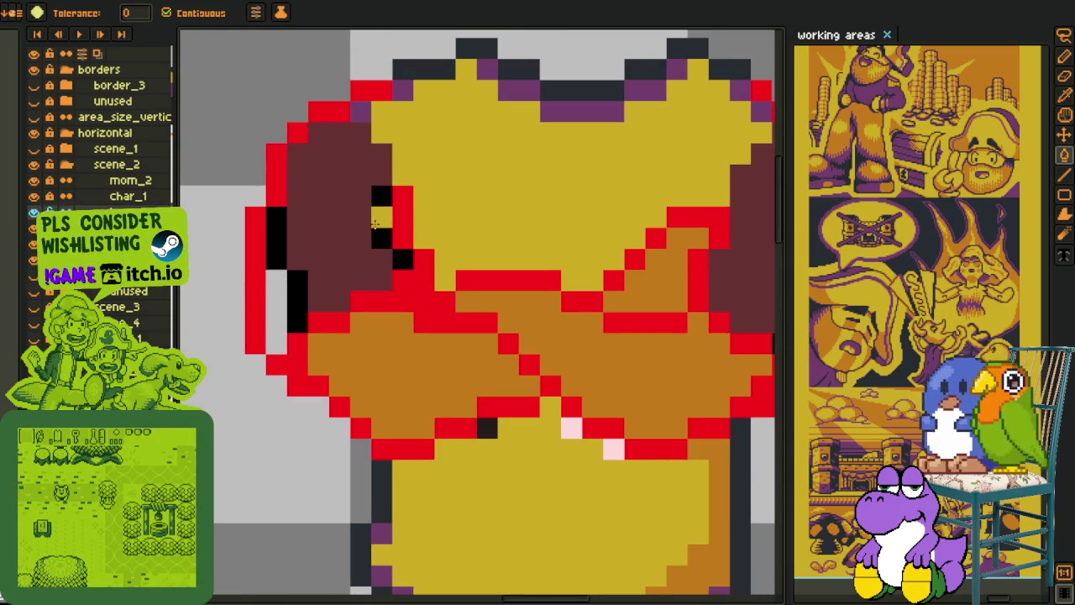
pyautogui.press('b')
pyautogui.click(362, 228)
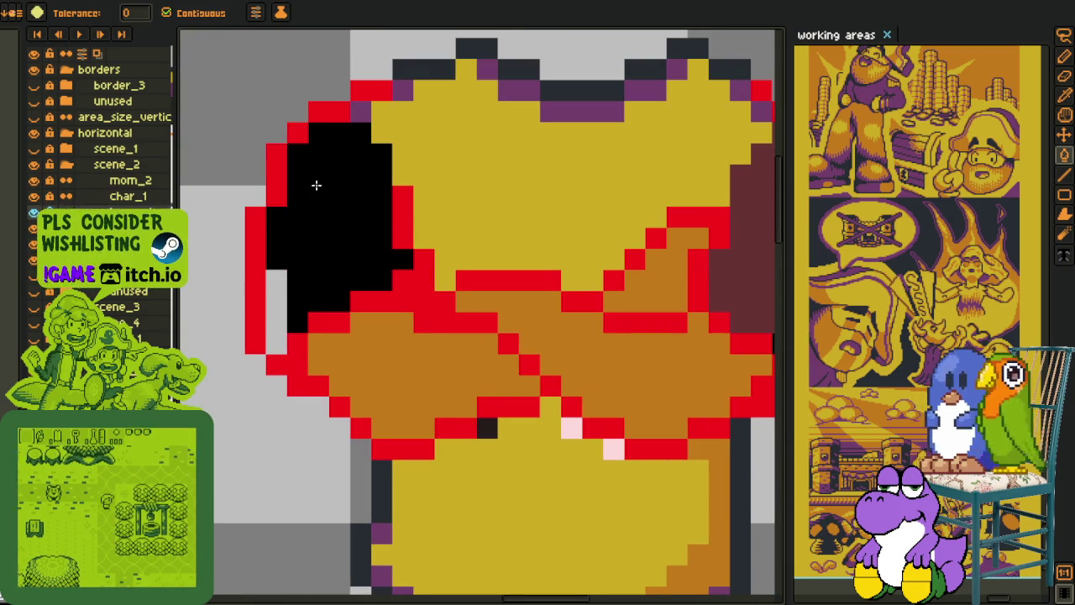
pyautogui.click(278, 302)
pyautogui.moveTo(691, 217)
pyautogui.mouseDown()
pyautogui.moveTo(610, 239)
pyautogui.moveTo(336, 223)
pyautogui.mouseUp()
pyautogui.click(466, 295)
pyautogui.click(487, 369)
pyautogui.click(507, 336)
# Step: Fill the left and right shoulders with the shirt's yellow
pyautogui.scroll(-3, 494, 324)
pyautogui.press('i')
pyautogui.click(451, 260)
pyautogui.press('b')
pyautogui.click(485, 284)
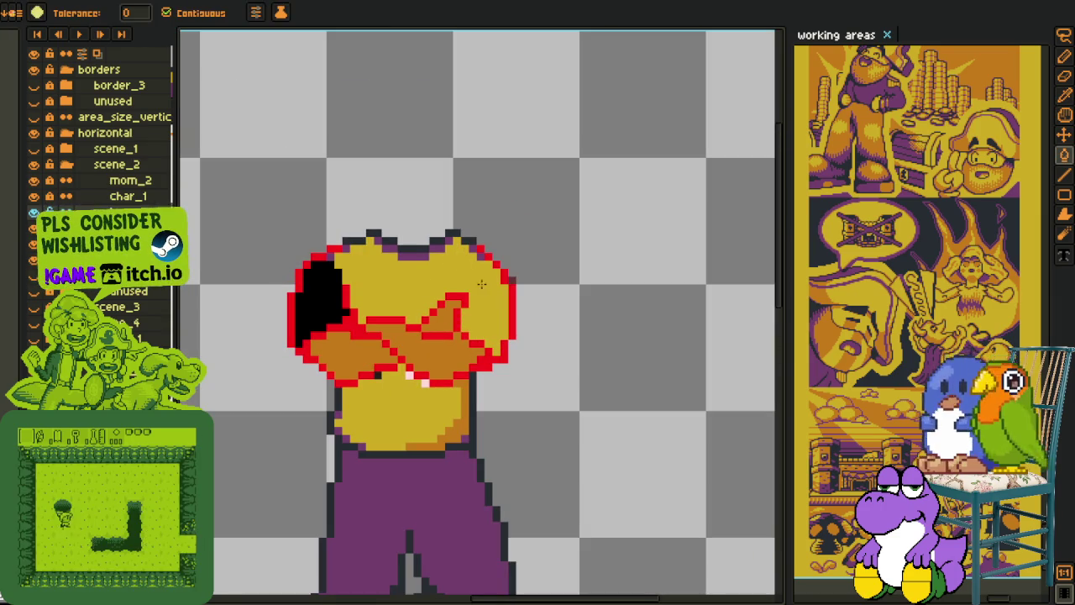
pyautogui.click(323, 290)
# Step: Add purple shading pixels and diagonal lines along the shoulder, right outline and arm edges
pyautogui.scroll(1, 339, 259)
pyautogui.press('i')
pyautogui.press('b')
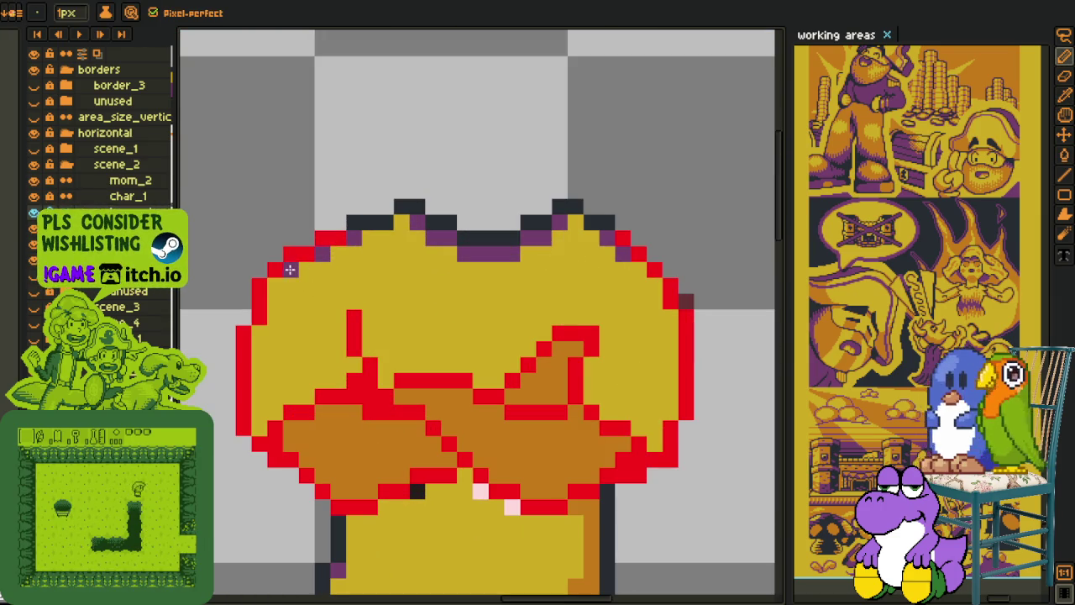
pyautogui.moveTo(259, 424); pyautogui.dragTo(361, 360)
pyautogui.click(607, 411)
pyautogui.click(655, 444)
pyautogui.click(670, 412)
pyautogui.click(670, 315)
pyautogui.click(639, 269)
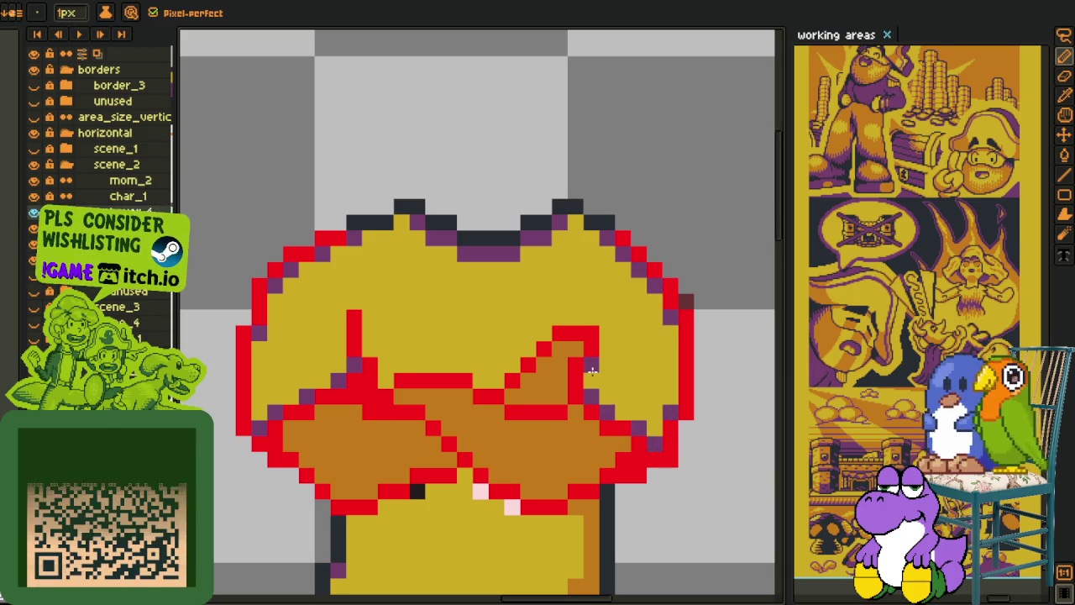
pyautogui.click(544, 333)
pyautogui.press('l')
pyautogui.moveTo(528, 349); pyautogui.dragTo(499, 383)
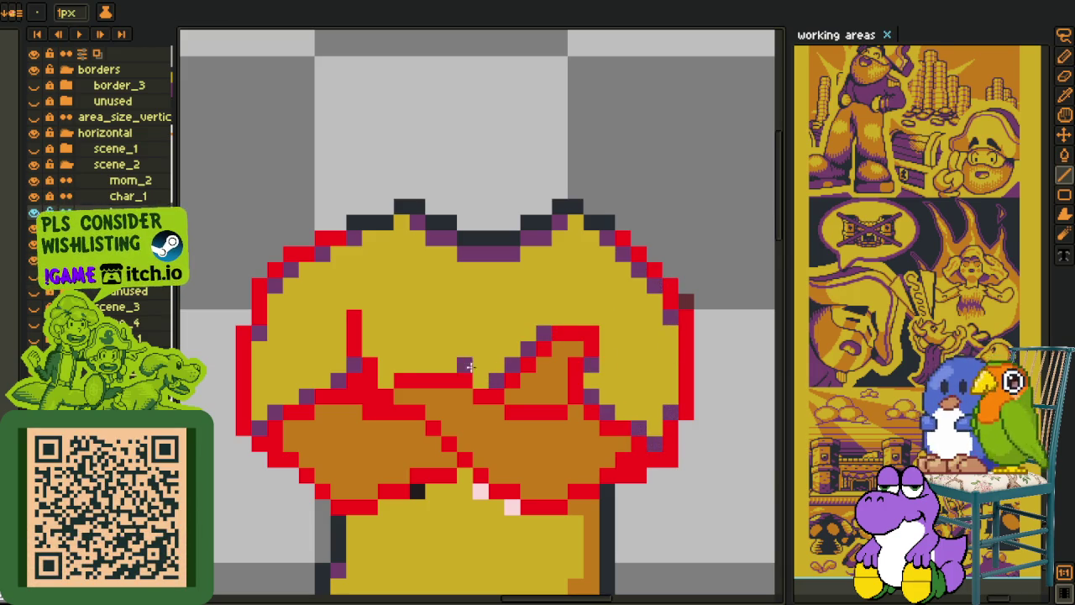
pyautogui.scroll(-3, 412, 328)
# Step: Merge the red outline layer down and replace its red colour with dark
pyautogui.press('i')
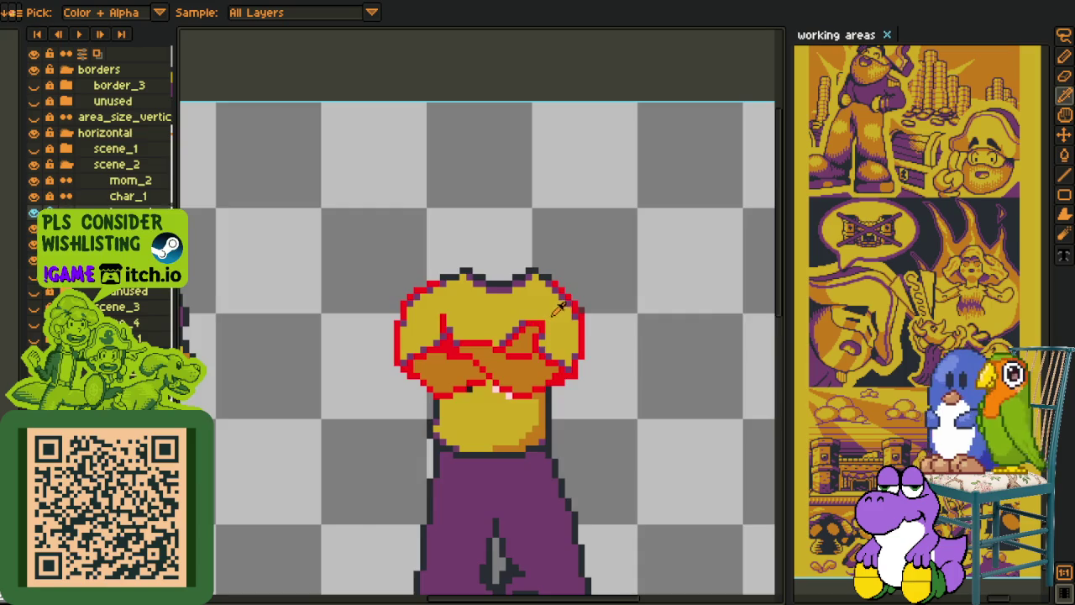
pyautogui.scroll(-2, 584, 330)
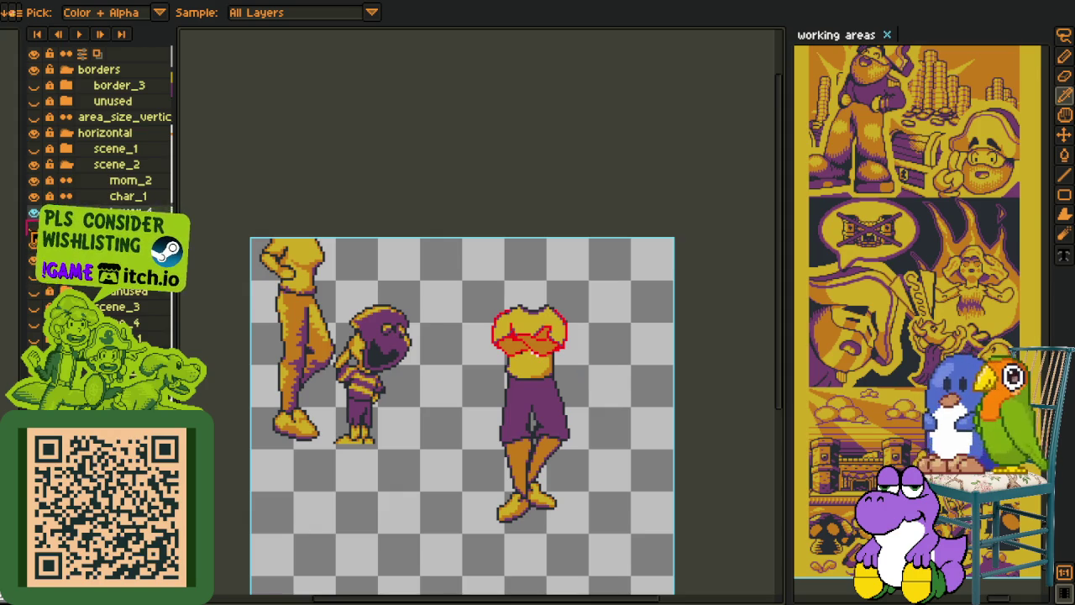
pyautogui.scroll(2, 591, 347)
pyautogui.scroll(1, 590, 347)
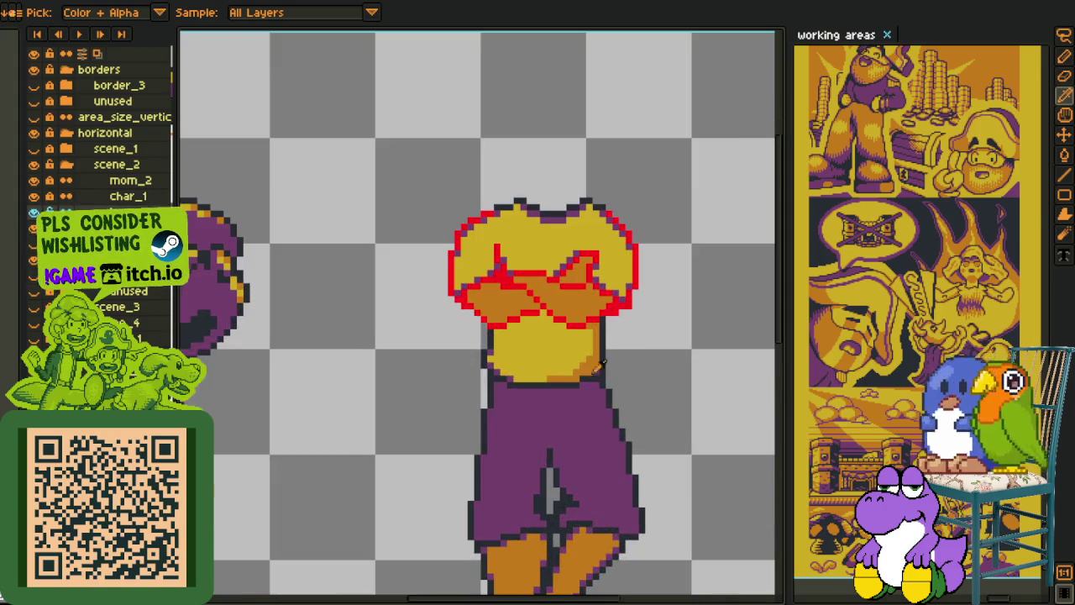
pyautogui.scroll(1, 590, 347)
pyautogui.scroll(2, 375, 245)
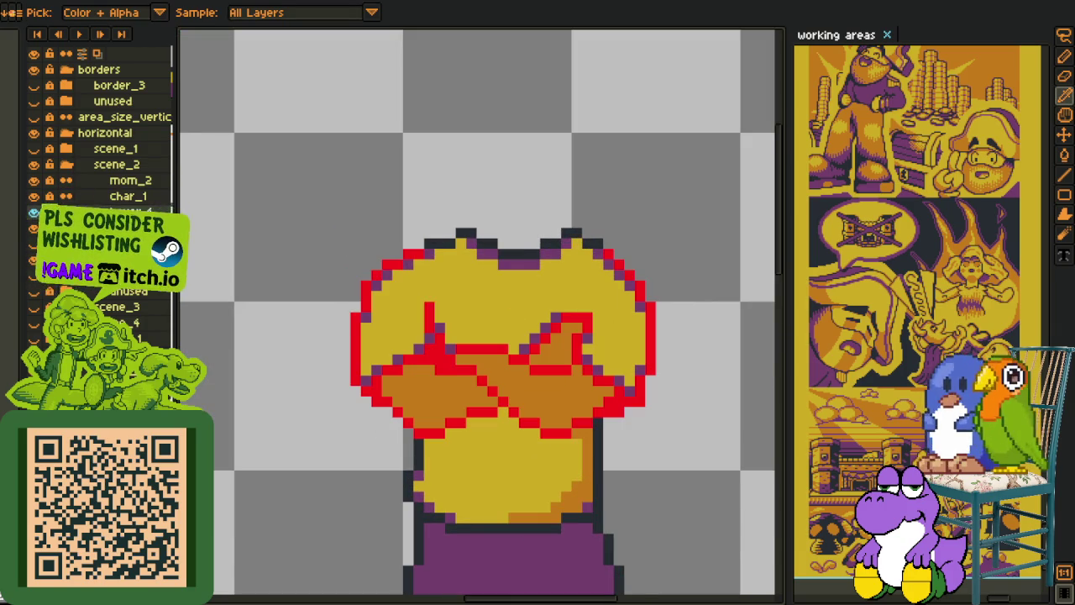
pyautogui.rightClick(116, 213)
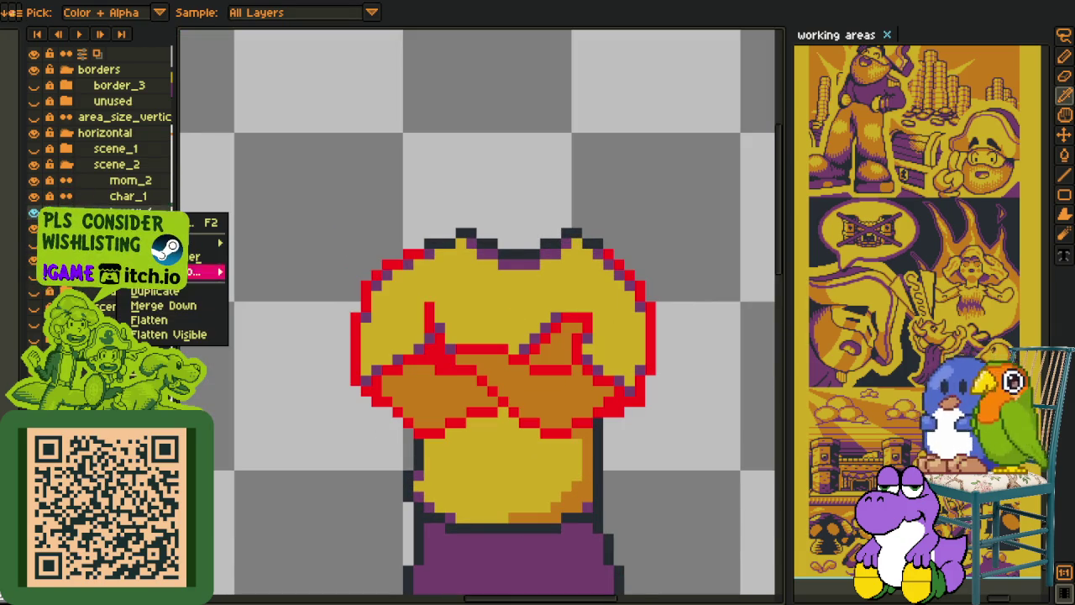
pyautogui.click(164, 305)
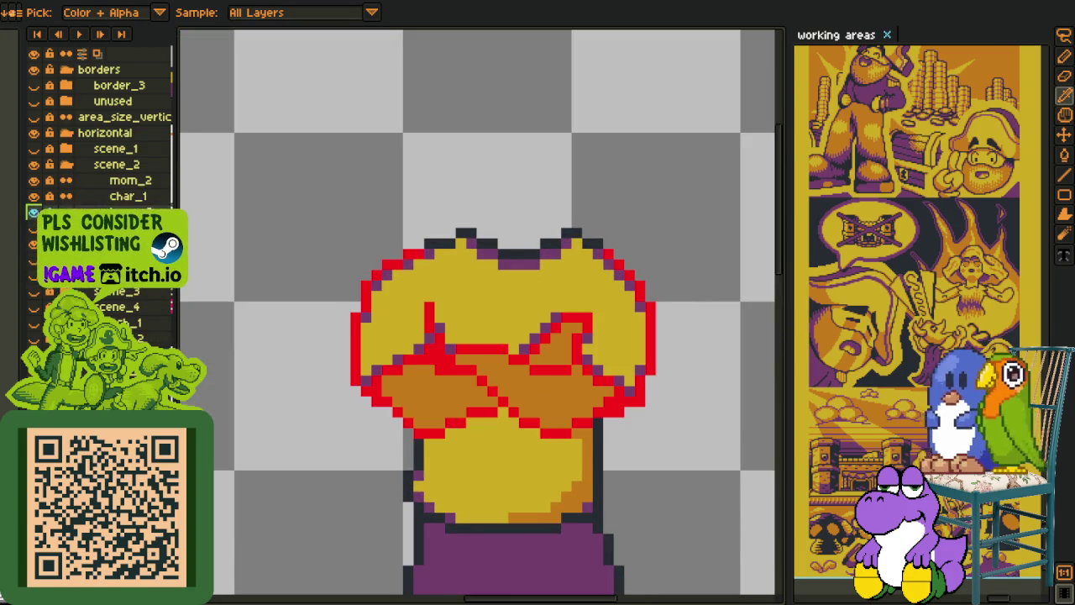
pyautogui.click(645, 287)
pyautogui.hotkey('shift', 'r')
pyautogui.click(422, 472)
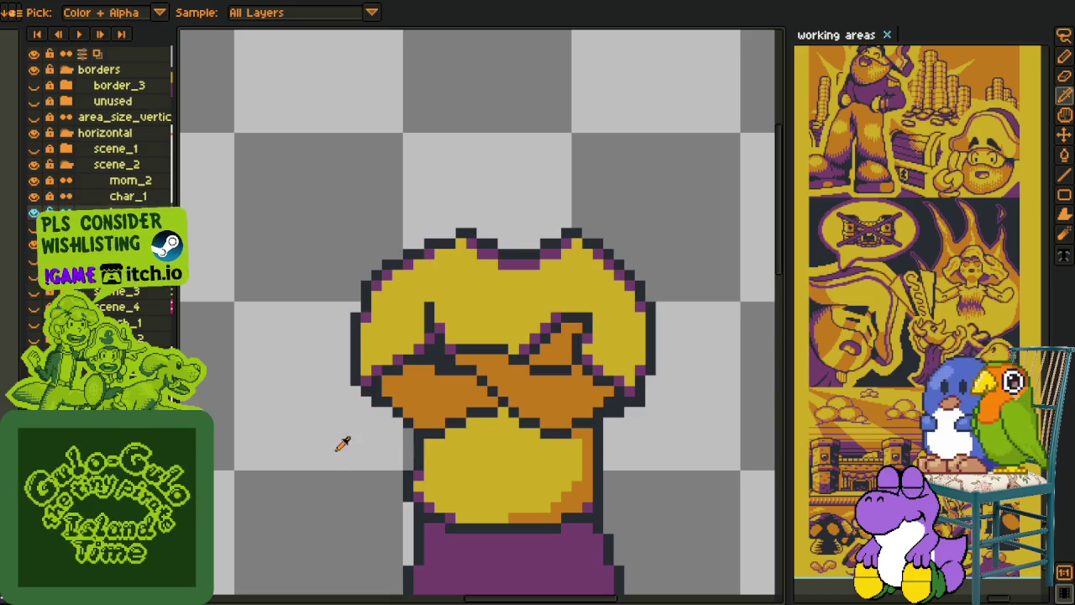
# Step: Close the collar with a yellow line across its top and fill the gap yellow
pyautogui.scroll(-2, 342, 443)
pyautogui.scroll(-2, 504, 453)
pyautogui.scroll(-2, 504, 450)
pyautogui.press('h')
pyautogui.moveTo(504, 449)
pyautogui.mouseDown()
pyautogui.moveTo(496, 412)
pyautogui.moveTo(448, 363)
pyautogui.mouseUp()
pyautogui.press('o')
pyautogui.scroll(4, 496, 384)
pyautogui.scroll(-2, 505, 394)
pyautogui.press('h')
pyautogui.press('i')
pyautogui.scroll(2, 437, 261)
pyautogui.scroll(2, 378, 316)
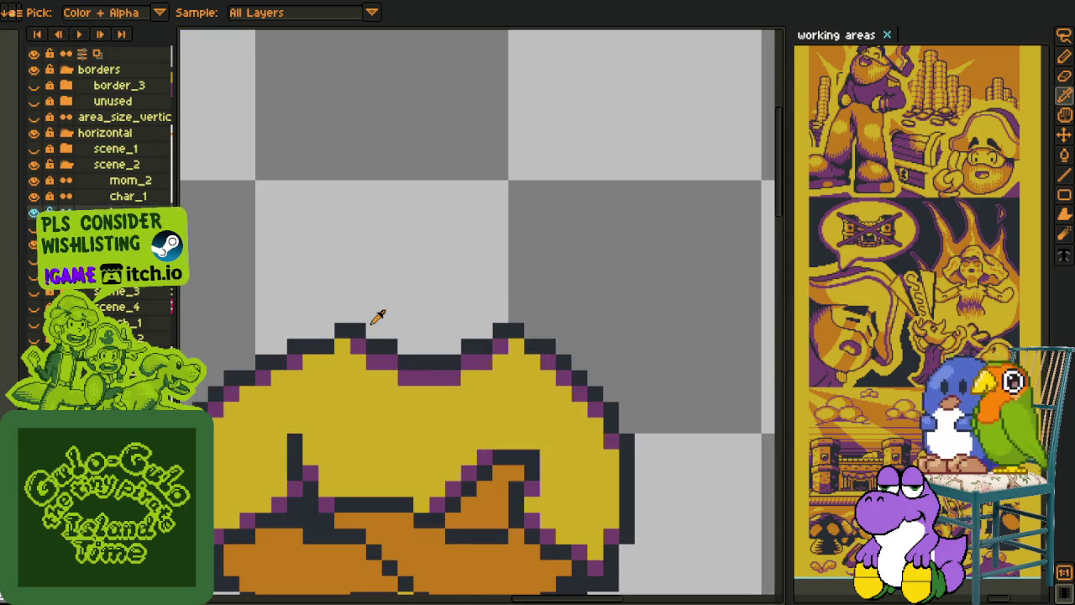
pyautogui.press('b')
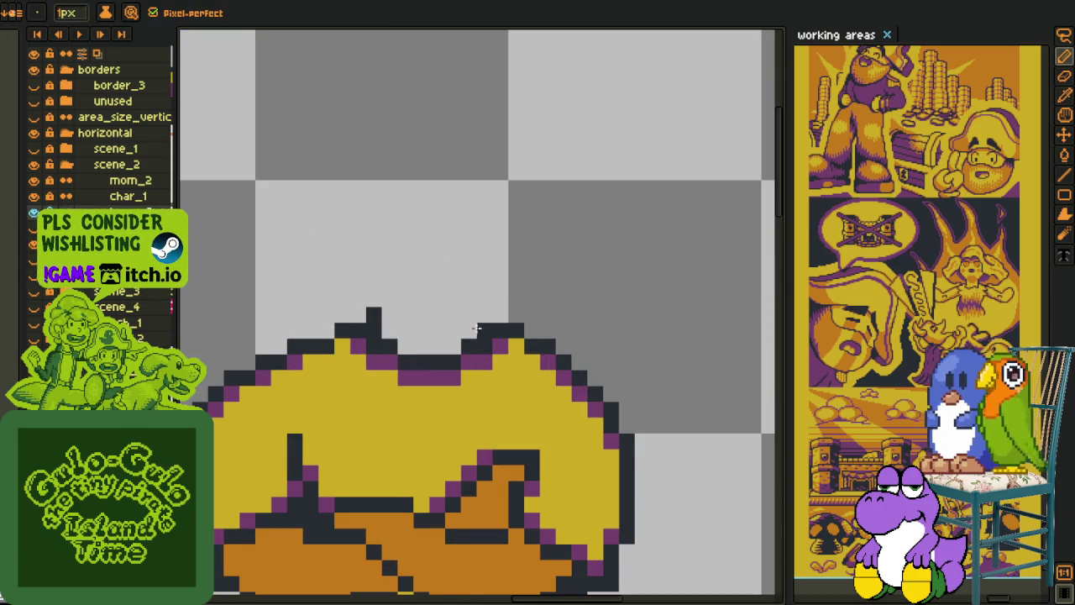
pyautogui.keyDown('alt'); pyautogui.click(496, 384); pyautogui.keyUp('alt')
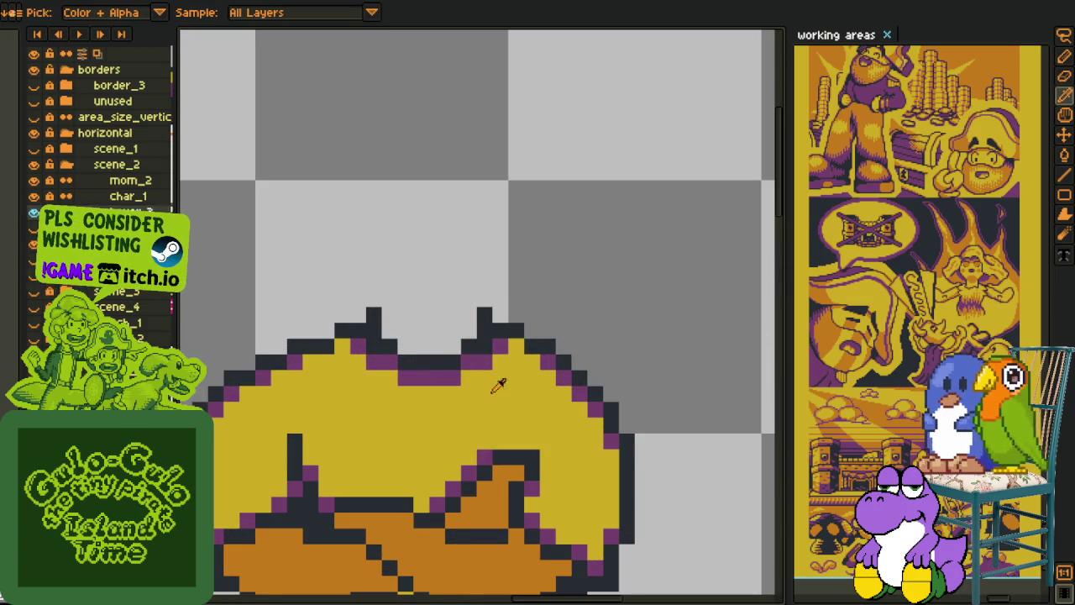
pyautogui.moveTo(382, 314); pyautogui.dragTo(471, 315)
pyautogui.press('g')
pyautogui.click(426, 336)
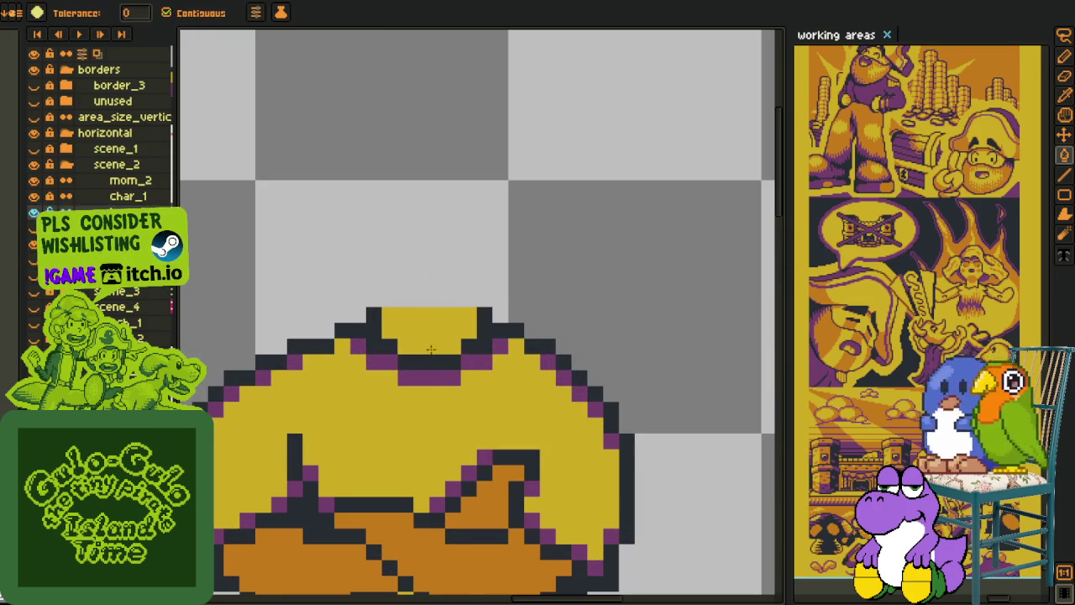
# Step: Add a purple pixel at the collar edge and fill the neck opening top orange
pyautogui.press('b')
pyautogui.click(391, 331)
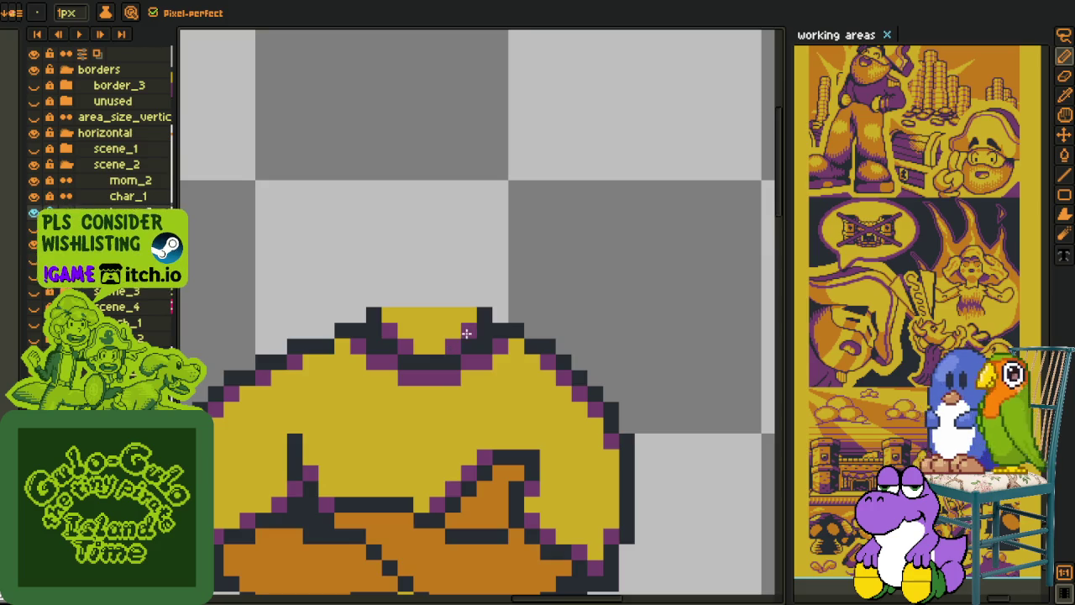
pyautogui.scroll(-3, 488, 310)
pyautogui.scroll(1, 509, 291)
pyautogui.scroll(1, 509, 291)
pyautogui.keyDown('alt'); pyautogui.click(496, 396); pyautogui.keyUp('alt')
pyautogui.press('g')
pyautogui.click(462, 279)
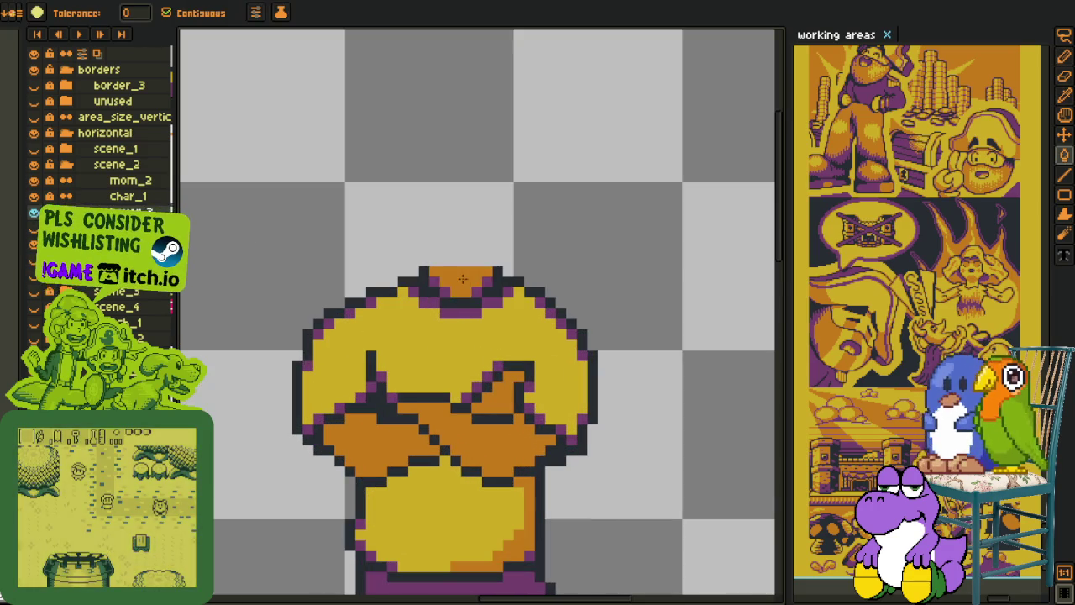
pyautogui.scroll(-2, 471, 282)
pyautogui.press('i')
pyautogui.scroll(-1, 554, 282)
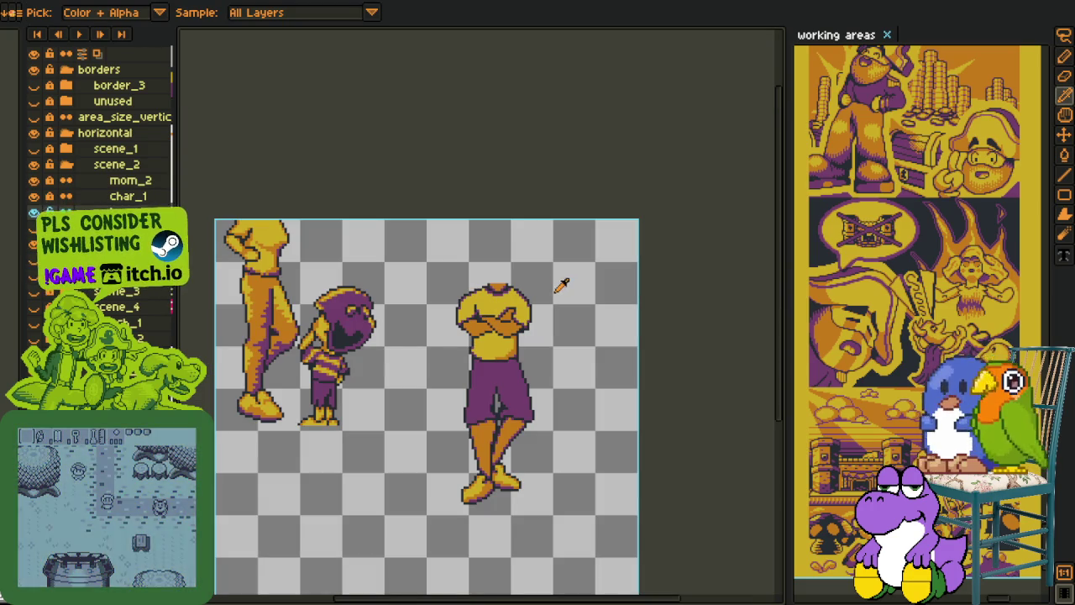
# Step: Marquee-select the middle headless figure and toggle layer visibility to check it
pyautogui.press('m')
pyautogui.moveTo(426, 256); pyautogui.dragTo(617, 547)
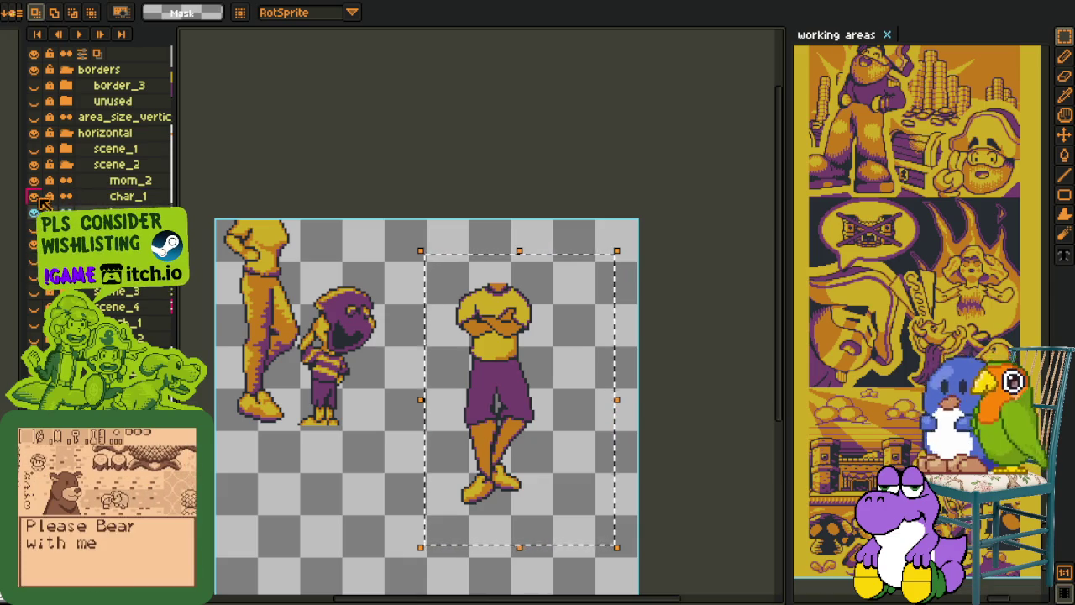
pyautogui.click(34, 196)
pyautogui.click(34, 211)
pyautogui.click(33, 211)
pyautogui.click(34, 212)
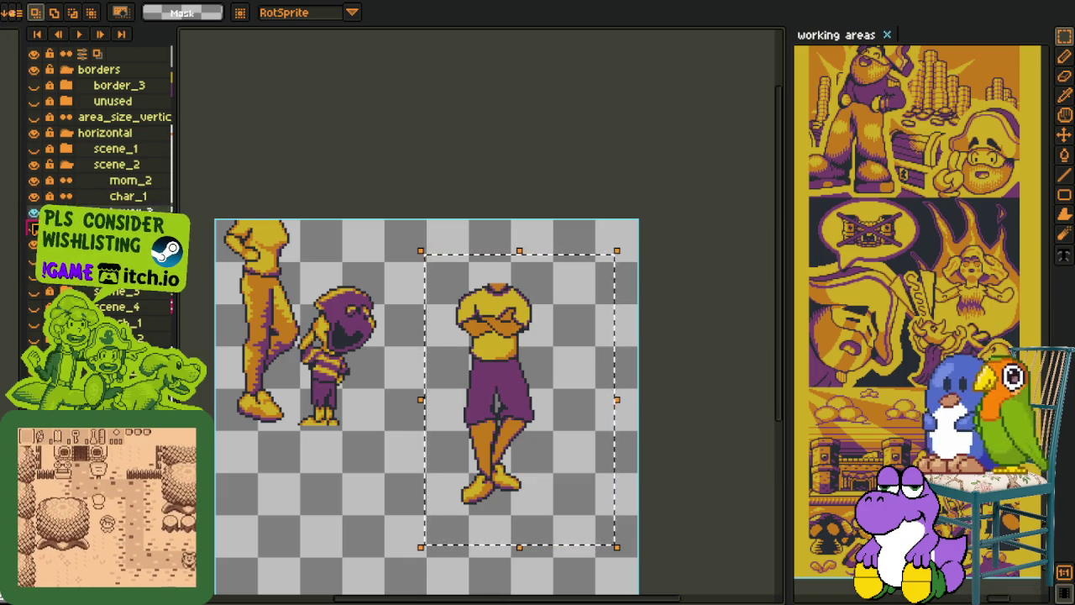
# Step: Merge the torso layer into the layer below, undoing a mistaken merge first
pyautogui.rightClick(113, 214)
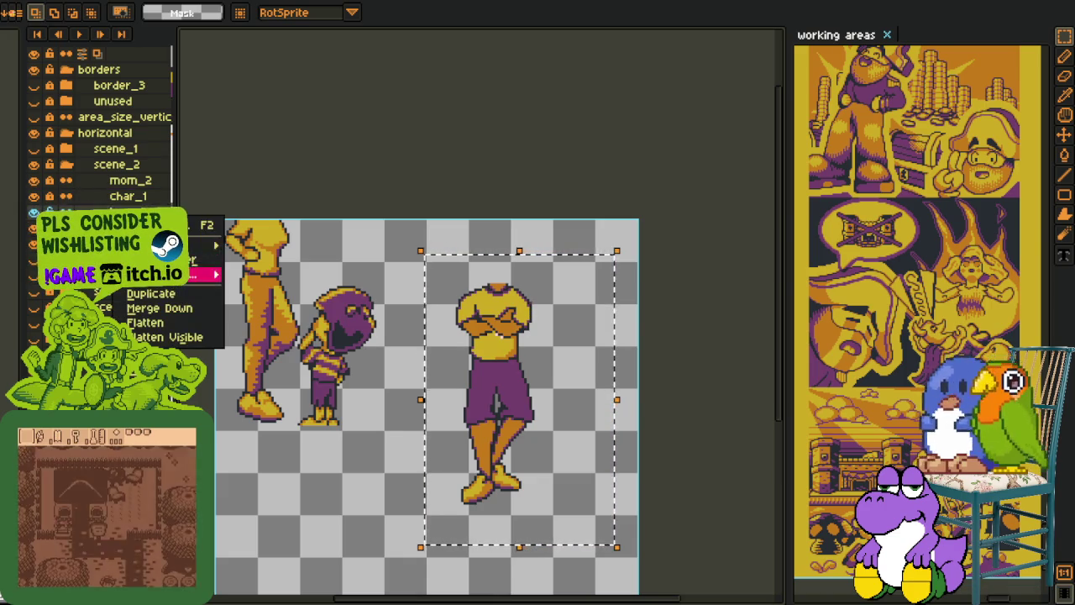
pyautogui.click(164, 308)
pyautogui.rightClick(135, 211)
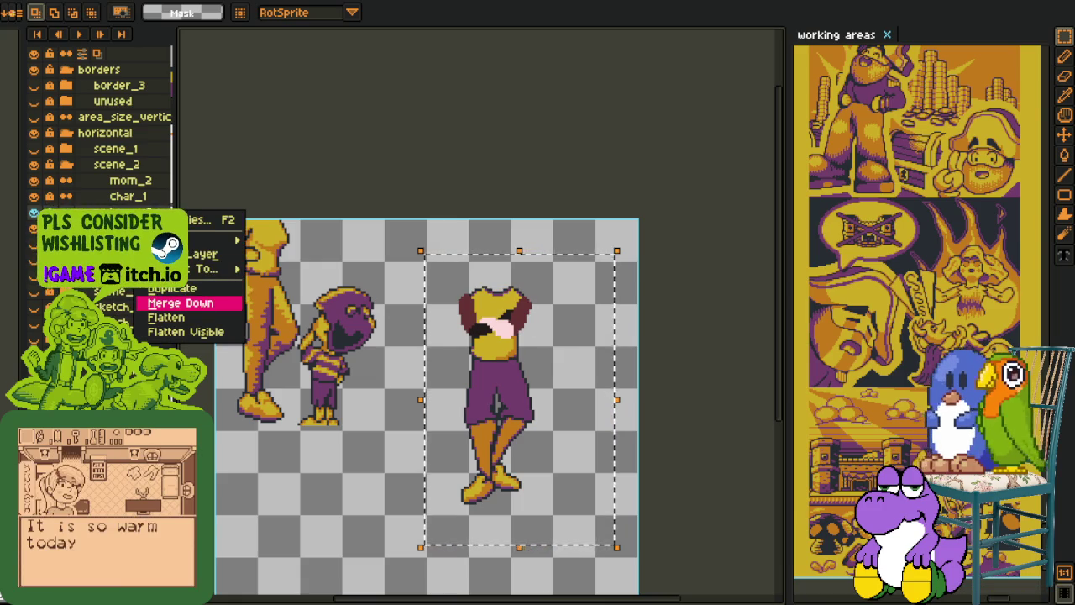
pyautogui.click(293, 153)
pyautogui.press('Delete')
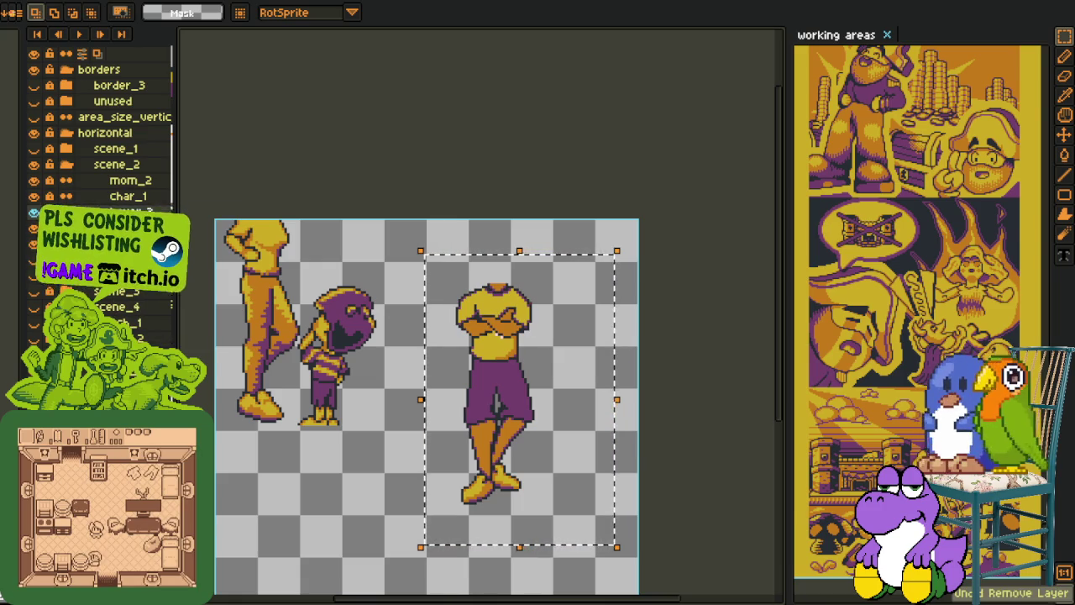
pyautogui.rightClick(134, 229)
pyautogui.click(226, 271)
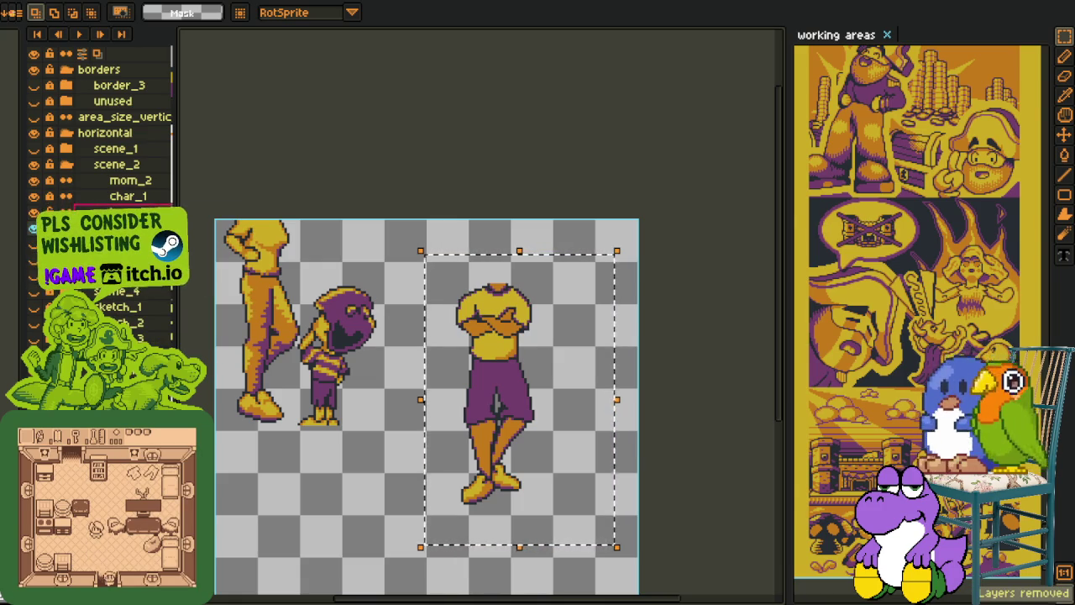
pyautogui.rightClick(112, 215)
pyautogui.click(168, 308)
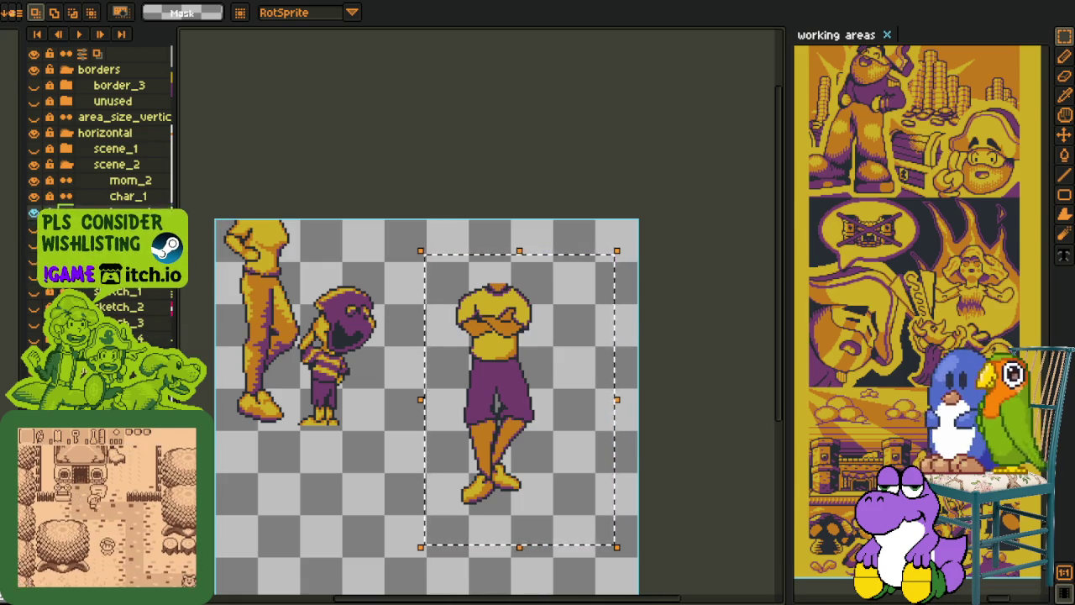
# Step: Move the figure over the small character and mirror it horizontally
pyautogui.moveTo(509, 395); pyautogui.dragTo(374, 326)
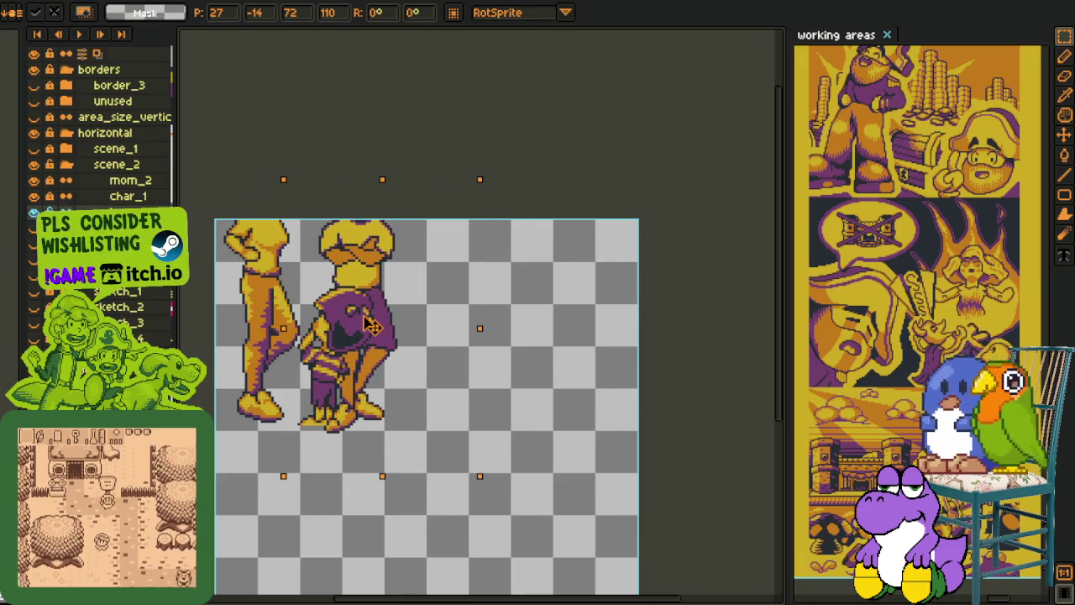
pyautogui.moveTo(374, 326); pyautogui.dragTo(376, 319)
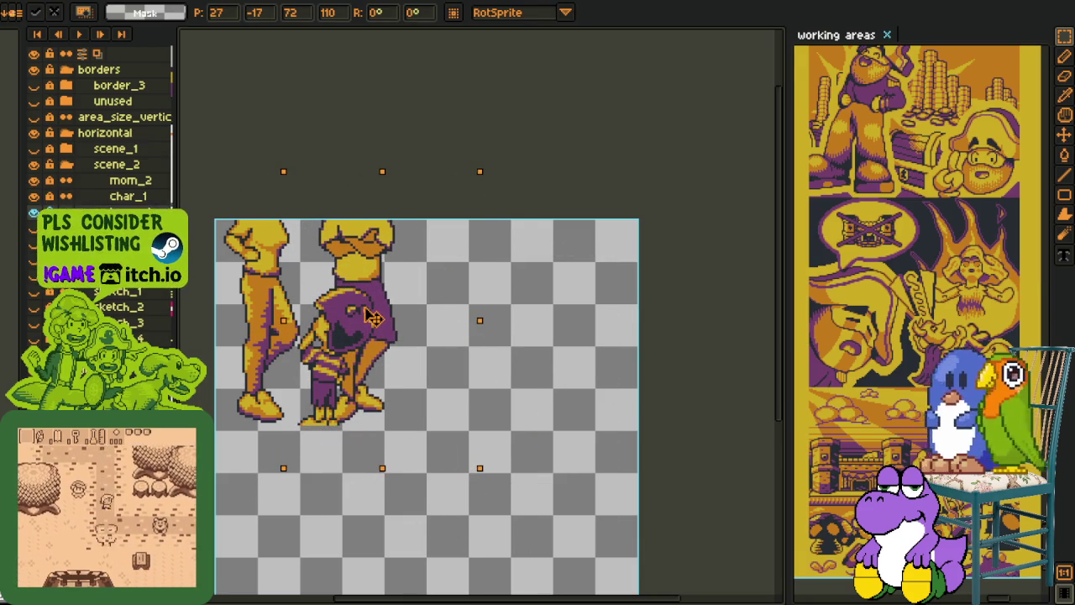
pyautogui.hotkey('shift', 'h')
pyautogui.moveTo(401, 348)
pyautogui.mouseDown()
pyautogui.moveTo(370, 349)
pyautogui.moveTo(492, 437)
pyautogui.mouseUp()
pyautogui.click(625, 361)
pyautogui.scroll(2, 488, 327)
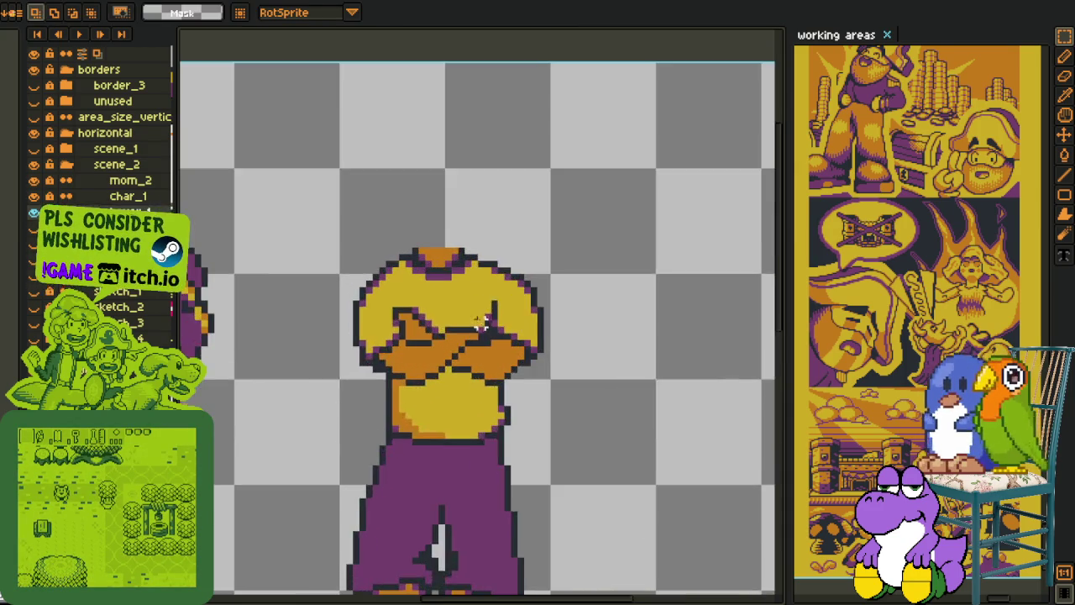
pyautogui.press('i')
pyautogui.scroll(1, 490, 315)
pyautogui.scroll(2, 491, 317)
pyautogui.press('b')
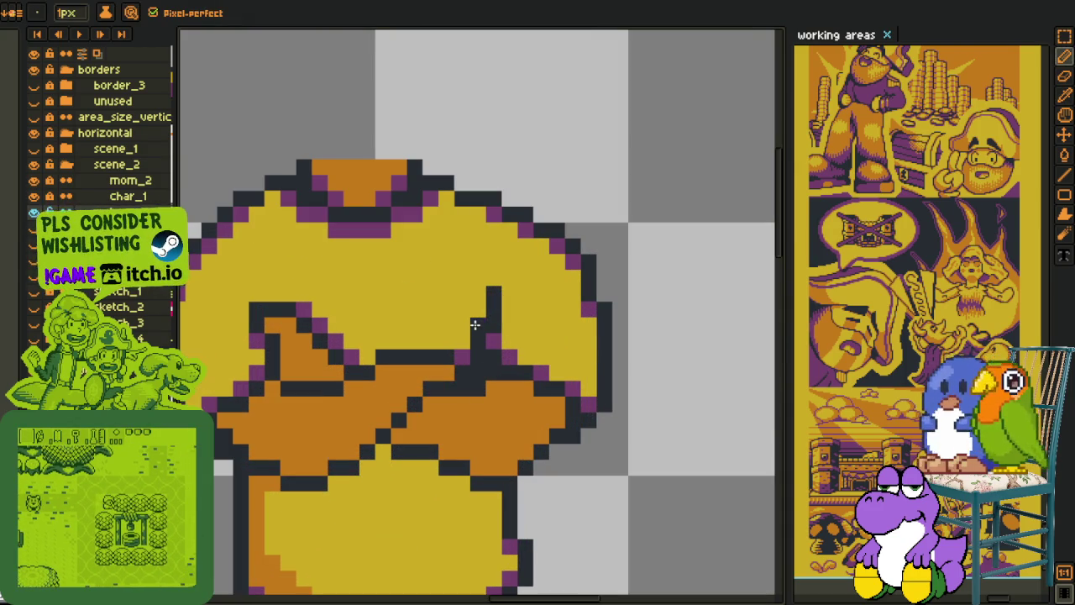
pyautogui.keyDown('alt'); pyautogui.click(523, 211); pyautogui.keyUp('alt')
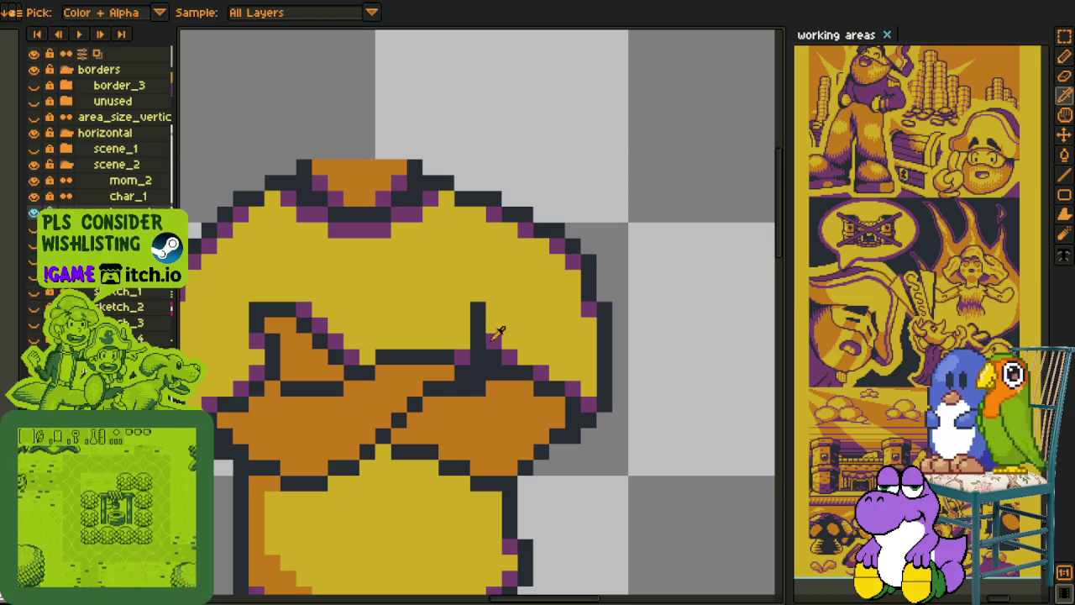
pyautogui.click(492, 328)
pyautogui.scroll(-3, 496, 294)
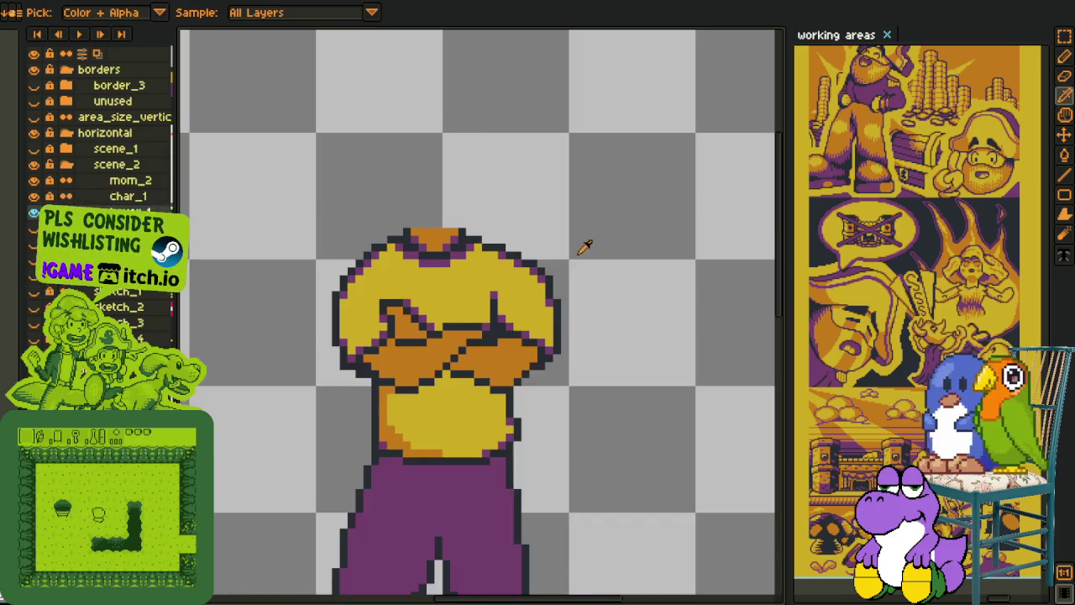
pyautogui.scroll(1, 583, 247)
pyautogui.press('q')
pyautogui.moveTo(534, 260); pyautogui.dragTo(548, 410)
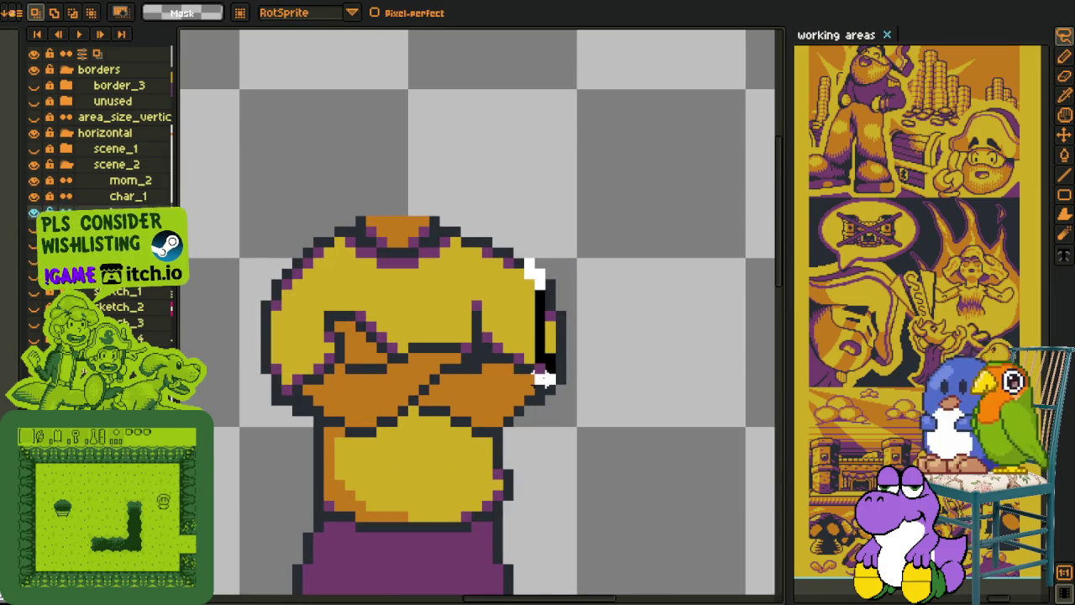
pyautogui.moveTo(554, 319); pyautogui.dragTo(577, 359)
pyautogui.hotkey('ctrl', 'd')
pyautogui.scroll(1, 523, 382)
pyautogui.press('b')
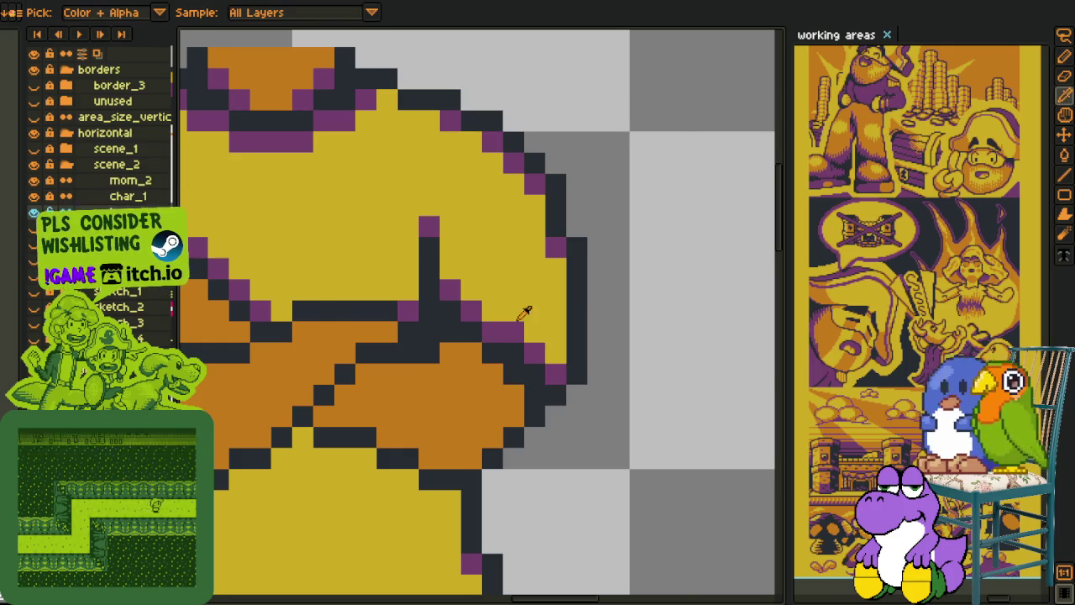
pyautogui.scroll(-3, 537, 319)
pyautogui.scroll(1, 537, 318)
pyautogui.scroll(2, 530, 331)
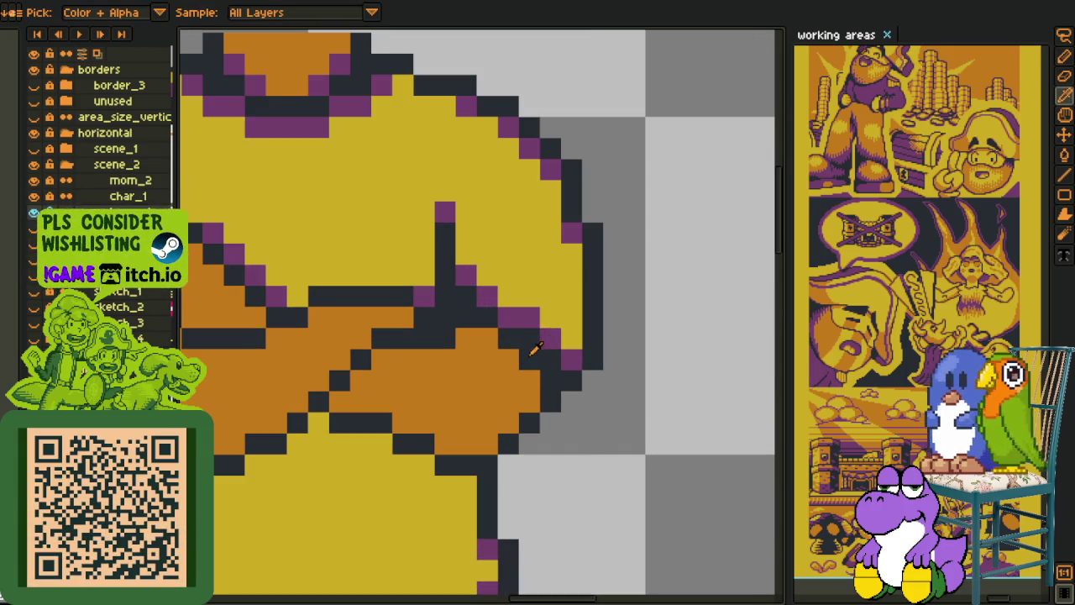
pyautogui.click(530, 338)
pyautogui.keyDown('alt'); pyautogui.click(529, 318); pyautogui.keyUp('alt')
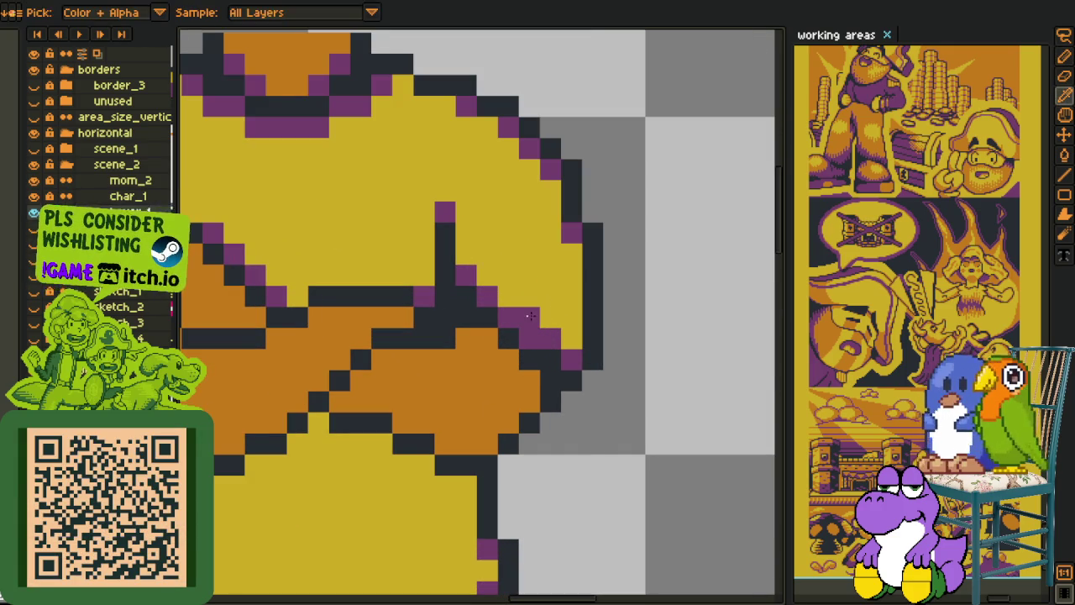
pyautogui.click(529, 338)
pyautogui.keyDown('alt'); pyautogui.click(514, 356); pyautogui.keyUp('alt')
pyautogui.scroll(-3, 524, 362)
pyautogui.scroll(3, 529, 353)
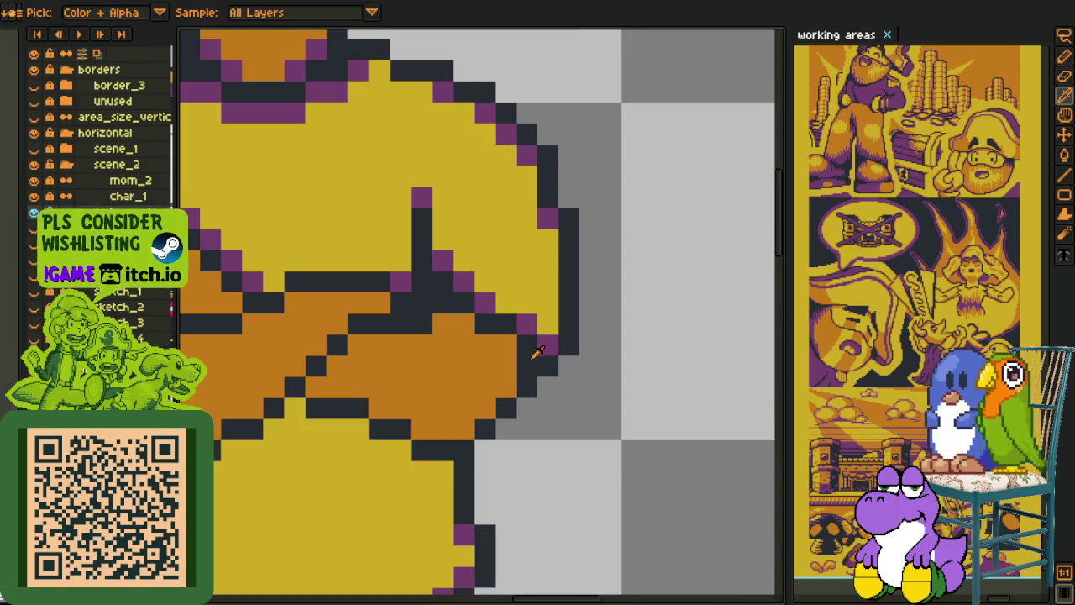
pyautogui.scroll(-2, 475, 326)
pyautogui.scroll(-1, 505, 336)
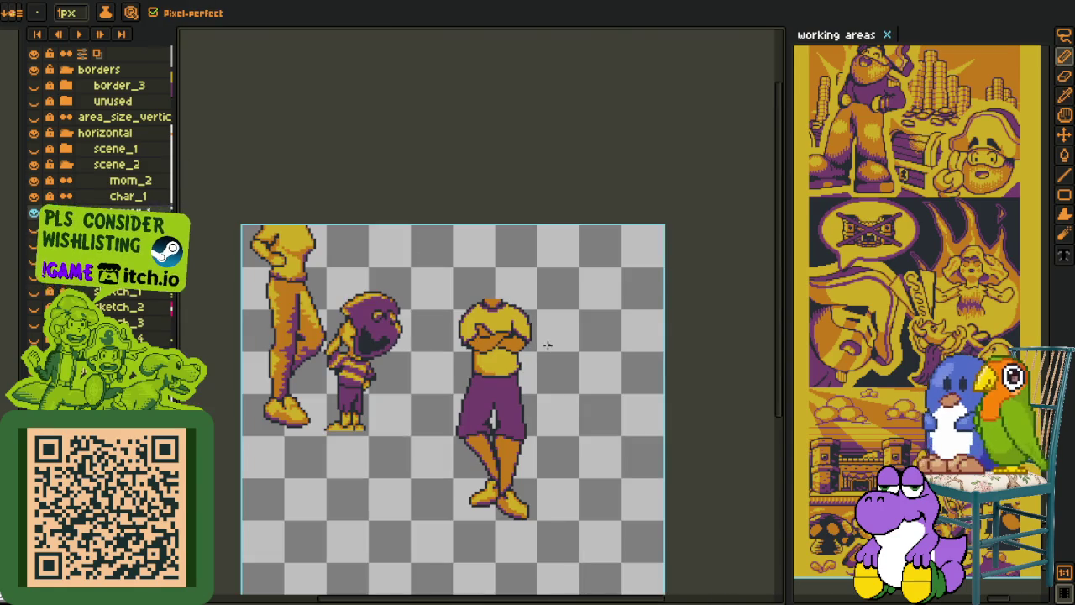
pyautogui.scroll(3, 523, 338)
pyautogui.scroll(1, 523, 337)
pyautogui.press('b')
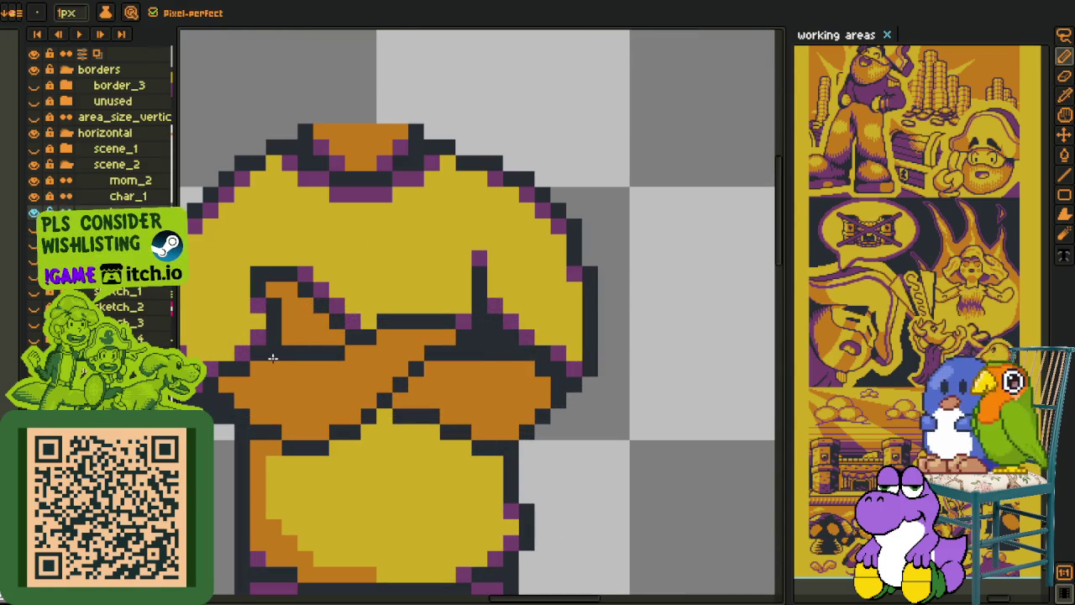
pyautogui.scroll(-3, 231, 382)
pyautogui.press('i')
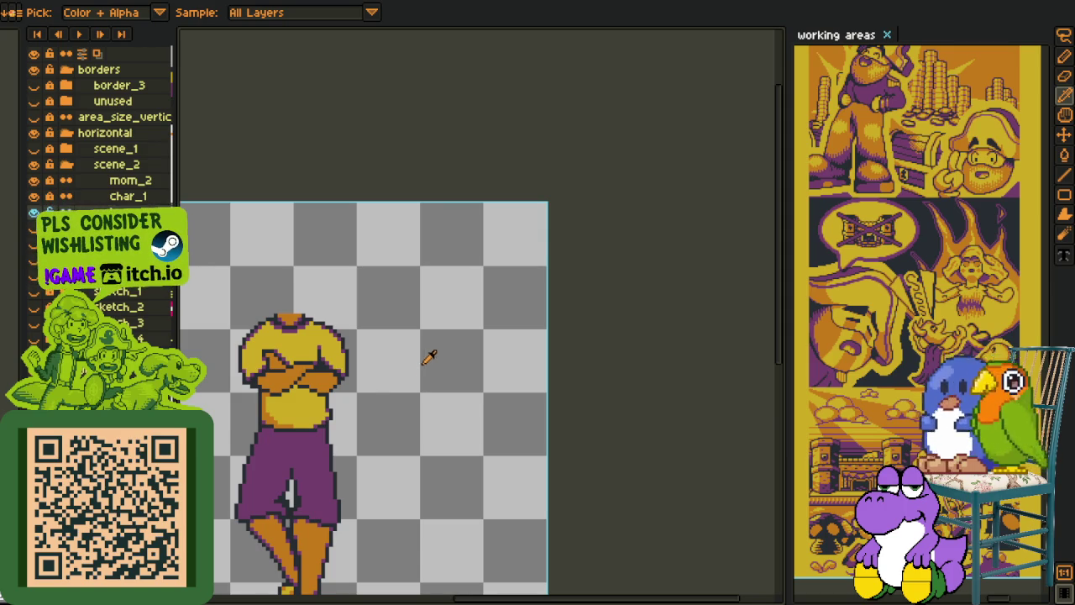
pyautogui.scroll(-5, 429, 357)
pyautogui.press('z')
pyautogui.scroll(4, 430, 357)
pyautogui.scroll(-1, 634, 372)
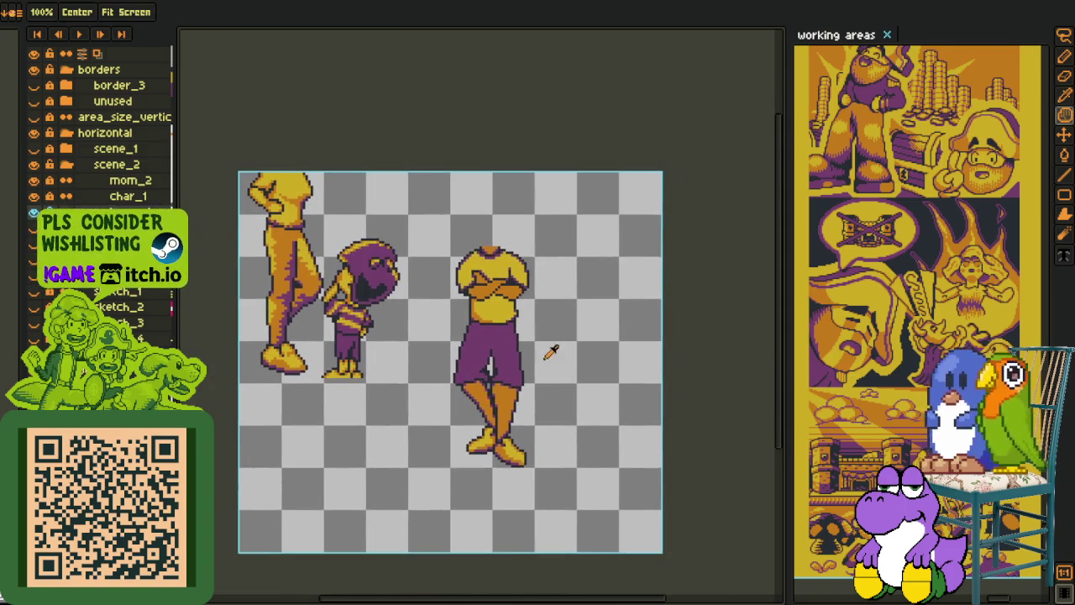
pyautogui.press('i')
pyautogui.scroll(1, 542, 369)
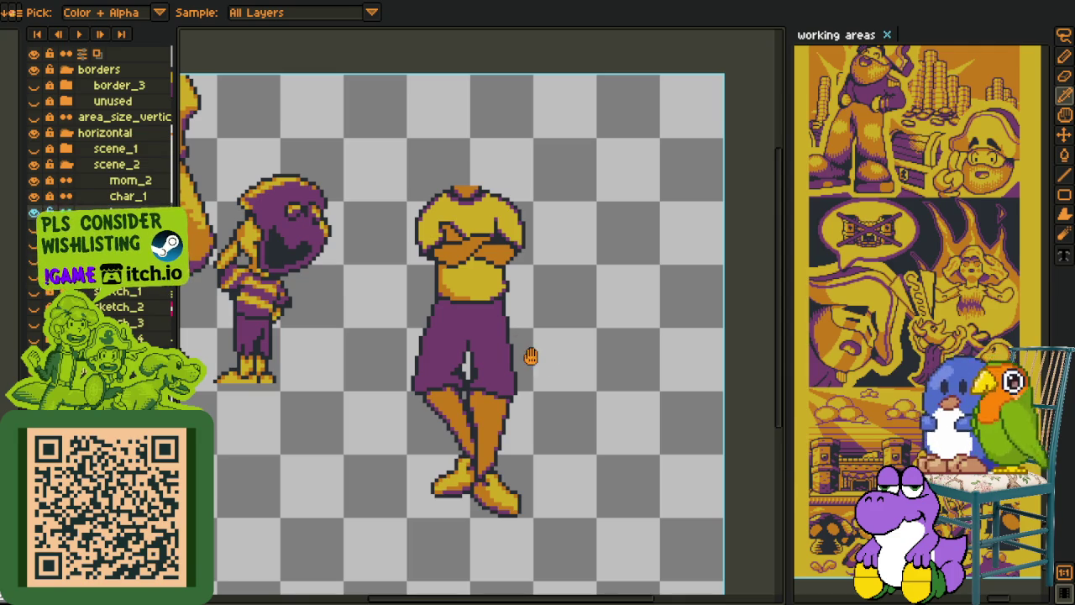
# Step: Draw a red highlight line along the purple shorts' hem
pyautogui.press('space')
pyautogui.moveTo(540, 351); pyautogui.dragTo(538, 314)
pyautogui.rightClick(105, 216)
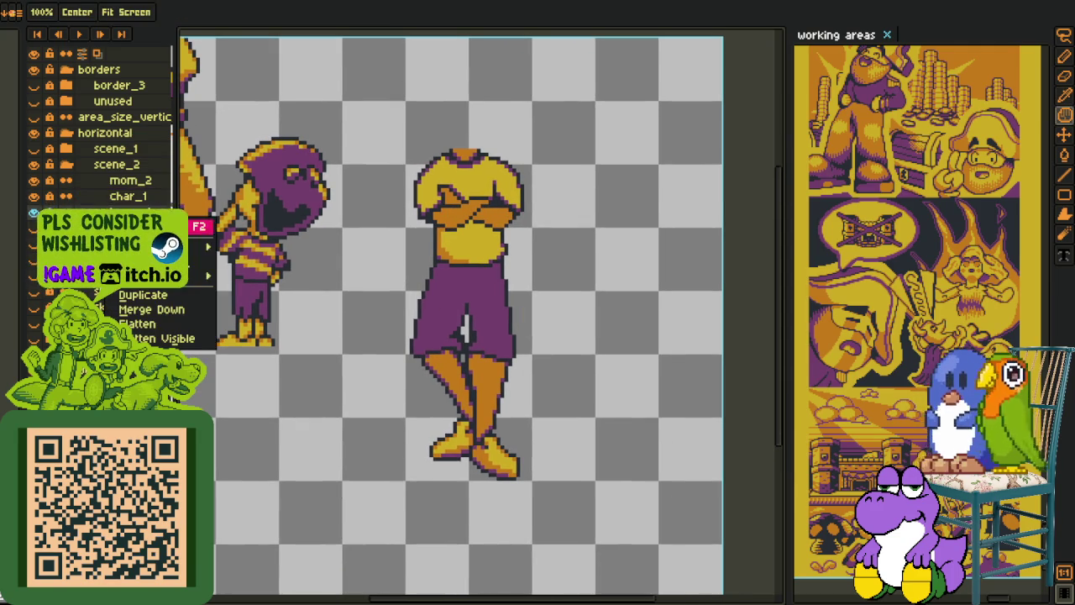
pyautogui.moveTo(198, 245)
pyautogui.click(304, 245)
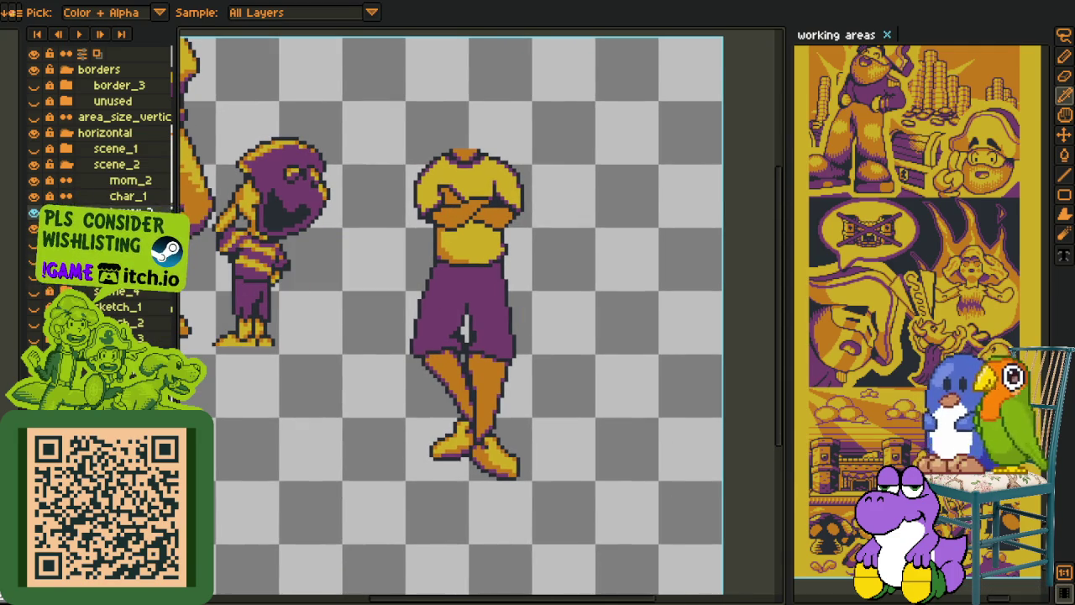
pyautogui.press('space')
pyautogui.moveTo(454, 288); pyautogui.dragTo(476, 266)
pyautogui.scroll(3, 501, 281)
pyautogui.scroll(1, 504, 384)
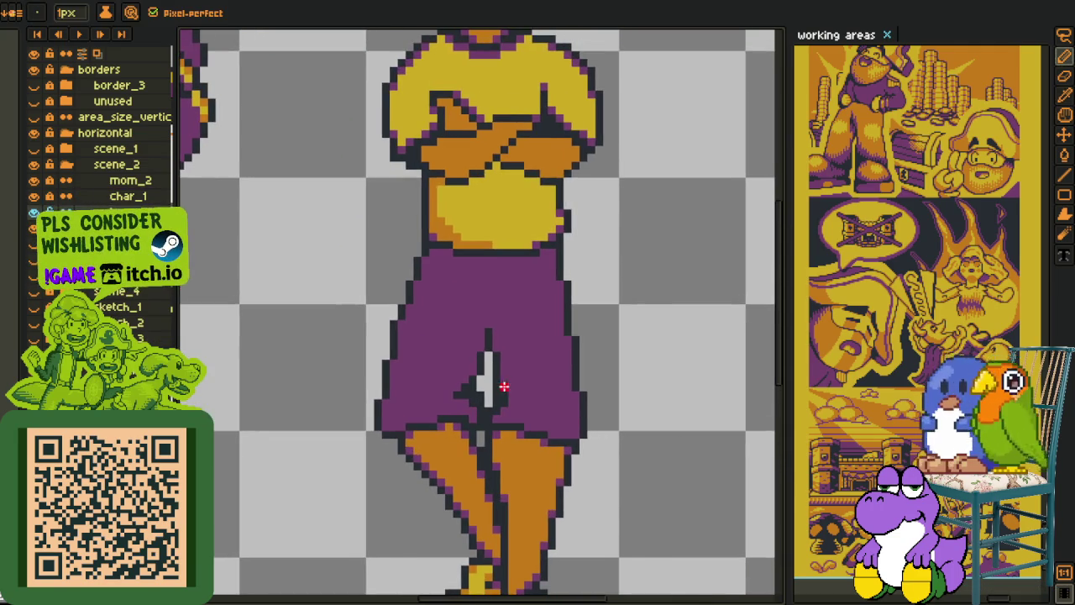
pyautogui.scroll(5, 504, 428)
pyautogui.scroll(-1, 583, 425)
pyautogui.moveTo(619, 473); pyautogui.dragTo(532, 446)
pyautogui.click(531, 446)
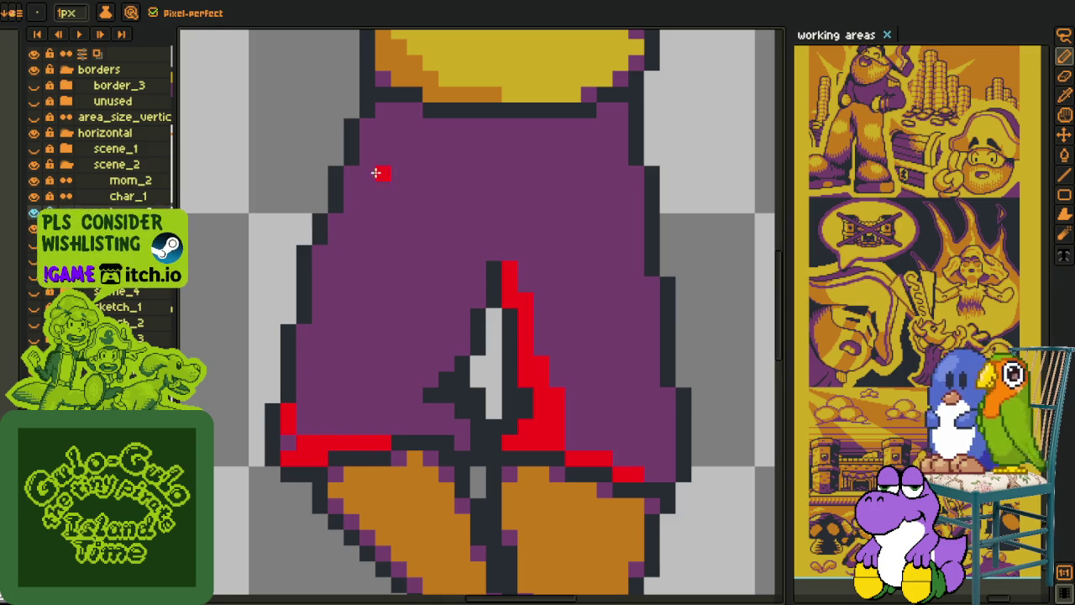
pyautogui.click(415, 427)
# Step: Outline the shorts' left edge in red, restoring a stray corner pixel to purple
pyautogui.press('g')
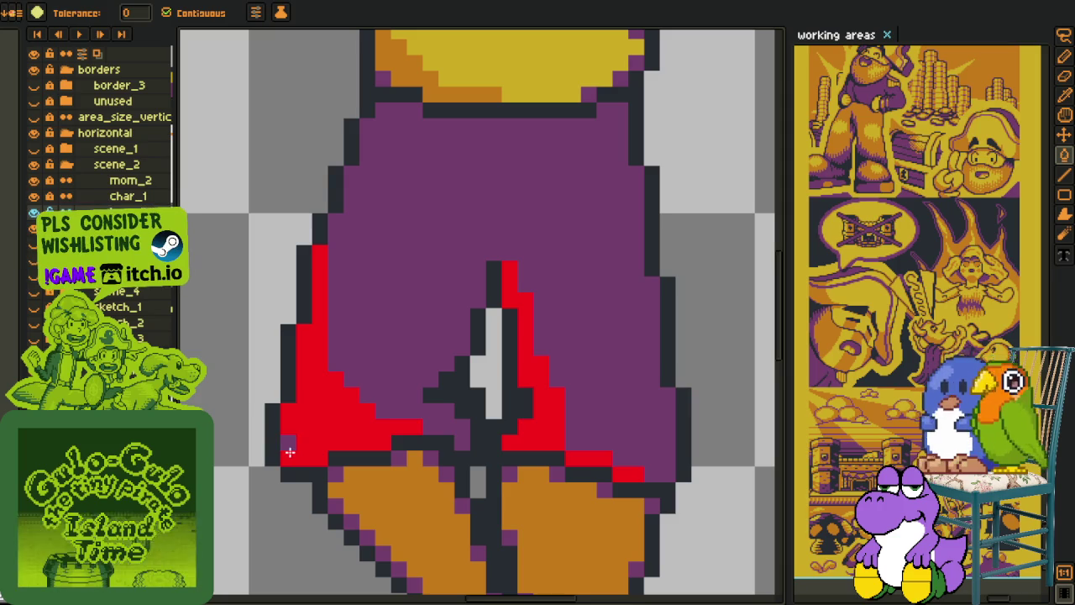
pyautogui.scroll(-5, 360, 380)
pyautogui.scroll(-2, 359, 380)
pyautogui.scroll(1, 361, 374)
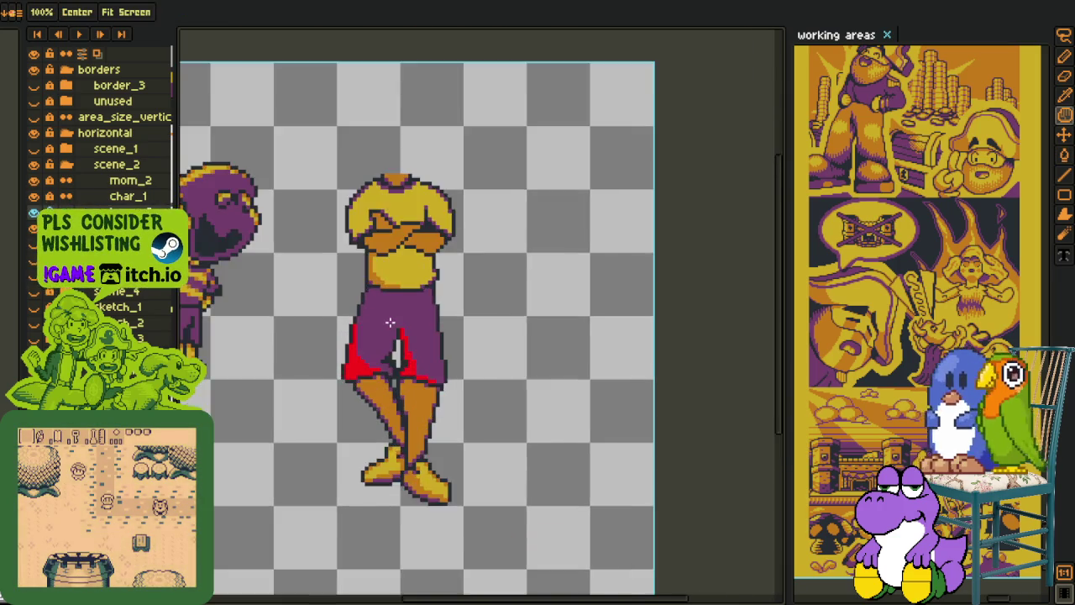
pyautogui.press('b')
pyautogui.scroll(2, 377, 295)
pyautogui.scroll(2, 339, 247)
pyautogui.moveTo(355, 216)
pyautogui.mouseDown()
pyautogui.moveTo(308, 228)
pyautogui.moveTo(295, 276)
pyautogui.mouseUp()
pyautogui.rightClick(307, 278)
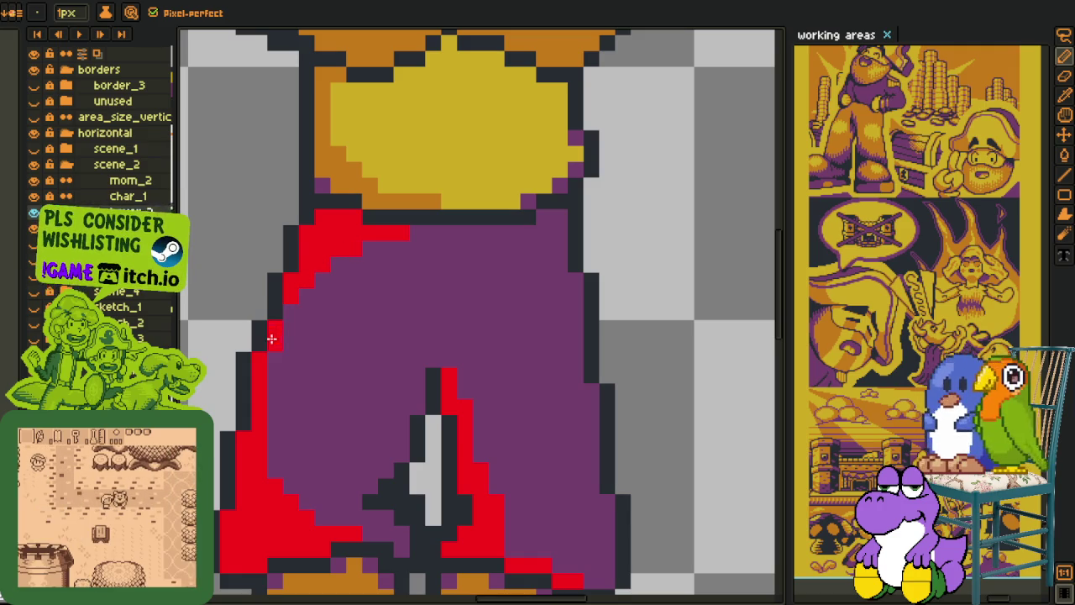
# Step: Draw a short red line along the top of the left leg
pyautogui.scroll(-5, 277, 357)
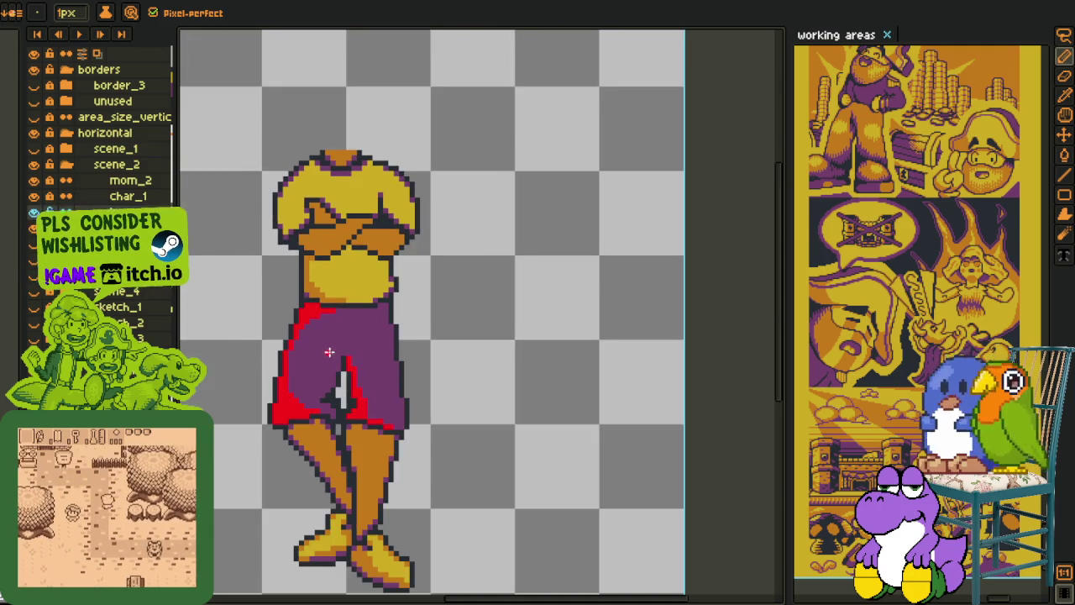
pyautogui.press('h')
pyautogui.moveTo(312, 353); pyautogui.dragTo(290, 351)
pyautogui.scroll(1, 332, 287)
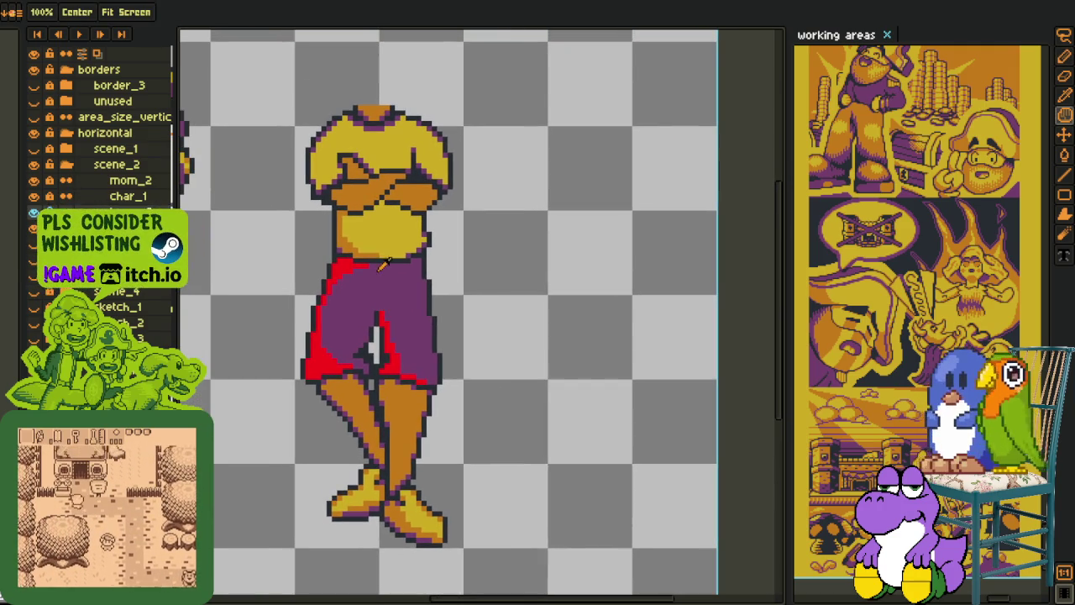
pyautogui.scroll(1, 336, 348)
pyautogui.press('b')
pyautogui.scroll(1, 336, 349)
pyautogui.scroll(1, 336, 349)
pyautogui.moveTo(325, 311); pyautogui.dragTo(290, 340)
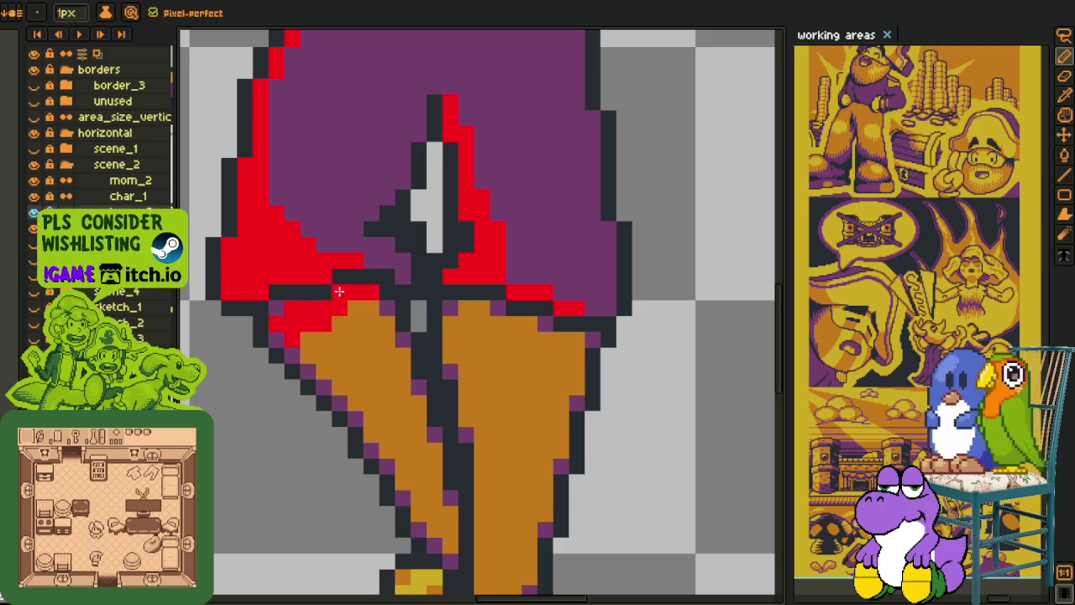
# Step: Draw a red diagonal down the left leg's outer edge
pyautogui.scroll(-2, 332, 328)
pyautogui.scroll(4, 389, 420)
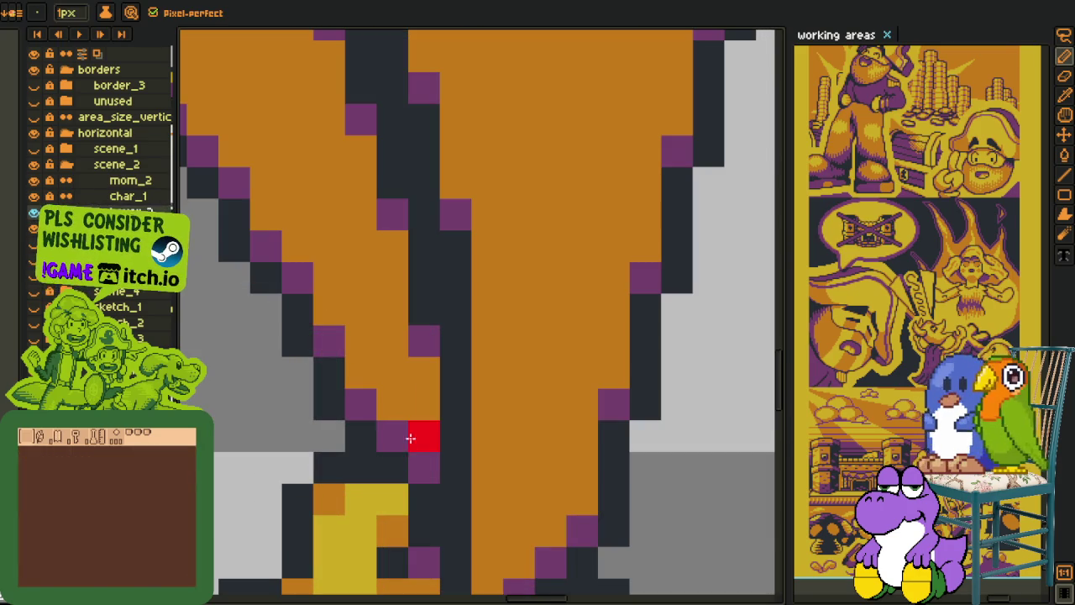
pyautogui.moveTo(424, 435)
pyautogui.mouseDown()
pyautogui.moveTo(342, 346)
pyautogui.moveTo(412, 467)
pyautogui.moveTo(333, 346)
pyautogui.moveTo(376, 403)
pyautogui.mouseUp()
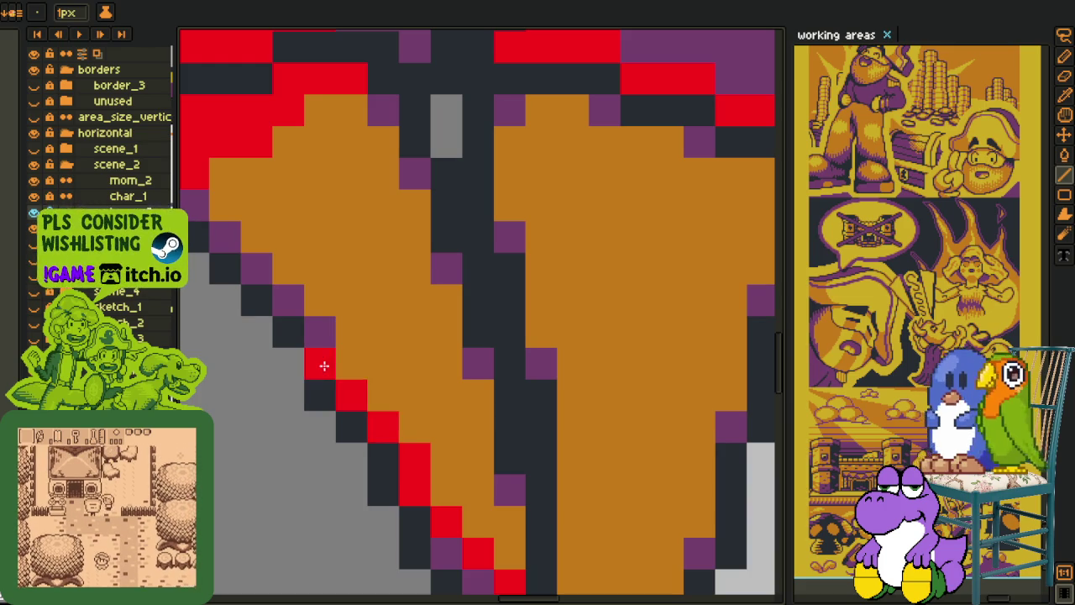
pyautogui.moveTo(330, 330)
pyautogui.mouseDown()
pyautogui.moveTo(403, 439)
pyautogui.moveTo(276, 282)
pyautogui.mouseUp()
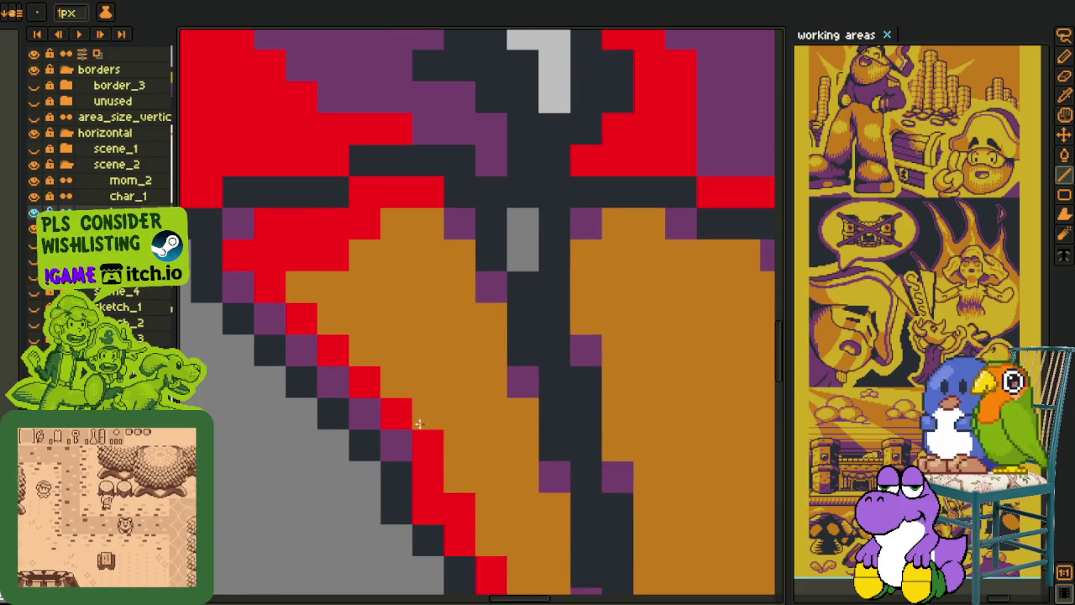
pyautogui.scroll(-3, 411, 420)
pyautogui.scroll(-2, 399, 357)
pyautogui.scroll(-1, 399, 356)
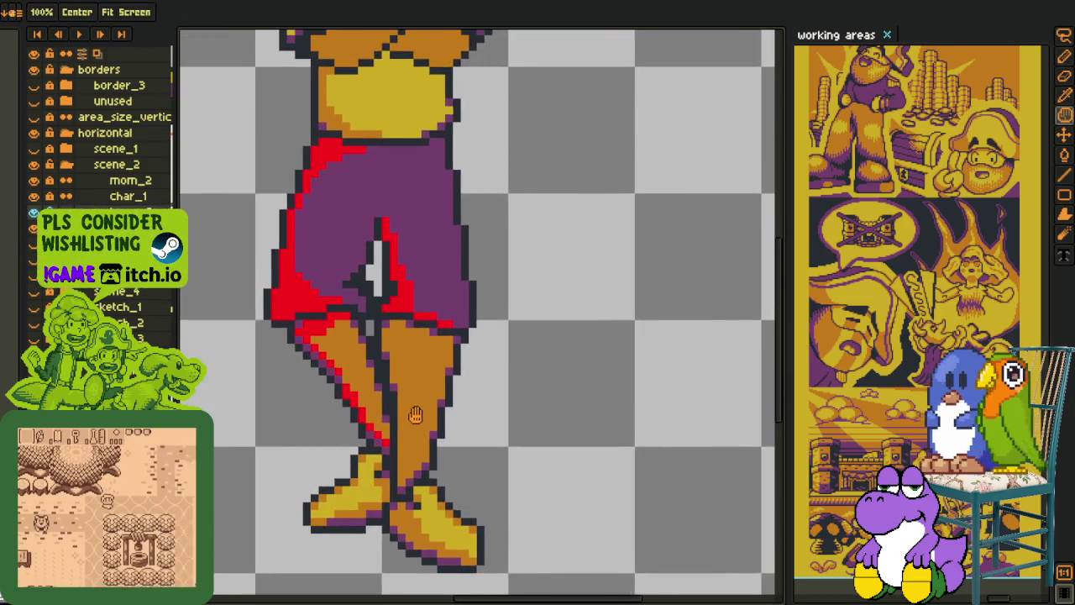
pyautogui.press('b')
pyautogui.press('i')
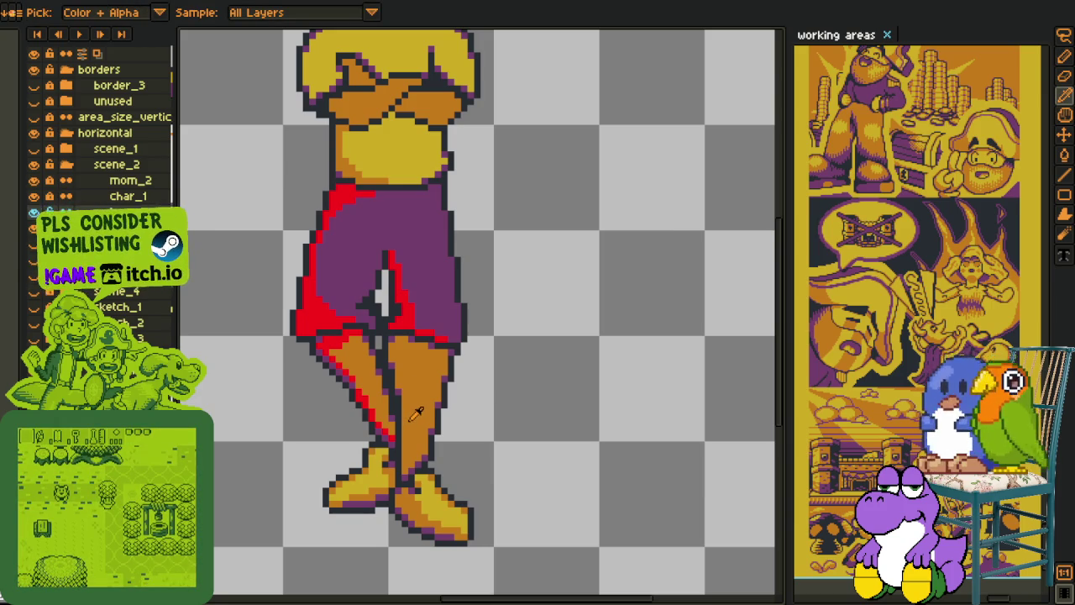
pyautogui.scroll(-3, 414, 413)
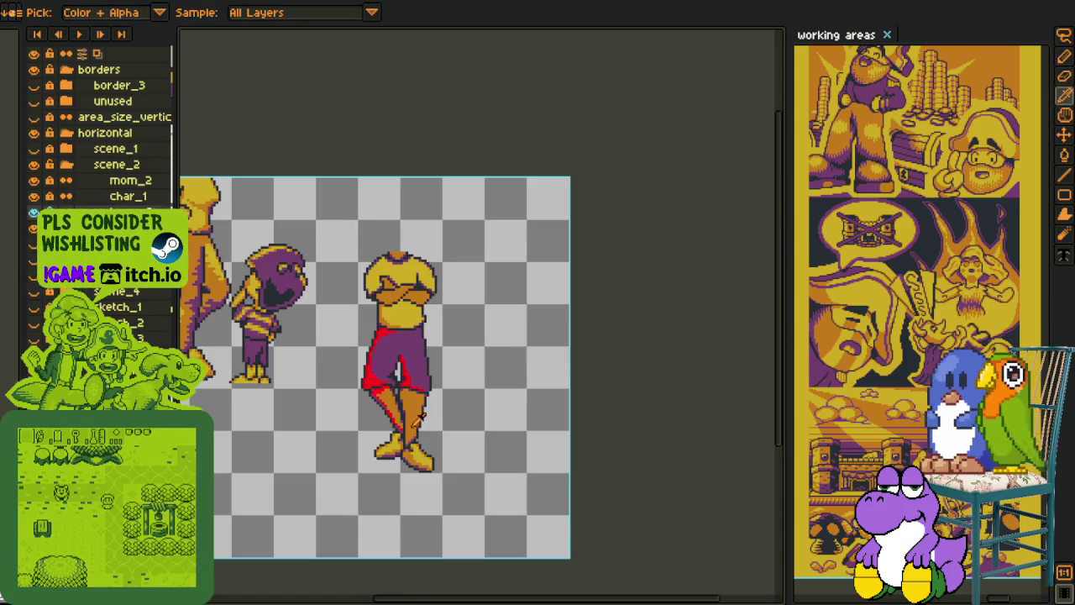
pyautogui.press('m')
pyautogui.scroll(3, 401, 395)
pyautogui.scroll(1, 402, 395)
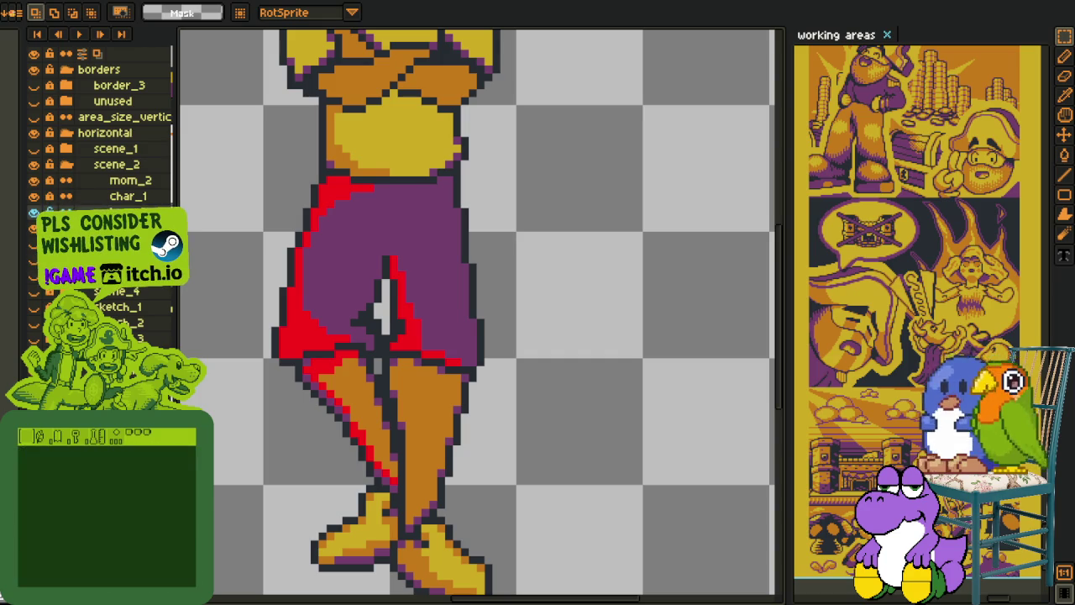
pyautogui.scroll(1, 480, 408)
# Step: Remove the stray white pixels from the vertical strip between the legs
pyautogui.scroll(1, 387, 370)
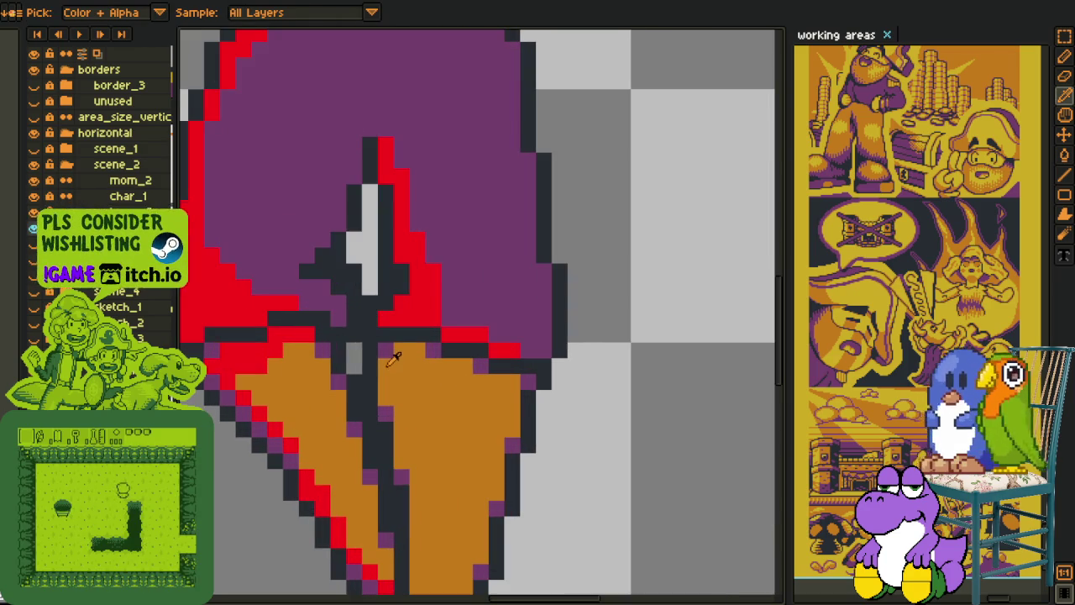
pyautogui.press('w')
pyautogui.click(385, 351)
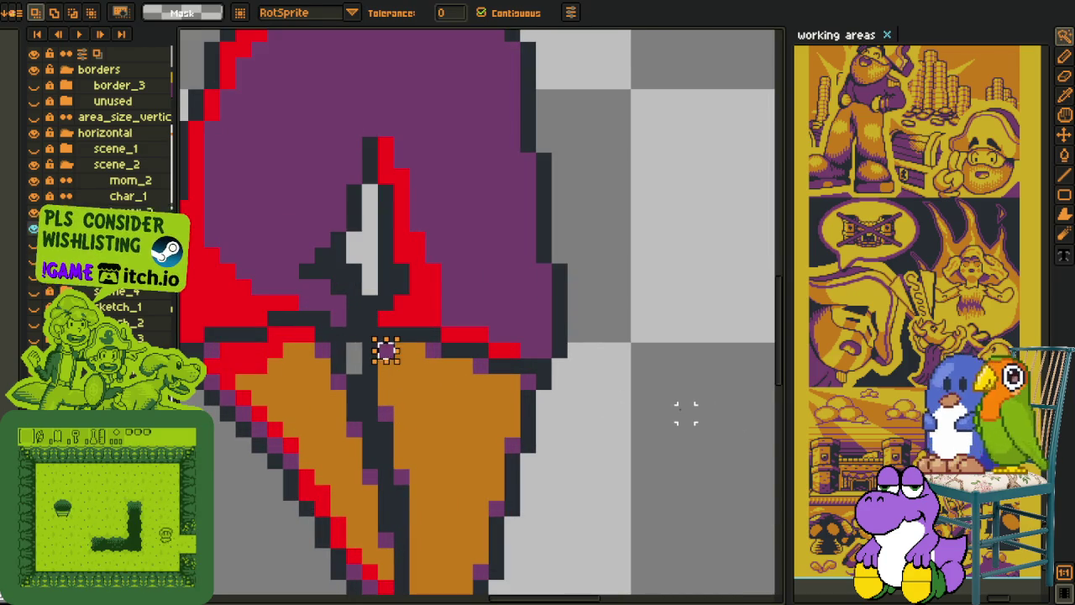
pyautogui.hotkey('ctrl', 'd')
pyautogui.press('e')
pyautogui.moveTo(370, 351); pyautogui.dragTo(370, 413)
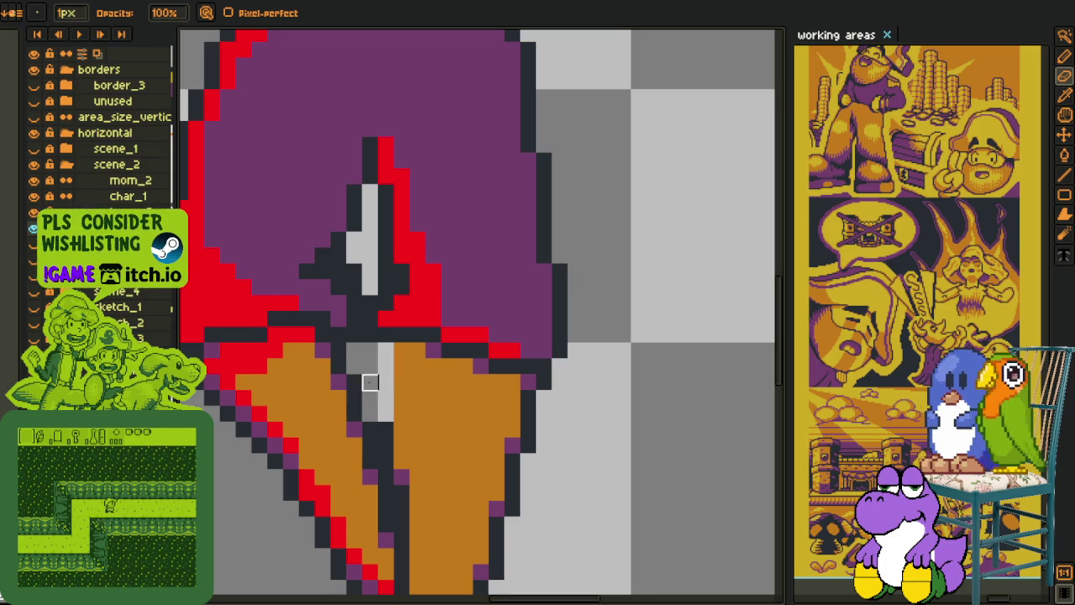
# Step: Mark red shading across the top of the leg and down its edge
pyautogui.scroll(-3, 384, 444)
pyautogui.scroll(1, 415, 418)
pyautogui.scroll(1, 415, 418)
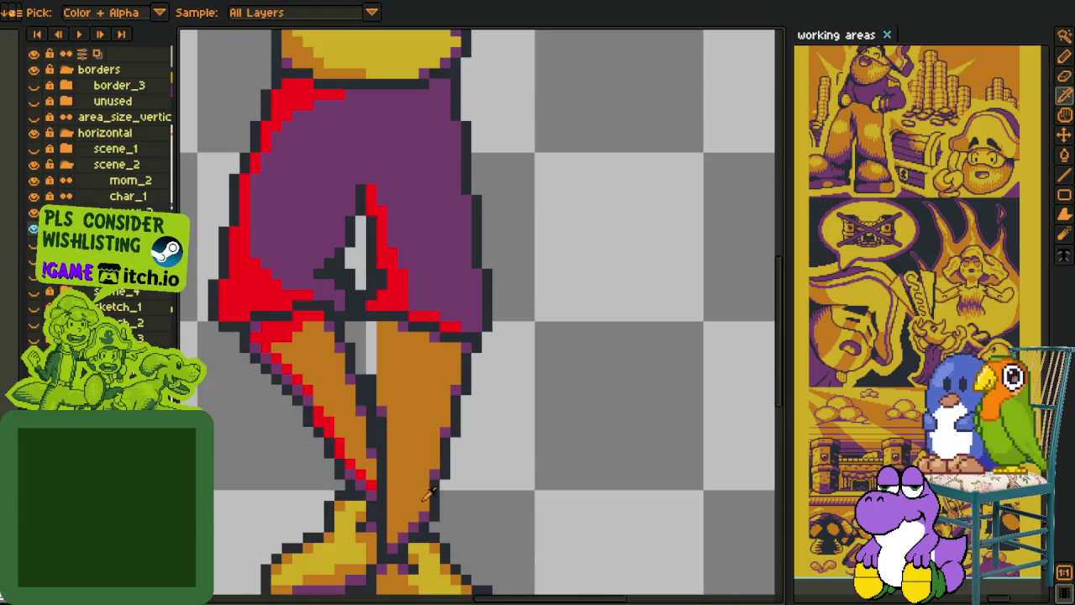
pyautogui.scroll(1, 420, 454)
pyautogui.press('b')
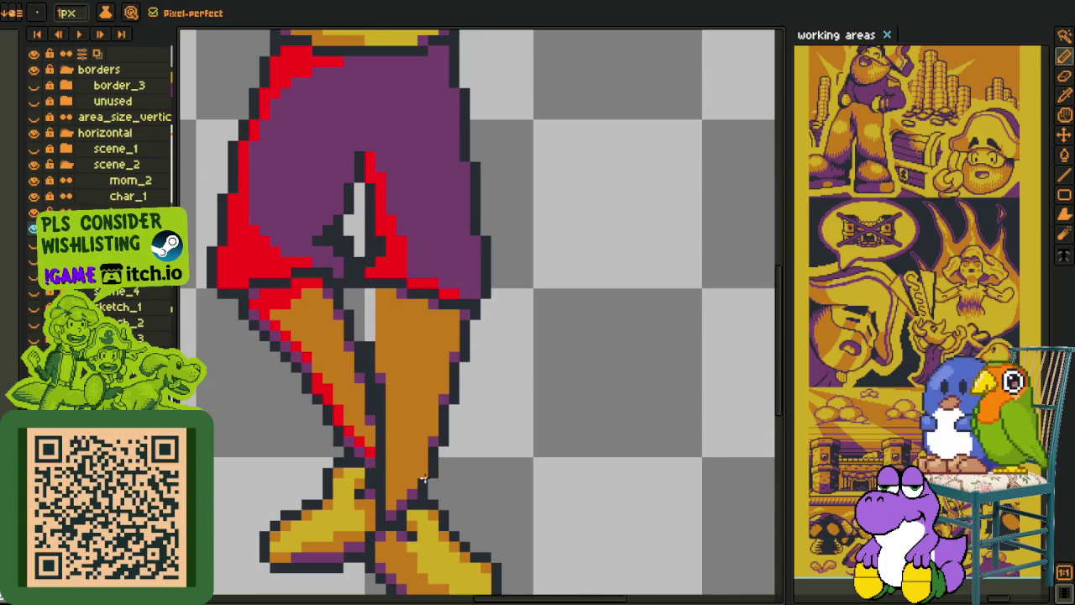
pyautogui.scroll(-2, 434, 440)
pyautogui.scroll(1, 479, 420)
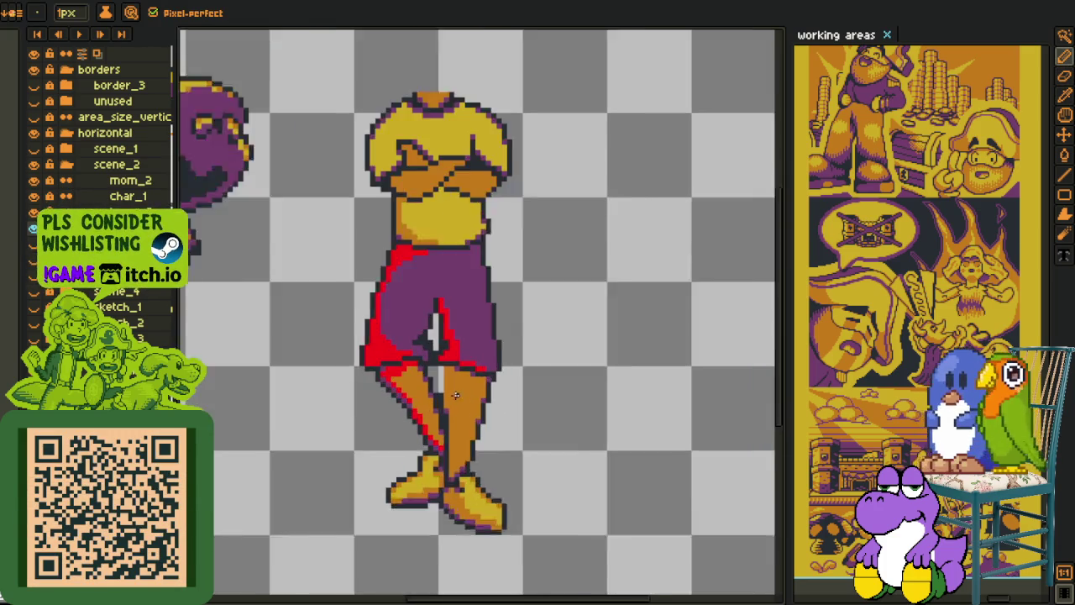
pyautogui.scroll(1, 458, 416)
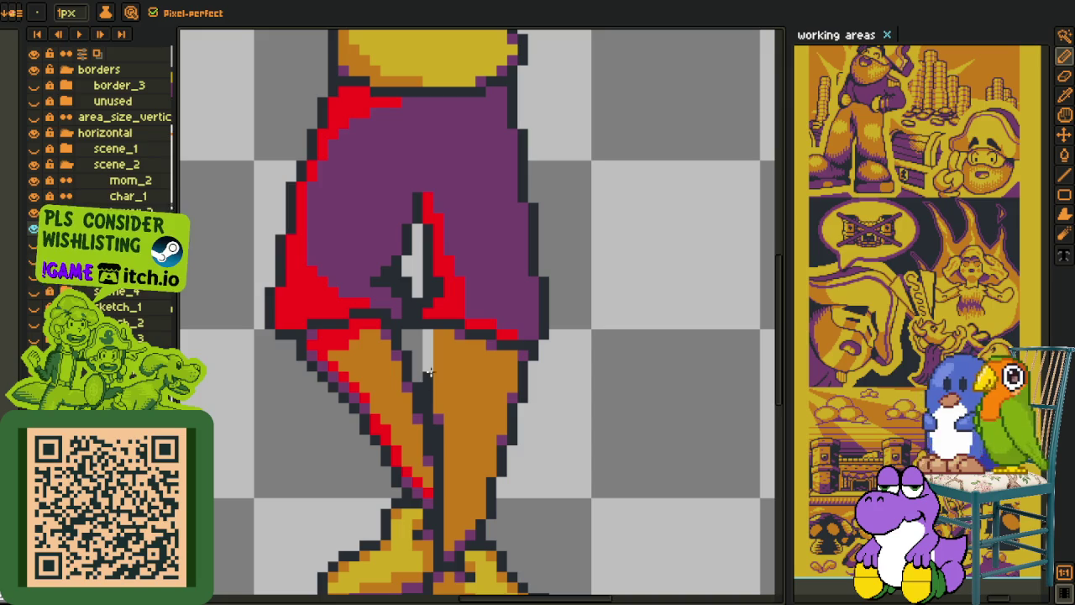
pyautogui.scroll(-1, 438, 340)
pyautogui.scroll(-1, 441, 345)
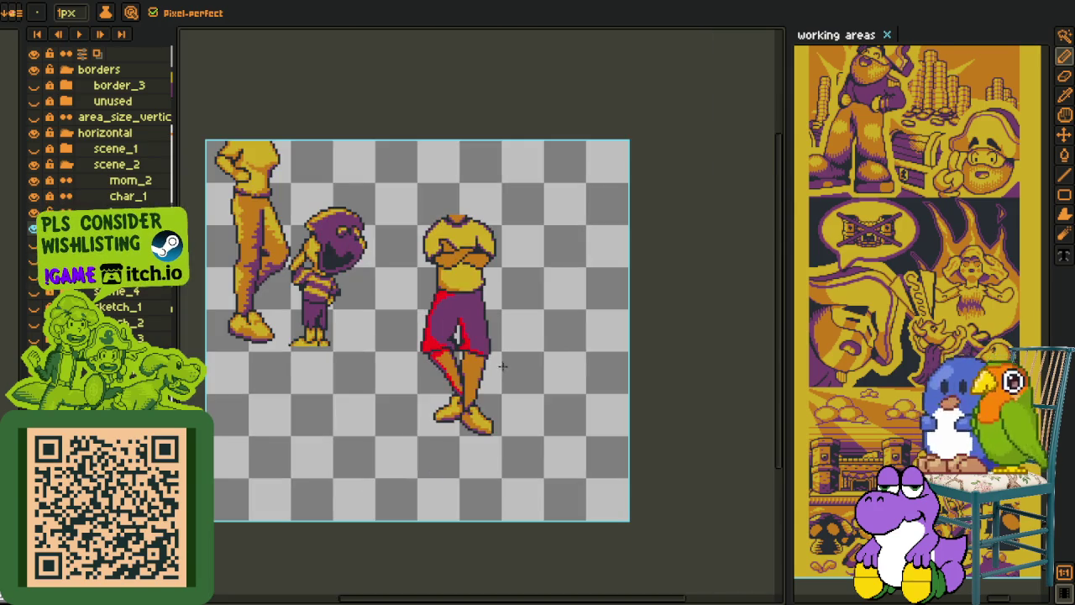
pyautogui.scroll(1, 445, 349)
pyautogui.scroll(1, 450, 354)
pyautogui.press('alt')
pyautogui.scroll(2, 455, 355)
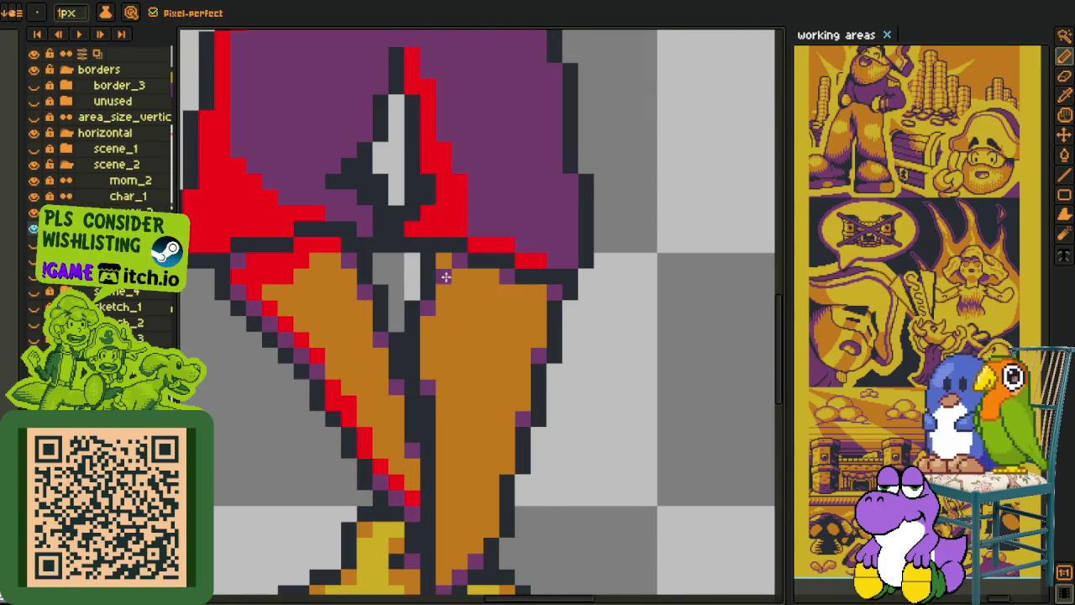
pyautogui.scroll(-2, 479, 292)
pyautogui.press('alt')
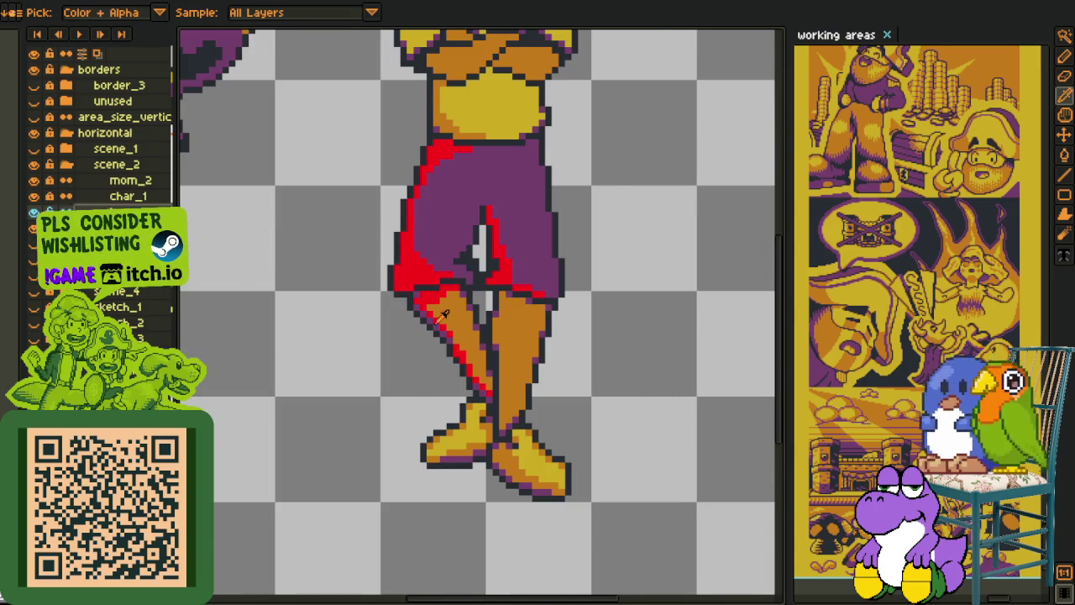
pyautogui.scroll(1, 431, 304)
pyautogui.scroll(1, 507, 274)
pyautogui.moveTo(531, 274); pyautogui.dragTo(538, 274)
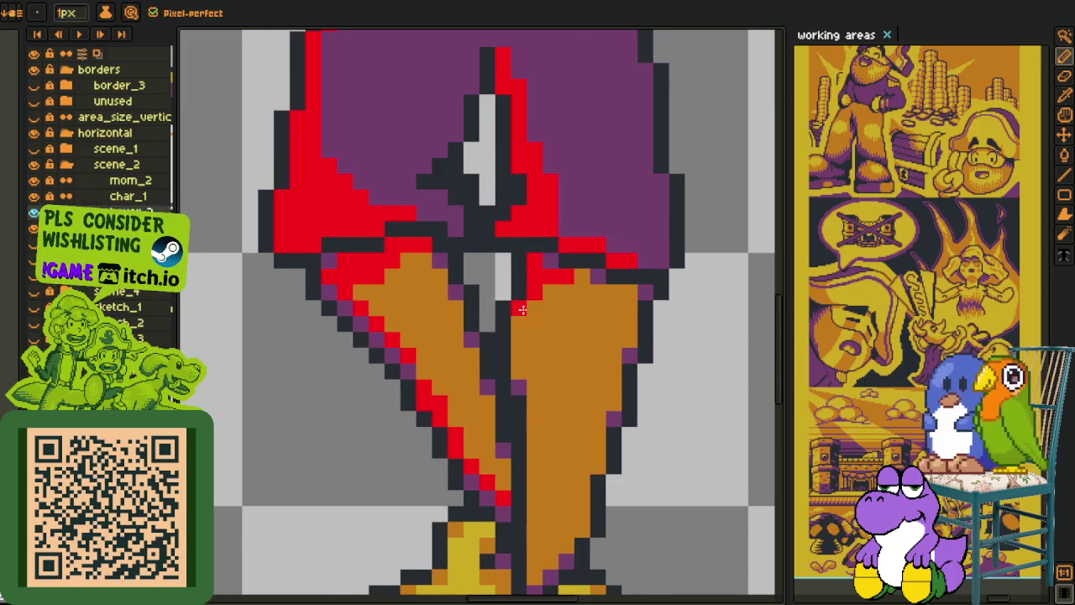
pyautogui.moveTo(521, 309); pyautogui.dragTo(521, 368)
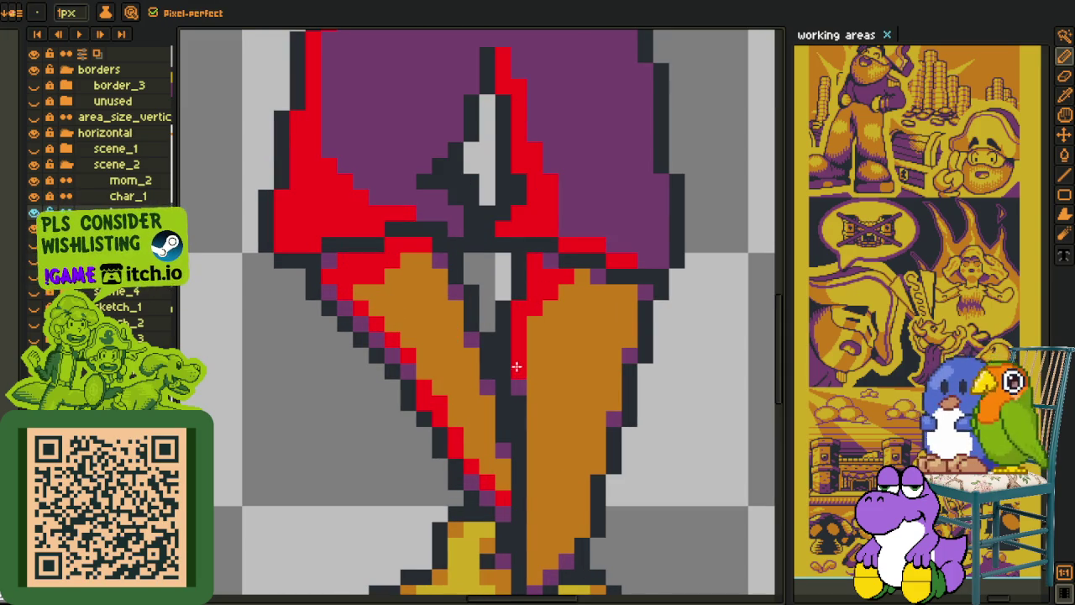
# Step: Draw a red strip down the inner side of the right-hand leg to the boot
pyautogui.click(567, 291)
pyautogui.moveTo(535, 403); pyautogui.dragTo(535, 564)
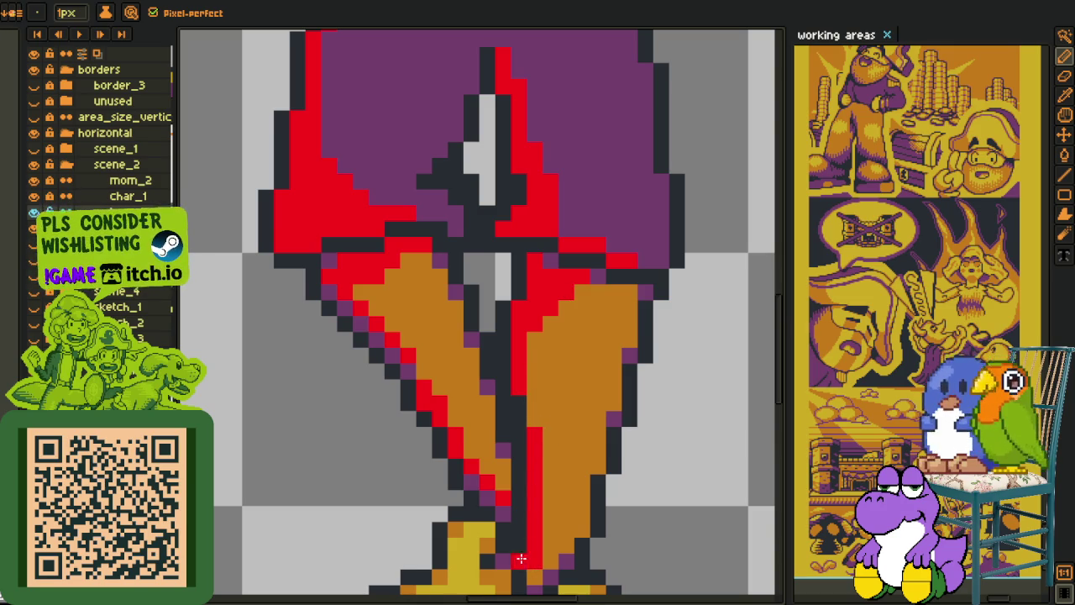
pyautogui.moveTo(536, 578); pyautogui.dragTo(498, 452)
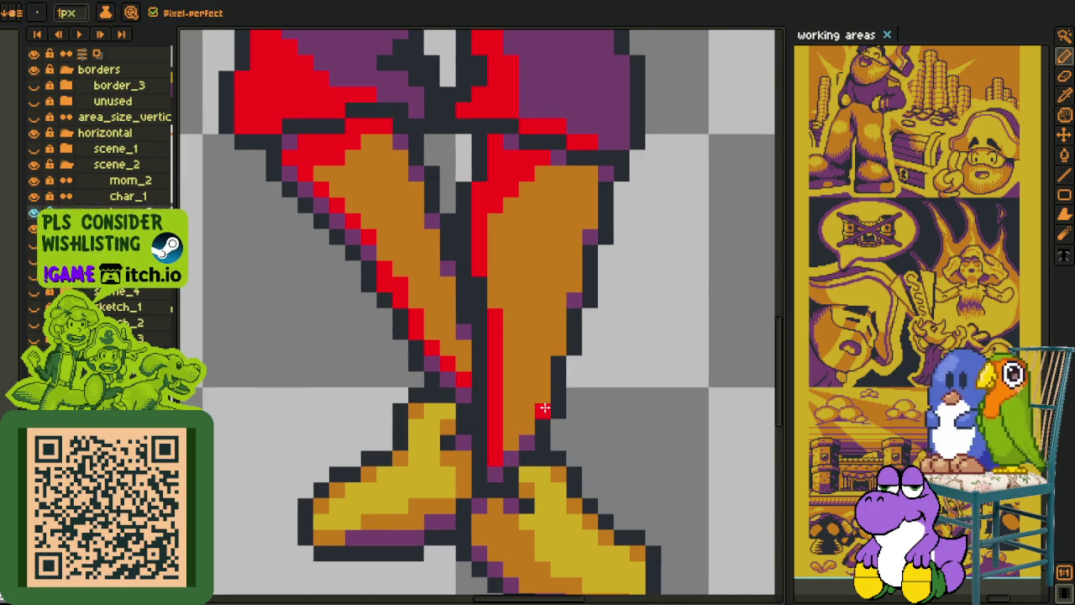
pyautogui.scroll(-3, 580, 402)
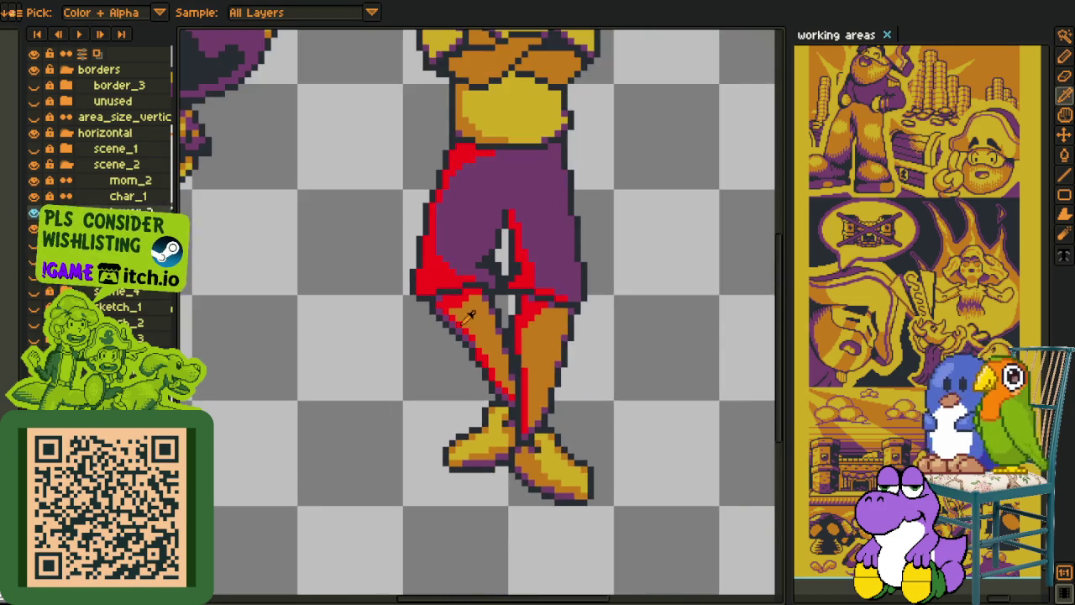
pyautogui.scroll(4, 472, 317)
pyautogui.press('g')
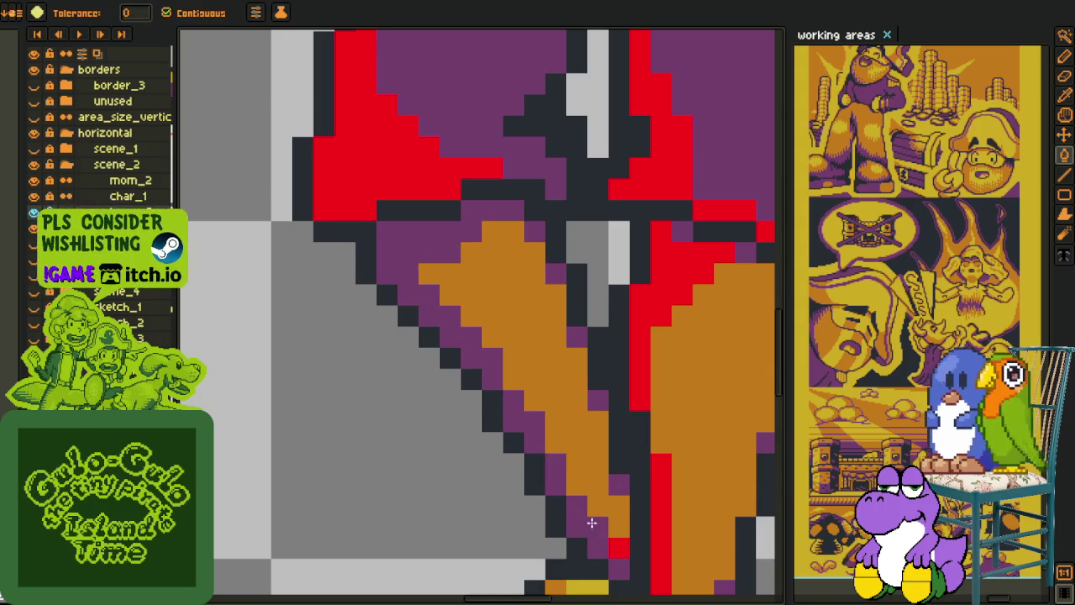
pyautogui.scroll(-2, 640, 353)
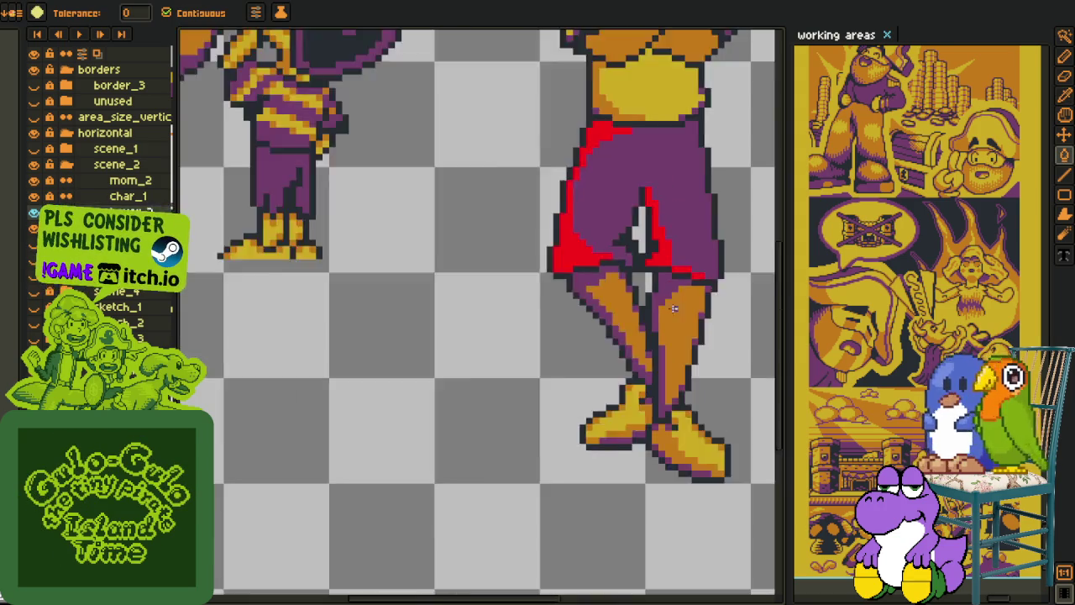
pyautogui.scroll(-1, 588, 353)
pyautogui.scroll(1, 504, 348)
pyautogui.scroll(2, 494, 346)
pyautogui.press('i')
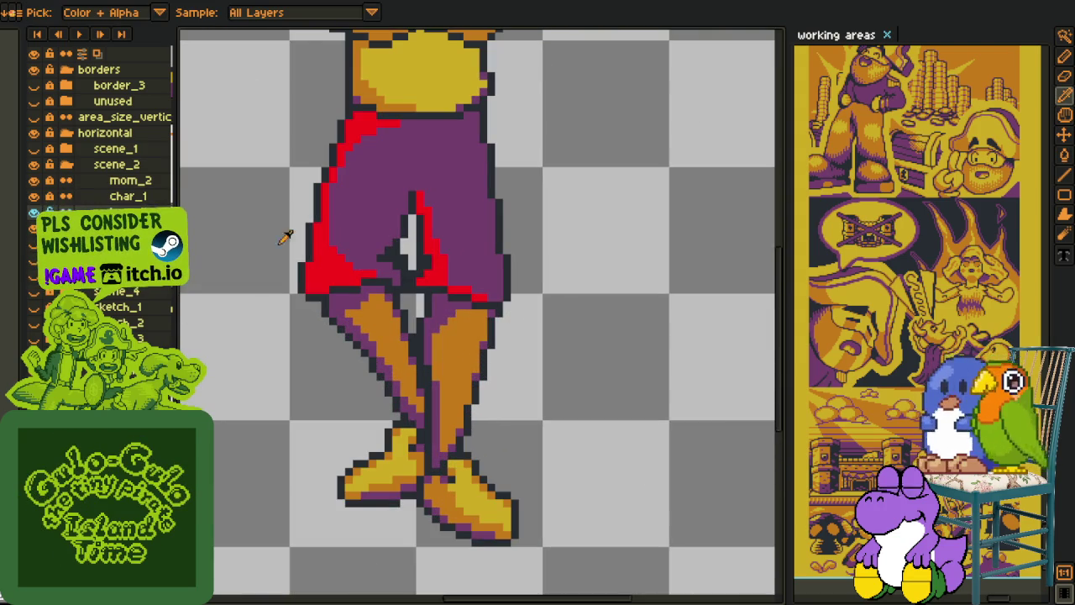
pyautogui.press('b')
pyautogui.scroll(2, 454, 370)
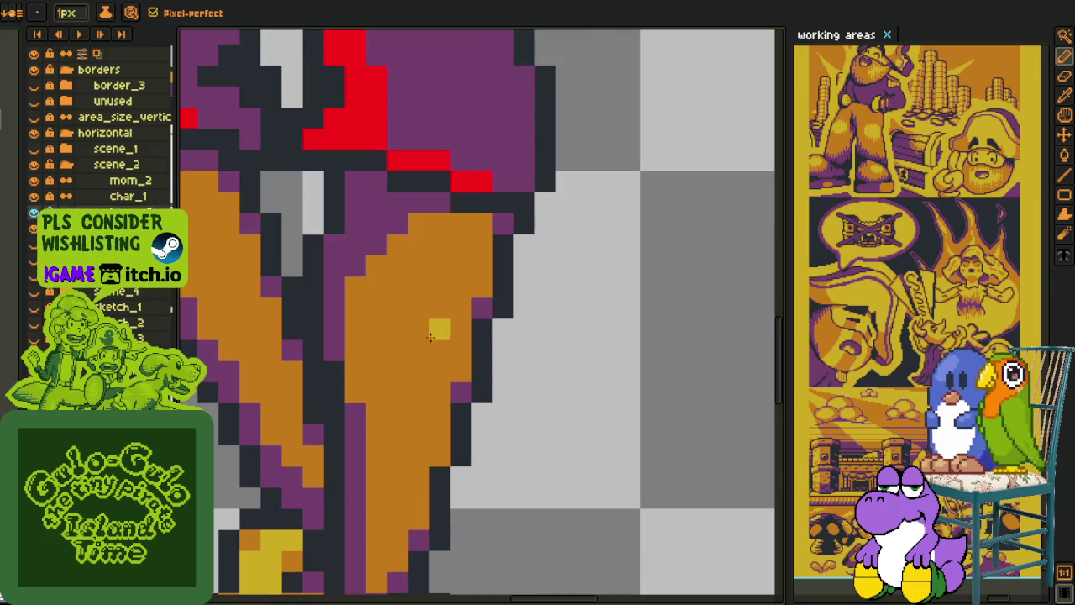
# Step: Paint a yellow highlight stroke along the right leg's outer edge
pyautogui.click(439, 370)
pyautogui.moveTo(448, 351)
pyautogui.mouseDown()
pyautogui.moveTo(452, 281)
pyautogui.moveTo(419, 434)
pyautogui.mouseUp()
pyautogui.scroll(-2, 447, 341)
pyautogui.click(426, 394)
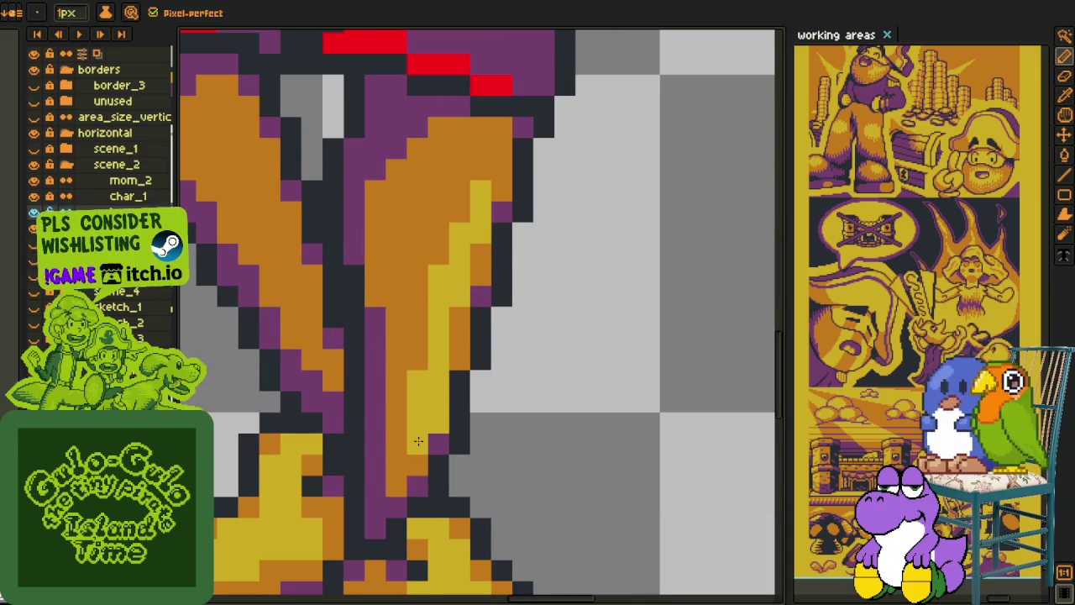
# Step: Sample the leg colour and extend the yellow strip upward pixel by pixel
pyautogui.press('alt')
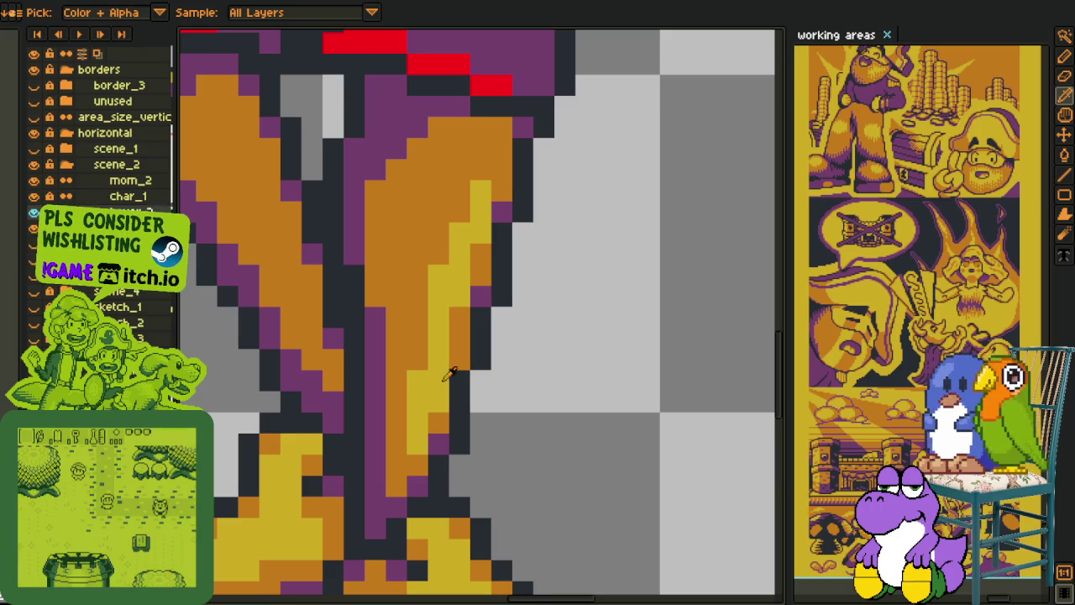
pyautogui.click(461, 358)
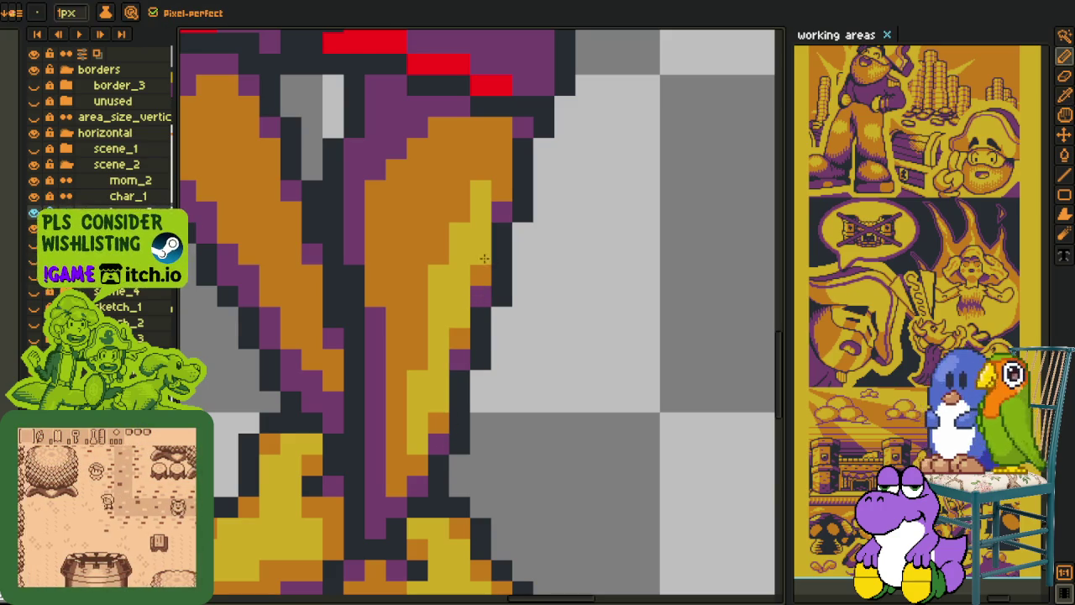
pyautogui.click(439, 418)
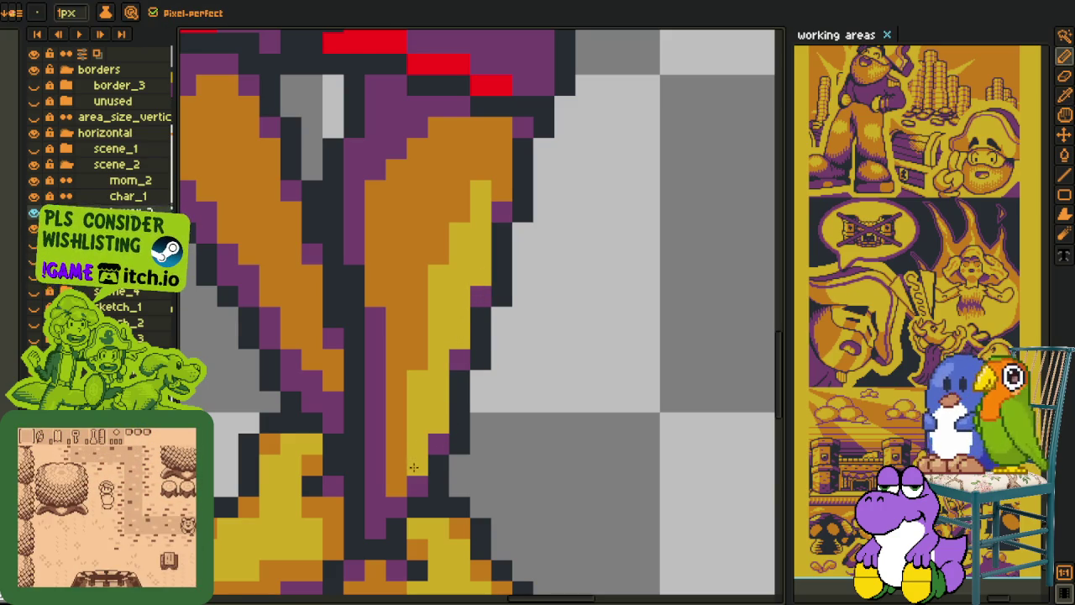
pyautogui.click(442, 267)
pyautogui.click(460, 233)
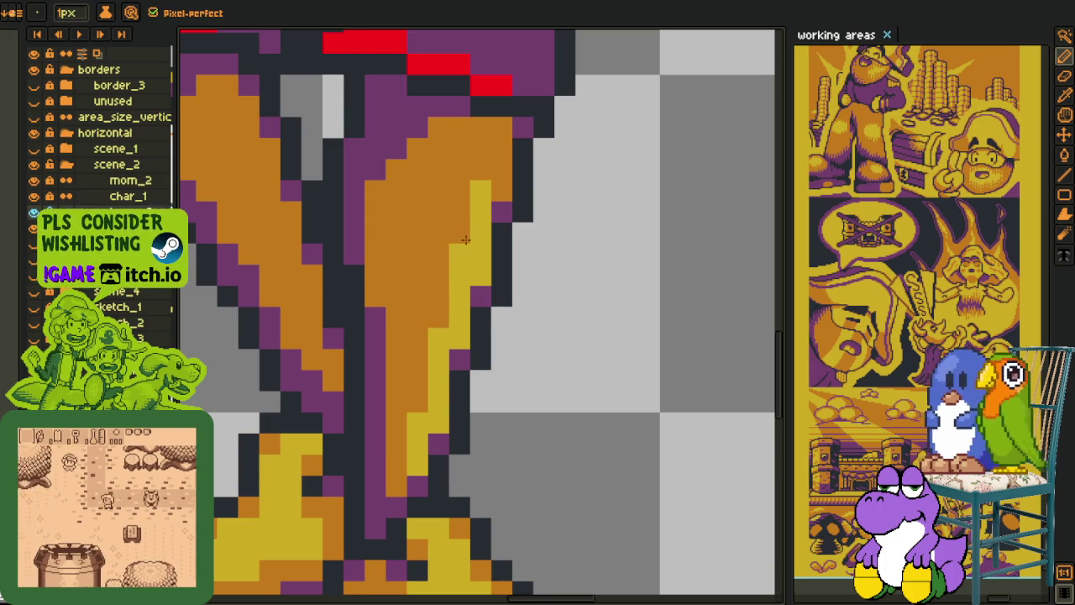
pyautogui.click(499, 191)
pyautogui.click(499, 161)
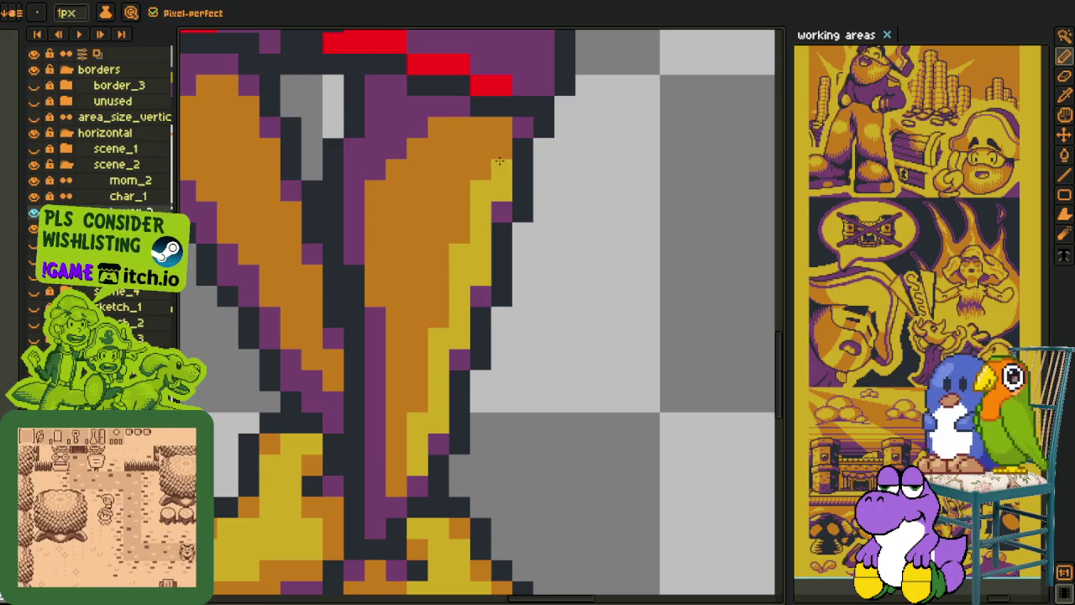
# Step: Re-pick the yellow highlight and paint another strip down the leg's edge
pyautogui.press('i')
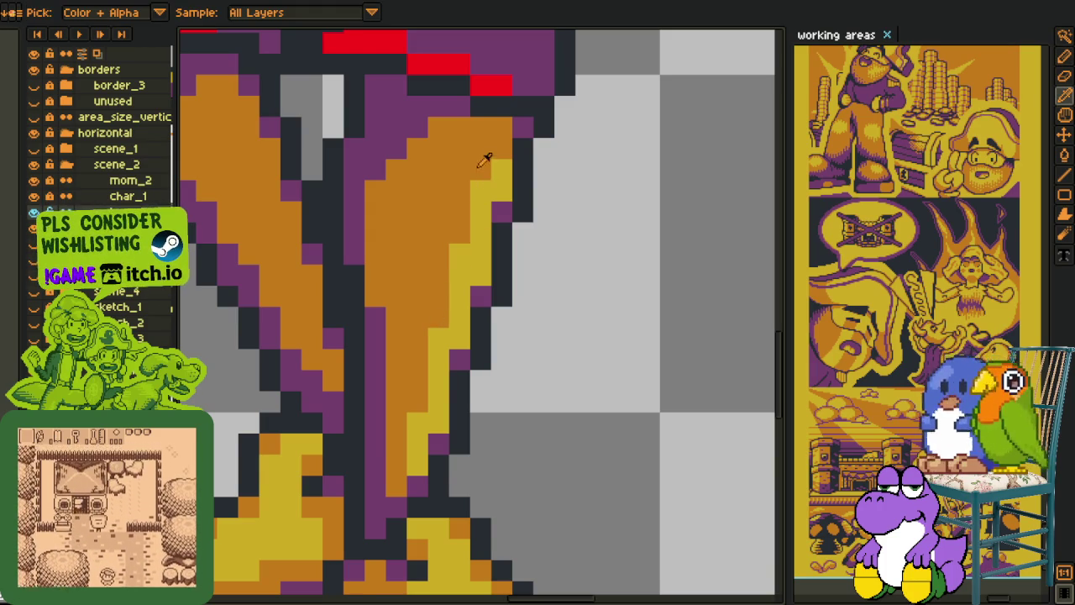
pyautogui.press('b')
pyautogui.press('i')
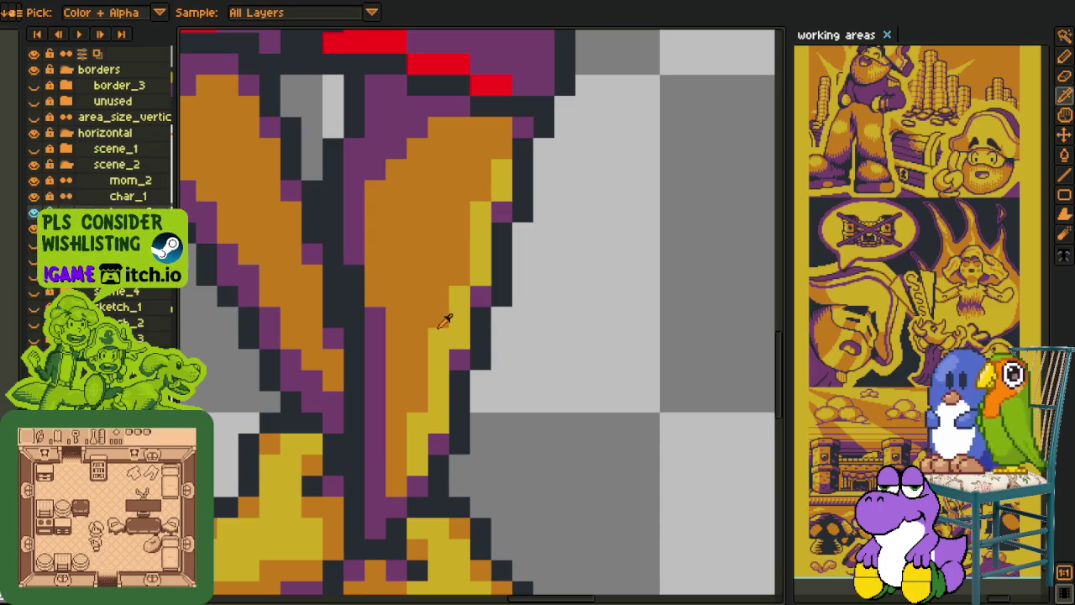
pyautogui.scroll(-2, 443, 326)
pyautogui.press('b')
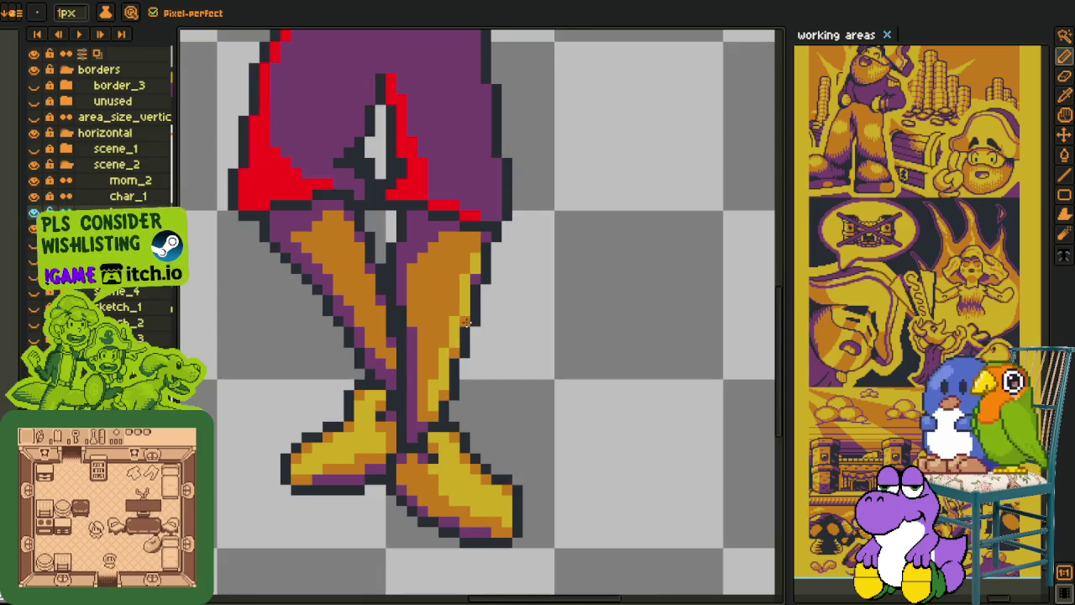
pyautogui.scroll(-3, 504, 290)
pyautogui.press('i')
pyautogui.scroll(-2, 530, 301)
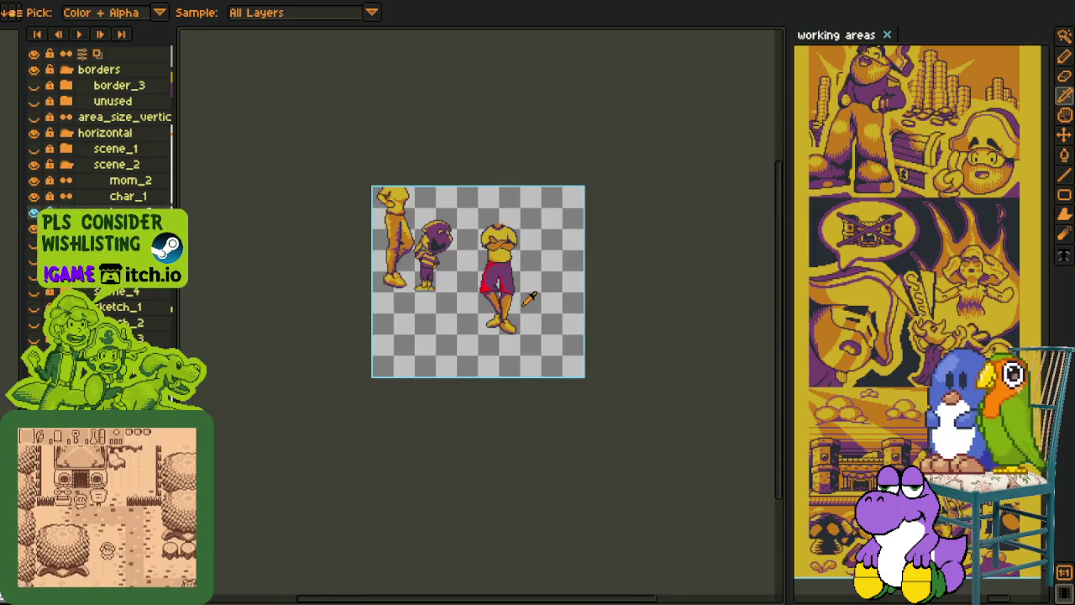
pyautogui.scroll(1, 528, 300)
pyautogui.scroll(2, 522, 295)
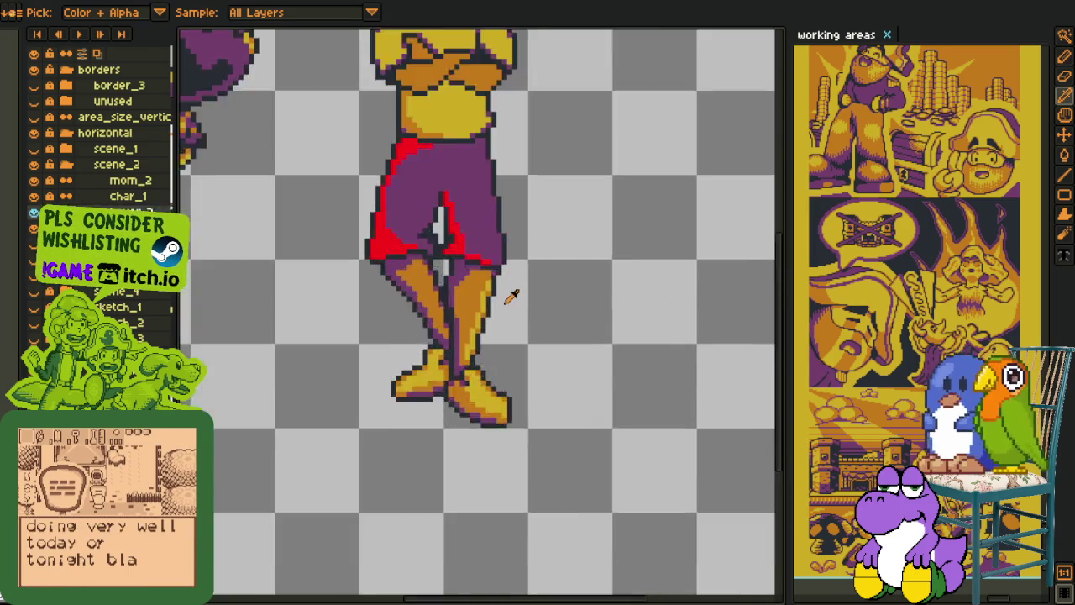
pyautogui.scroll(2, 509, 296)
pyautogui.scroll(2, 504, 299)
pyautogui.click(487, 299)
pyautogui.press('b')
pyautogui.click(450, 245)
pyautogui.moveTo(472, 311); pyautogui.dragTo(472, 265)
pyautogui.click(468, 250)
pyautogui.scroll(-3, 488, 269)
pyautogui.scroll(-1, 504, 281)
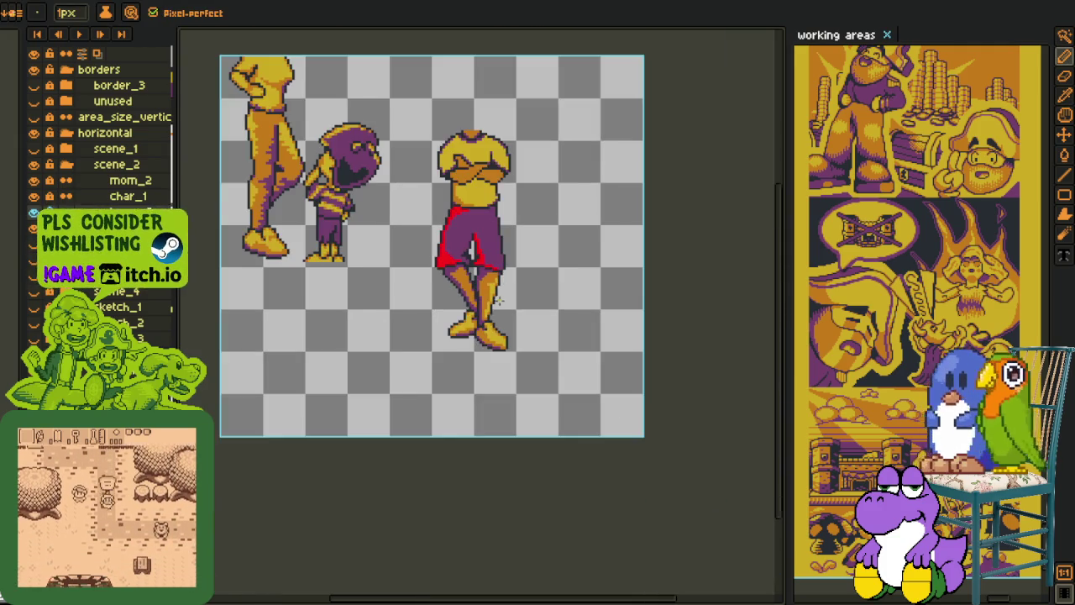
pyautogui.scroll(-1, 521, 289)
pyautogui.scroll(1, 531, 293)
pyautogui.press('i')
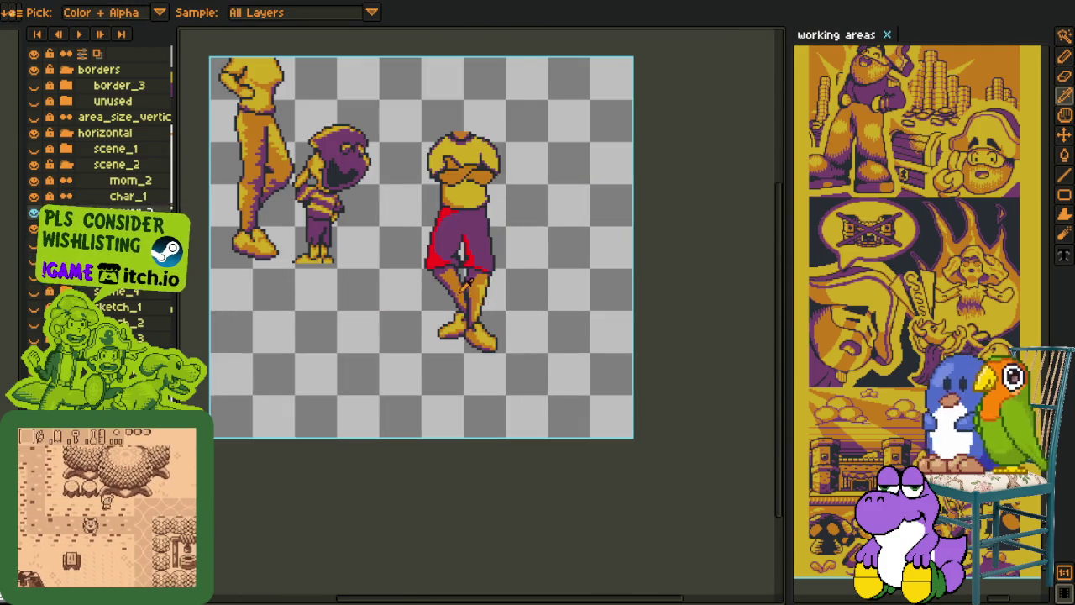
pyautogui.scroll(1, 513, 288)
pyautogui.scroll(1, 496, 287)
pyautogui.scroll(-1, 477, 286)
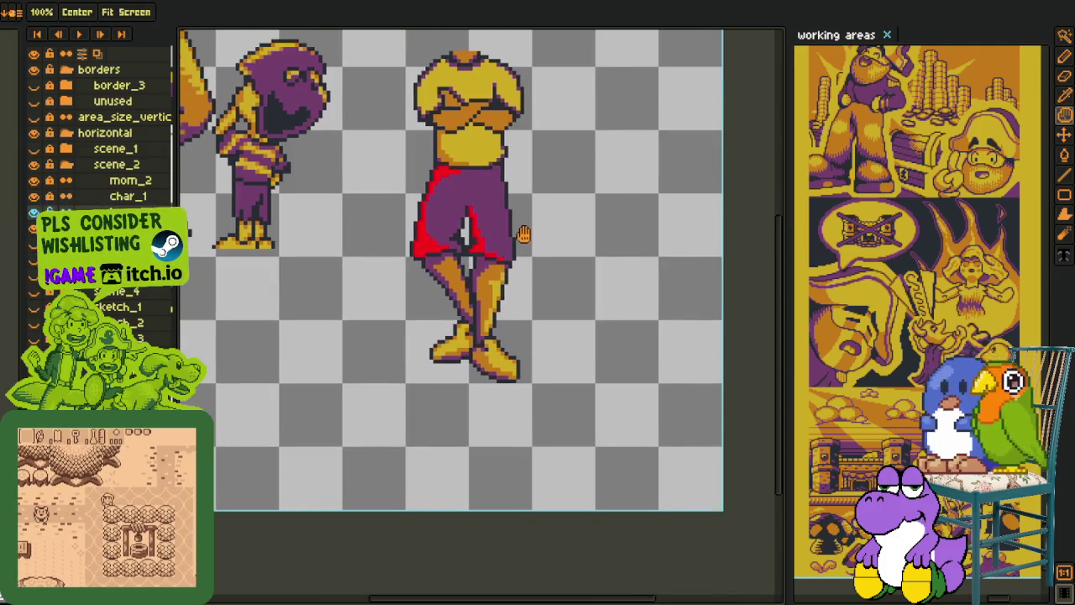
# Step: Fill the red marks on the shorts with dark shading and purple, undoing a wrong dark fill
pyautogui.scroll(-1, 478, 287)
pyautogui.scroll(4, 481, 353)
pyautogui.press('g')
pyautogui.click(470, 398)
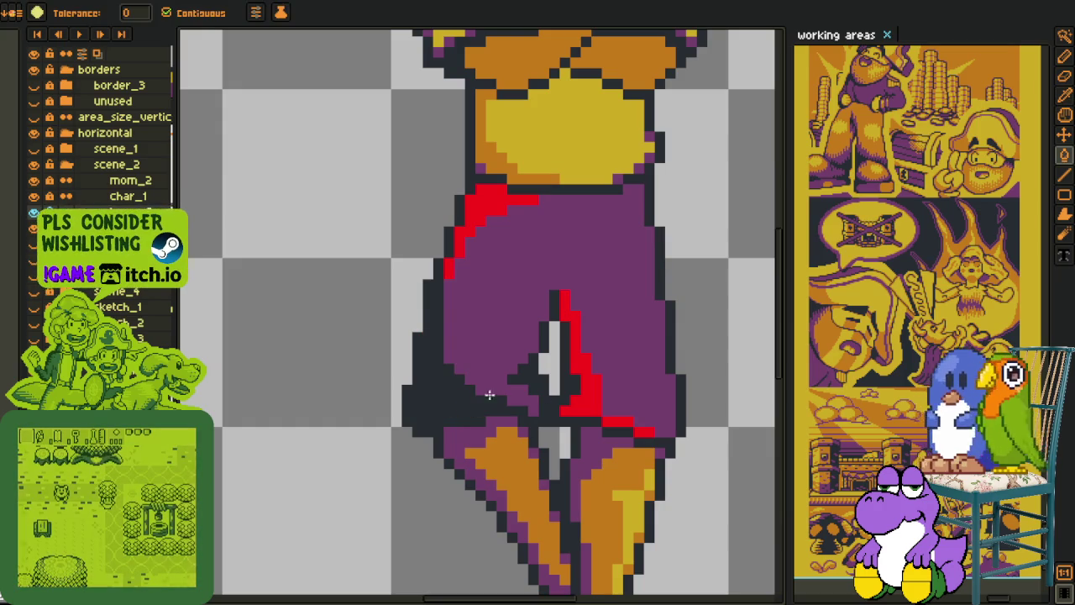
pyautogui.click(580, 392)
pyautogui.click(609, 409)
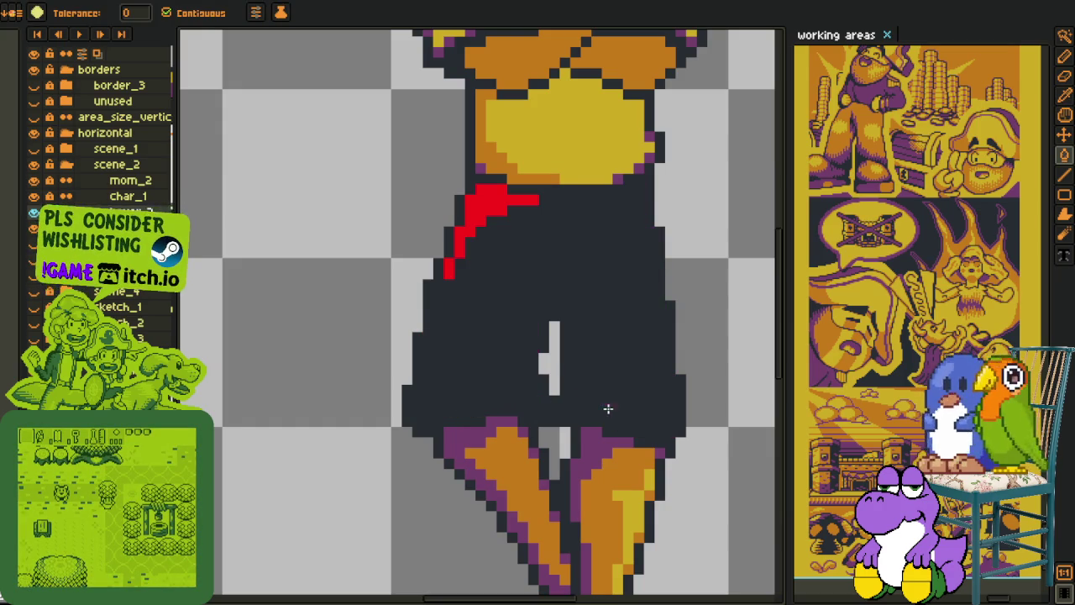
pyautogui.hotkey('ctrl', 'z')
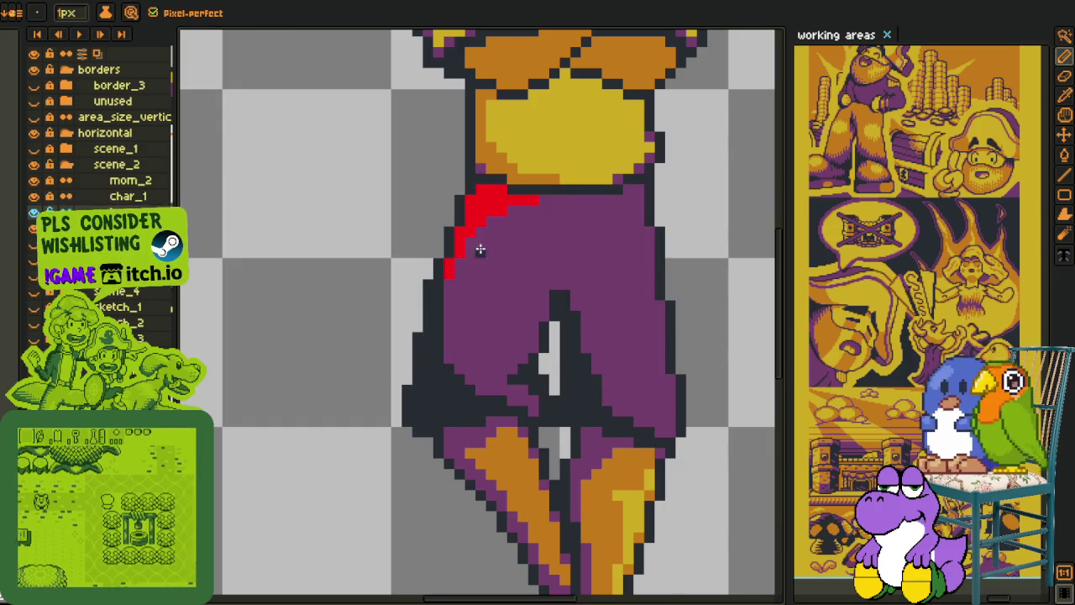
pyautogui.click(472, 221)
pyautogui.click(446, 267)
pyautogui.hotkey('ctrl', 'z')
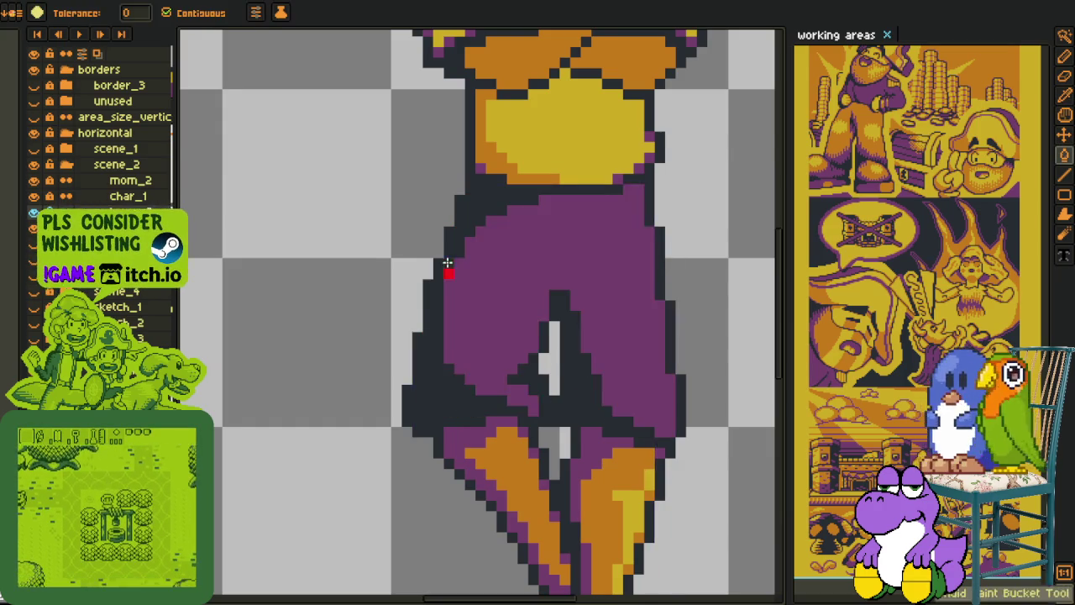
pyautogui.scroll(-3, 534, 289)
pyautogui.scroll(-1, 533, 288)
# Step: Lasso-select the shorts' right edge and nudge it one pixel to the right
pyautogui.press('i')
pyautogui.scroll(3, 546, 281)
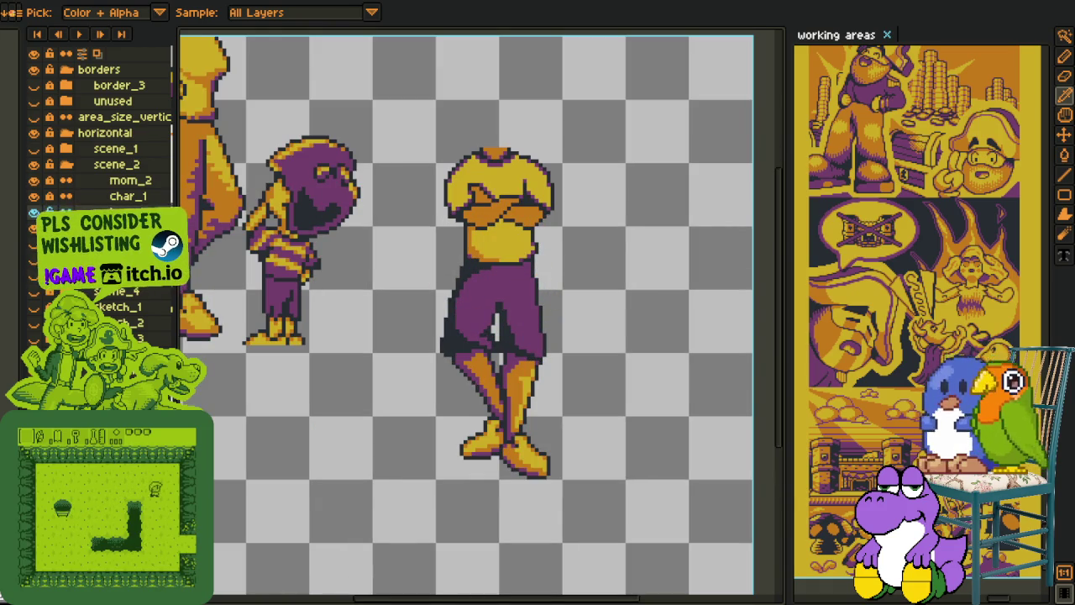
pyautogui.scroll(2, 529, 365)
pyautogui.scroll(1, 408, 316)
pyautogui.rightClick(191, 215)
pyautogui.press('Escape')
pyautogui.press('m')
pyautogui.scroll(1, 508, 197)
pyautogui.scroll(1, 508, 198)
pyautogui.moveTo(510, 165); pyautogui.dragTo(521, 512)
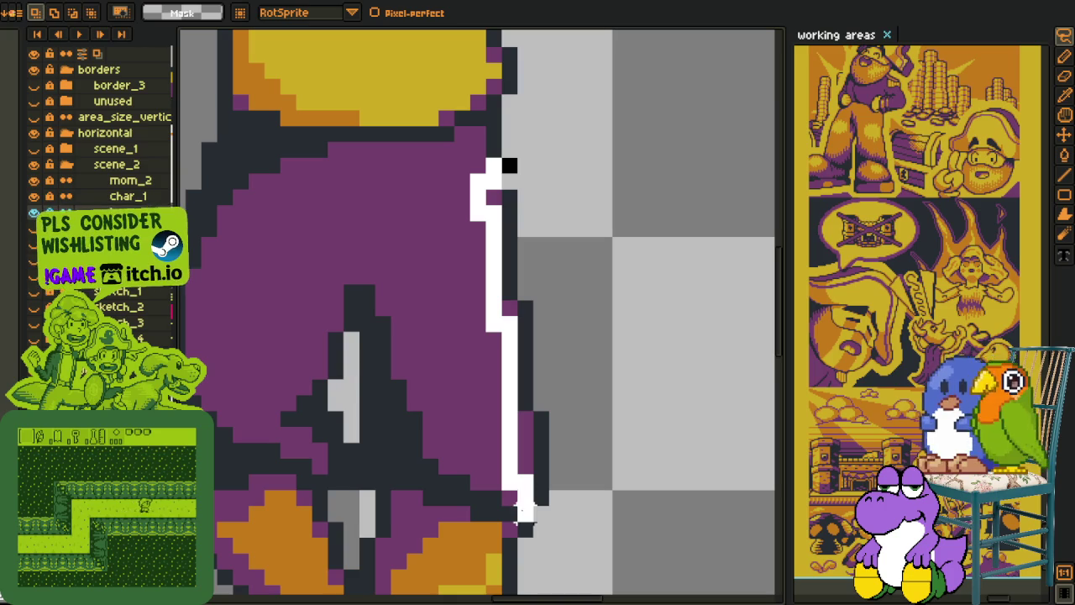
pyautogui.moveTo(521, 512); pyautogui.dragTo(677, 239)
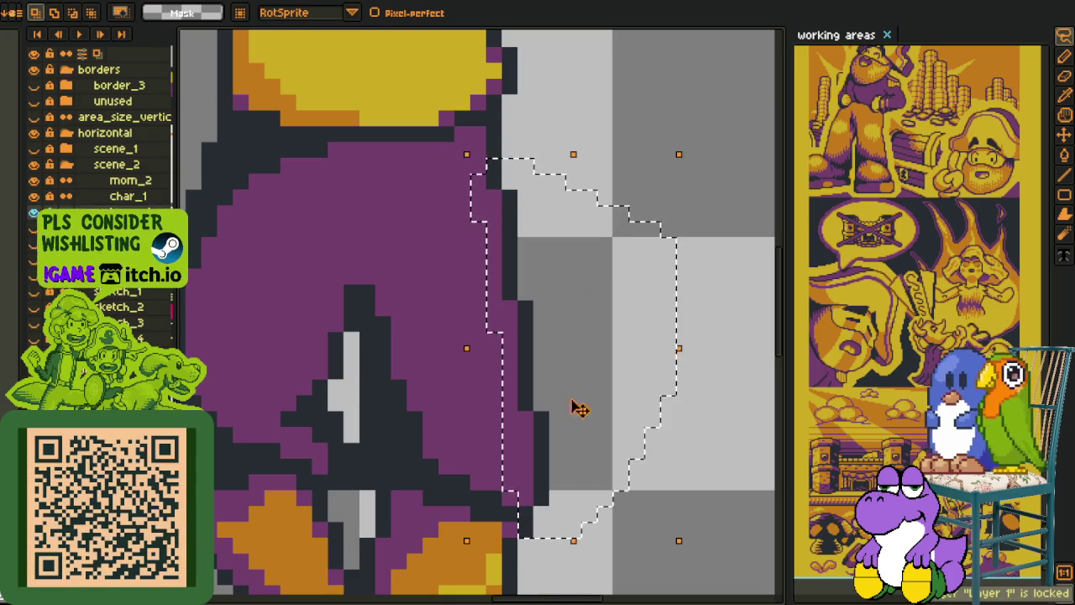
pyautogui.press('Right')
pyautogui.hotkey('ctrl', 'd')
# Step: Add a dark outline pixel at the hem and fill the grey gaps purple
pyautogui.press('b')
pyautogui.click(525, 499)
pyautogui.press('g')
pyautogui.click(514, 379)
pyautogui.moveTo(499, 299)
pyautogui.mouseDown()
pyautogui.moveTo(483, 210)
pyautogui.moveTo(491, 176)
pyautogui.mouseUp()
pyautogui.scroll(-5, 503, 180)
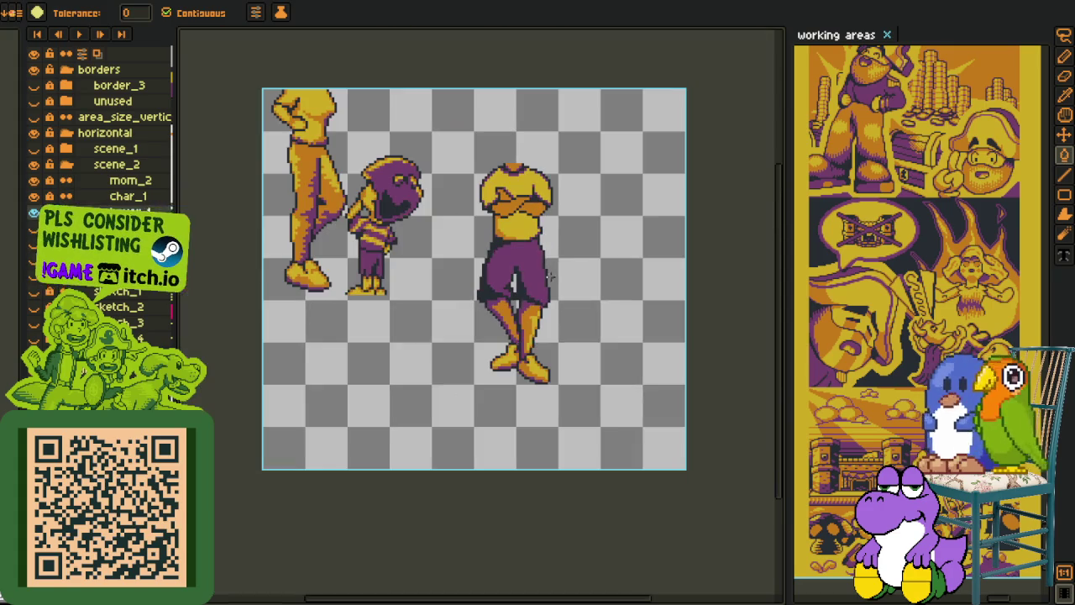
# Step: Sample the orange colour and undo a stray orange pixel on the shorts outline
pyautogui.press('i')
pyautogui.scroll(2, 508, 292)
pyautogui.scroll(2, 463, 297)
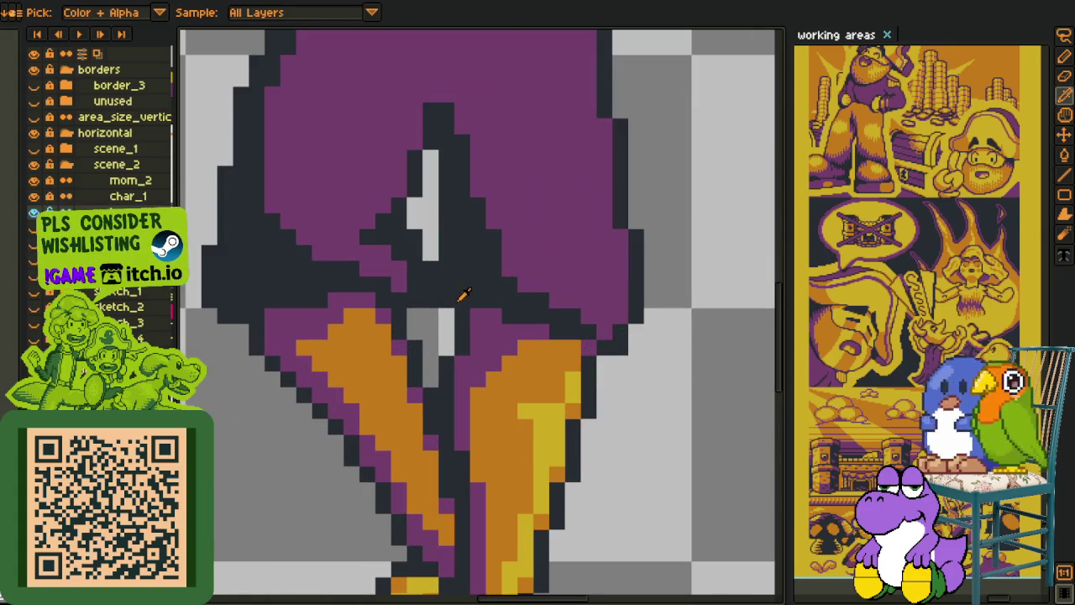
pyautogui.press('b')
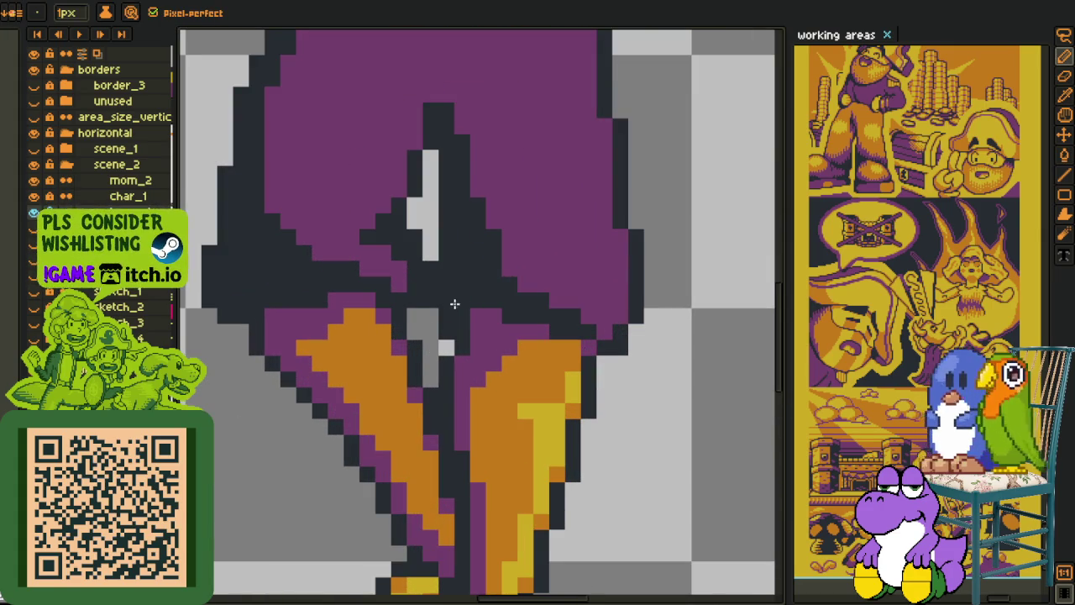
pyautogui.scroll(-2, 563, 353)
pyautogui.scroll(-1, 567, 349)
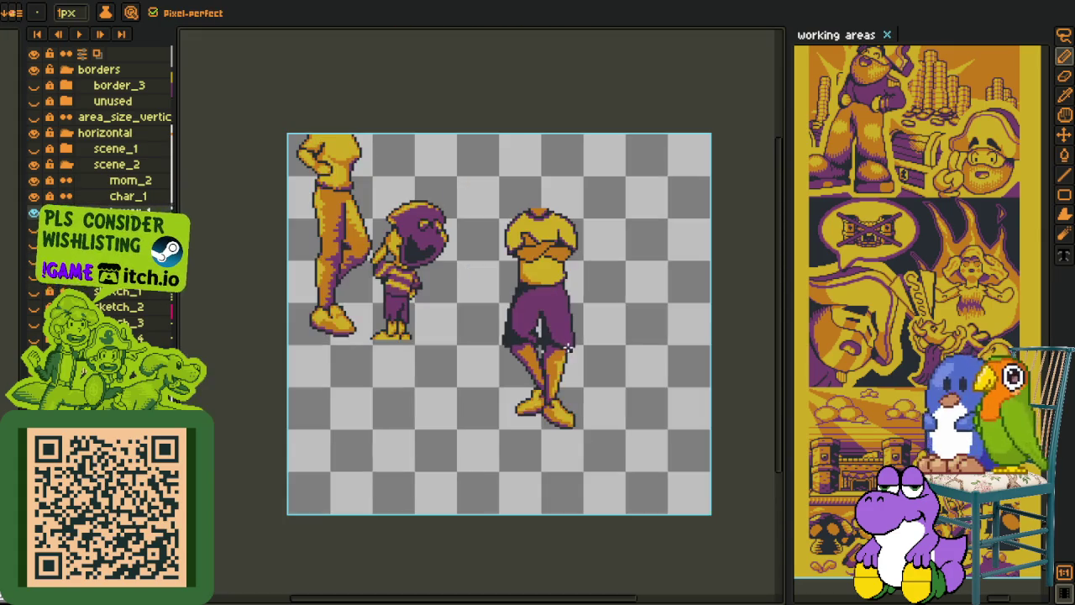
pyautogui.press('i')
pyautogui.scroll(1, 573, 340)
pyautogui.scroll(1, 573, 362)
pyautogui.scroll(2, 548, 363)
pyautogui.press('b')
pyautogui.keyDown('alt'); pyautogui.click(550, 374); pyautogui.keyUp('alt')
pyautogui.click(559, 351)
pyautogui.hotkey('ctrl', 'z')
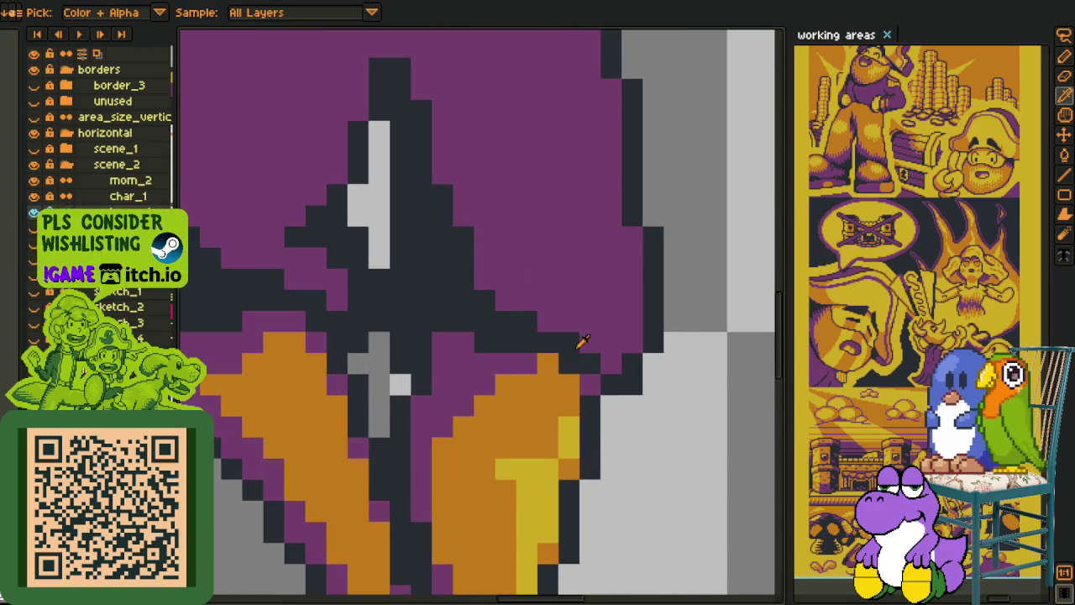
# Step: Draw the orange highlight stripe down the shorts' right side
pyautogui.press('alt')
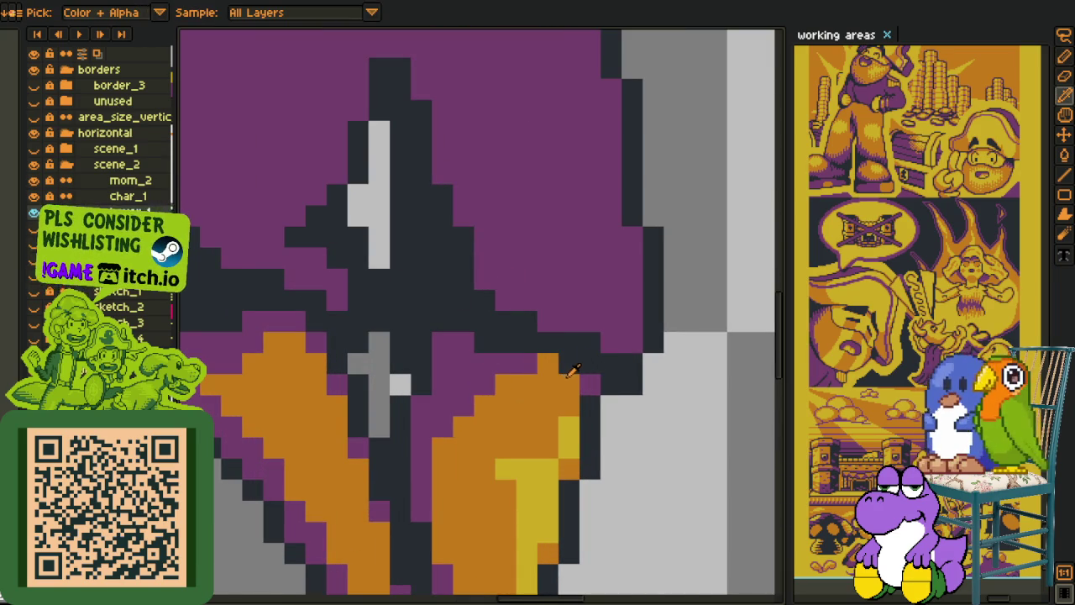
pyautogui.press('alt')
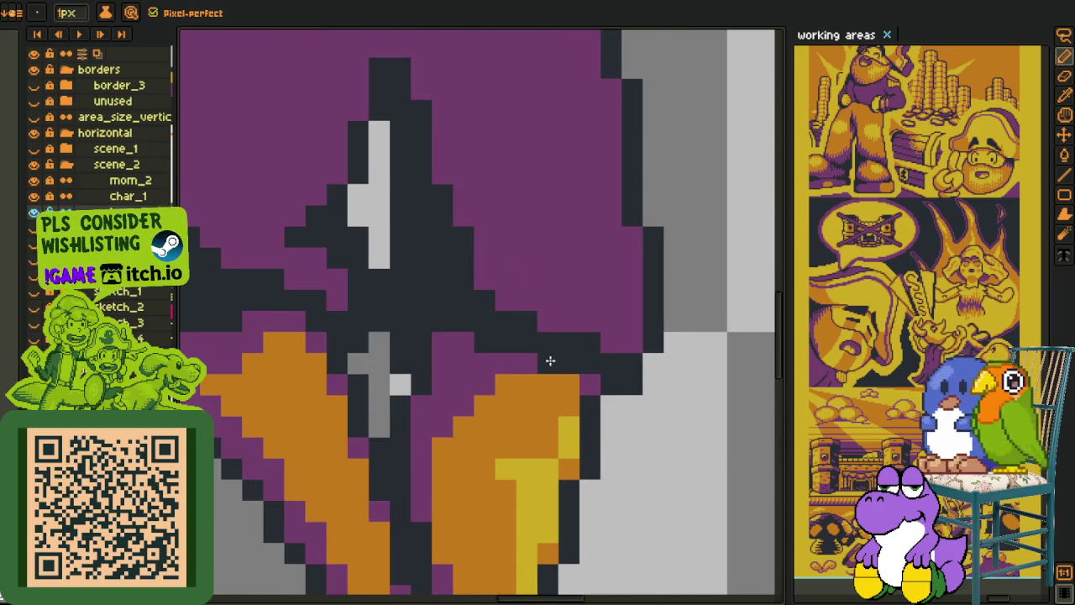
pyautogui.scroll(-4, 546, 361)
pyautogui.moveTo(649, 315); pyautogui.dragTo(603, 340)
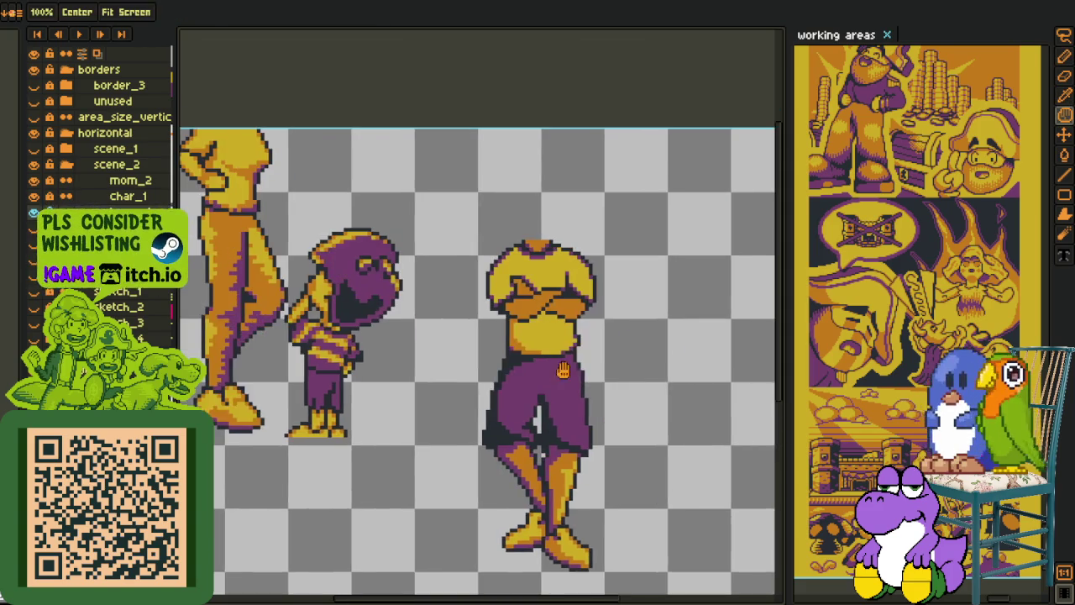
pyautogui.scroll(1, 574, 473)
pyautogui.scroll(1, 574, 473)
pyautogui.scroll(2, 581, 296)
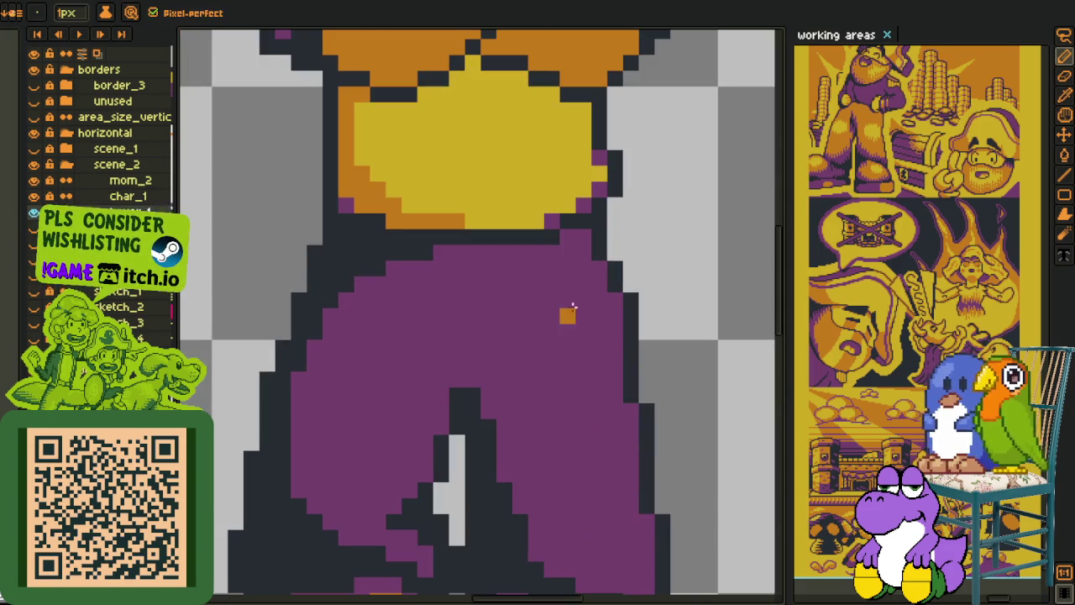
pyautogui.moveTo(551, 316)
pyautogui.mouseDown()
pyautogui.moveTo(600, 475)
pyautogui.moveTo(600, 390)
pyautogui.moveTo(580, 370)
pyautogui.moveTo(568, 311)
pyautogui.mouseUp()
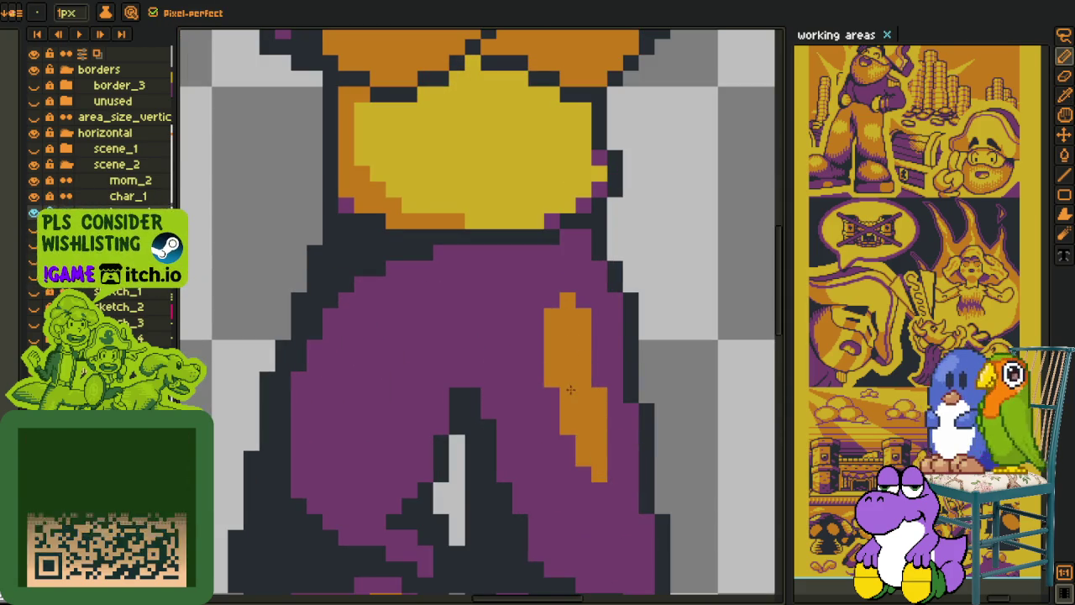
# Step: Extend the orange stripe at the bottom of the shorts
pyautogui.moveTo(614, 440); pyautogui.dragTo(584, 302)
pyautogui.moveTo(585, 353); pyautogui.dragTo(575, 373)
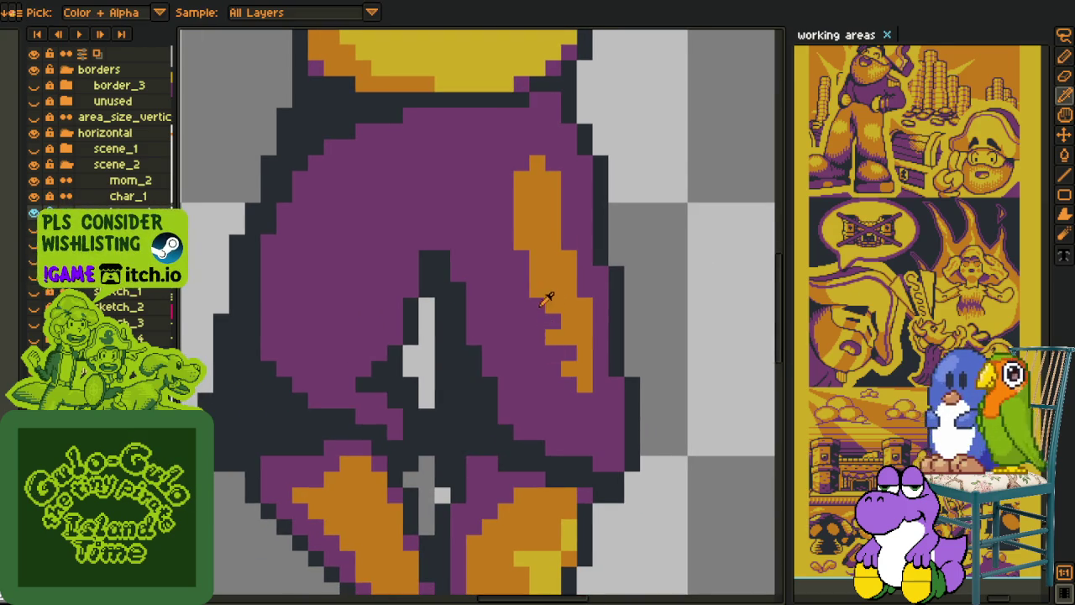
pyautogui.press('i')
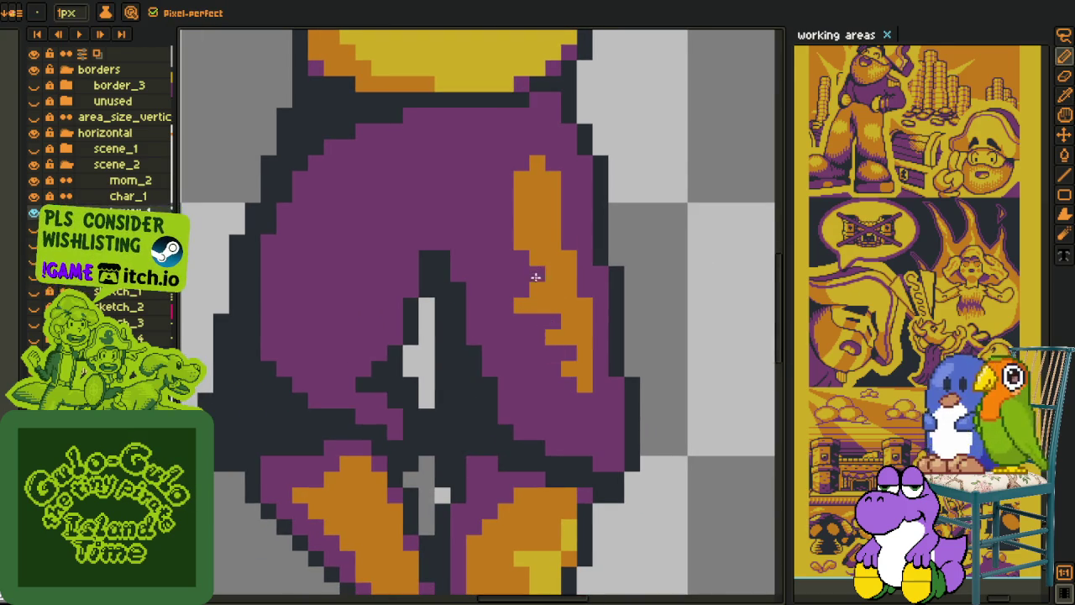
pyautogui.press('b')
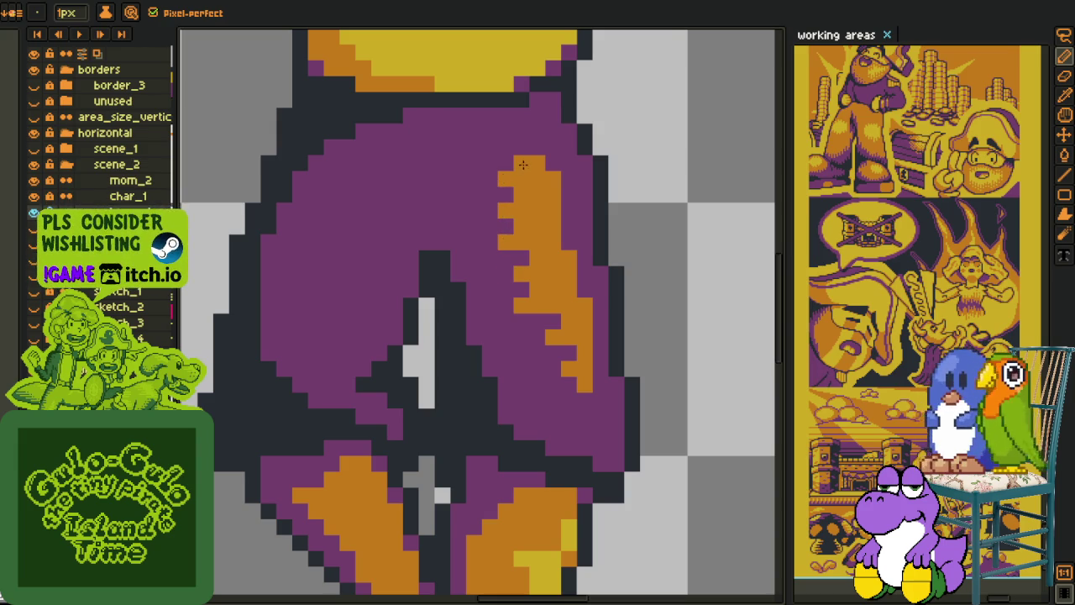
pyautogui.scroll(-3, 522, 164)
pyautogui.press('i')
pyautogui.scroll(-2, 608, 207)
pyautogui.scroll(-2, 612, 206)
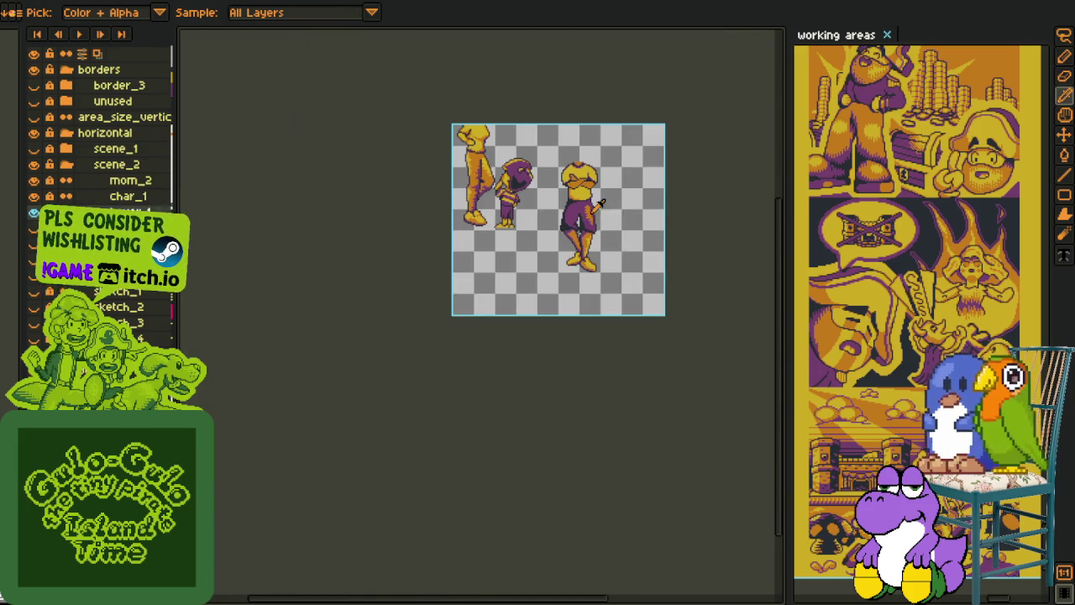
# Step: Draw a diagonal orange highlight on the left side of the shorts
pyautogui.scroll(3, 602, 204)
pyautogui.scroll(2, 594, 207)
pyautogui.press('b')
pyautogui.scroll(2, 489, 235)
pyautogui.scroll(2, 466, 257)
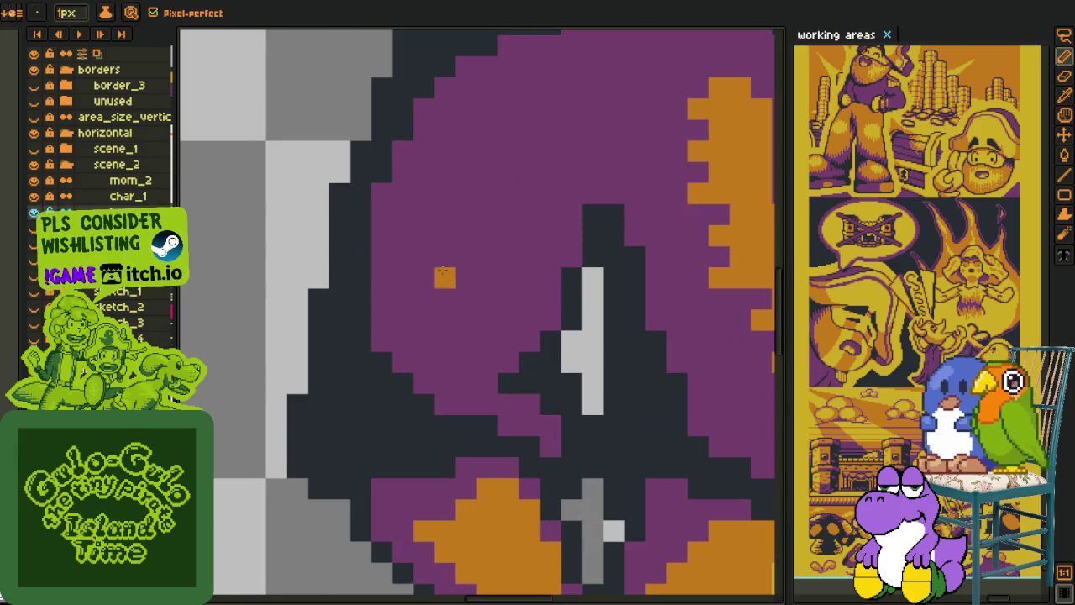
pyautogui.moveTo(424, 273); pyautogui.dragTo(495, 128)
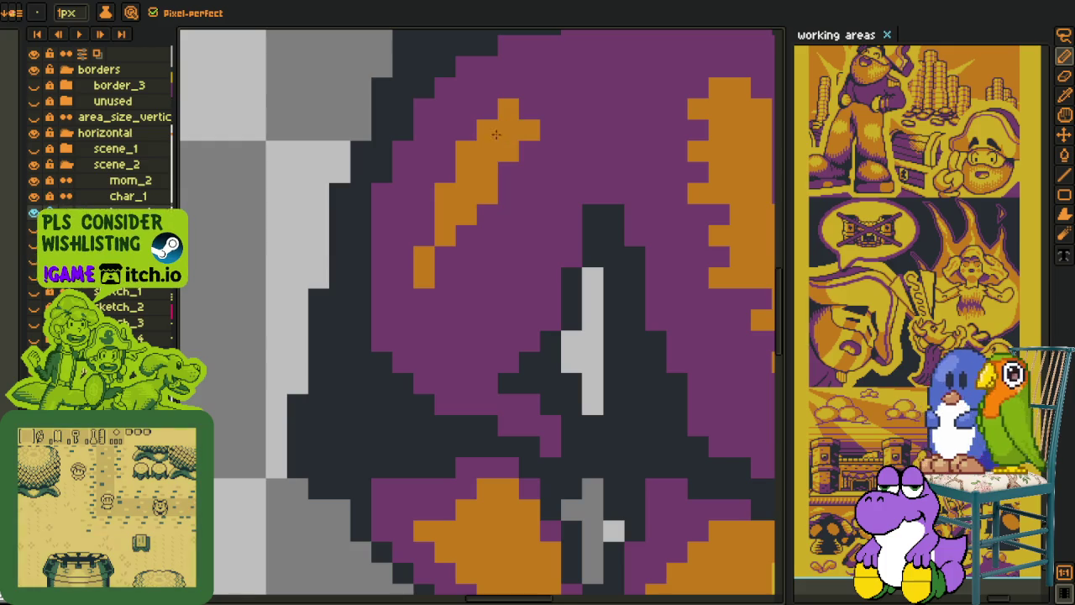
pyautogui.moveTo(466, 232); pyautogui.dragTo(445, 294)
pyautogui.scroll(-2, 496, 252)
pyautogui.scroll(-1, 495, 249)
# Step: Paint orange along the shirt's top-left edge and darken its yellow peak pixel
pyautogui.press('i')
pyautogui.scroll(2, 496, 250)
pyautogui.press('b')
pyautogui.press('i')
pyautogui.scroll(-2, 504, 235)
pyautogui.scroll(-2, 588, 225)
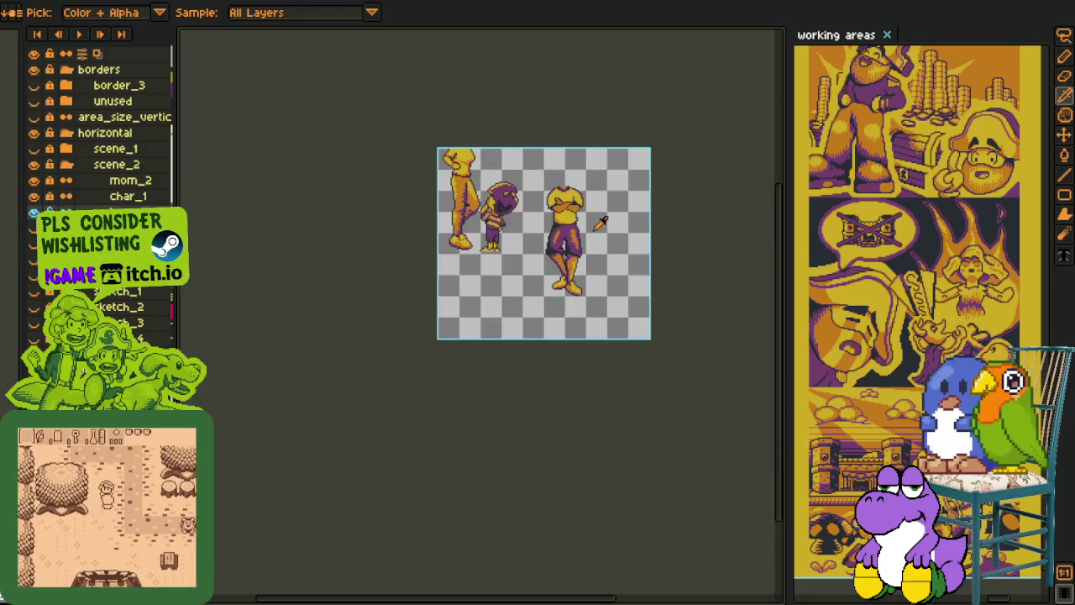
pyautogui.scroll(2, 599, 221)
pyautogui.press('v')
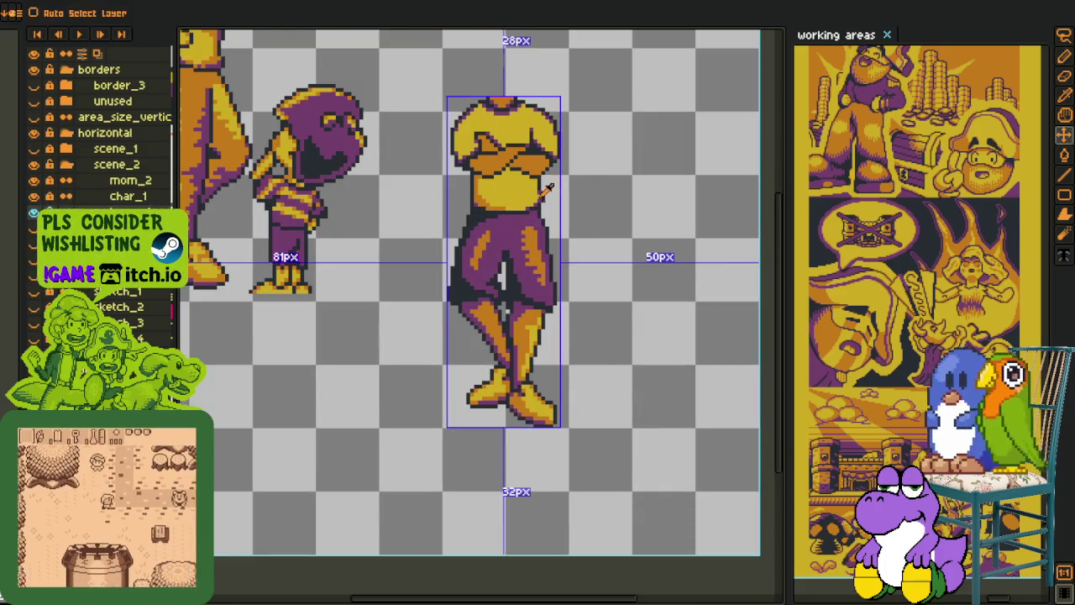
pyautogui.press('i')
pyautogui.scroll(1, 537, 201)
pyautogui.press('b')
pyautogui.press('i')
pyautogui.scroll(3, 470, 222)
pyautogui.scroll(1, 450, 230)
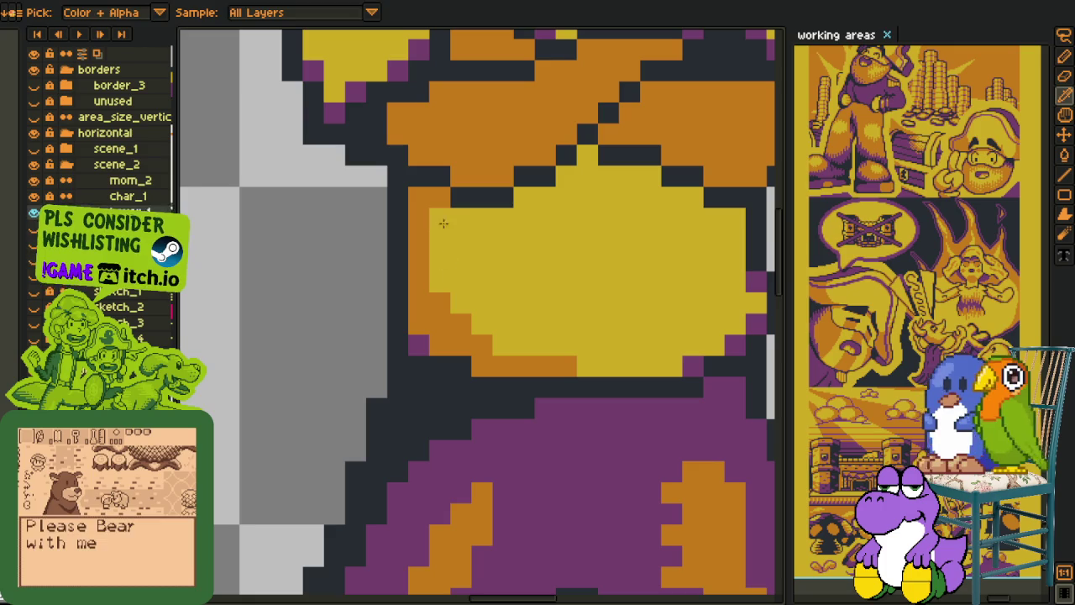
pyautogui.press('b')
pyautogui.moveTo(440, 217); pyautogui.dragTo(544, 197)
pyautogui.click(591, 162)
# Step: Continue the orange edging rightward along the shirt's upper edge
pyautogui.moveTo(645, 175); pyautogui.dragTo(586, 175)
pyautogui.moveTo(683, 197); pyautogui.dragTo(650, 197)
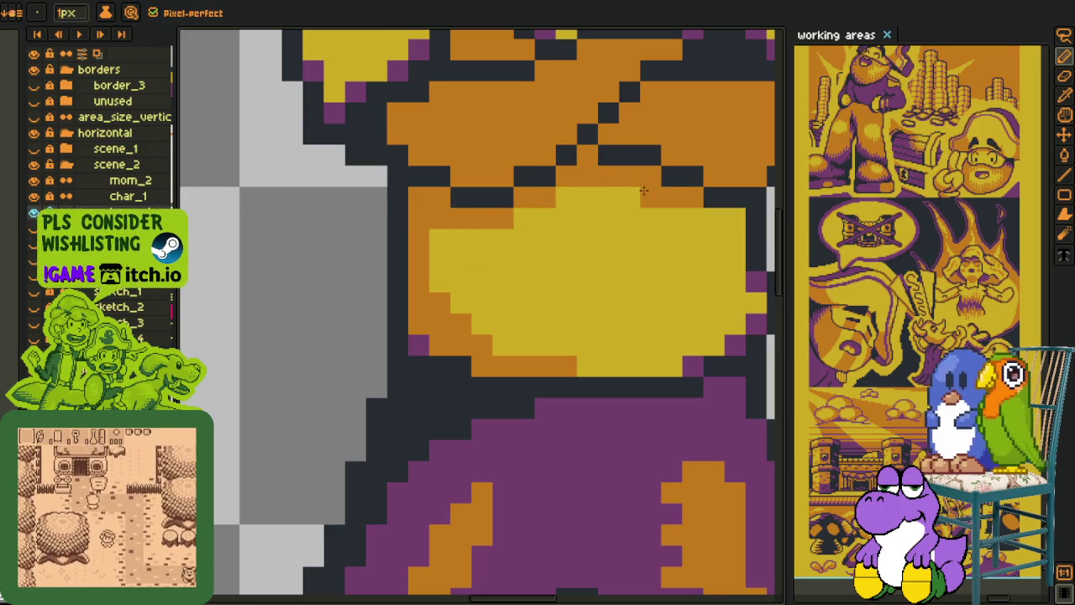
pyautogui.moveTo(440, 249); pyautogui.dragTo(647, 195)
pyautogui.scroll(-2, 572, 202)
pyautogui.scroll(-2, 582, 210)
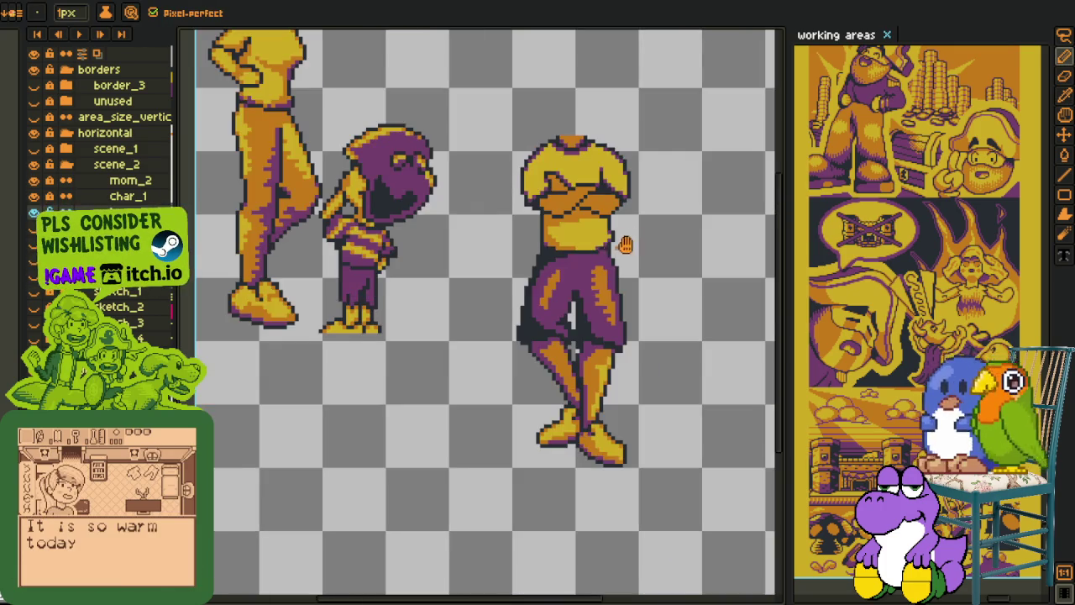
# Step: Add dark outline pixels above the yellow belly
pyautogui.press('i')
pyautogui.scroll(2, 494, 304)
pyautogui.scroll(1, 494, 305)
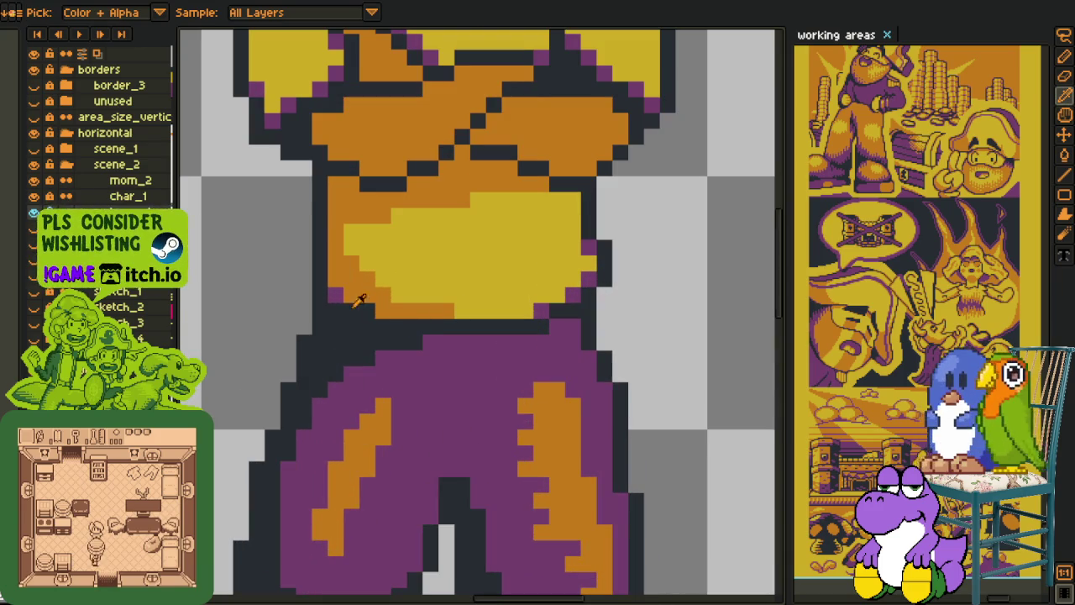
pyautogui.press('b')
pyautogui.moveTo(413, 180); pyautogui.dragTo(465, 156)
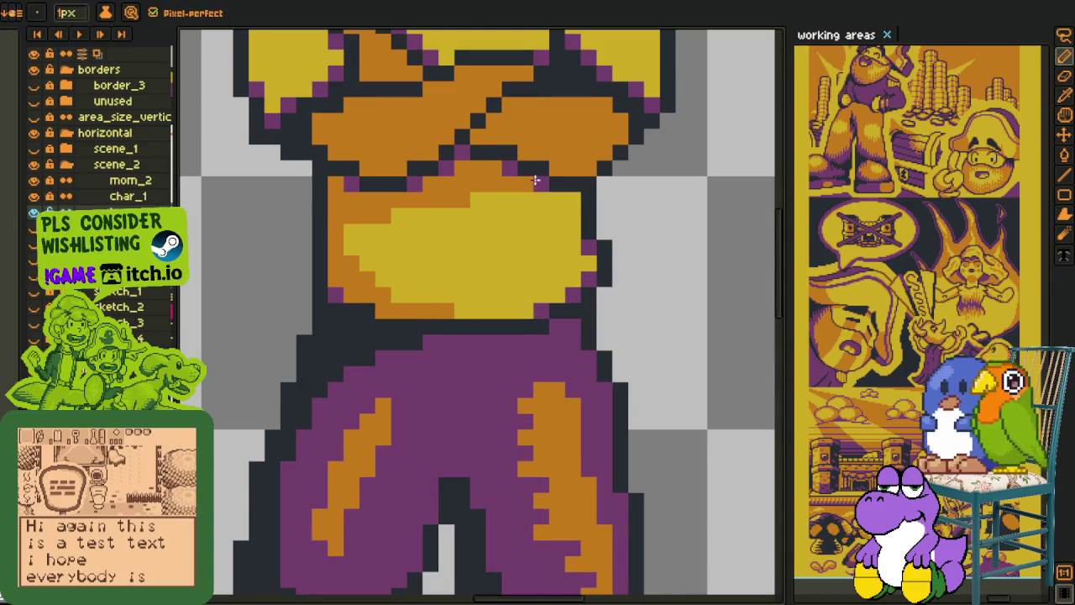
pyautogui.scroll(-3, 571, 185)
pyautogui.scroll(-3, 624, 208)
pyautogui.scroll(2, 623, 208)
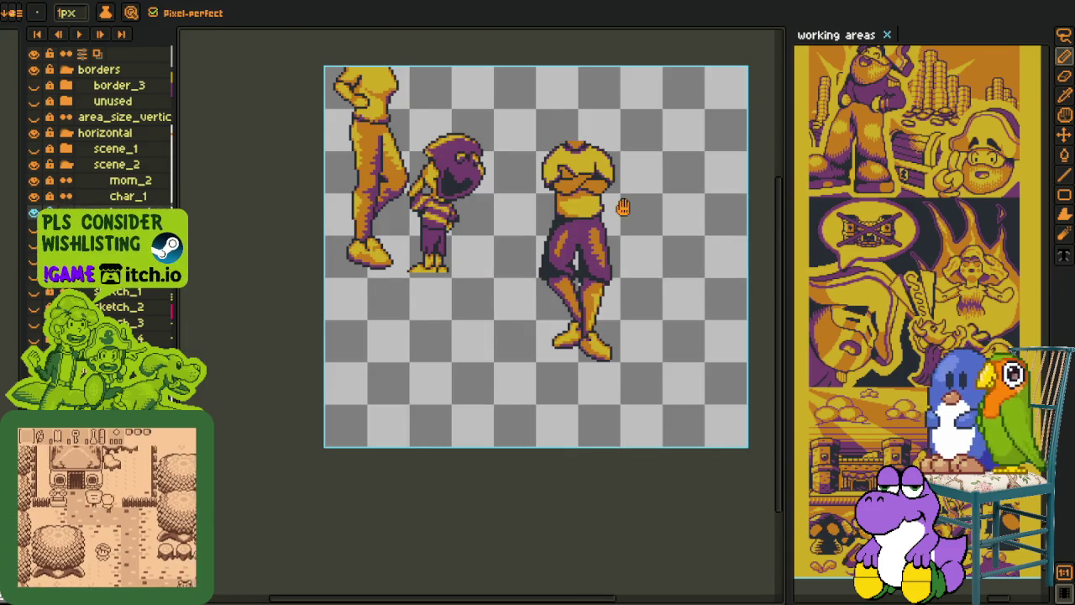
pyautogui.moveTo(619, 204); pyautogui.dragTo(534, 277)
pyautogui.scroll(2, 515, 268)
pyautogui.scroll(2, 498, 253)
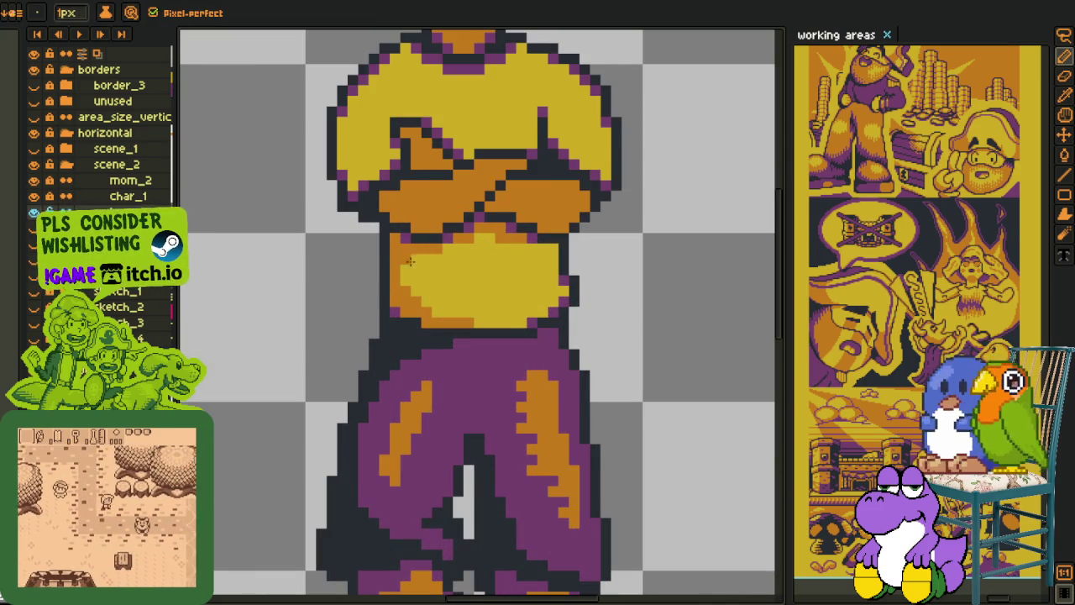
# Step: Switch between eyedropper and pencil and pan the view across the sprite
pyautogui.scroll(-2, 529, 267)
pyautogui.press('i')
pyautogui.scroll(-1, 555, 268)
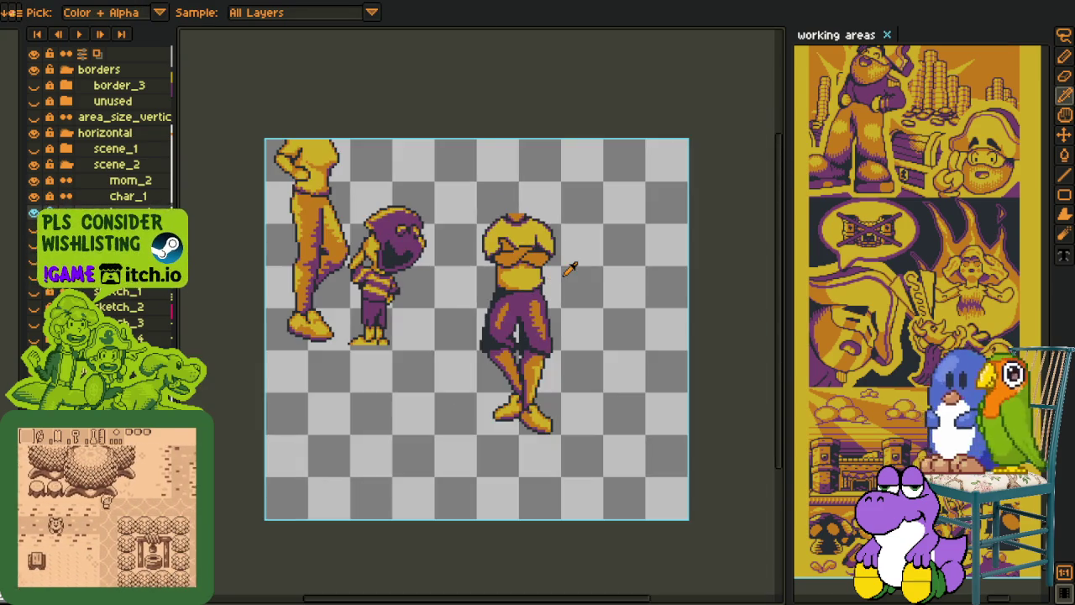
pyautogui.scroll(3, 569, 266)
pyautogui.scroll(1, 448, 307)
pyautogui.scroll(1, 543, 294)
pyautogui.press('b')
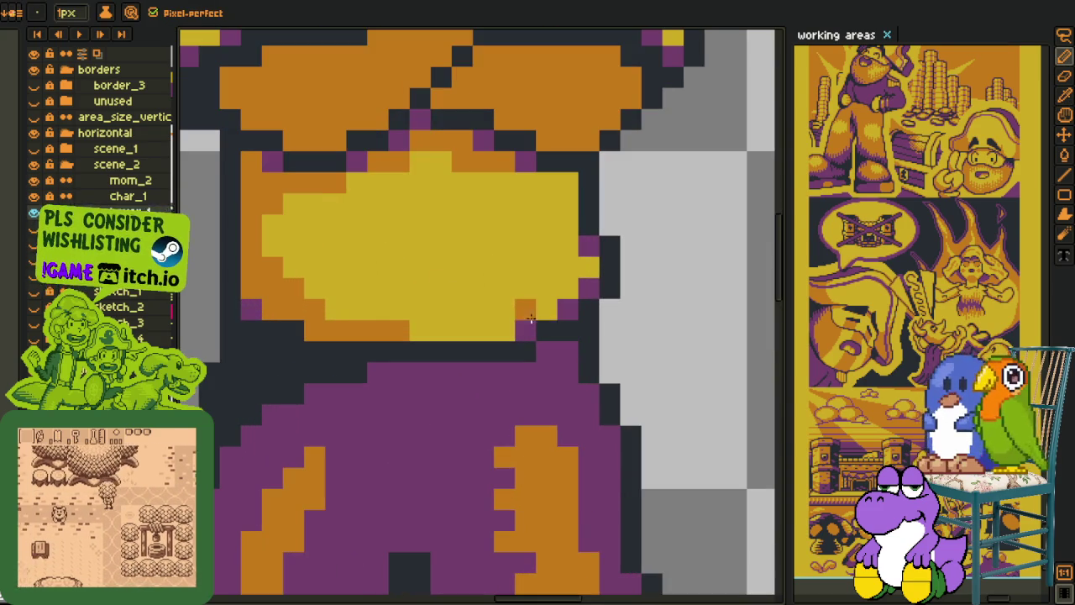
pyautogui.scroll(-2, 571, 181)
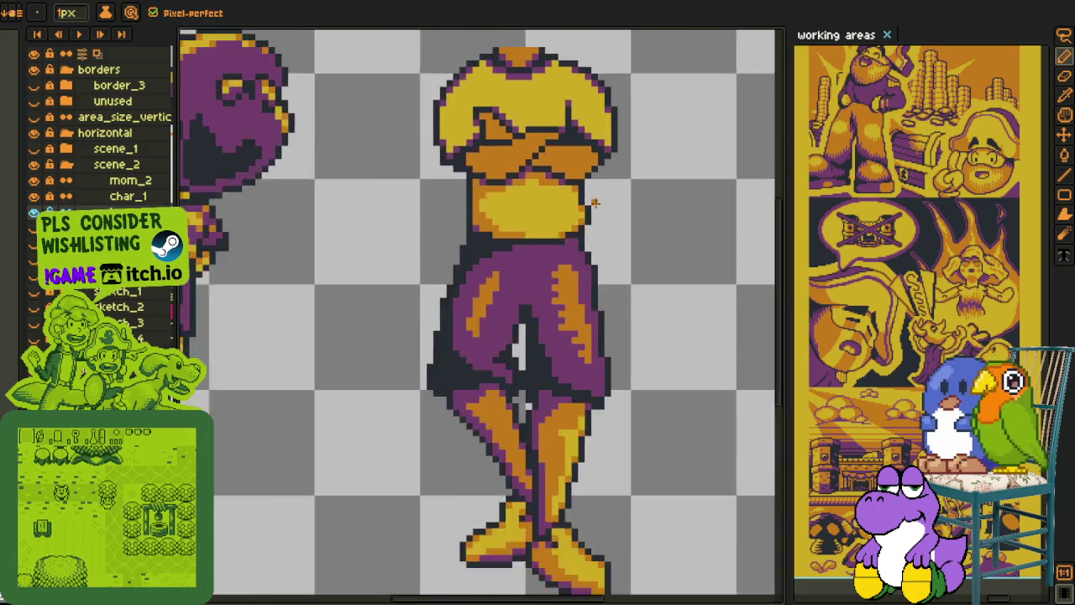
pyautogui.scroll(-2, 607, 208)
pyautogui.press('i')
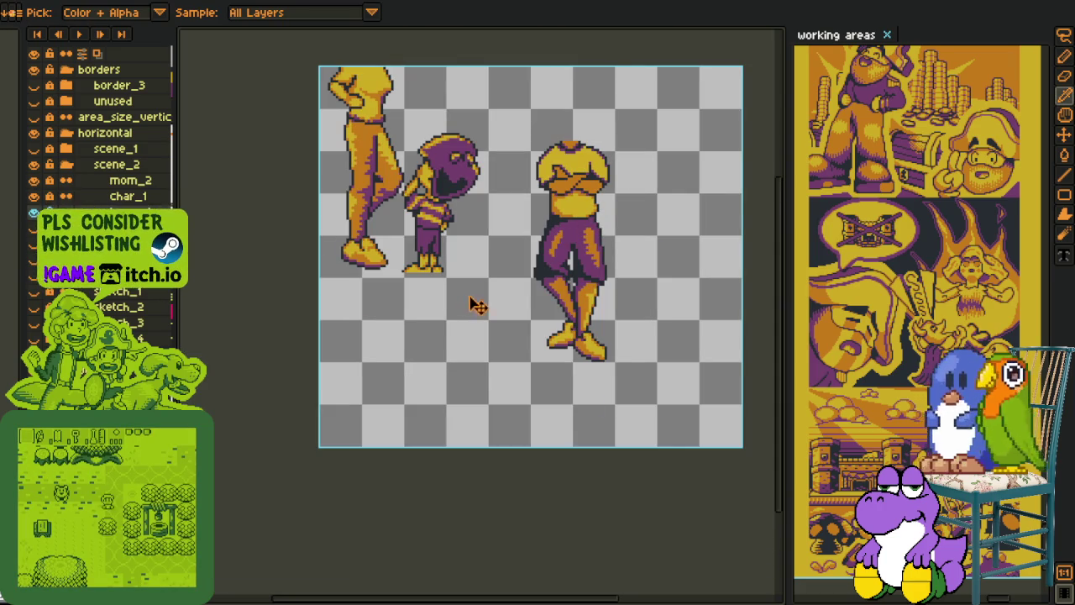
pyautogui.moveTo(655, 286); pyautogui.dragTo(591, 386)
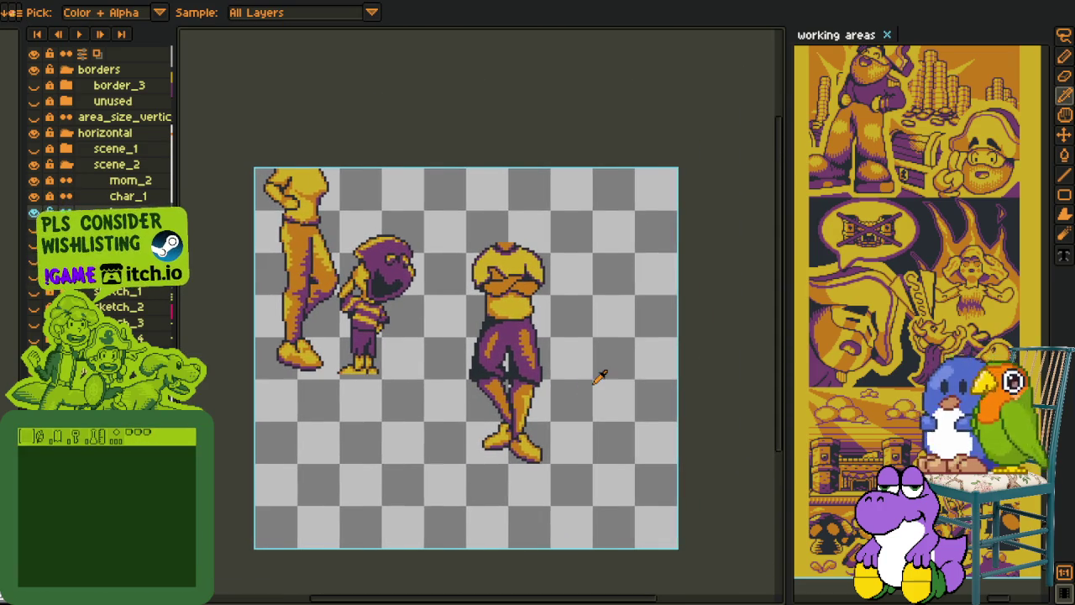
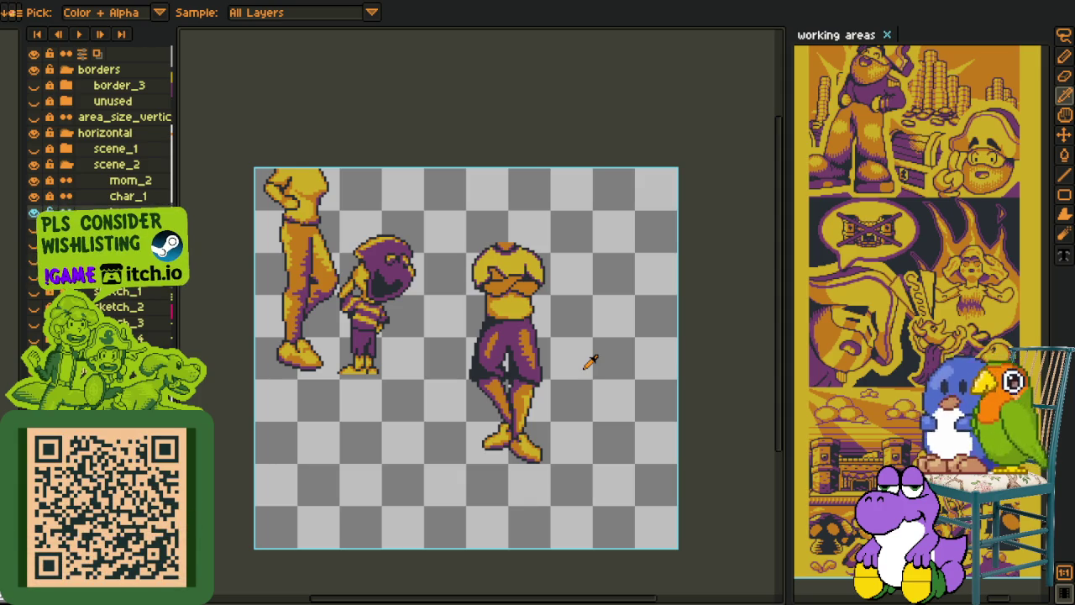
# Step: Zoom in on the crossed arms and add two purple pixels extending the arm
pyautogui.scroll(2, 593, 418)
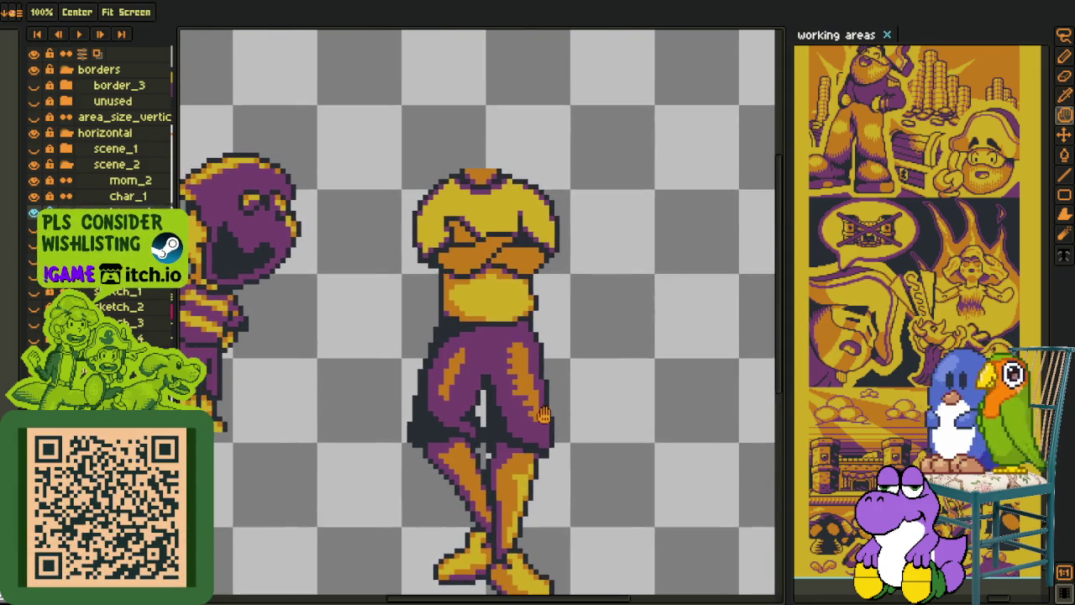
pyautogui.moveTo(462, 377); pyautogui.dragTo(482, 475)
pyautogui.scroll(2, 482, 475)
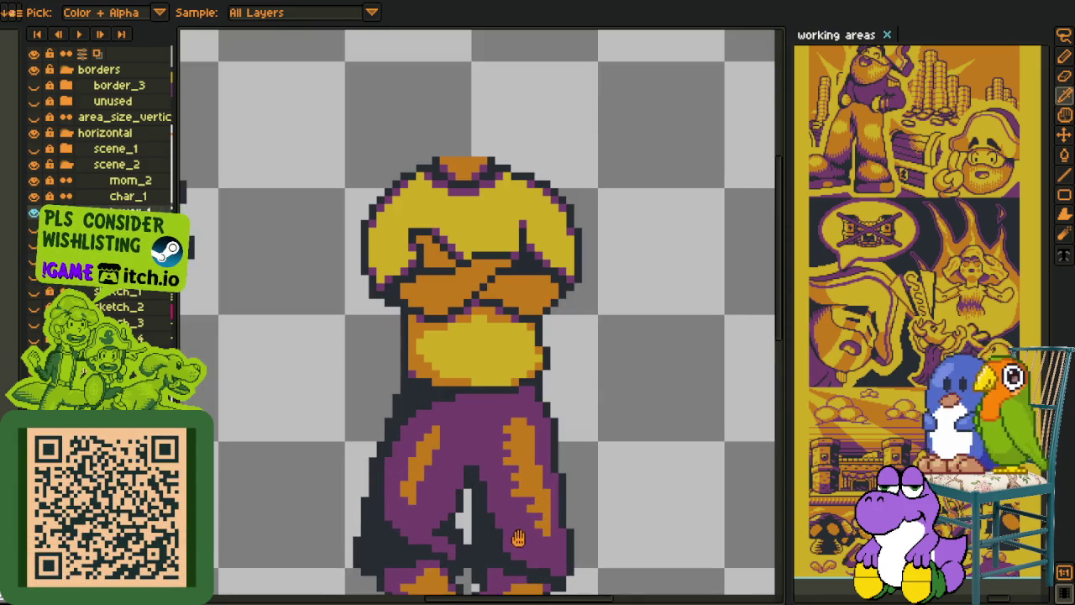
pyautogui.moveTo(542, 598); pyautogui.dragTo(502, 454)
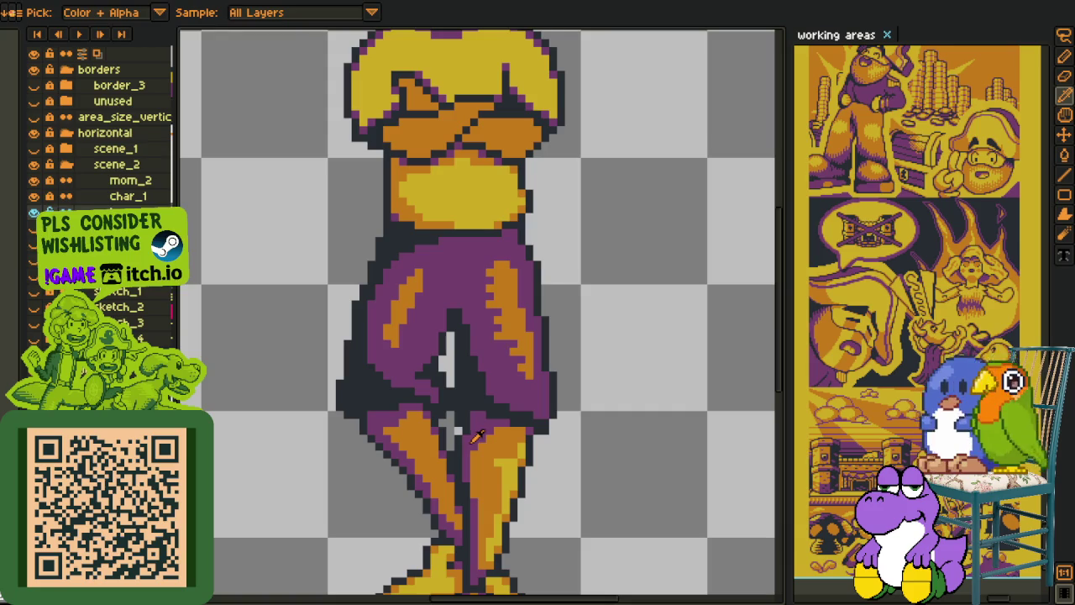
pyautogui.press('b')
pyautogui.moveTo(420, 94); pyautogui.dragTo(410, 401)
pyautogui.scroll(4, 420, 298)
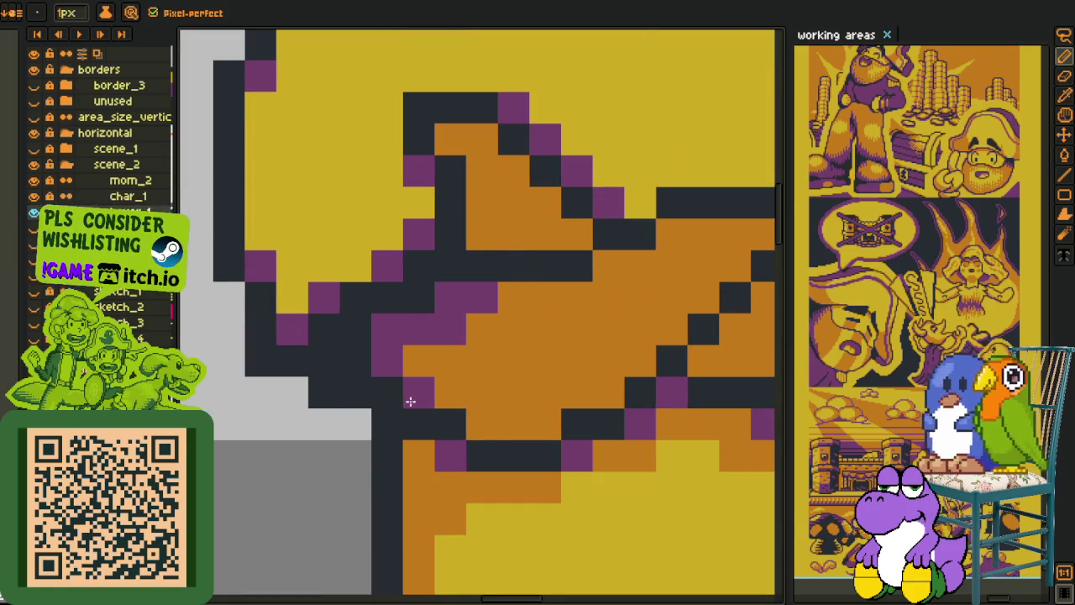
pyautogui.click(475, 423)
pyautogui.click(502, 294)
pyautogui.scroll(-1, 512, 289)
pyautogui.scroll(-1, 506, 398)
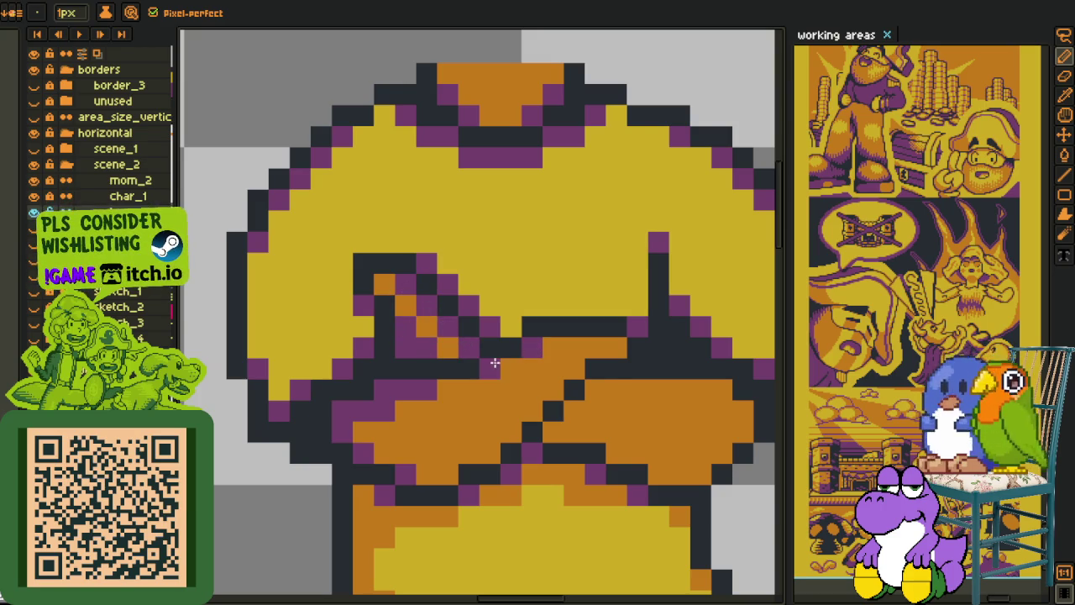
# Step: Draw a short dark diagonal outline on the arms, a purple forearm row, and outline fixes
pyautogui.press('l')
pyautogui.moveTo(502, 442); pyautogui.dragTo(536, 402)
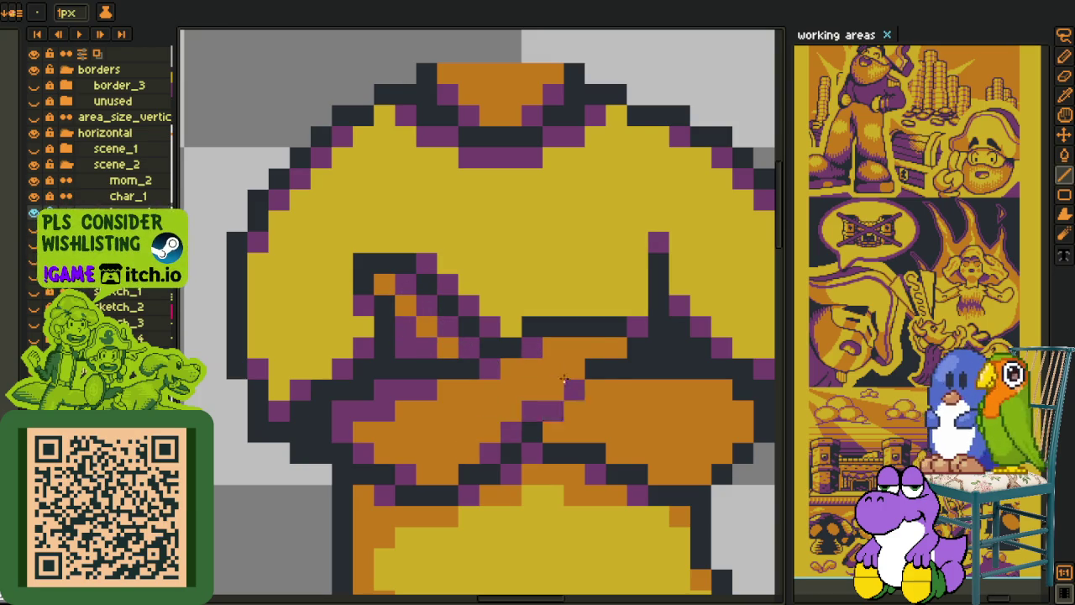
pyautogui.hscroll(4, 499, 445)
pyautogui.scroll(-1, 500, 445)
pyautogui.press('b')
pyautogui.moveTo(519, 388); pyautogui.dragTo(581, 372)
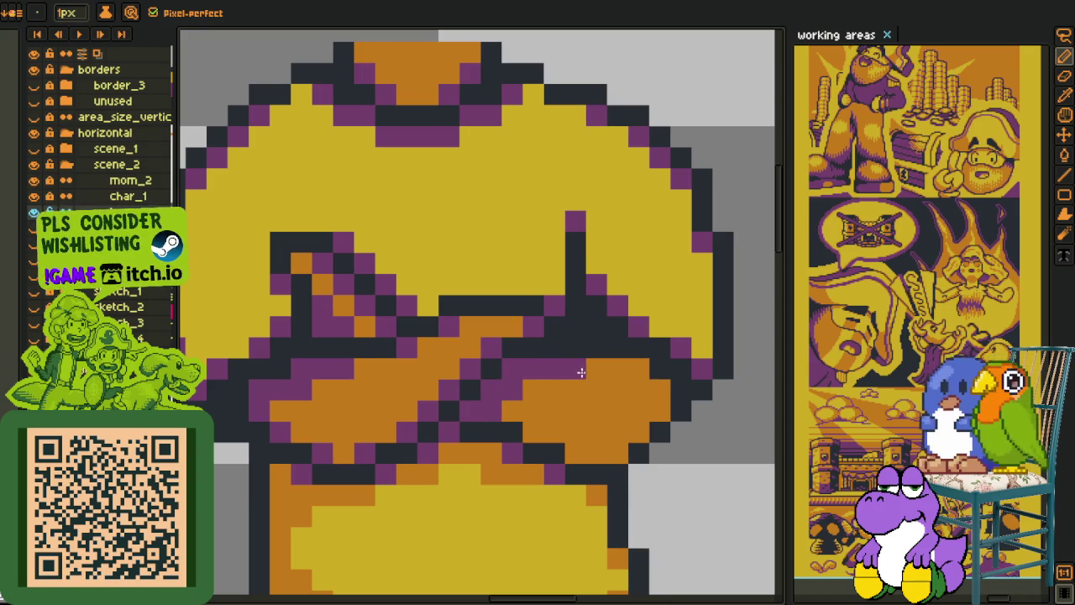
pyautogui.moveTo(673, 391); pyautogui.dragTo(630, 443)
pyautogui.moveTo(555, 436); pyautogui.dragTo(525, 428)
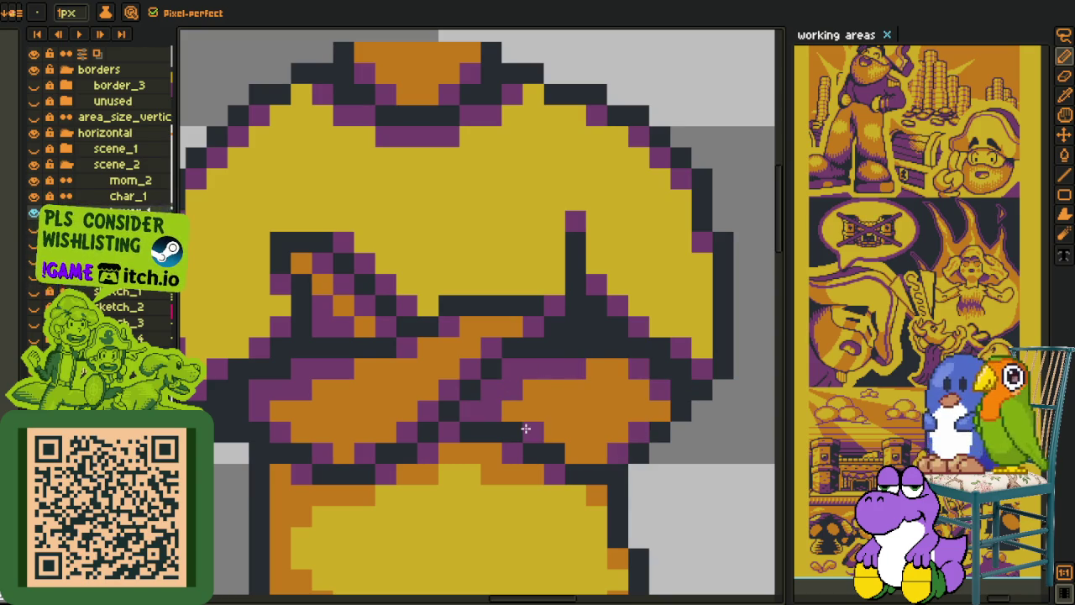
pyautogui.scroll(-6, 569, 446)
pyautogui.scroll(-2, 579, 447)
# Step: Repaint a diagonal run of arm pixels yellow, plus orange and yellow pixels near the arms
pyautogui.press('i')
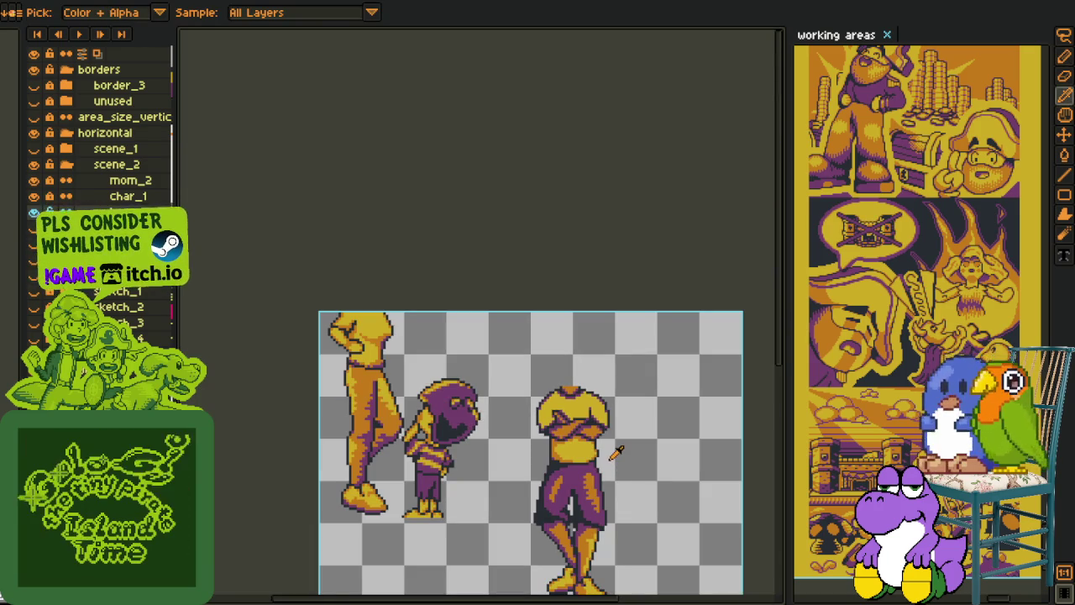
pyautogui.press('b')
pyautogui.scroll(2, 588, 433)
pyautogui.scroll(2, 558, 387)
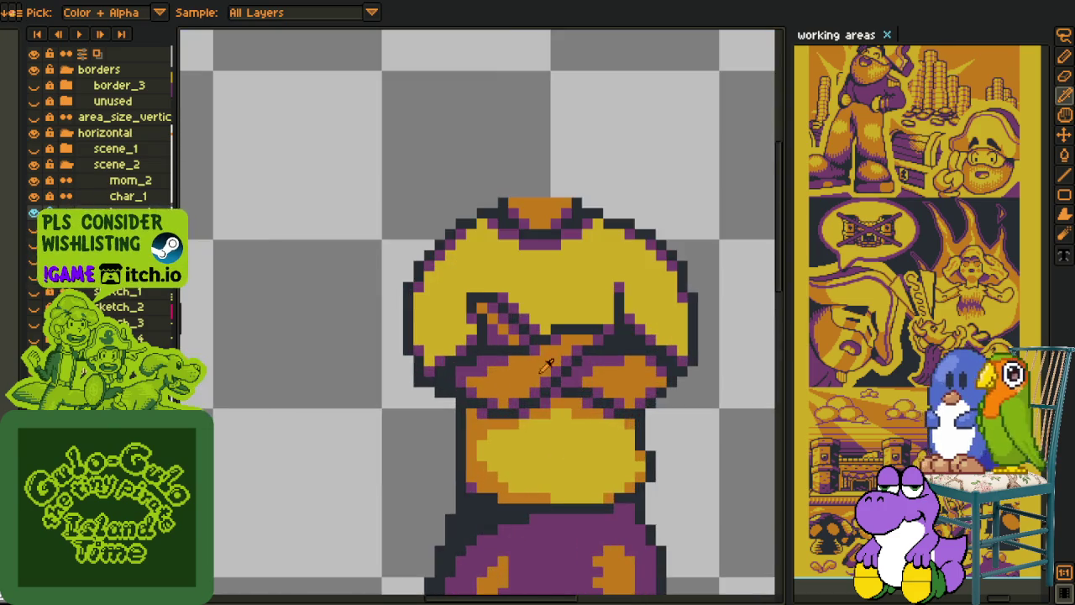
pyautogui.scroll(2, 538, 352)
pyautogui.moveTo(537, 352)
pyautogui.mouseDown()
pyautogui.moveTo(516, 331)
pyautogui.moveTo(641, 240)
pyautogui.moveTo(654, 261)
pyautogui.moveTo(523, 285)
pyautogui.mouseUp()
pyautogui.press('i')
pyautogui.press('b')
pyautogui.press('i')
pyautogui.click(523, 328)
pyautogui.press('b')
pyautogui.moveTo(480, 362); pyautogui.dragTo(505, 362)
pyautogui.scroll(-3, 505, 362)
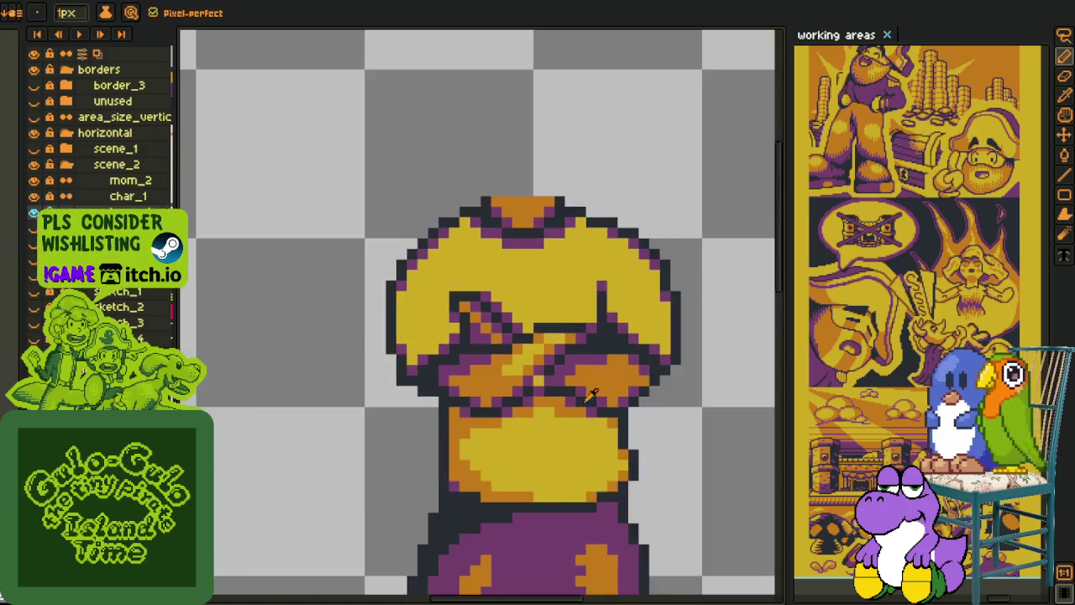
pyautogui.scroll(2, 547, 367)
pyautogui.press('i')
pyautogui.press('b')
pyautogui.press('i')
pyautogui.press('b')
pyautogui.scroll(-3, 574, 388)
pyautogui.press('i')
pyautogui.scroll(-2, 582, 389)
# Step: Save the sprite file with the touched-up arms
pyautogui.hotkey('ctrl', 's')
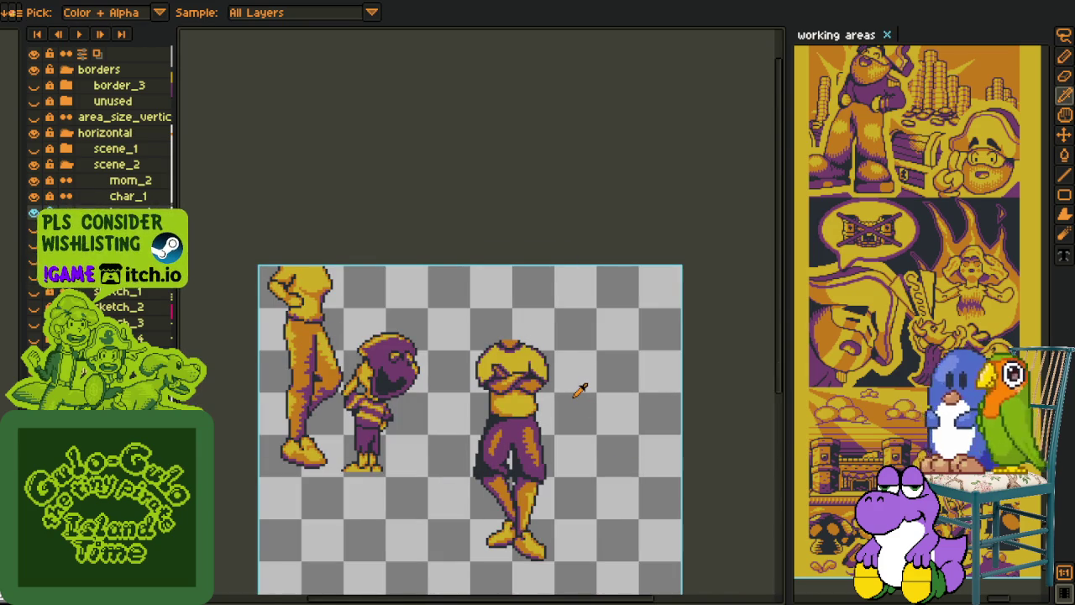
pyautogui.scroll(3, 526, 377)
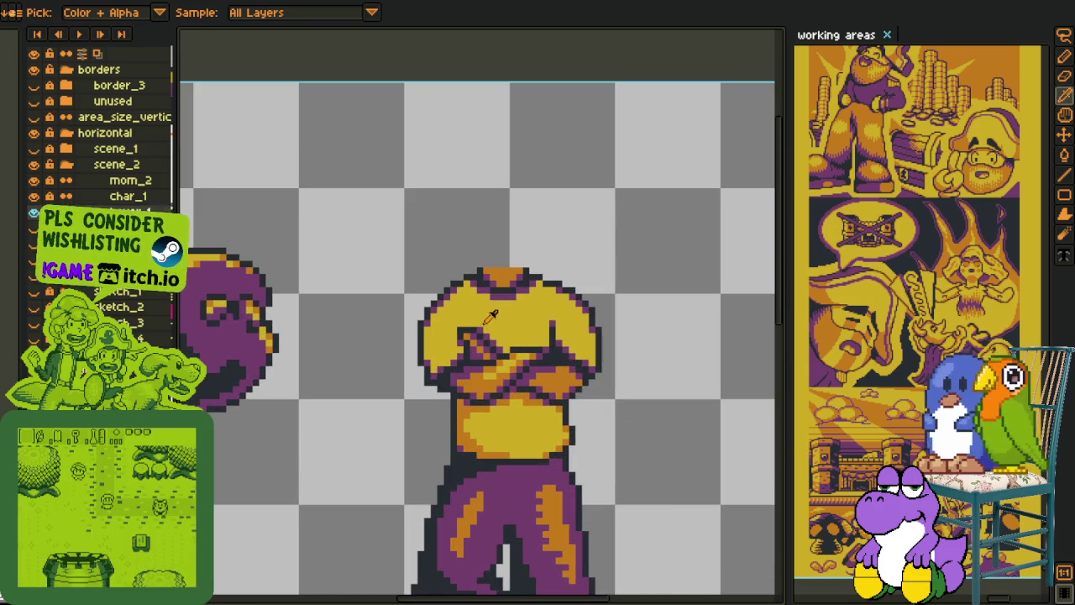
pyautogui.scroll(2, 455, 324)
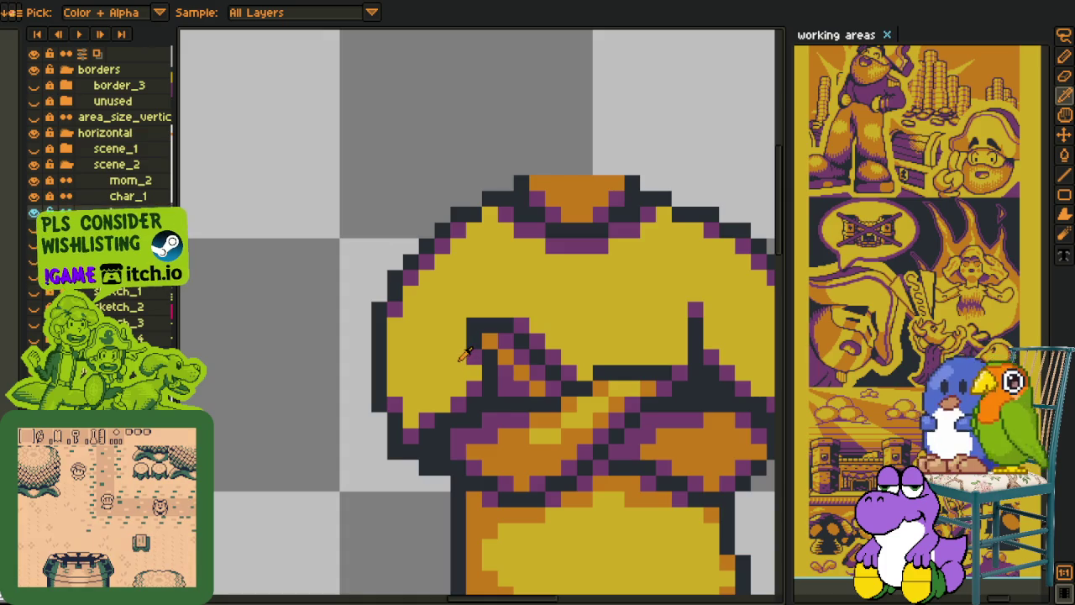
pyautogui.scroll(-2, 460, 353)
# Step: Shade the shoulder orange: an orange edge strip, fill beside it, one pixel back to yellow
pyautogui.press('b')
pyautogui.scroll(4, 442, 399)
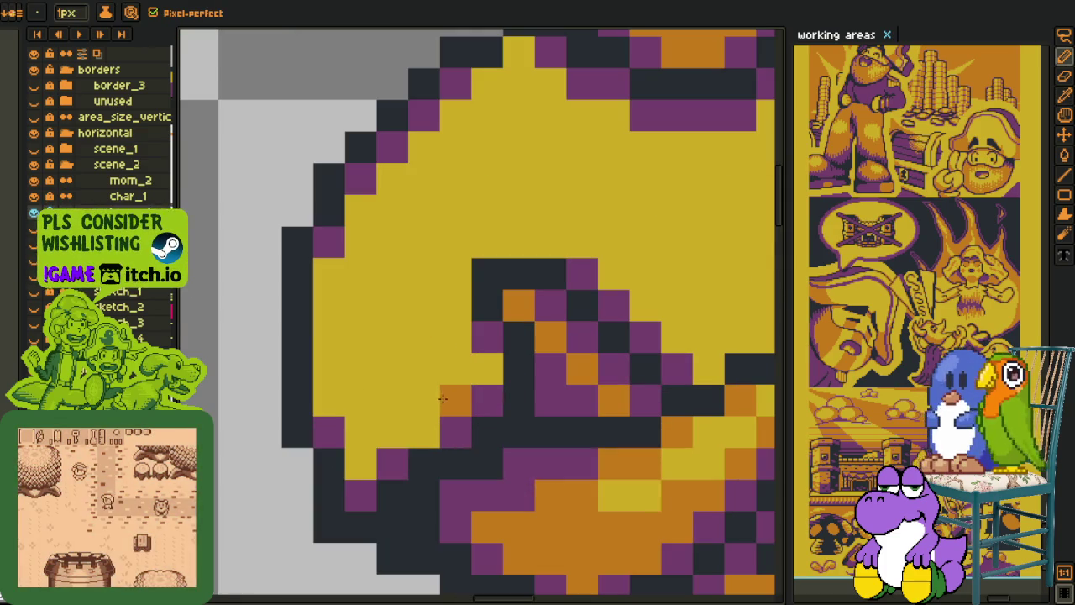
pyautogui.click(424, 432)
pyautogui.moveTo(392, 401)
pyautogui.mouseDown()
pyautogui.moveTo(398, 310)
pyautogui.moveTo(525, 114)
pyautogui.mouseUp()
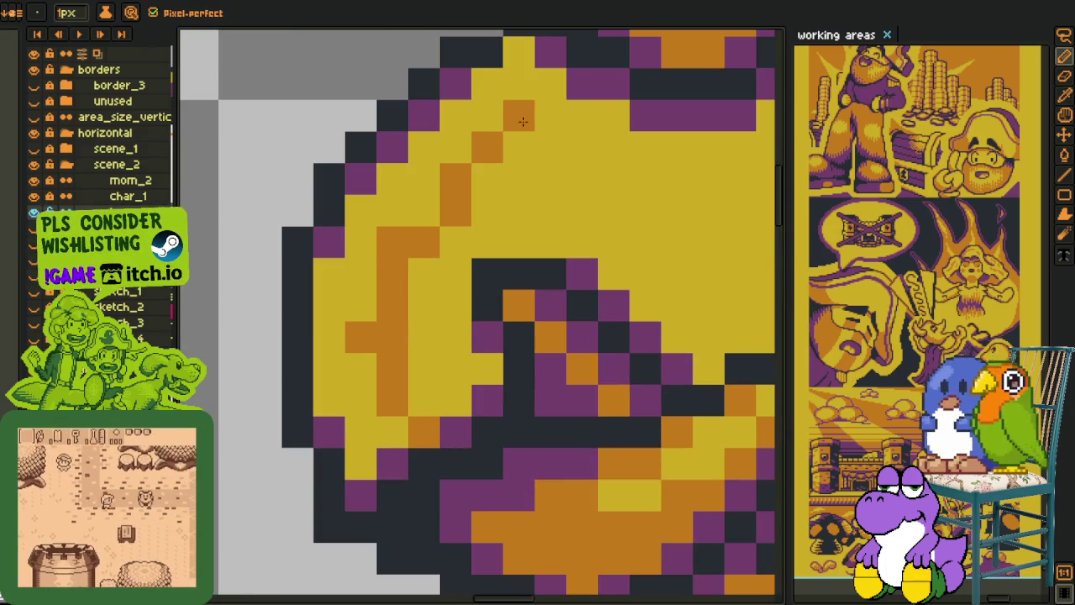
pyautogui.press('g')
pyautogui.click(518, 84)
pyautogui.press('i')
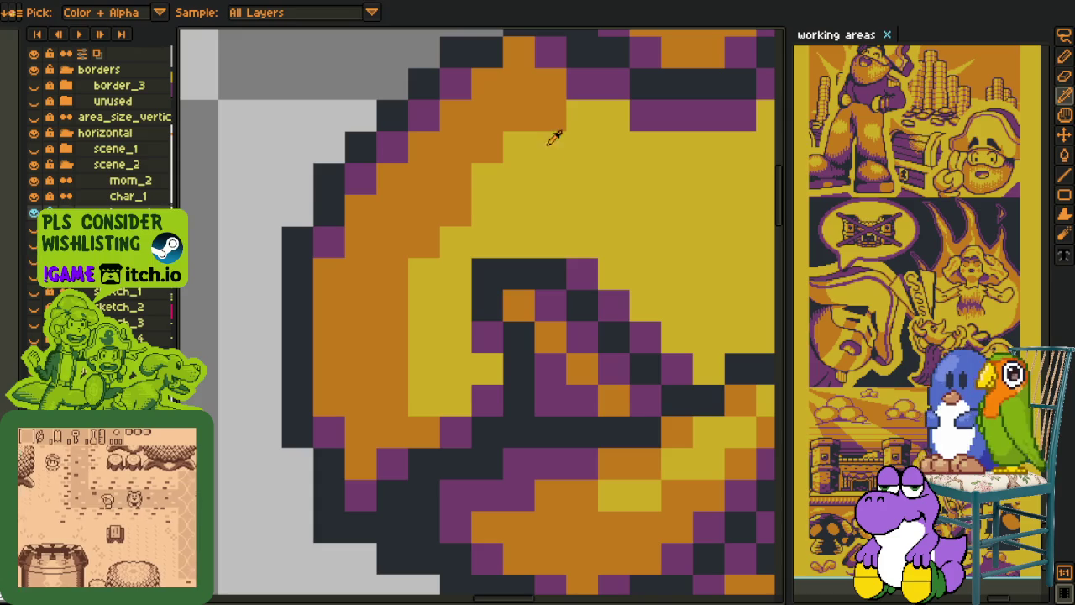
pyautogui.click(551, 115)
# Step: Add orange pixels along the arm's dark line and recolour the diagonal outline orange
pyautogui.scroll(-3, 492, 199)
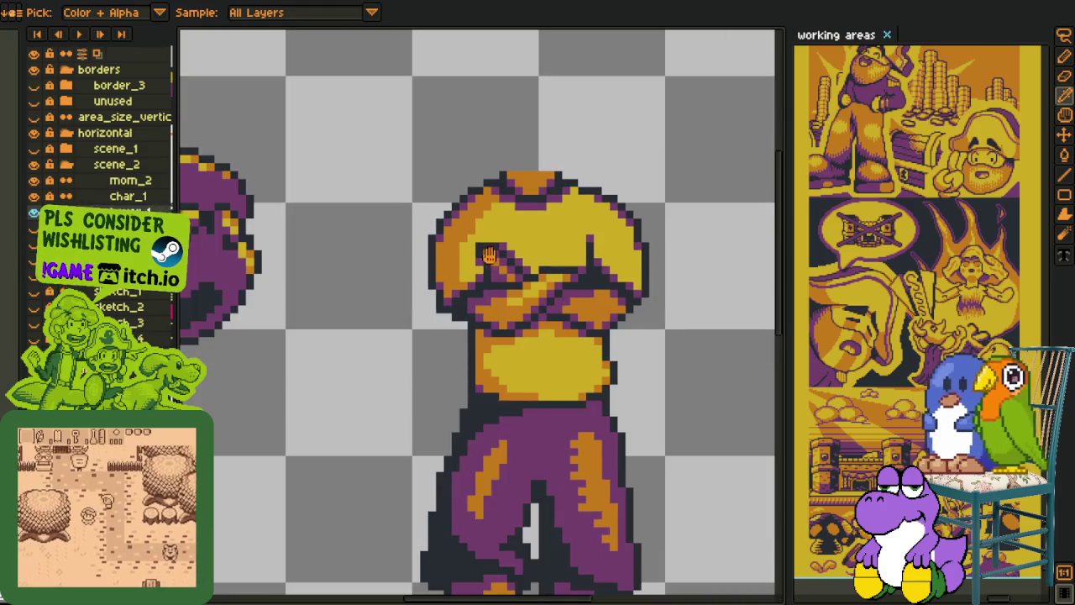
pyautogui.scroll(2, 449, 313)
pyautogui.scroll(-1, 452, 306)
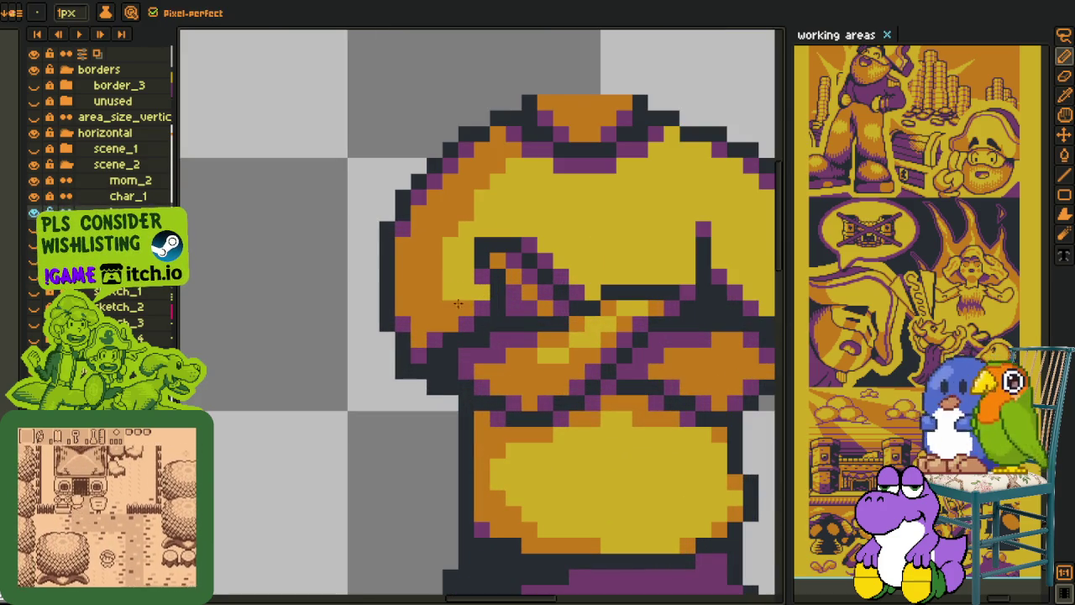
pyautogui.scroll(-1, 471, 298)
pyautogui.scroll(-1, 556, 281)
pyautogui.scroll(2, 555, 292)
pyautogui.scroll(2, 521, 300)
pyautogui.click(544, 273)
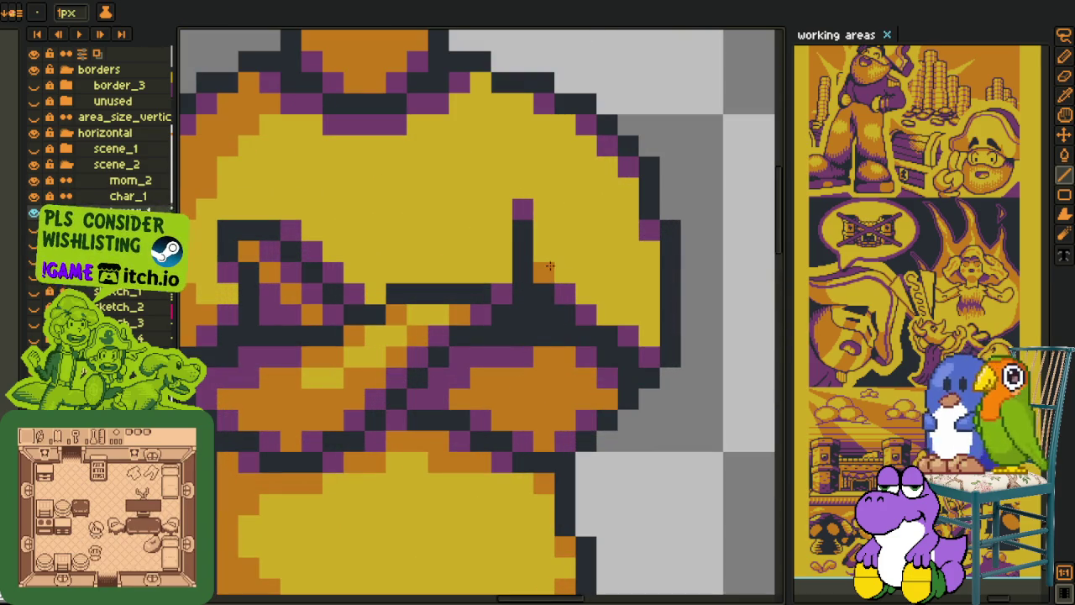
pyautogui.click(564, 293)
pyautogui.click(542, 207)
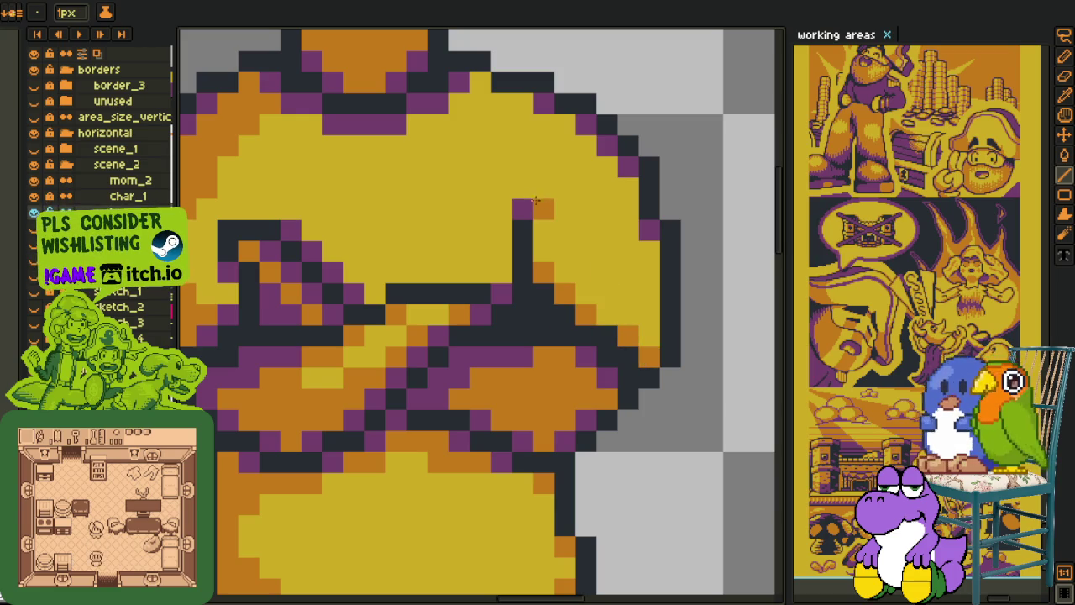
pyautogui.moveTo(628, 166); pyautogui.dragTo(585, 125)
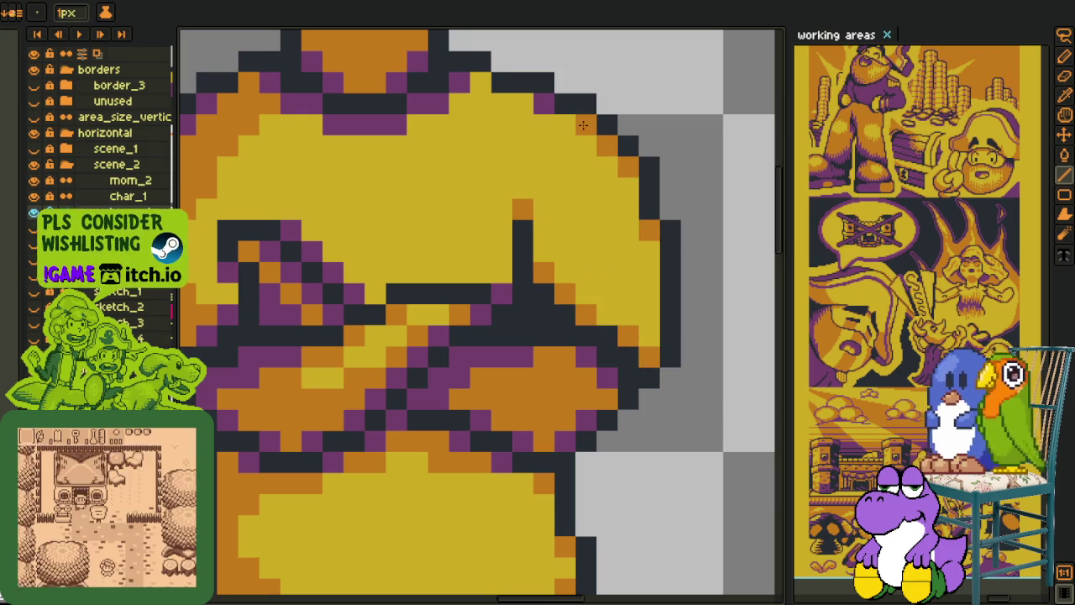
# Step: Paint purple pixels next to the orange shoulder shading
pyautogui.scroll(-3, 484, 104)
pyautogui.scroll(4, 483, 104)
pyautogui.press('b')
pyautogui.moveTo(348, 144)
pyautogui.mouseDown()
pyautogui.moveTo(414, 143)
pyautogui.moveTo(546, 91)
pyautogui.mouseUp()
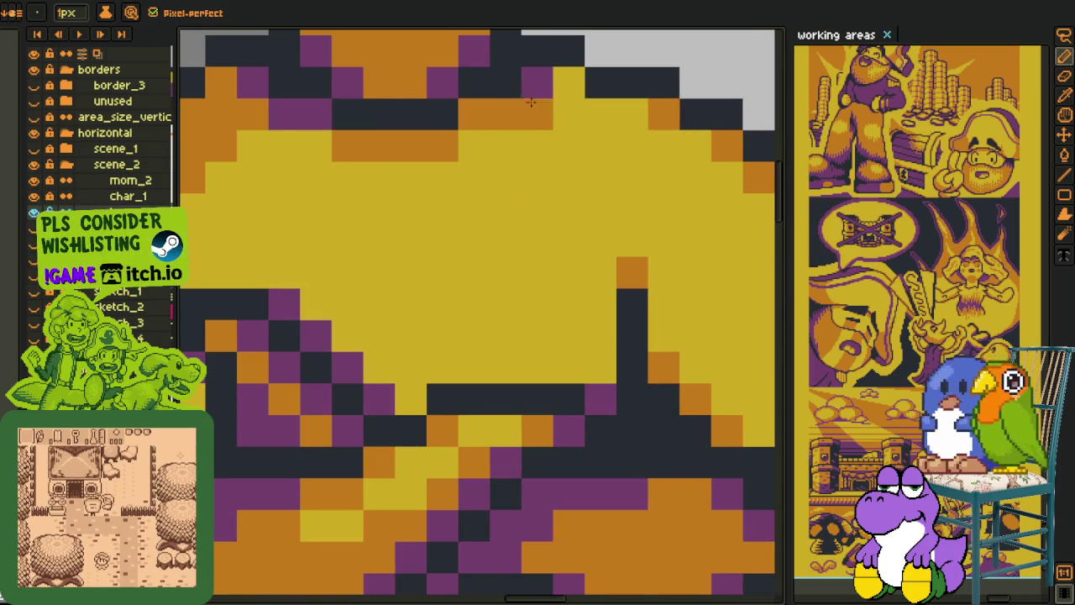
pyautogui.scroll(-3, 560, 137)
pyautogui.scroll(-2, 568, 154)
# Step: Zoom out to bring the whole sheet of three figures back into view
pyautogui.press('i')
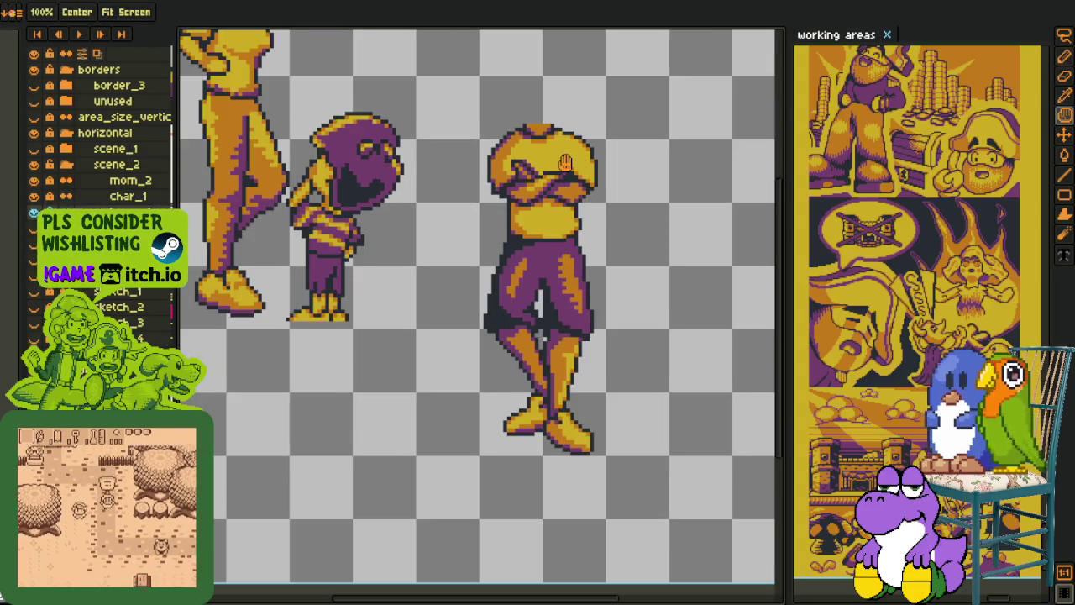
pyautogui.scroll(2, 527, 168)
pyautogui.scroll(2, 528, 168)
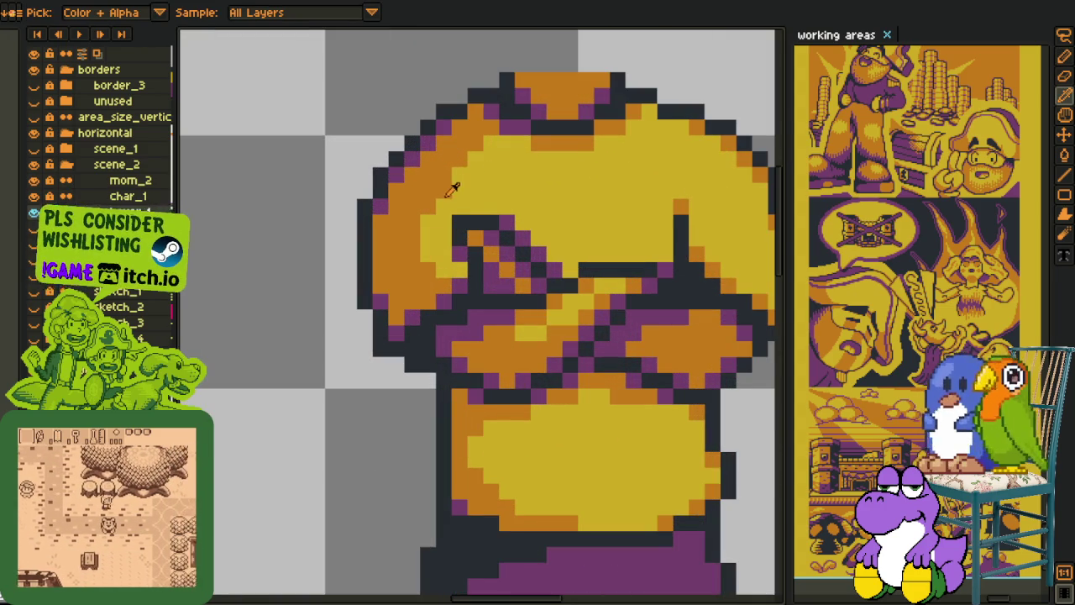
pyautogui.press('b')
pyautogui.scroll(-2, 505, 199)
pyautogui.press('i')
pyautogui.scroll(1, 506, 199)
pyautogui.scroll(-2, 512, 203)
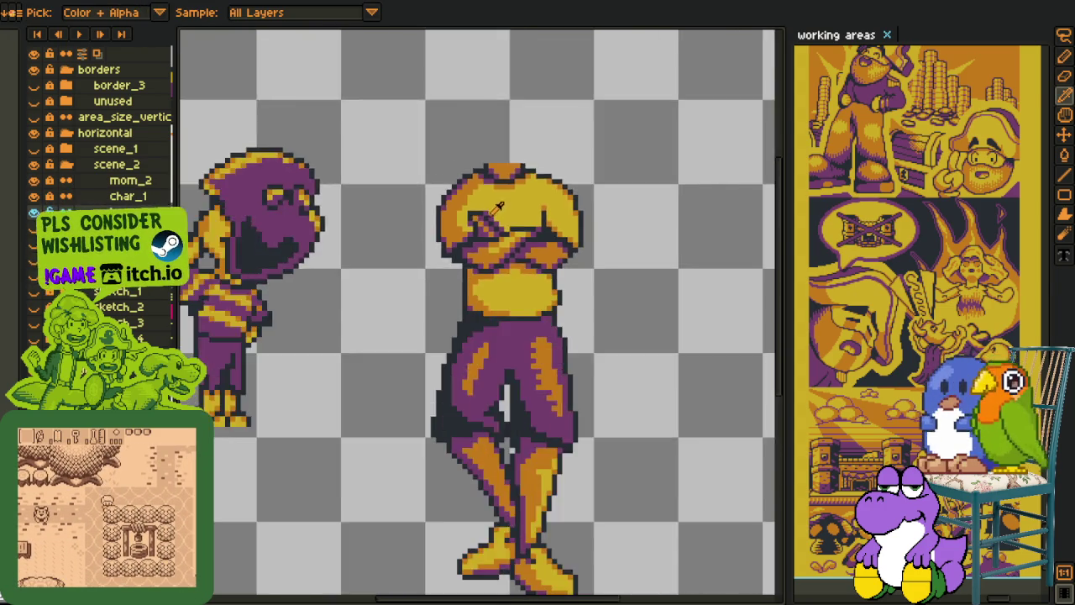
pyautogui.scroll(-2, 515, 205)
pyautogui.scroll(4, 521, 210)
pyautogui.scroll(2, 518, 219)
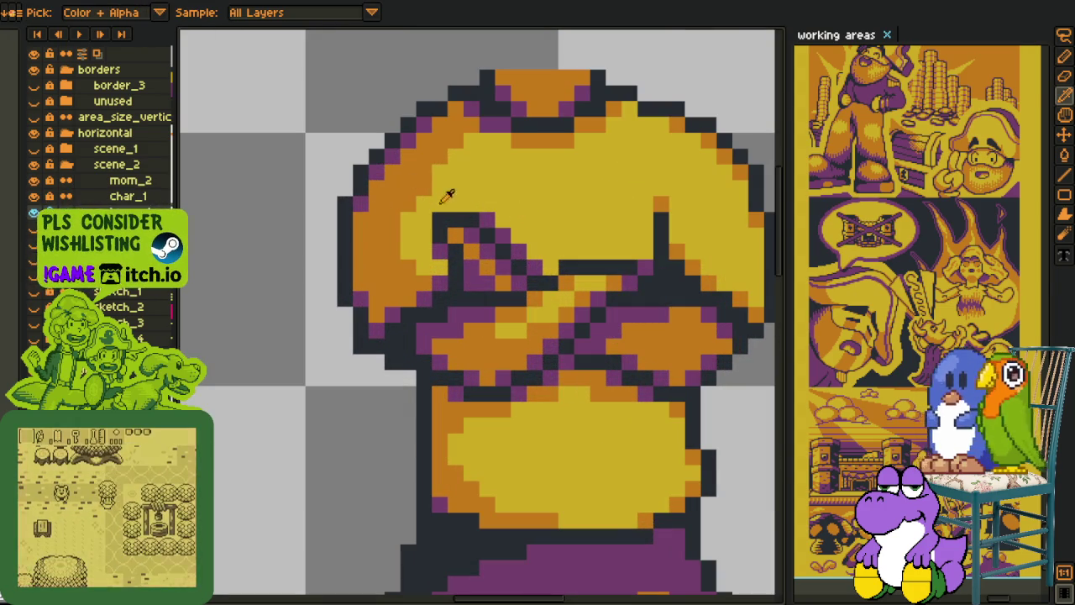
pyautogui.press('b')
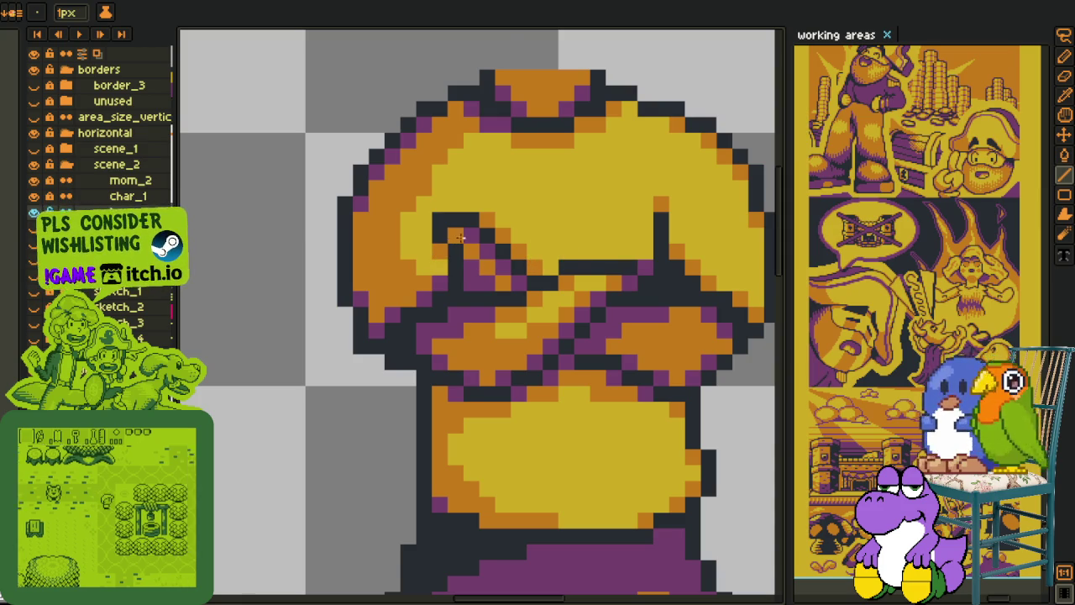
pyautogui.press('i')
pyautogui.scroll(-2, 471, 240)
pyautogui.scroll(3, 570, 244)
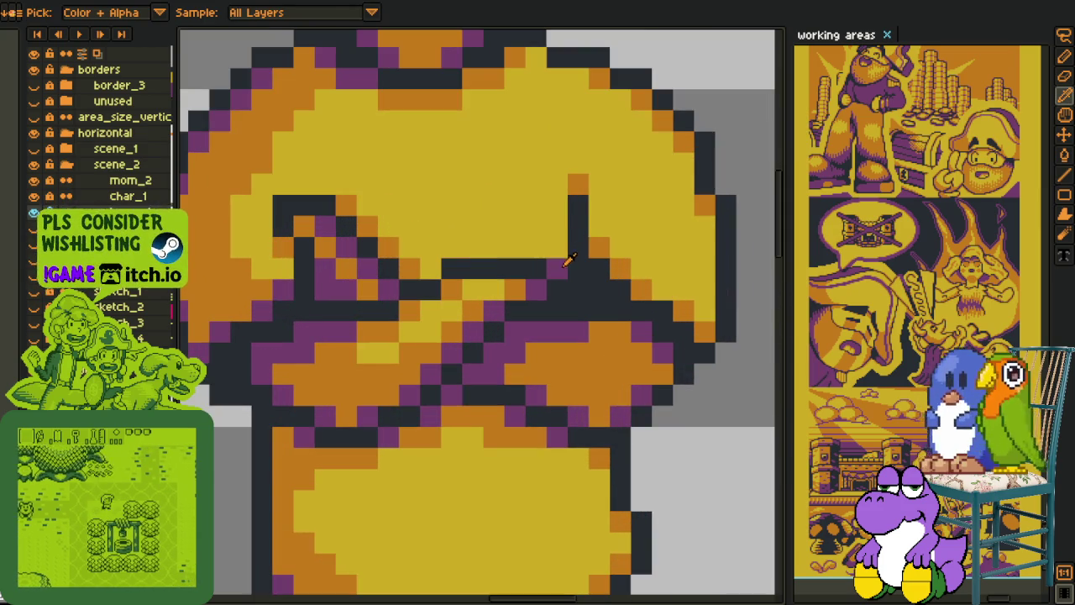
pyautogui.press('b')
pyautogui.scroll(-2, 572, 252)
pyautogui.scroll(-2, 577, 273)
pyautogui.press('i')
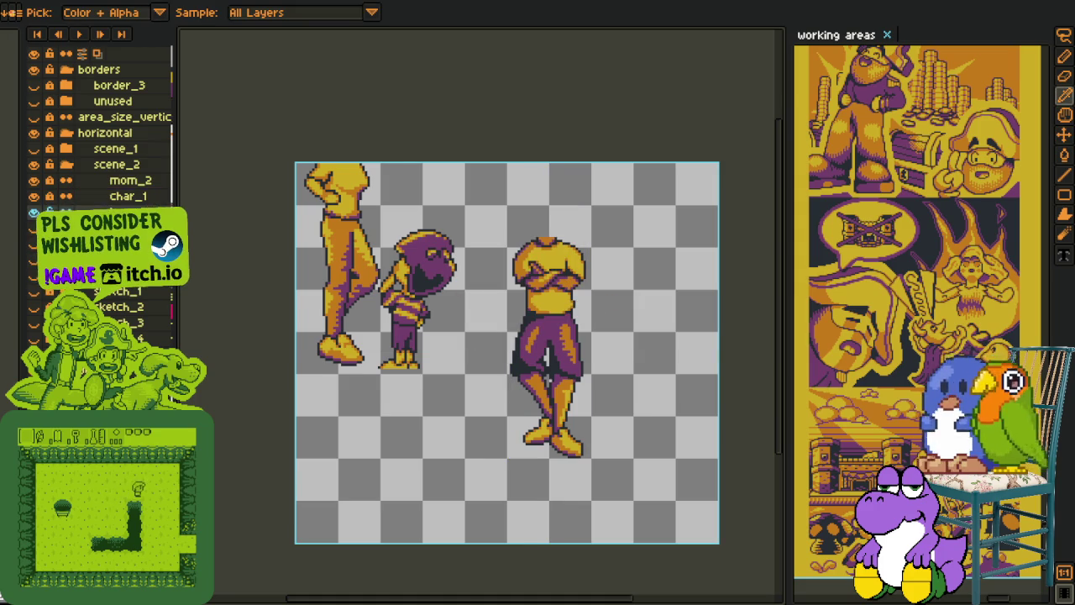
# Step: Check the current layer's properties and save the sprite file
pyautogui.hotkey('shift', 'p')
pyautogui.press('Return')
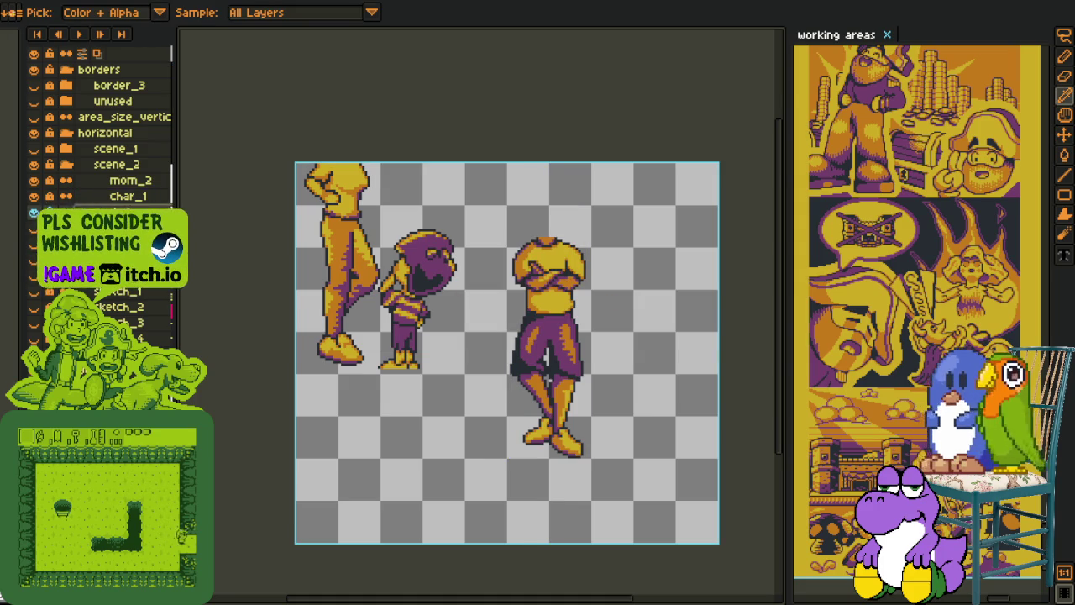
pyautogui.hotkey('ctrl', 's')
# Step: Select the arms-crossed figure and move it left beside the hooded figure
pyautogui.rightClick(123, 222)
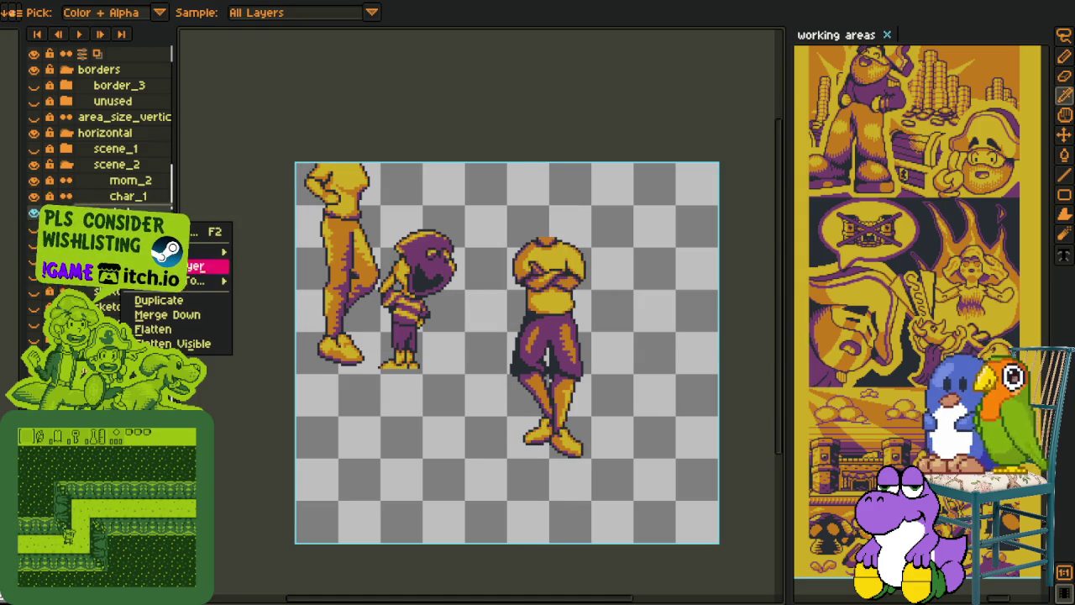
pyautogui.click(473, 257)
pyautogui.press('m')
pyautogui.moveTo(479, 199); pyautogui.dragTo(672, 501)
pyautogui.moveTo(574, 430); pyautogui.dragTo(460, 348)
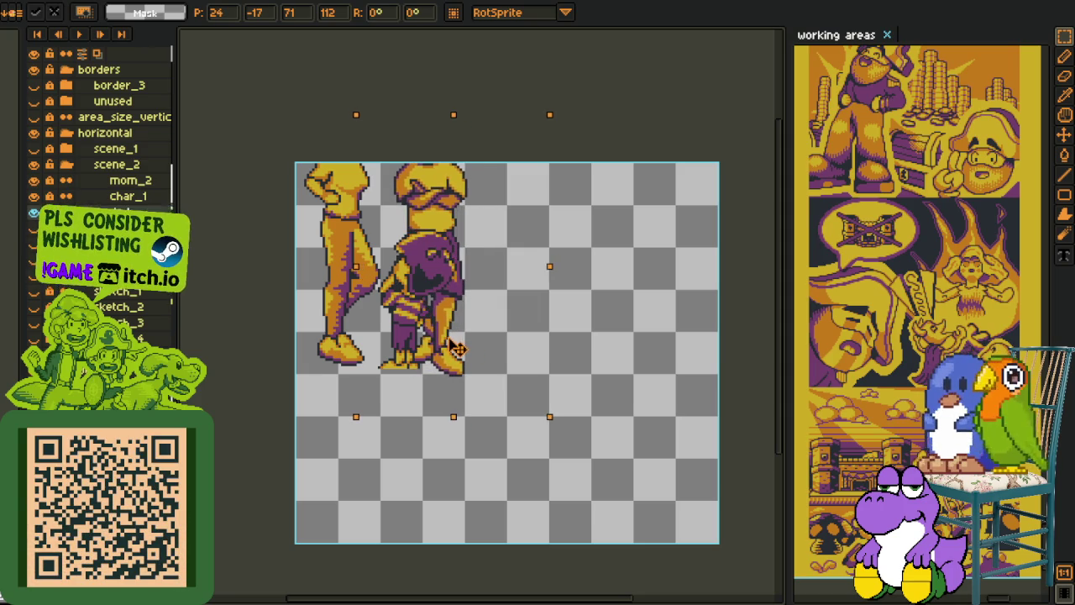
pyautogui.moveTo(460, 348); pyautogui.dragTo(460, 343)
pyautogui.press('Right')
pyautogui.press('Right')
pyautogui.press('Right')
# Step: Show the green and purple border layer, fine-tune the figure's position and commit it
pyautogui.click(33, 340)
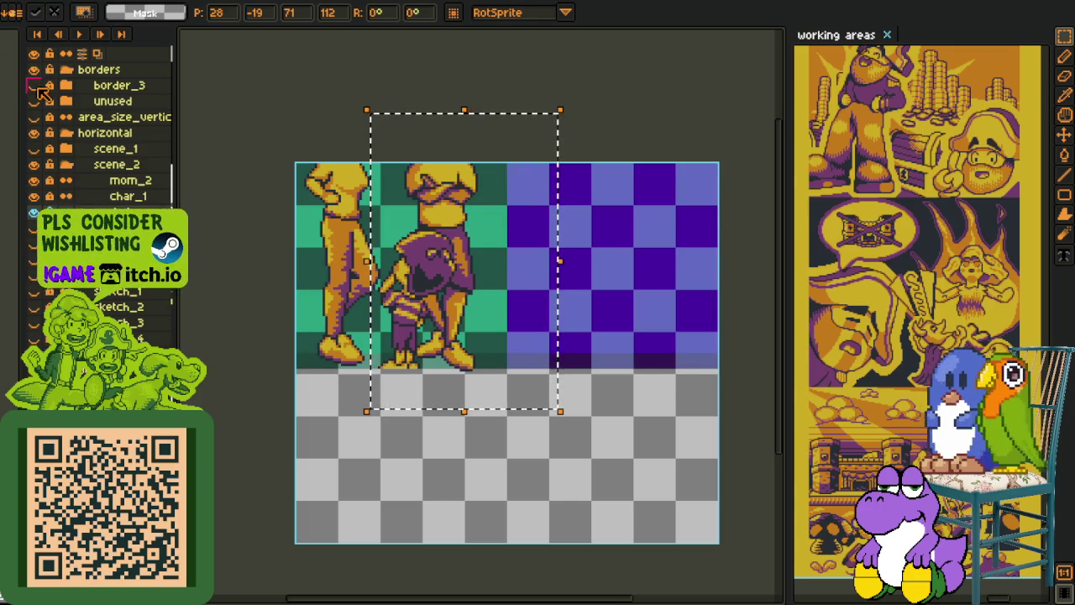
pyautogui.press('Right')
pyautogui.press('Right')
pyautogui.press('Down')
pyautogui.moveTo(477, 282); pyautogui.dragTo(474, 277)
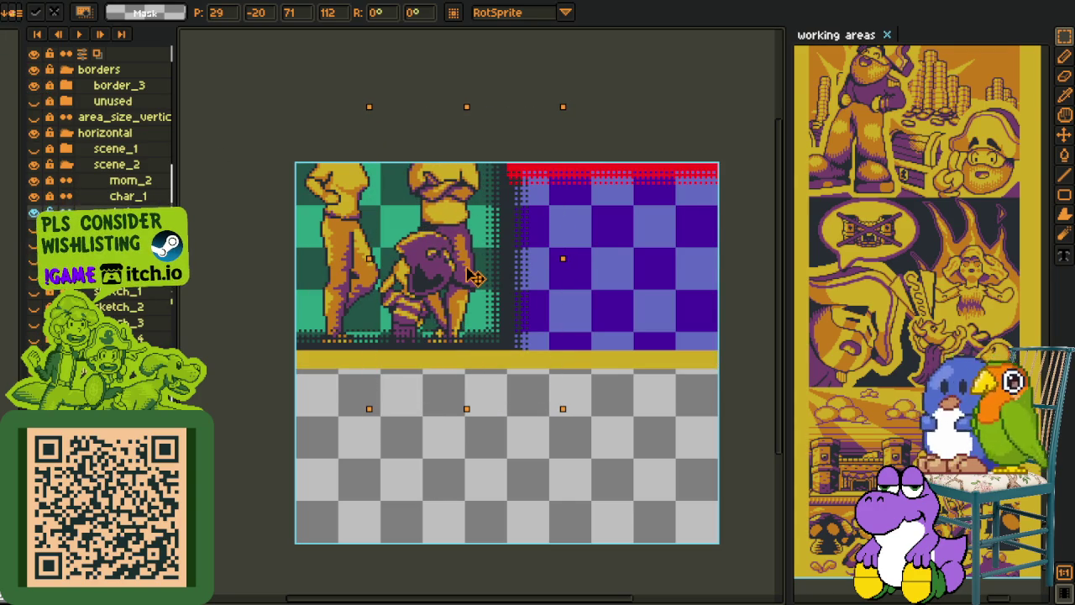
pyautogui.click(658, 283)
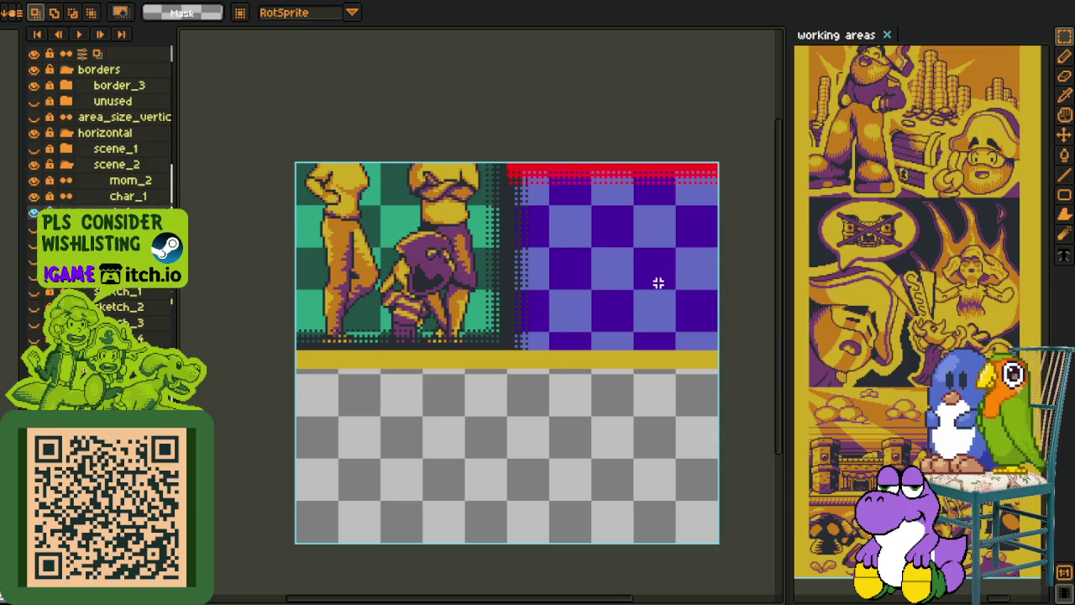
# Step: Try a layer menu option, then undo the change that revealed an extra figure
pyautogui.moveTo(392, 125); pyautogui.dragTo(583, 435)
pyautogui.hotkey('ctrl', 'd')
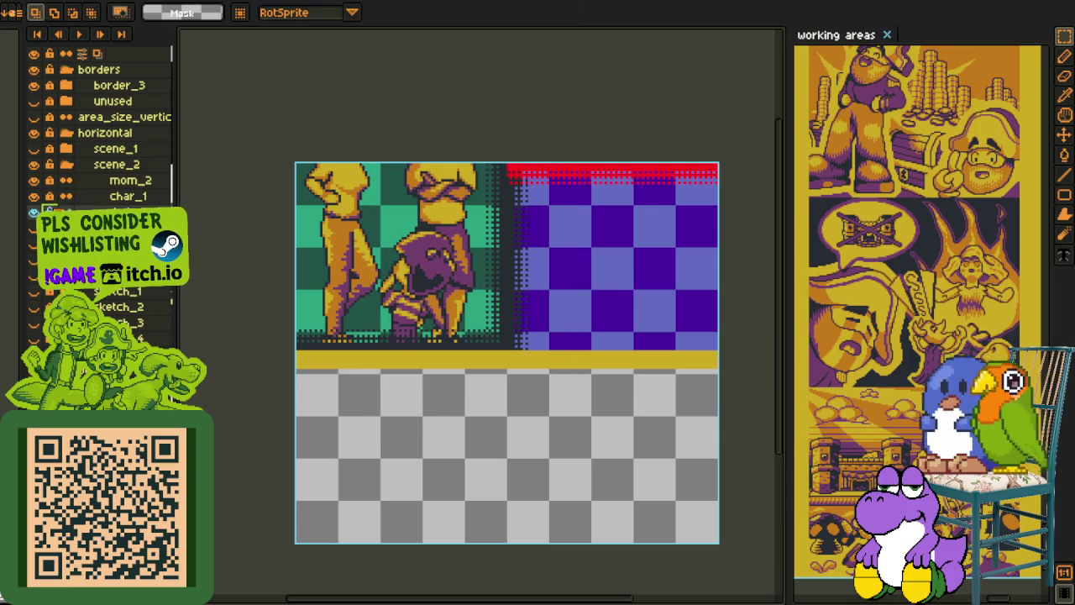
pyautogui.rightClick(124, 234)
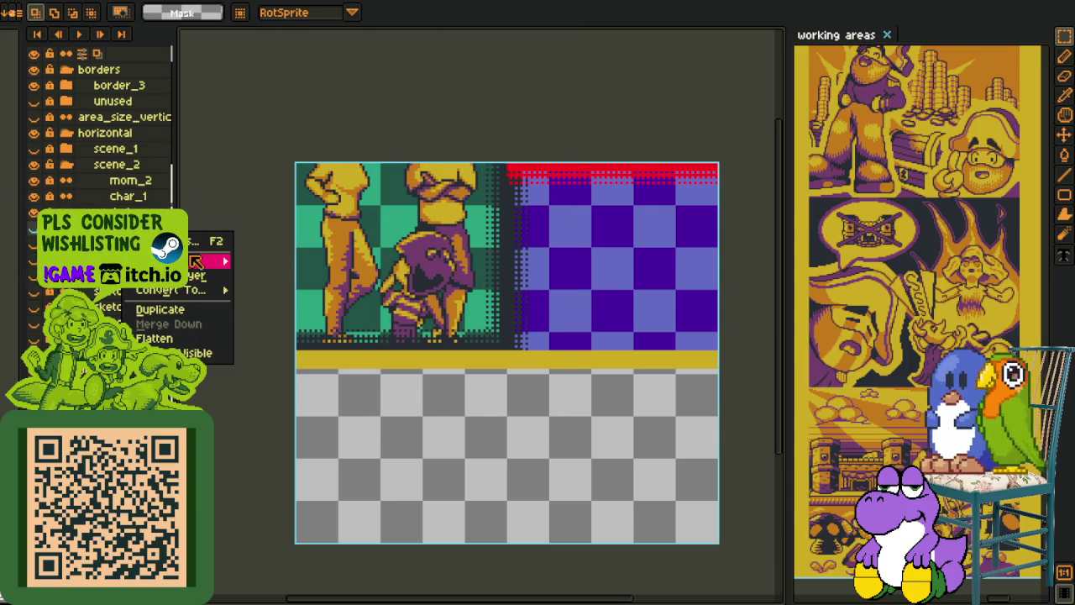
pyautogui.moveTo(184, 261)
pyautogui.click(264, 257)
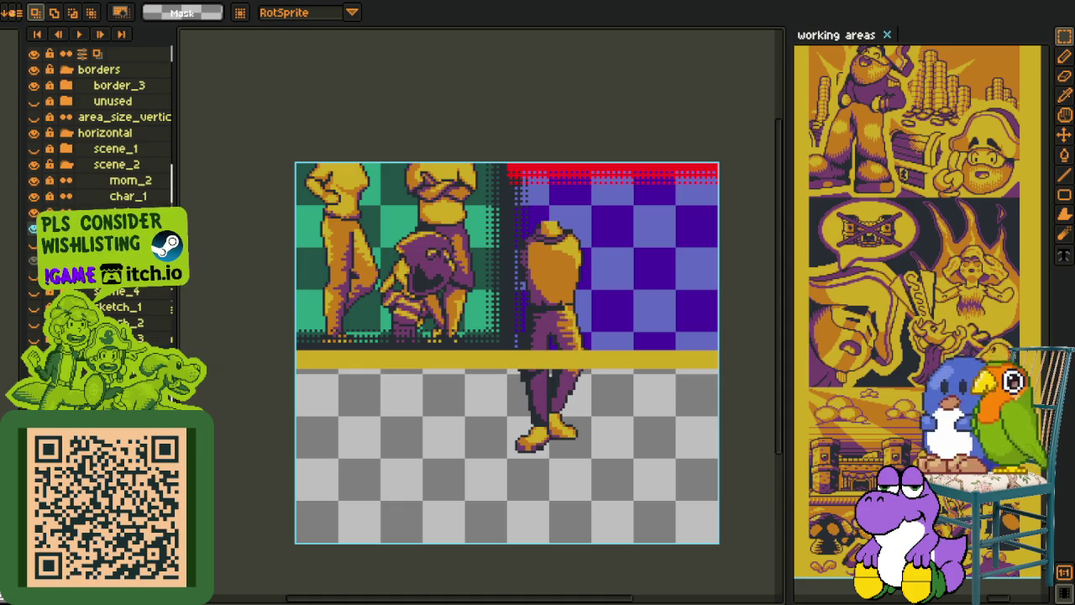
pyautogui.hotkey('ctrl', 'z')
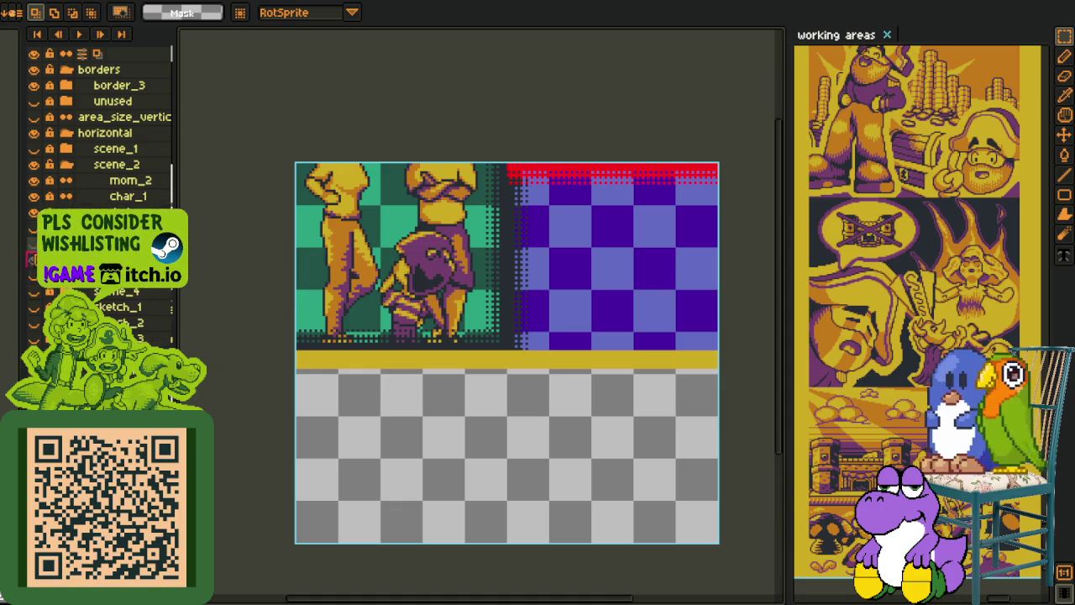
# Step: Add a new empty layer instead of a discarded group, and save the sprite file
pyautogui.rightClick(104, 234)
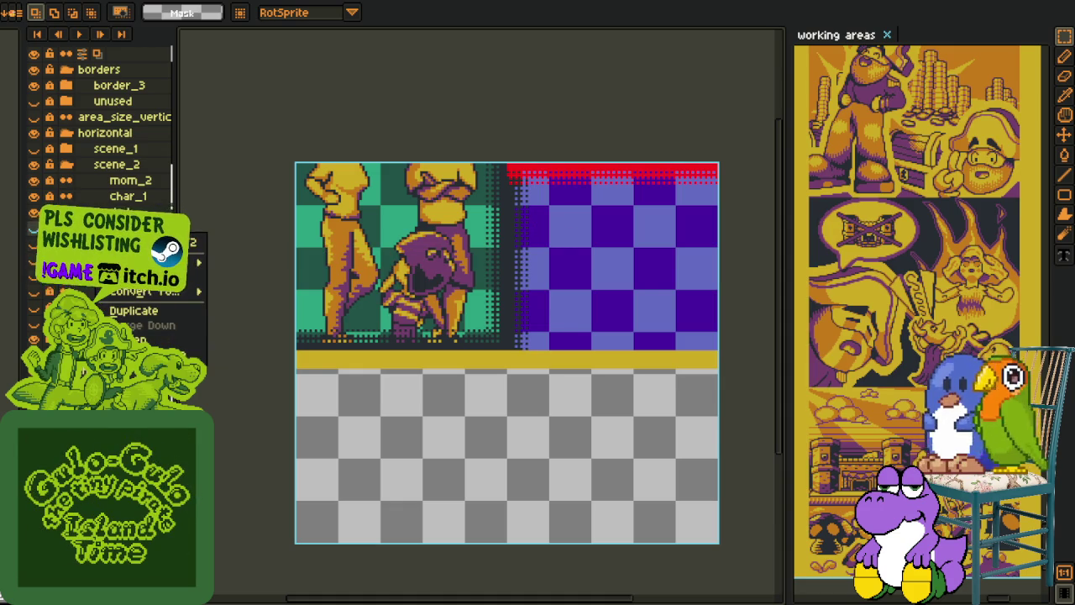
pyautogui.click(257, 275)
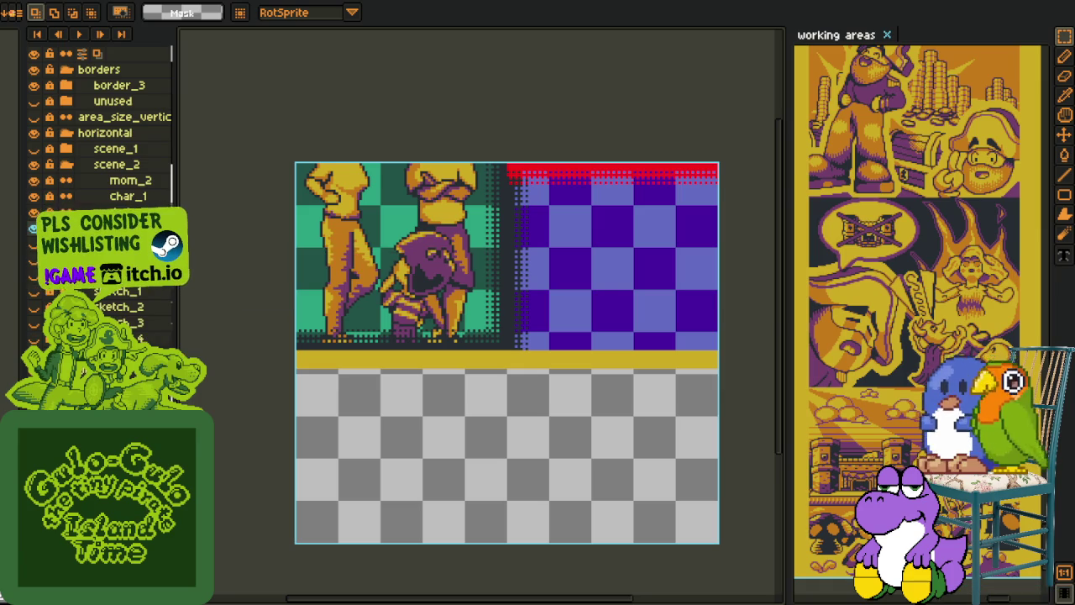
pyautogui.press('F2')
pyautogui.click(418, 72)
pyautogui.hotkey('ctrl', 'z')
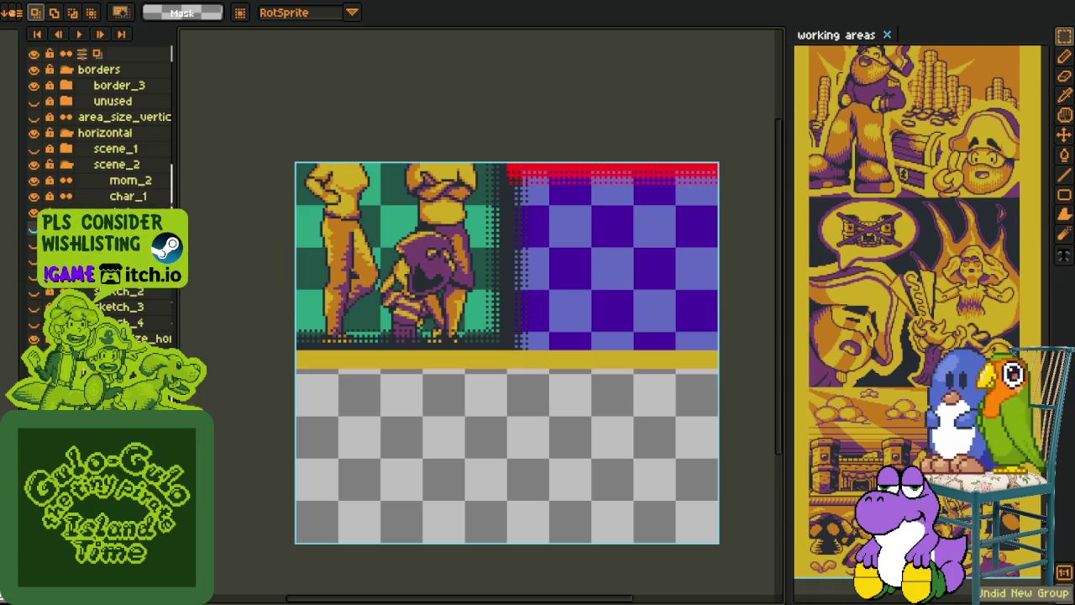
pyautogui.rightClick(114, 227)
pyautogui.click(252, 250)
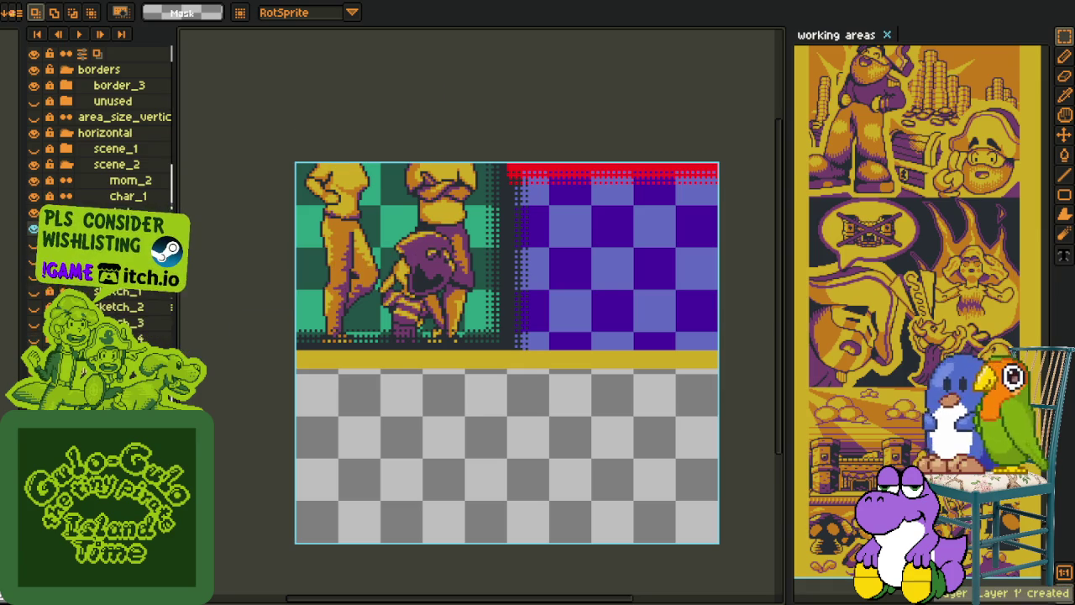
pyautogui.press('F2')
pyautogui.write('backdro')
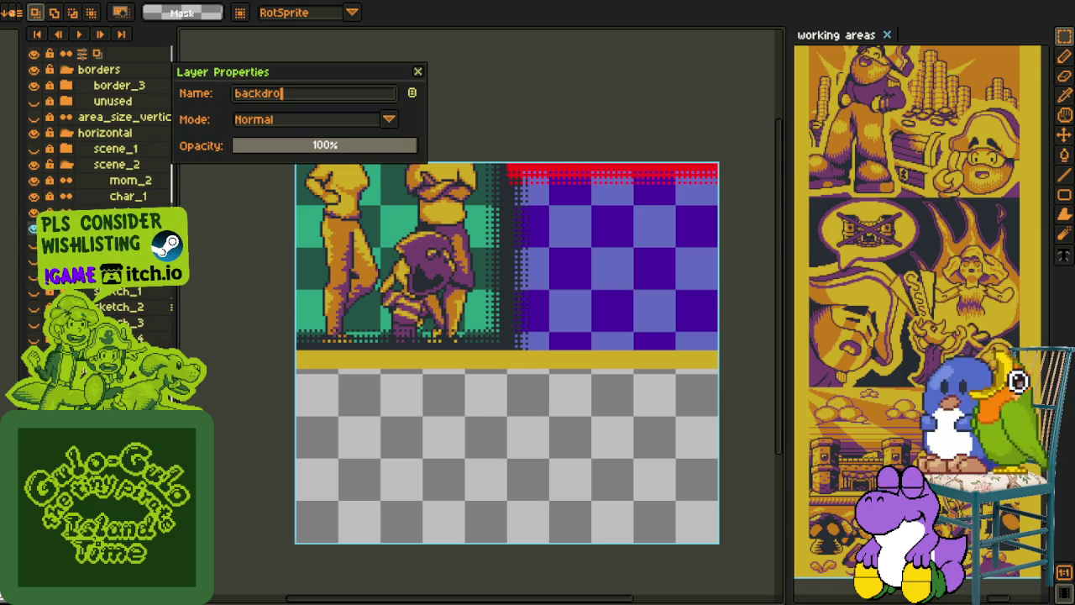
pyautogui.press('Return')
pyautogui.hotkey('ctrl', 's')
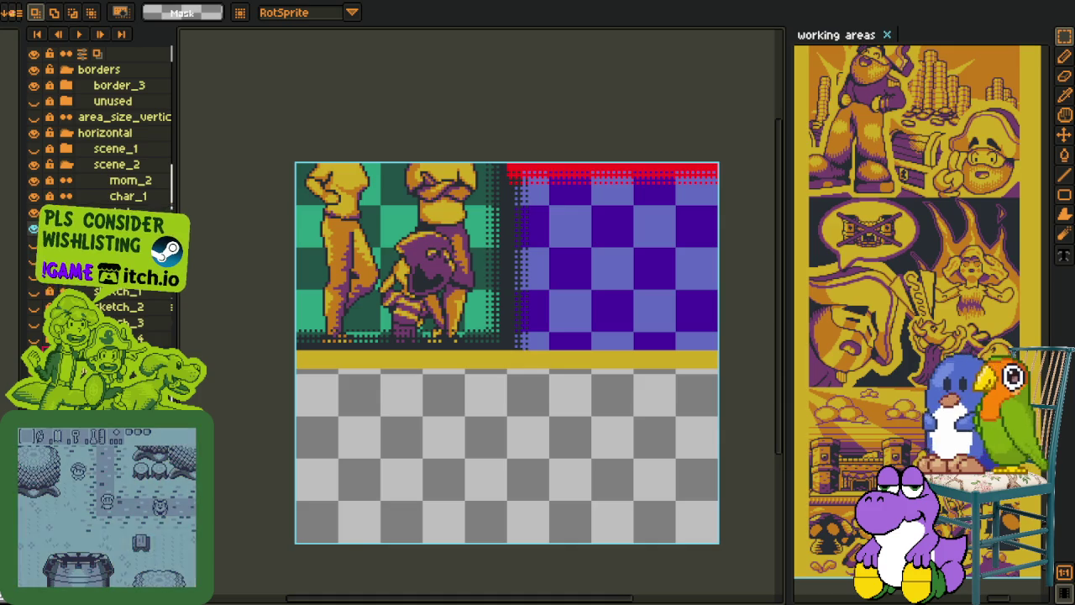
# Step: Hide the purple and green panel borders; test flattening visible layers, then undo it
pyautogui.click(34, 84)
pyautogui.click(34, 69)
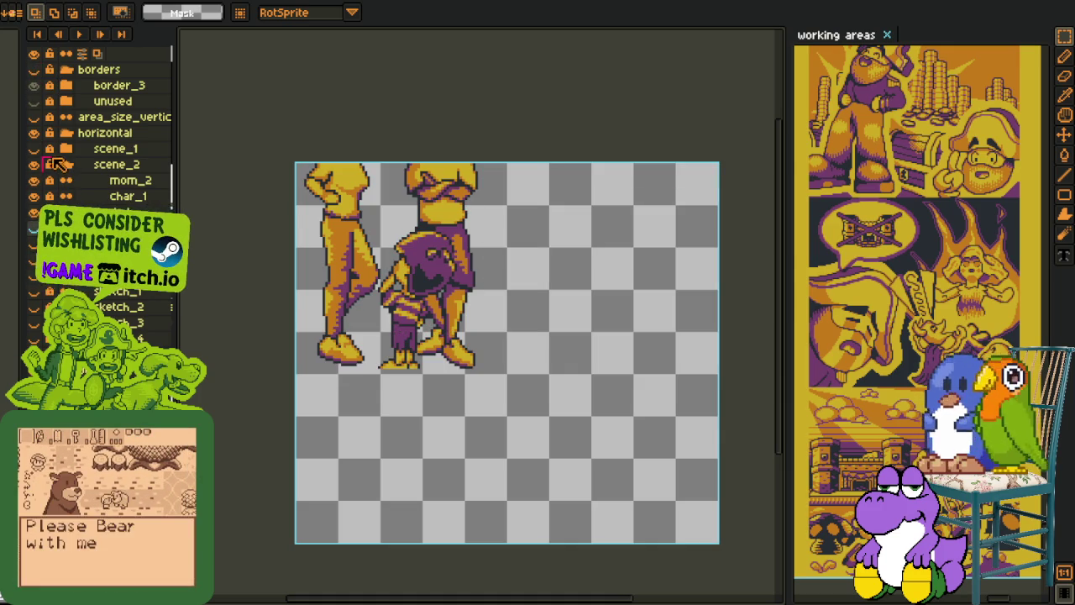
pyautogui.rightClick(113, 181)
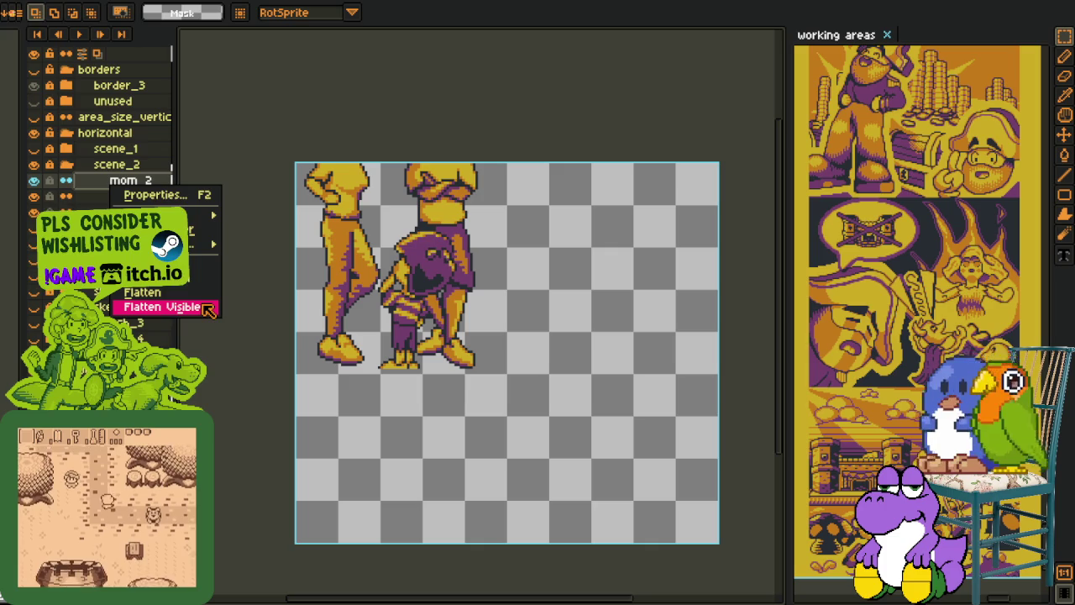
pyautogui.click(164, 307)
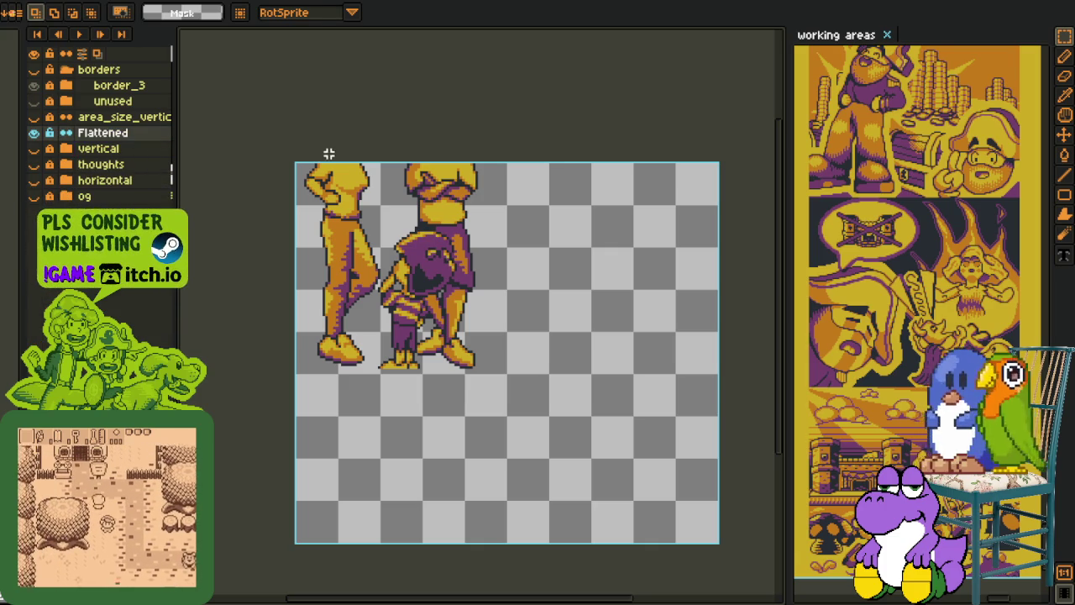
pyautogui.hotkey('ctrl', 'z')
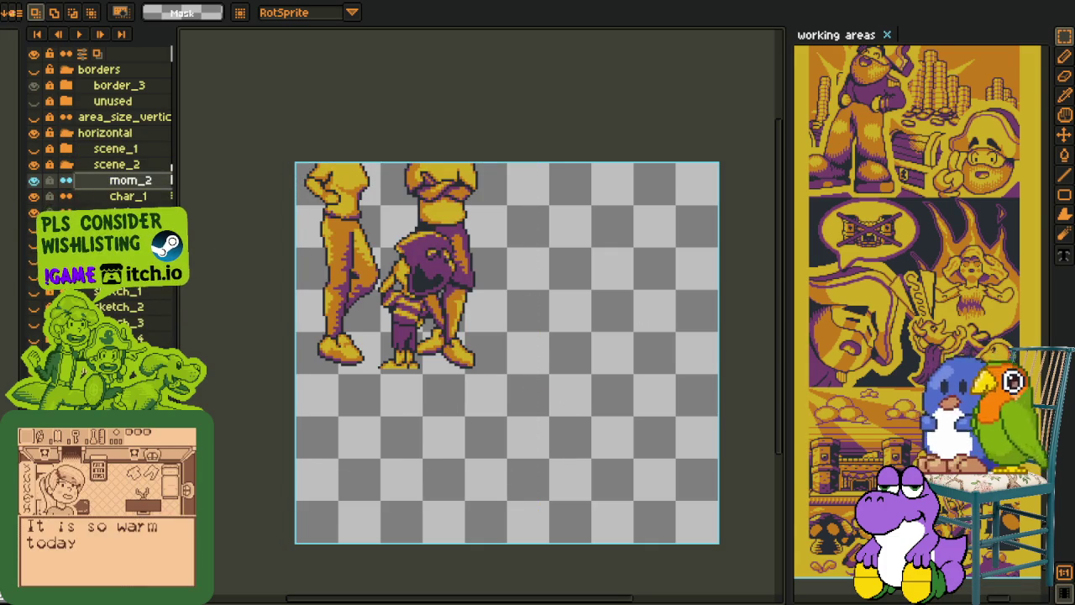
# Step: Create a layer group named family containing the mom_2 layer
pyautogui.rightClick(107, 213)
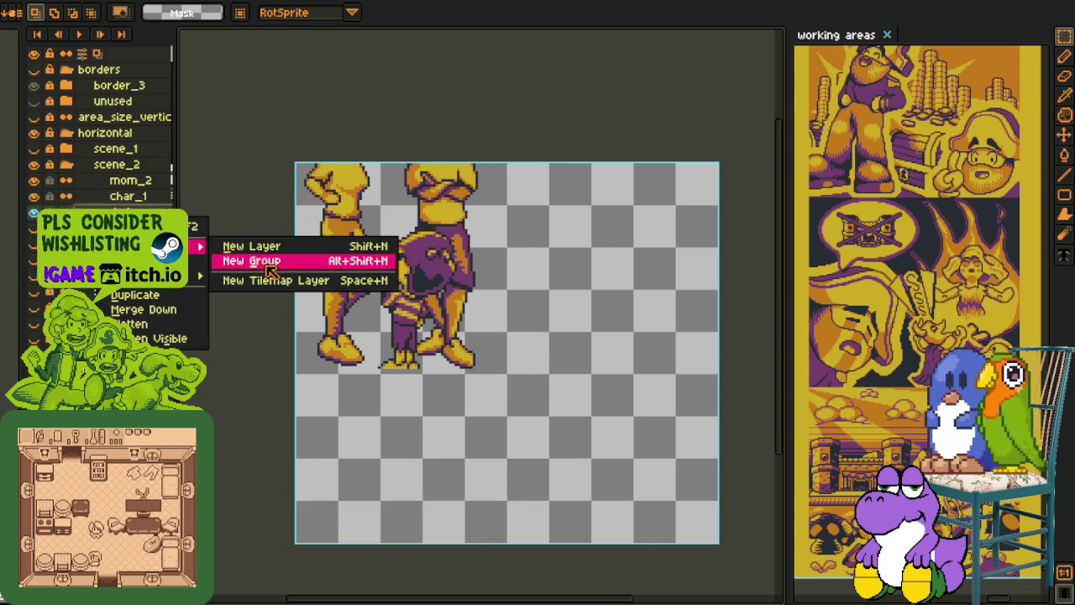
pyautogui.click(265, 261)
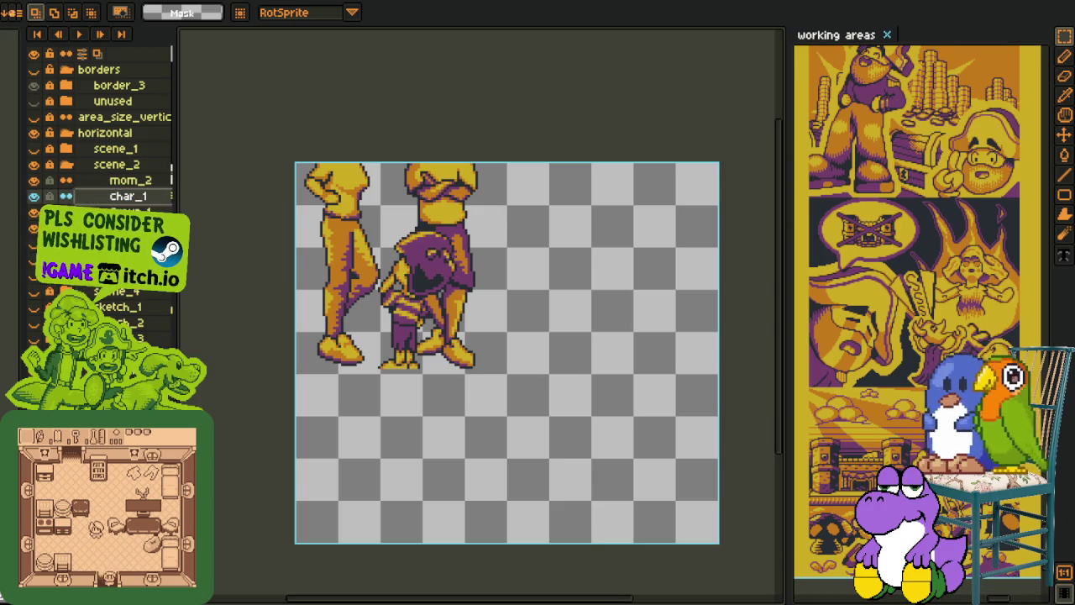
pyautogui.click(143, 185)
pyautogui.moveTo(147, 195); pyautogui.dragTo(147, 199)
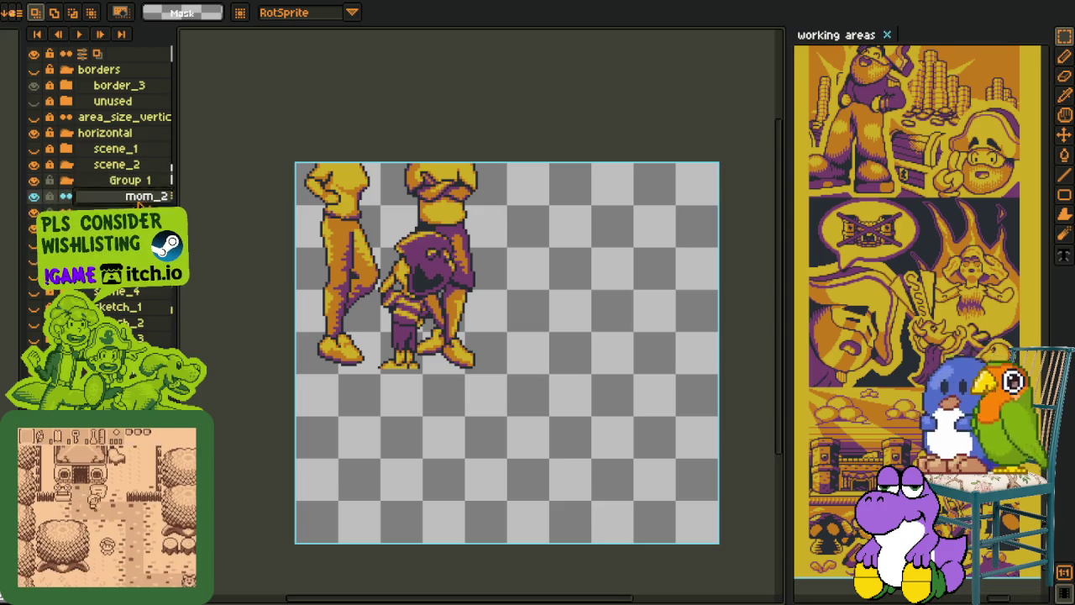
pyautogui.doubleClick(141, 185)
pyautogui.write('family')
pyautogui.press('Return')
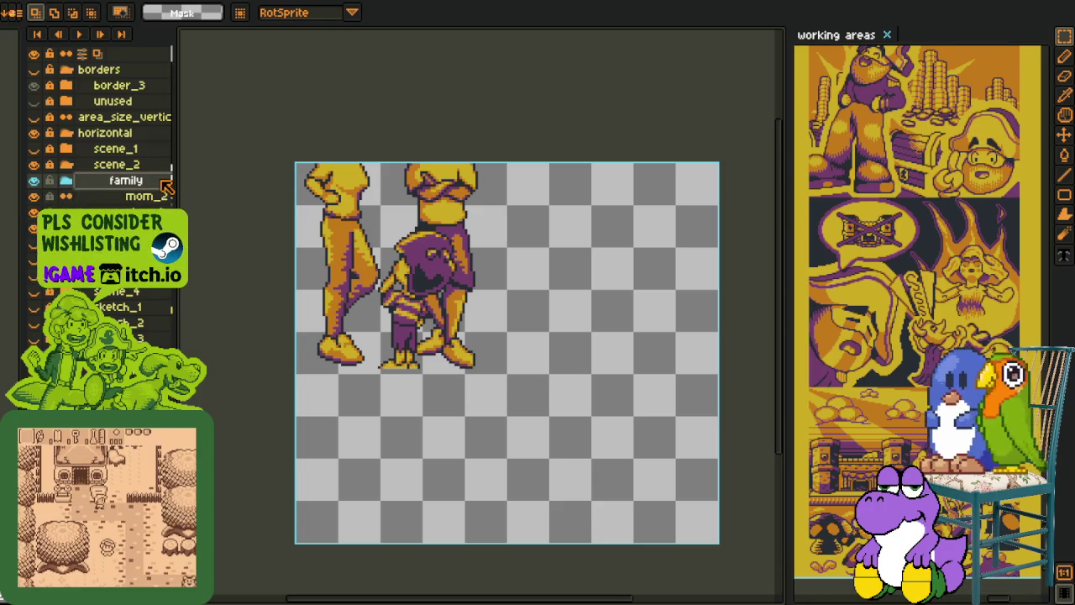
# Step: Add an empty layer, hide the original family group, and paste the copied figures onto it
pyautogui.rightClick(102, 188)
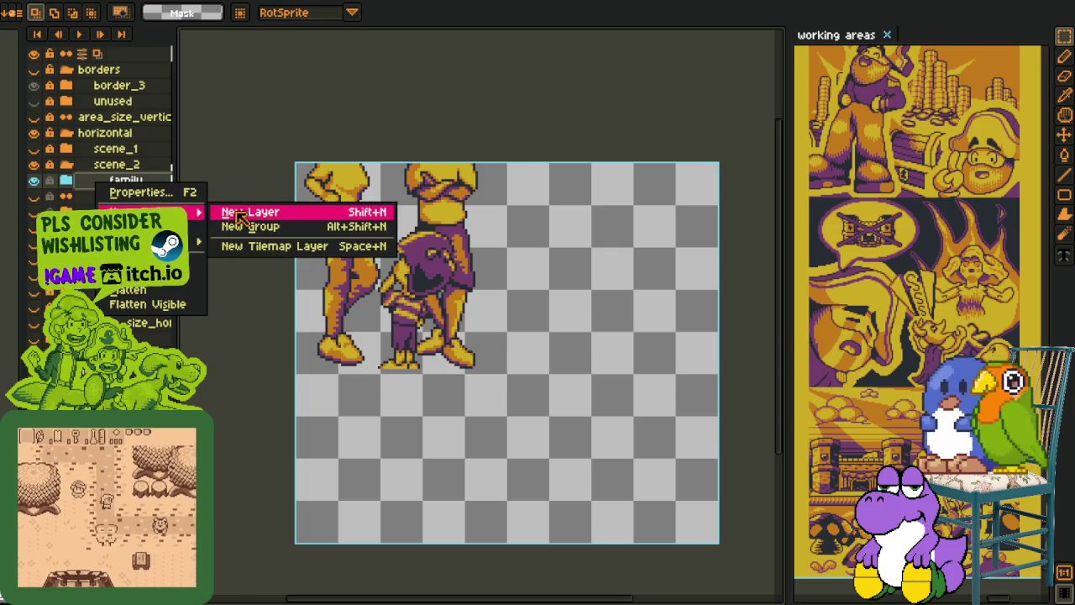
pyautogui.click(239, 217)
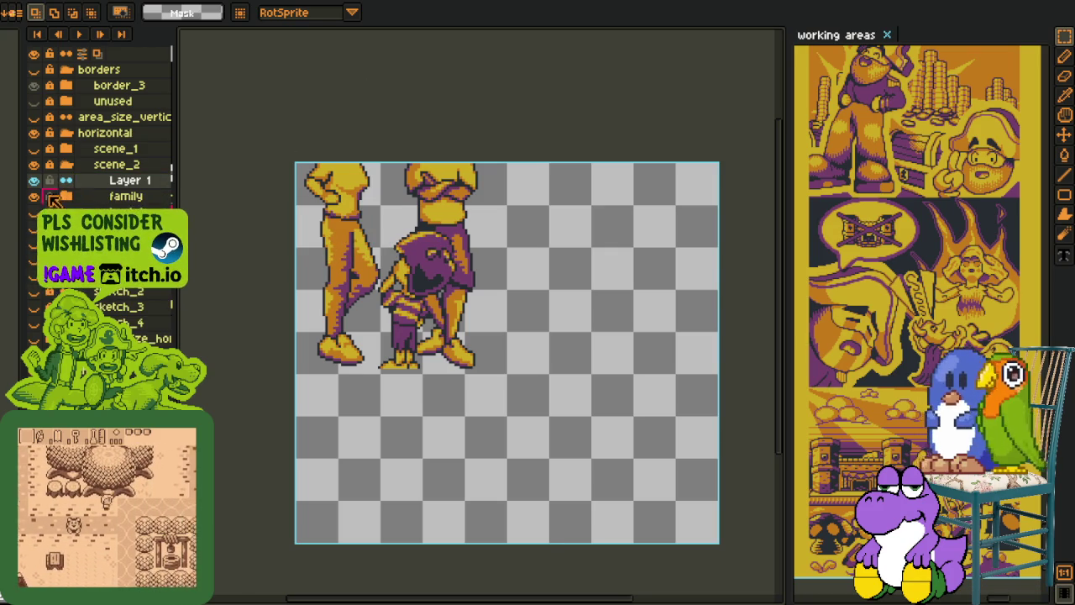
pyautogui.click(34, 197)
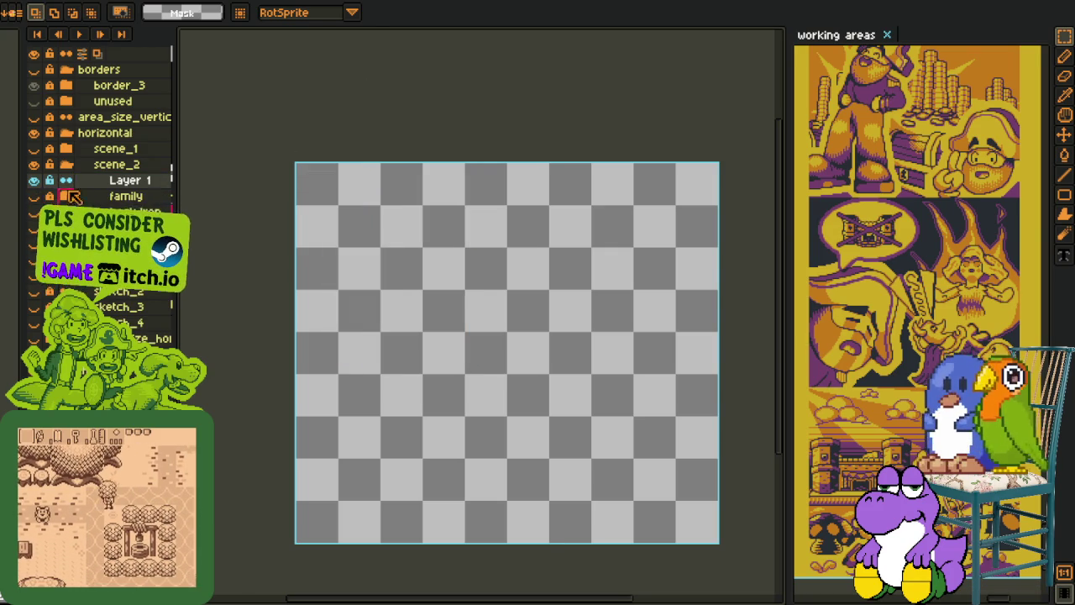
pyautogui.hotkey('ctrl', 'v')
pyautogui.press('Return')
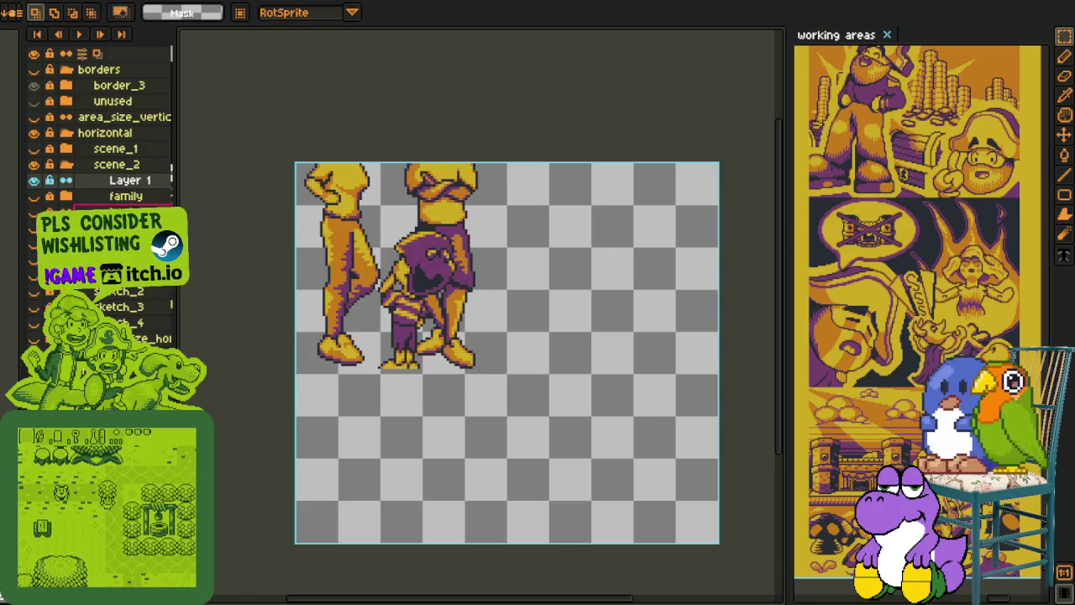
# Step: Rename the layer holding the pasted figures to 'family'
pyautogui.click(106, 201)
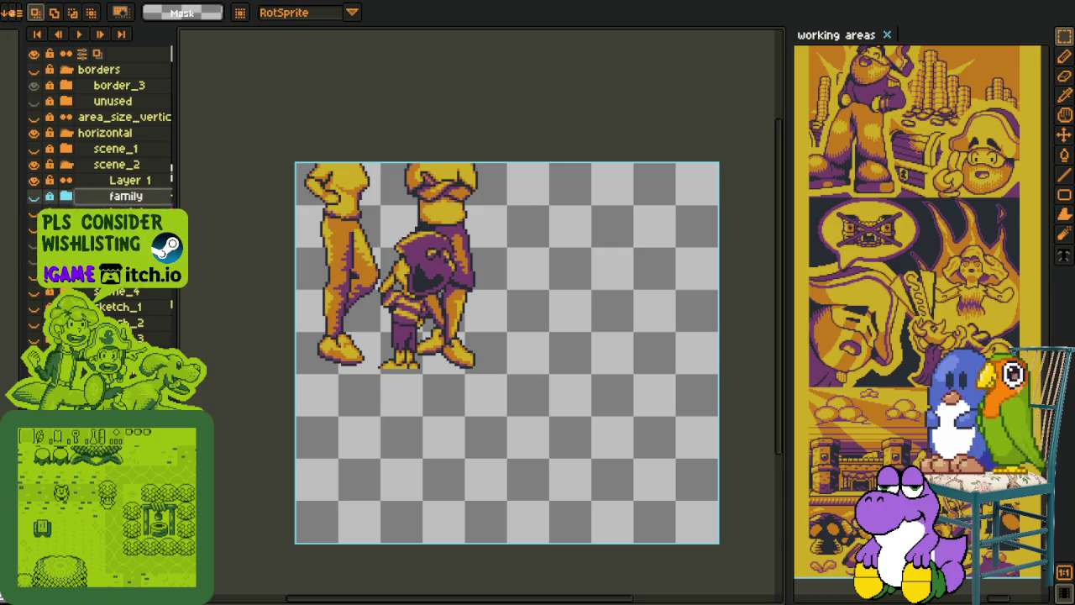
pyautogui.click(118, 183)
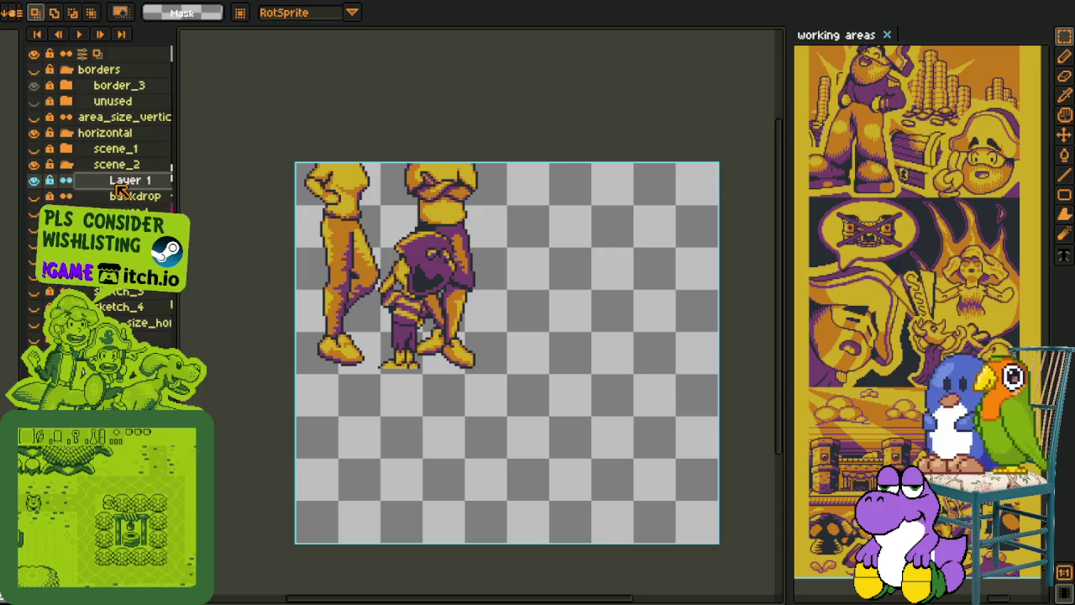
pyautogui.doubleClick(119, 188)
pyautogui.write('family')
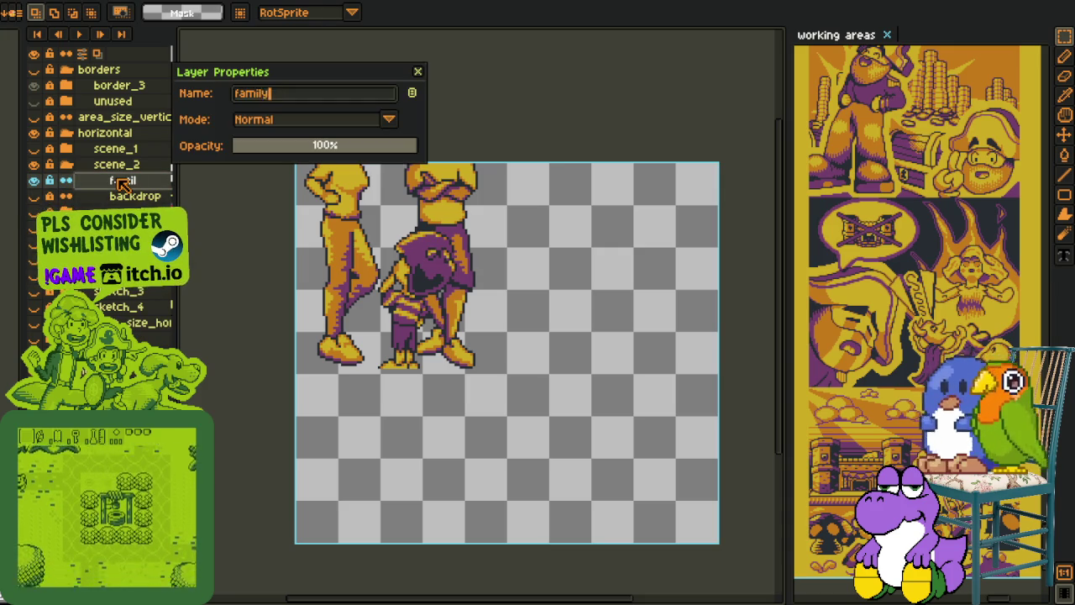
pyautogui.press('Return')
pyautogui.hotkey('shift', 'o')
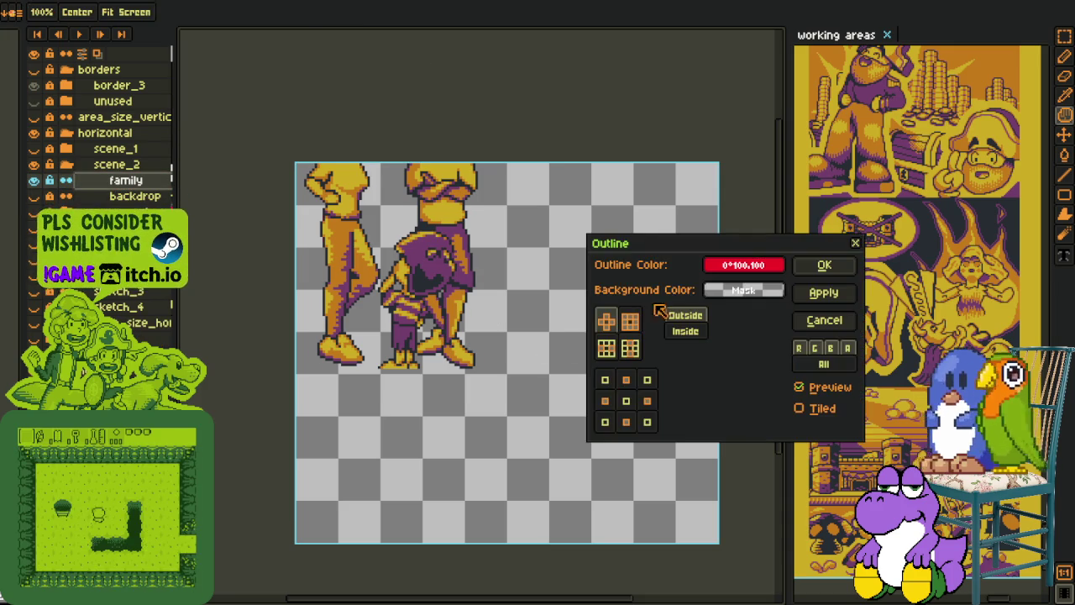
# Step: Apply the Outline effect in repeated passes to give the figures a thick red outline
pyautogui.click(824, 292)
pyautogui.click(819, 263)
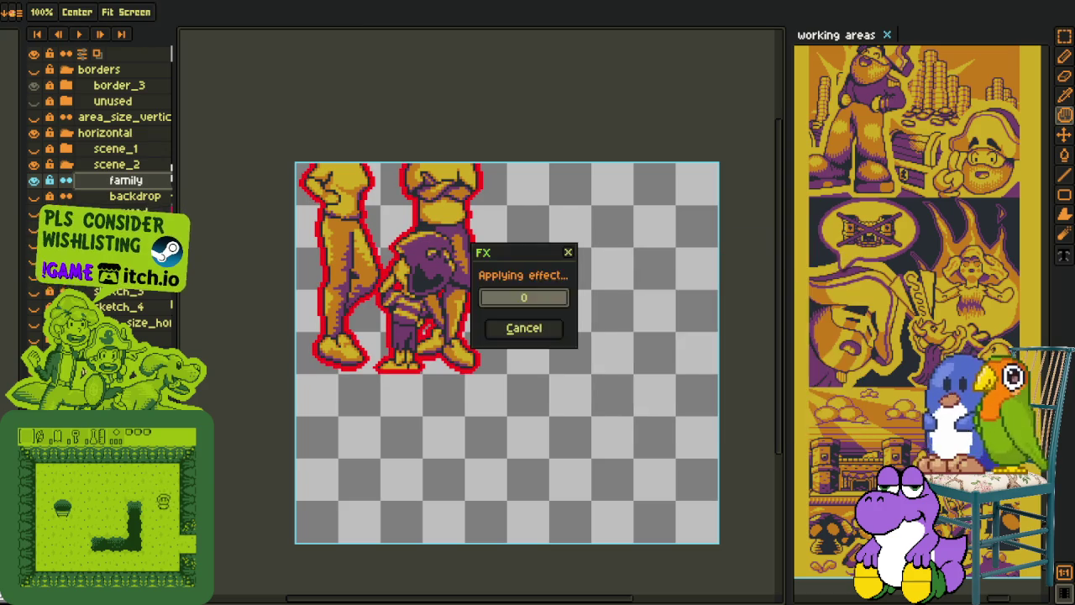
pyautogui.hotkey('shift', 'o')
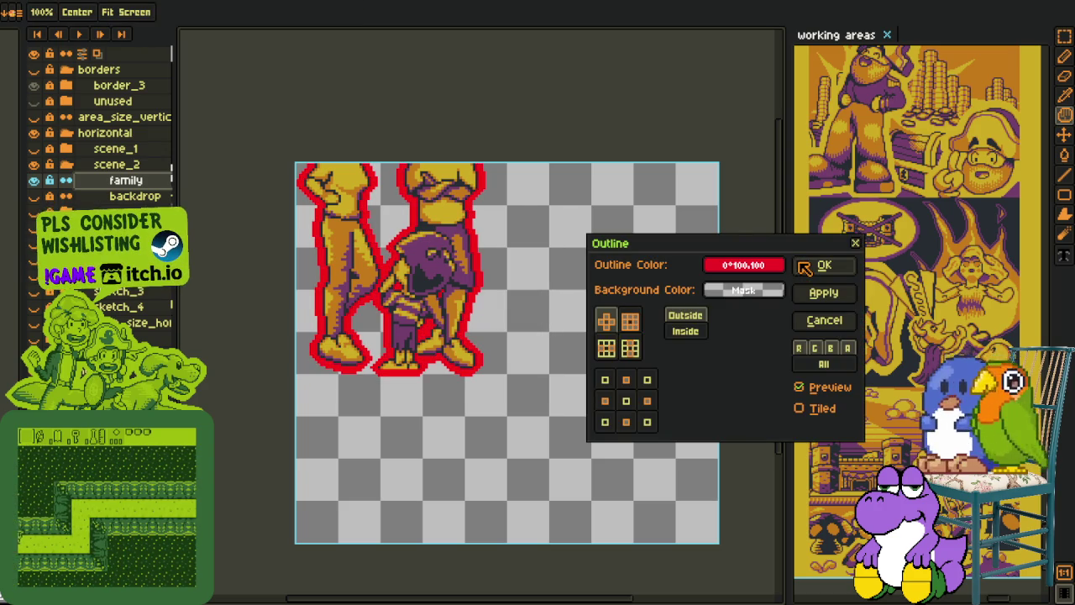
pyautogui.click(812, 265)
pyautogui.hotkey('shift', 'o')
pyautogui.click(827, 266)
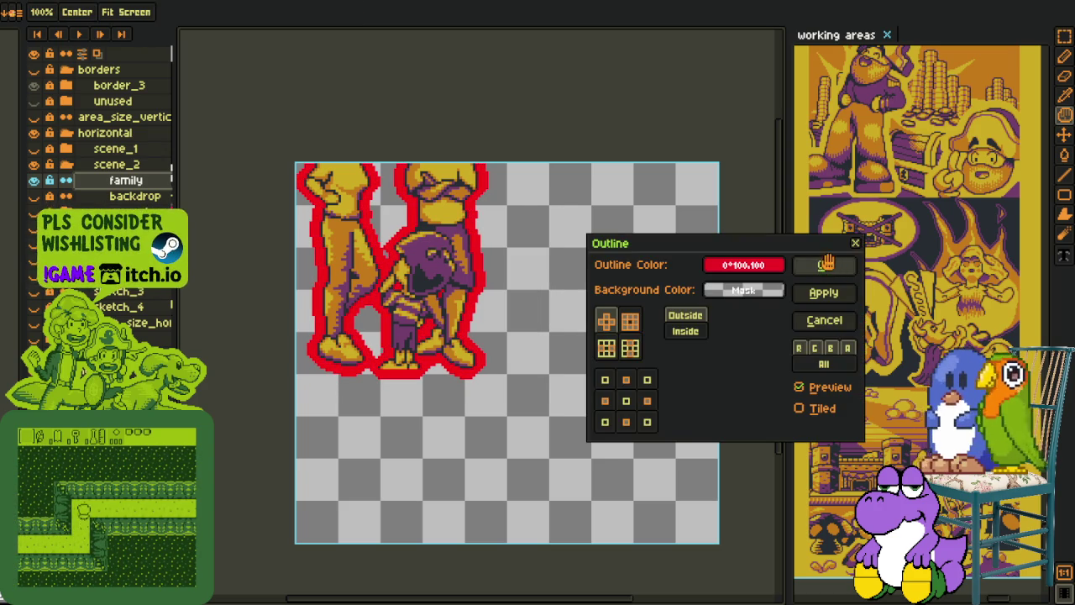
# Step: Switch to rectangular selection and show the borders group to locate the panel edge
pyautogui.press('i')
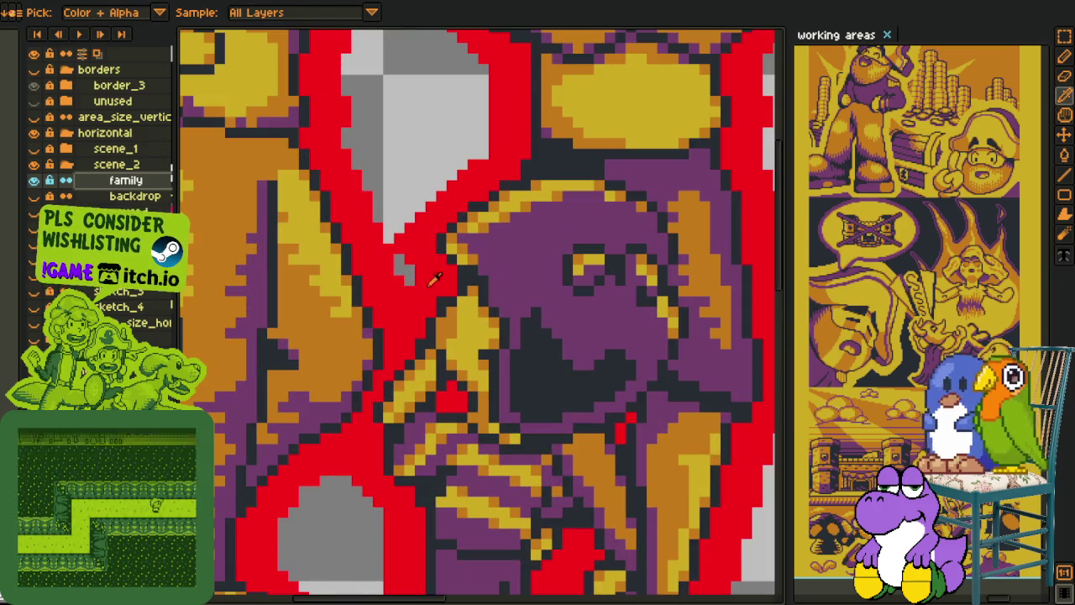
pyautogui.scroll(-2, 408, 269)
pyautogui.scroll(2, 588, 219)
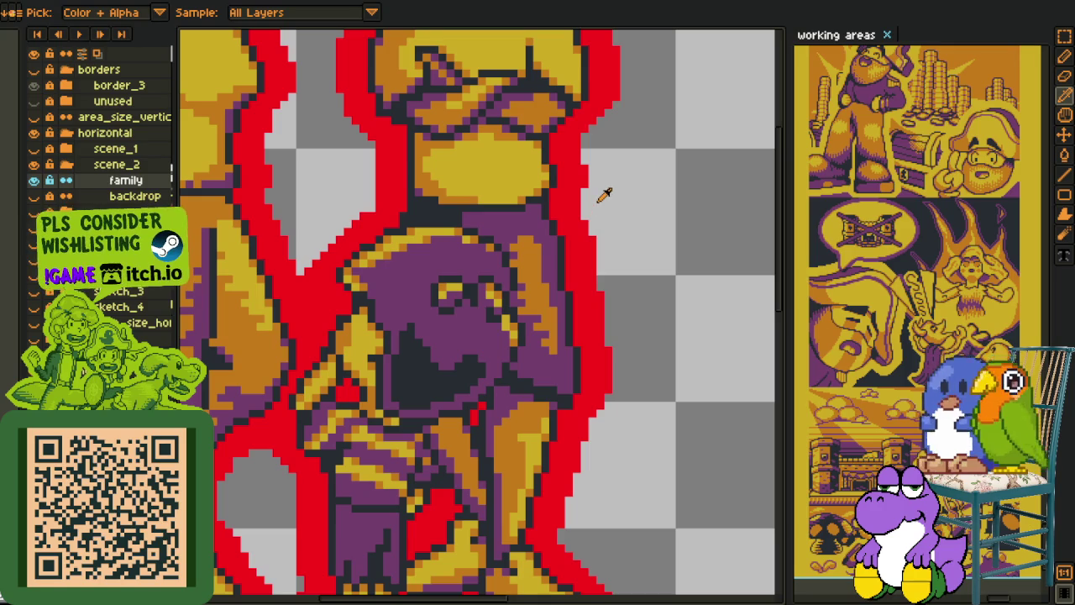
pyautogui.press('m')
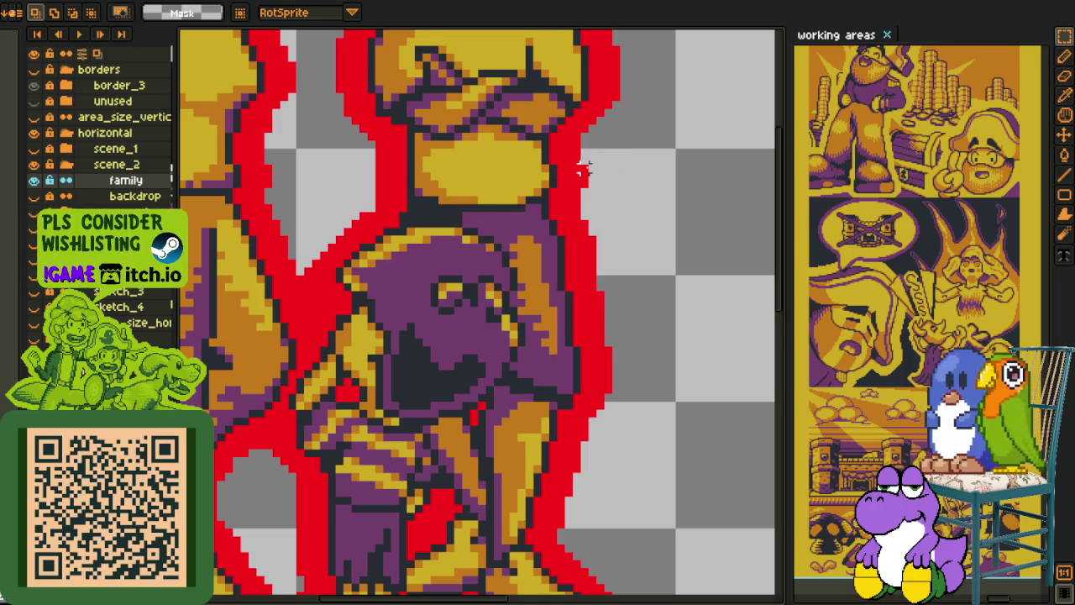
pyautogui.scroll(-1, 610, 334)
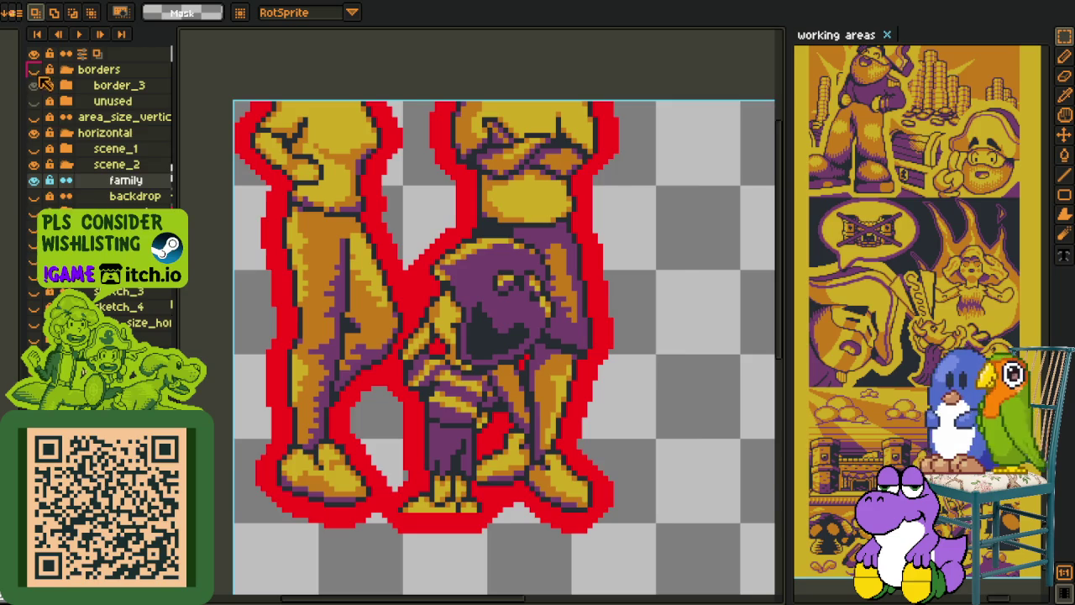
pyautogui.click(34, 69)
pyautogui.scroll(-3, 354, 408)
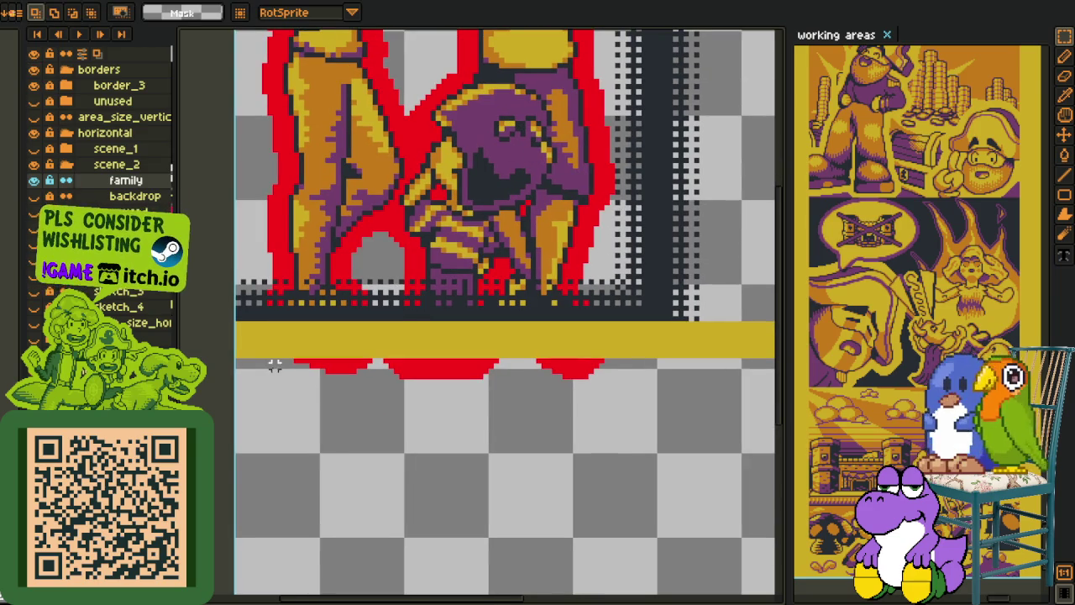
# Step: Delete the outline spilling below the yellow band, then hide the borders group again
pyautogui.moveTo(253, 361); pyautogui.dragTo(762, 509)
pyautogui.hscroll(2, 607, 367)
pyautogui.press('Delete')
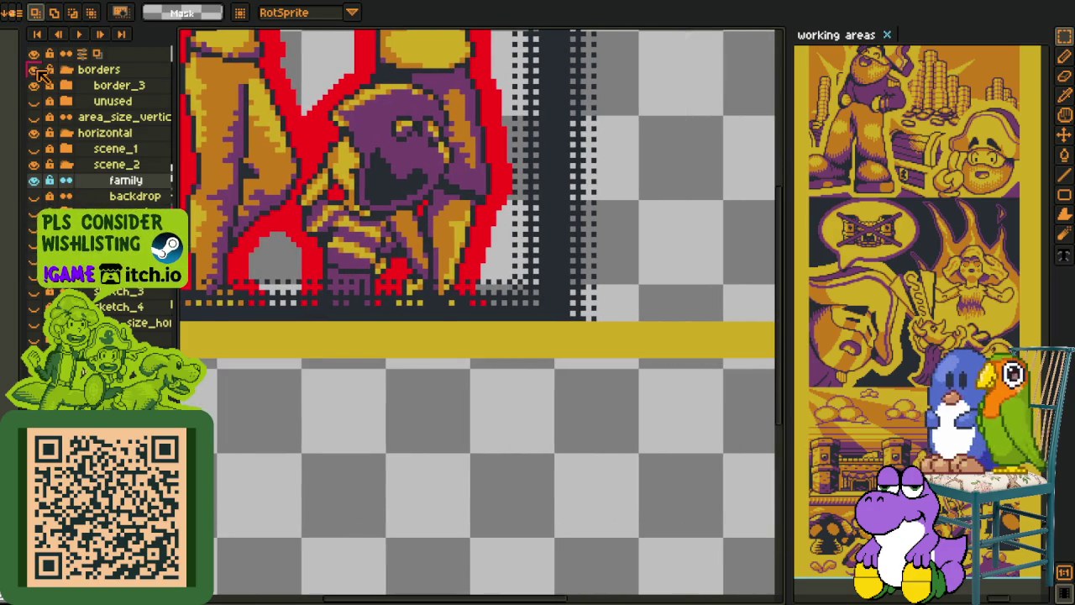
pyautogui.click(33, 69)
pyautogui.scroll(-2, 538, 320)
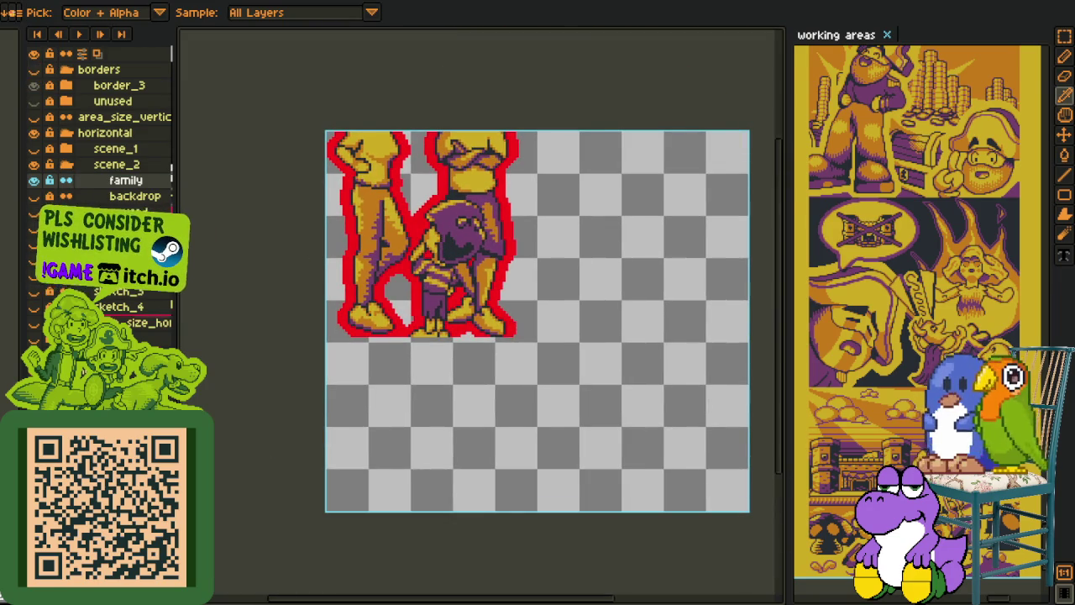
pyautogui.scroll(1, 378, 223)
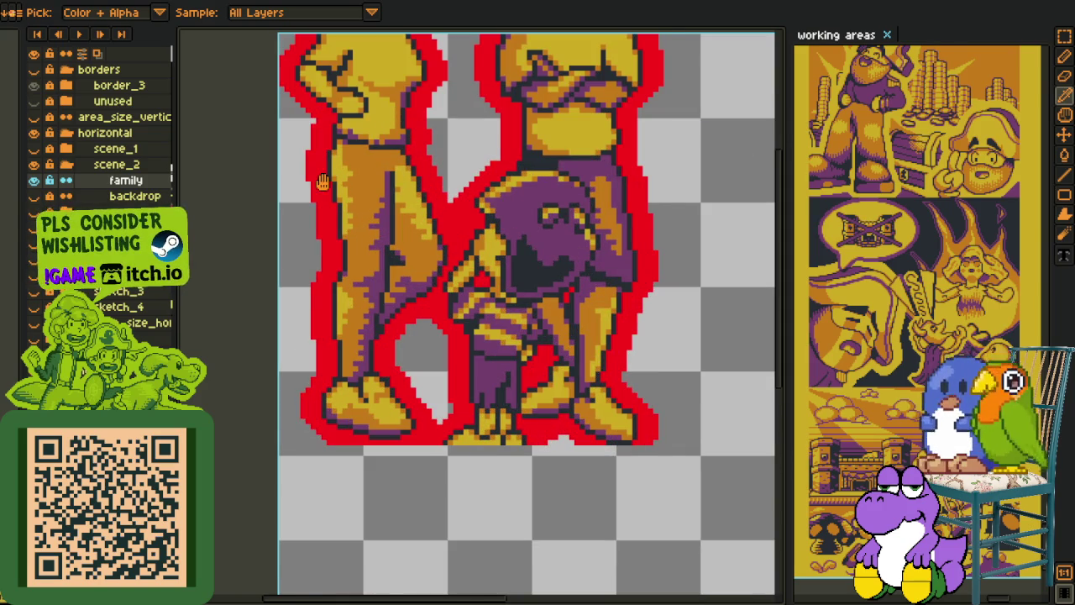
# Step: Replace the red outline colour with yellow
pyautogui.hotkey('shift', 'r')
pyautogui.click(420, 469)
pyautogui.scroll(2, 328, 111)
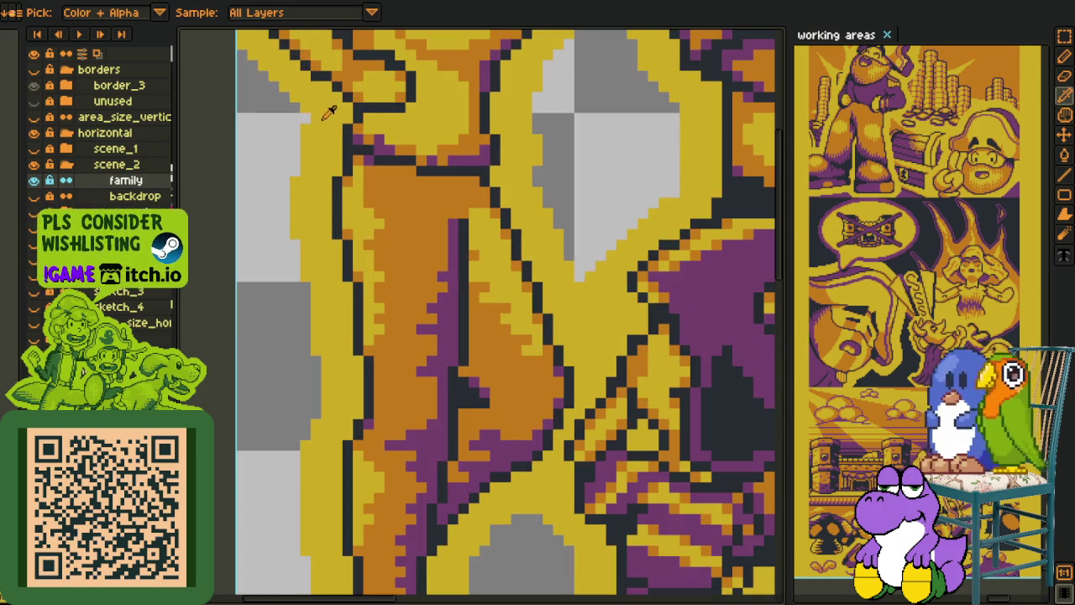
# Step: Cycle through pencil, eraser and colour-picking tools while inspecting the outlined figures
pyautogui.press('b')
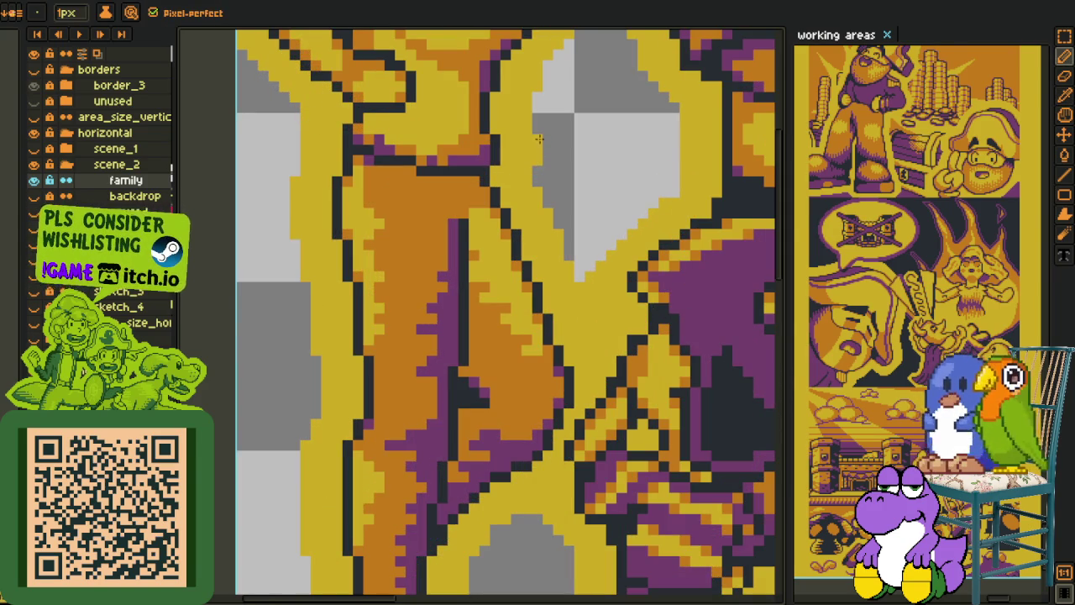
pyautogui.scroll(-2, 540, 158)
pyautogui.scroll(2, 569, 137)
pyautogui.press('e')
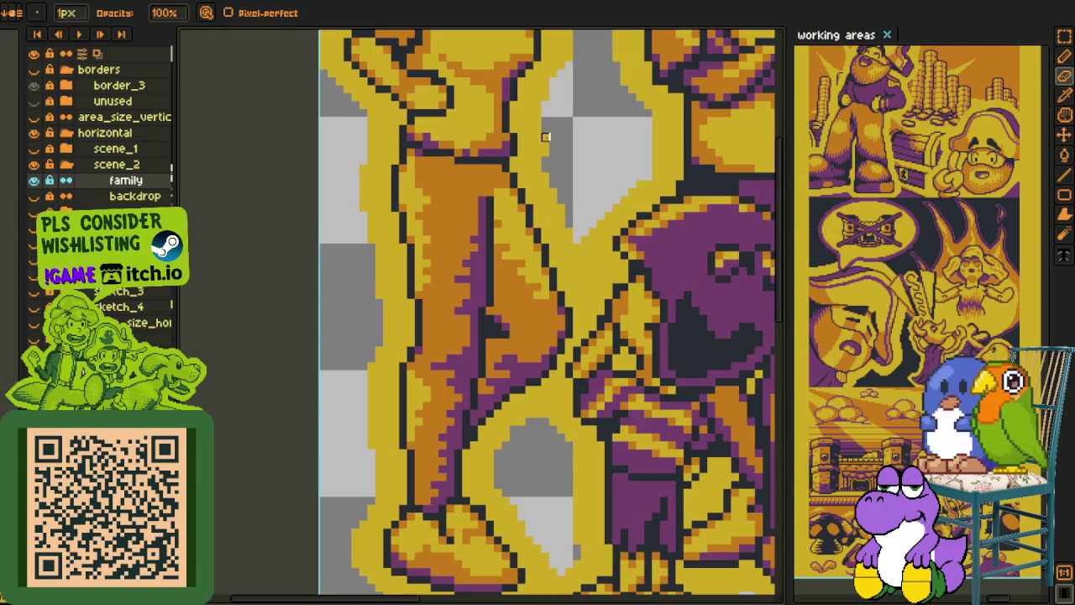
pyautogui.scroll(-2, 545, 153)
pyautogui.scroll(2, 564, 149)
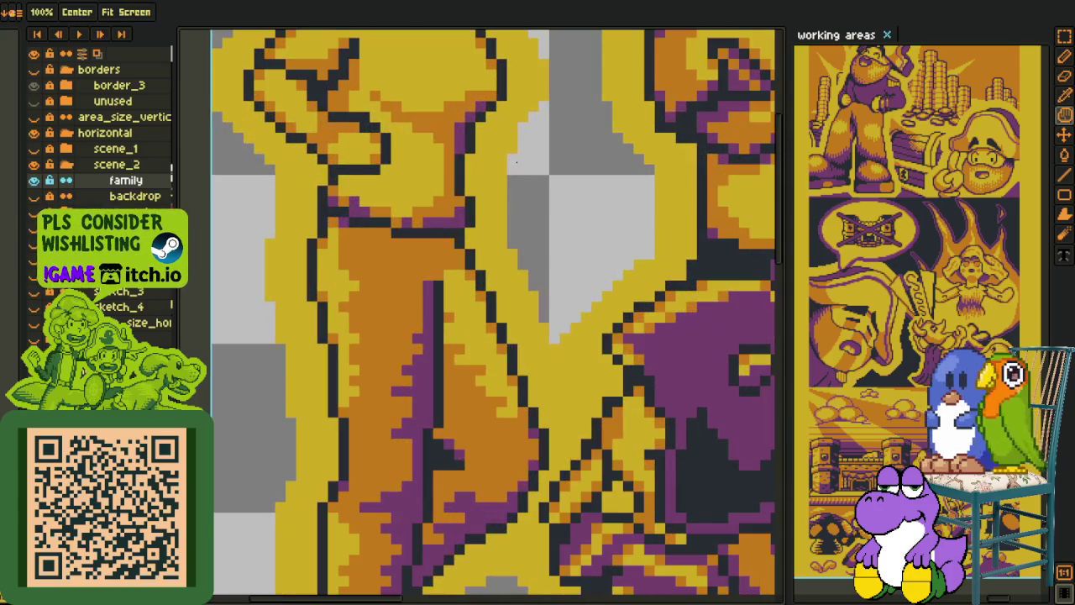
pyautogui.press('b')
pyautogui.scroll(-2, 513, 149)
pyautogui.press('o')
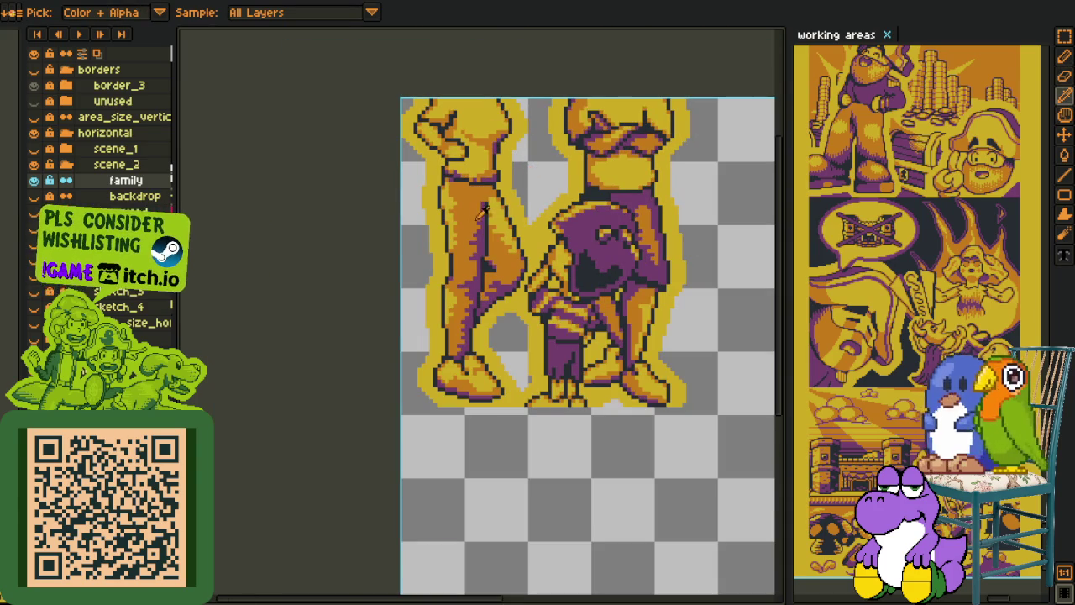
pyautogui.scroll(2, 458, 335)
pyautogui.scroll(1, 475, 413)
# Step: Add orange shading pixels around the foot and along the diagonal outline
pyautogui.press('b')
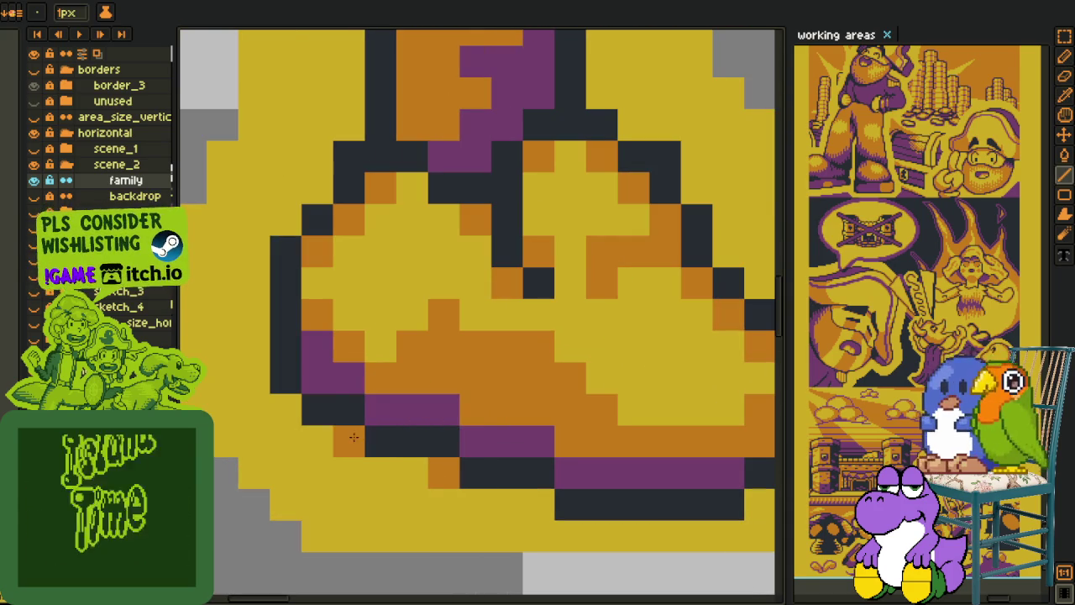
pyautogui.click(285, 408)
pyautogui.moveTo(728, 475); pyautogui.dragTo(518, 444)
pyautogui.click(549, 473)
pyautogui.click(612, 347)
pyautogui.click(580, 283)
pyautogui.click(549, 251)
pyautogui.click(518, 219)
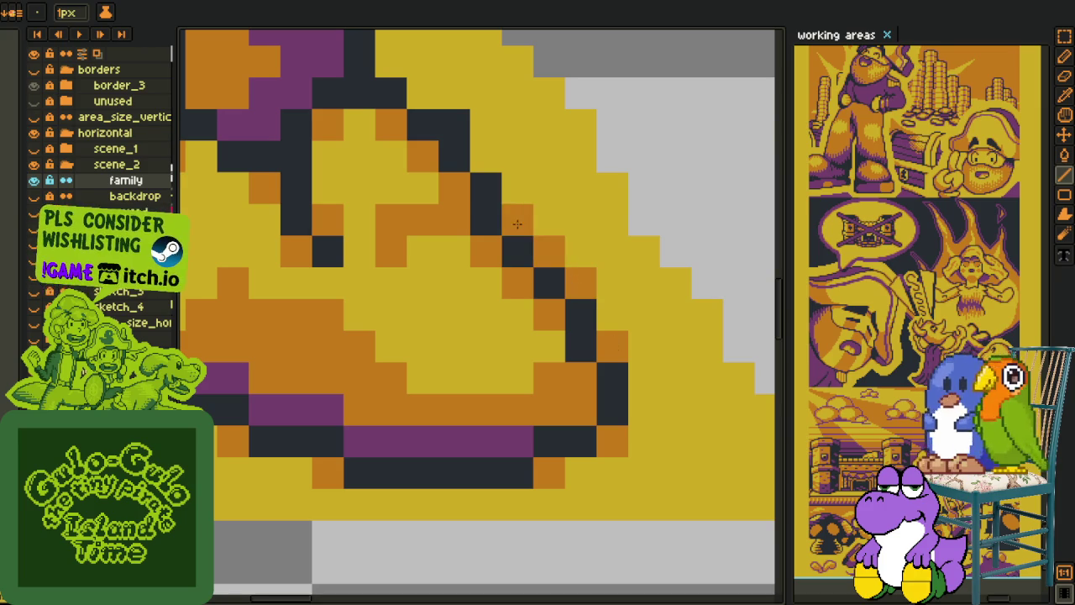
pyautogui.click(486, 156)
pyautogui.click(423, 93)
# Step: Add orange shading pixels along the leg's outline, undoing one misplaced pixel
pyautogui.moveTo(428, 91); pyautogui.dragTo(557, 317)
pyautogui.click(507, 261)
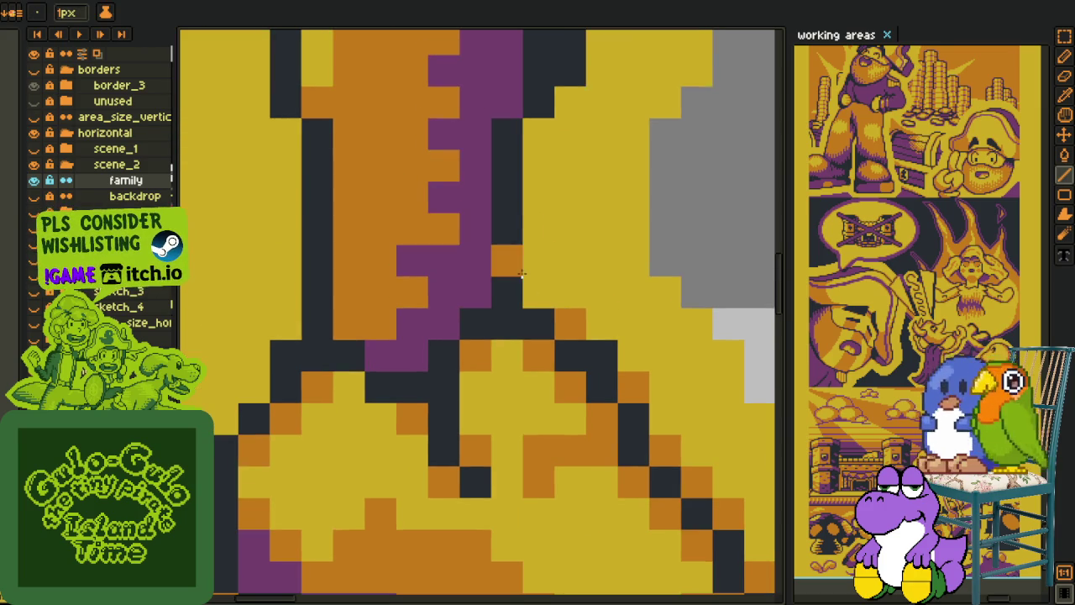
pyautogui.hotkey('ctrl', 'z')
pyautogui.hotkey('ctrl', 'z')
pyautogui.click(538, 293)
pyautogui.click(285, 323)
pyautogui.click(255, 385)
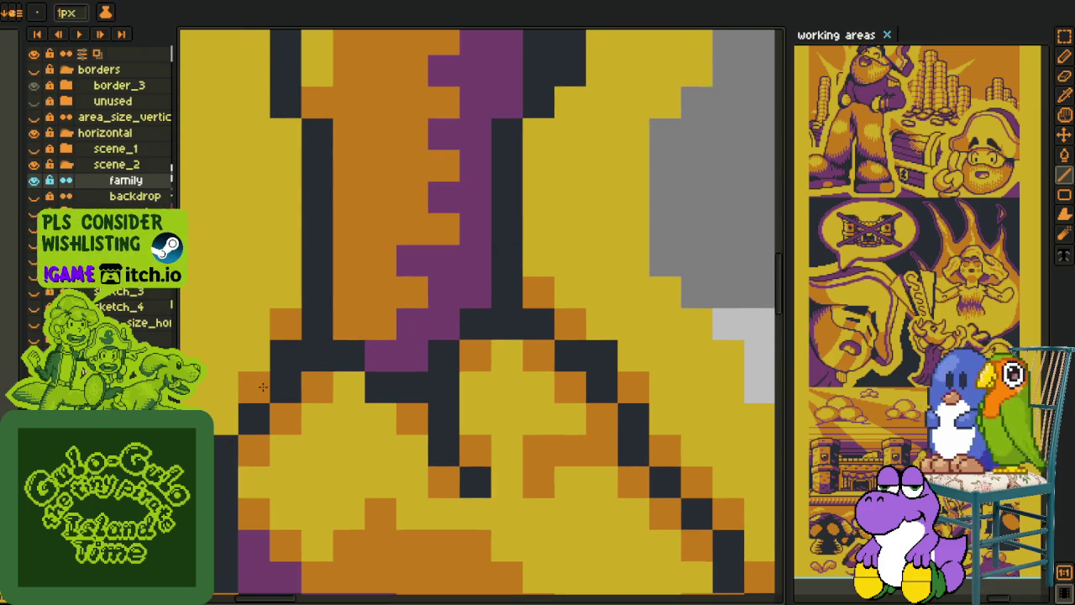
pyautogui.click(222, 420)
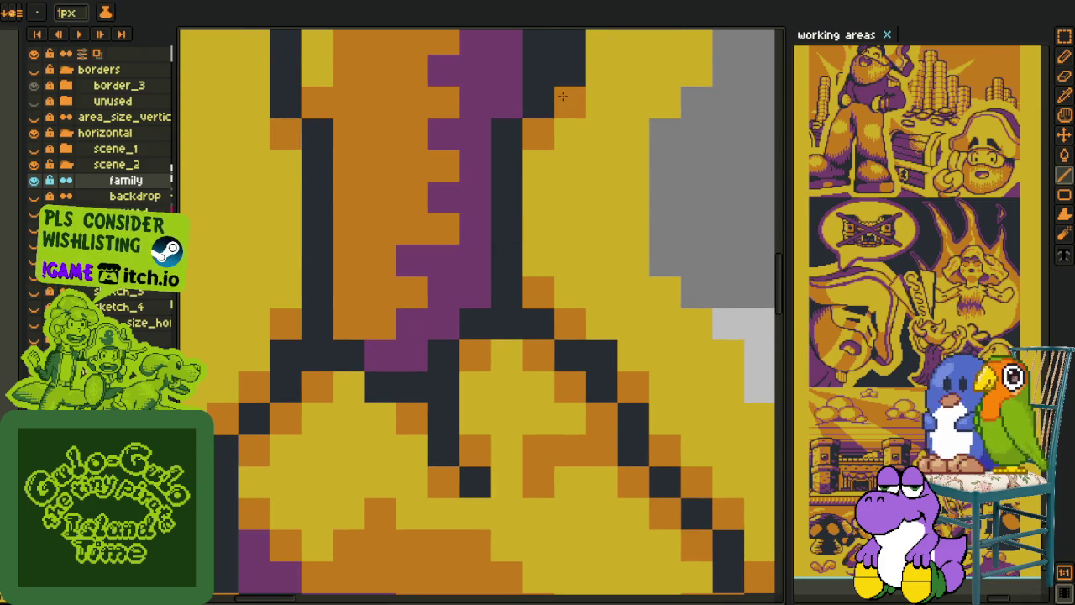
# Step: Draw a dark diagonal outline across the leg
pyautogui.scroll(-5, 556, 102)
pyautogui.scroll(3, 504, 252)
pyautogui.scroll(2, 462, 444)
pyautogui.scroll(2, 462, 443)
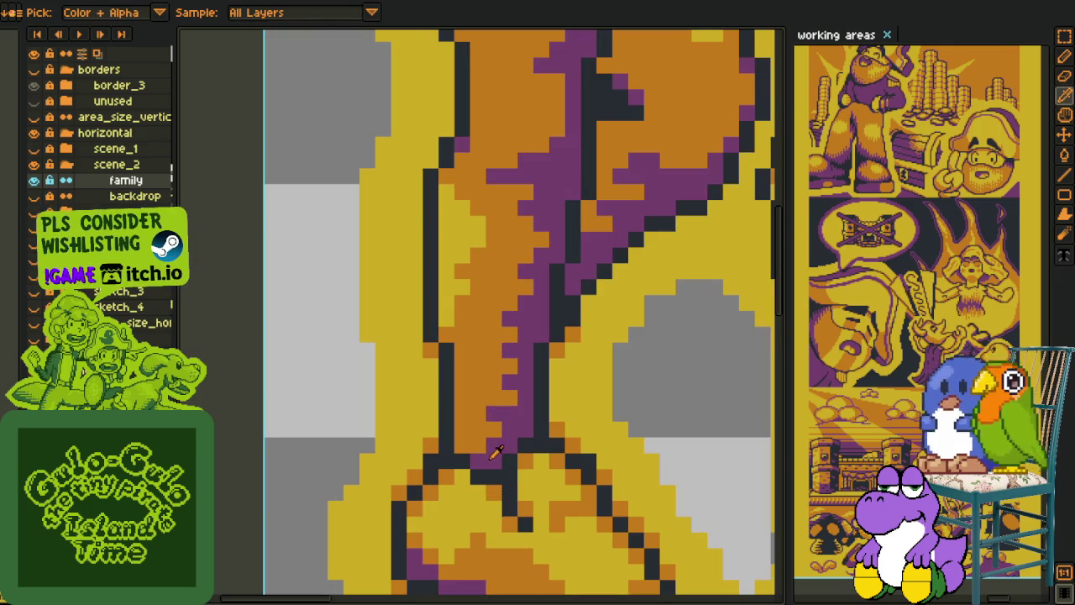
pyautogui.scroll(-2, 456, 364)
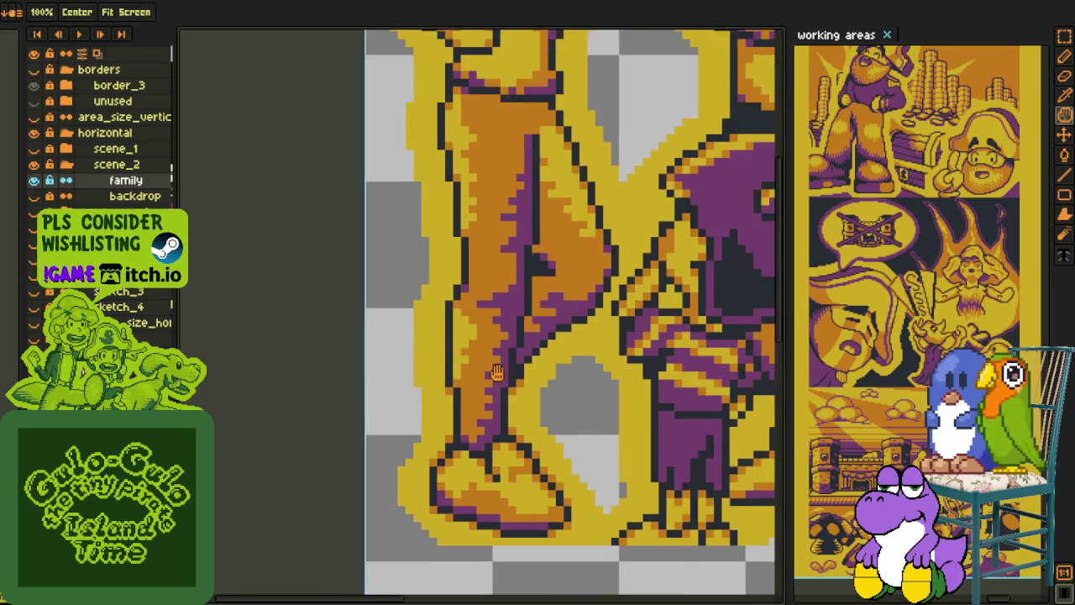
pyautogui.scroll(2, 529, 383)
pyautogui.moveTo(532, 365)
pyautogui.mouseDown()
pyautogui.moveTo(613, 286)
pyautogui.moveTo(670, 252)
pyautogui.mouseUp()
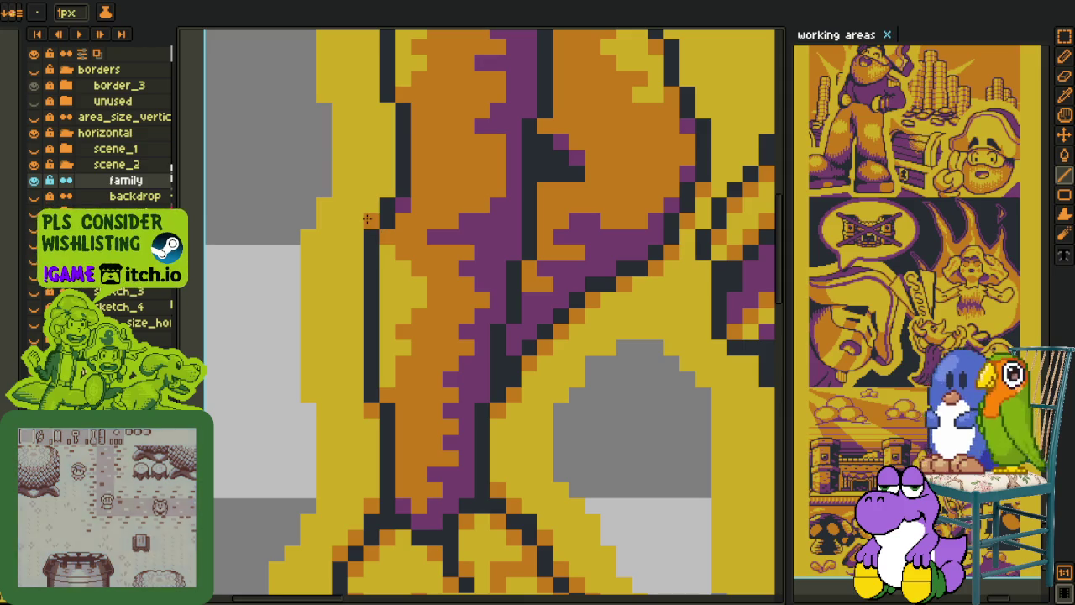
pyautogui.scroll(2, 385, 192)
pyautogui.scroll(3, 387, 252)
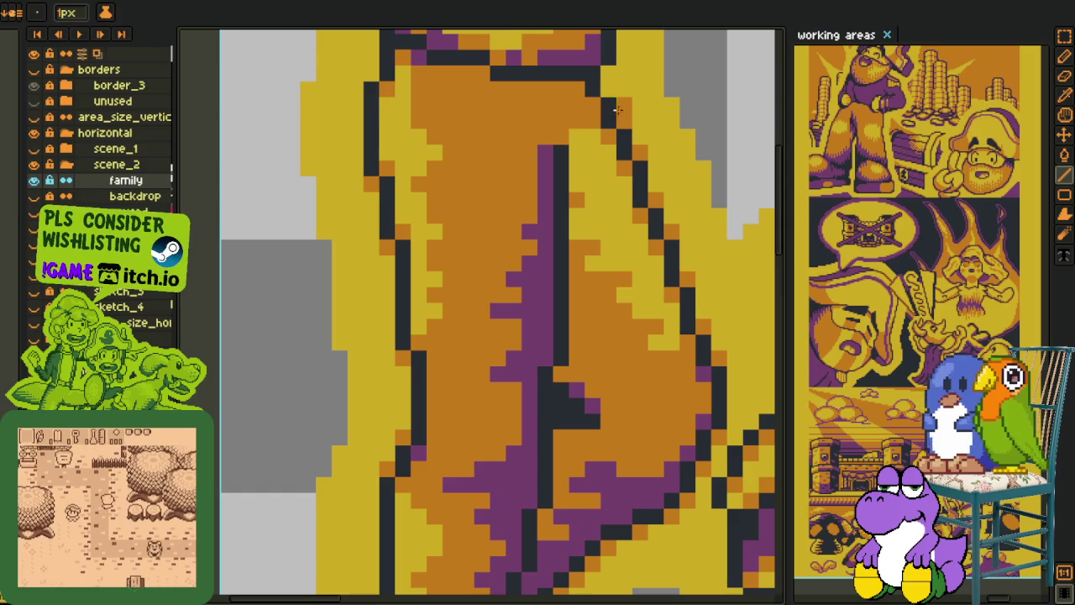
# Step: Fill the grey notch pixel with yellow and switch to the Line tool
pyautogui.press('b')
pyautogui.click(735, 233)
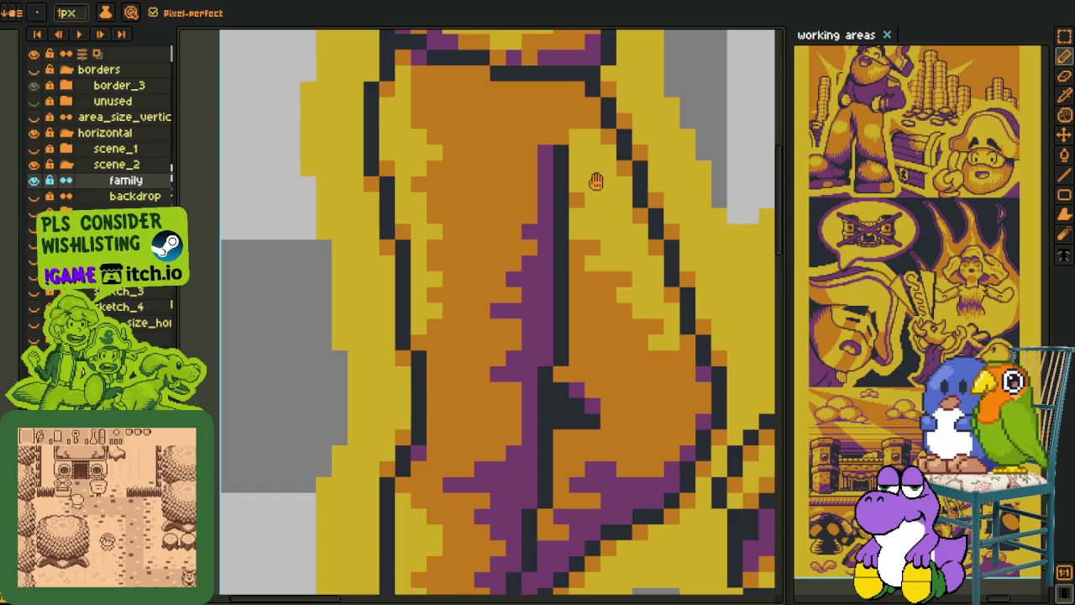
pyautogui.moveTo(594, 185); pyautogui.dragTo(602, 458)
pyautogui.press('i')
pyautogui.press('b')
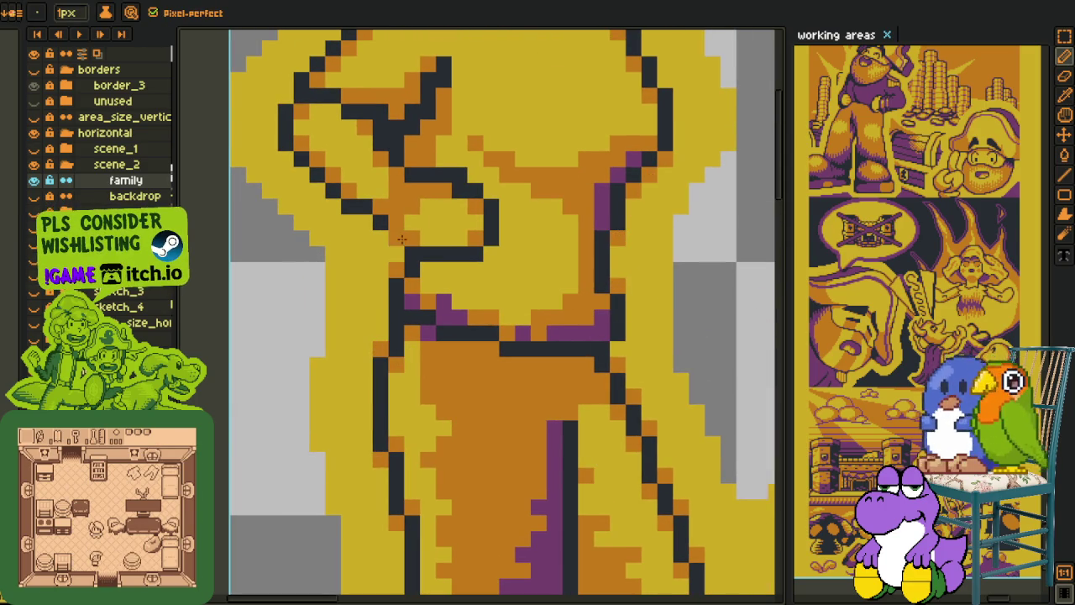
pyautogui.press('l')
pyautogui.press('i')
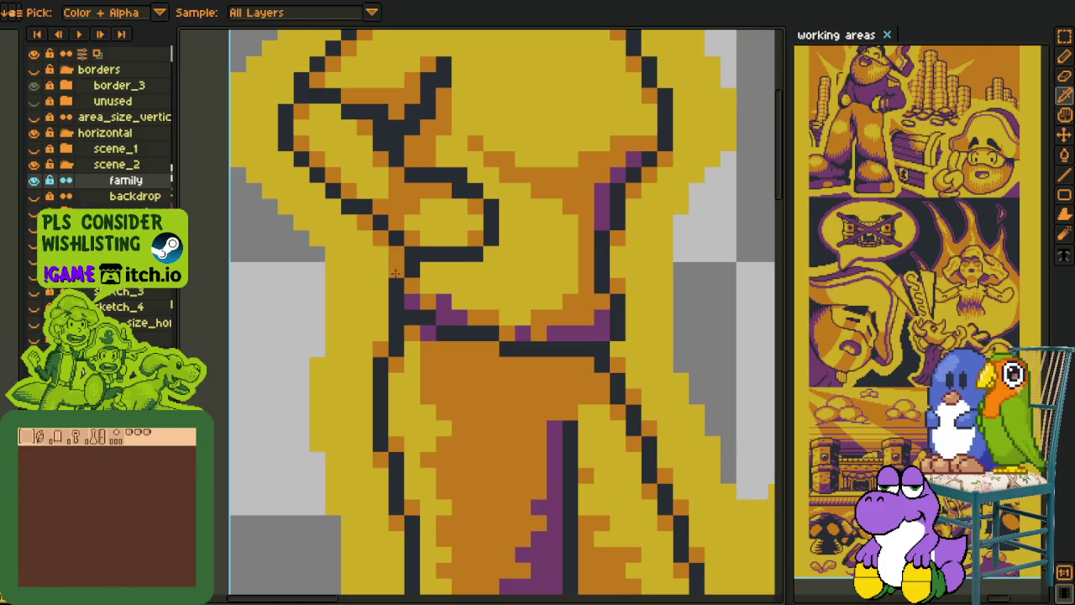
pyautogui.press('b')
pyautogui.press('i')
pyautogui.press('l')
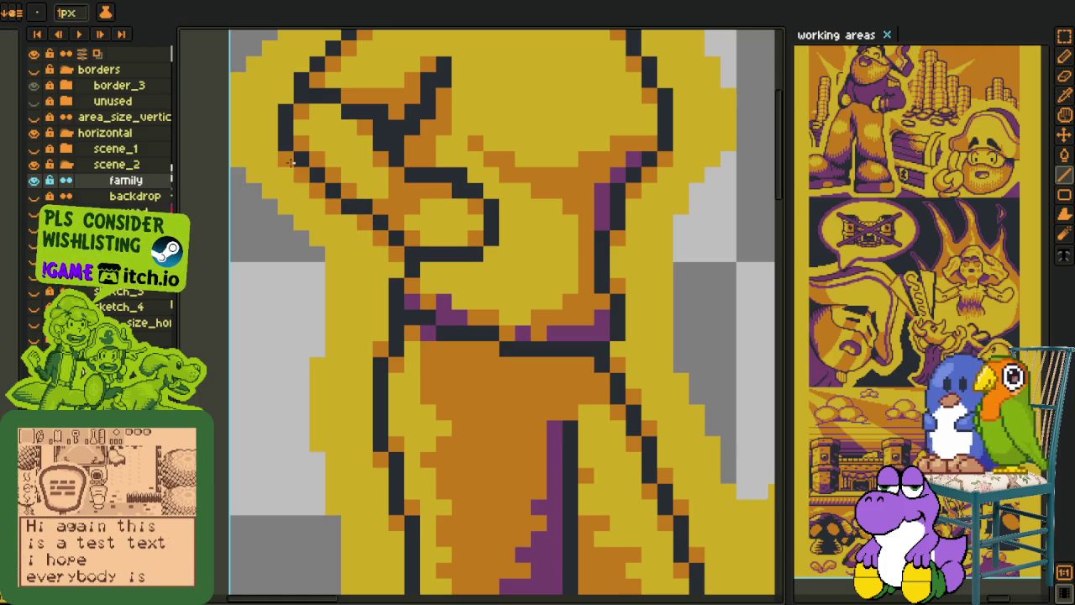
# Step: Add a short orange diagonal beside the outline and nudge the figure up one pixel
pyautogui.moveTo(296, 158); pyautogui.dragTo(370, 337)
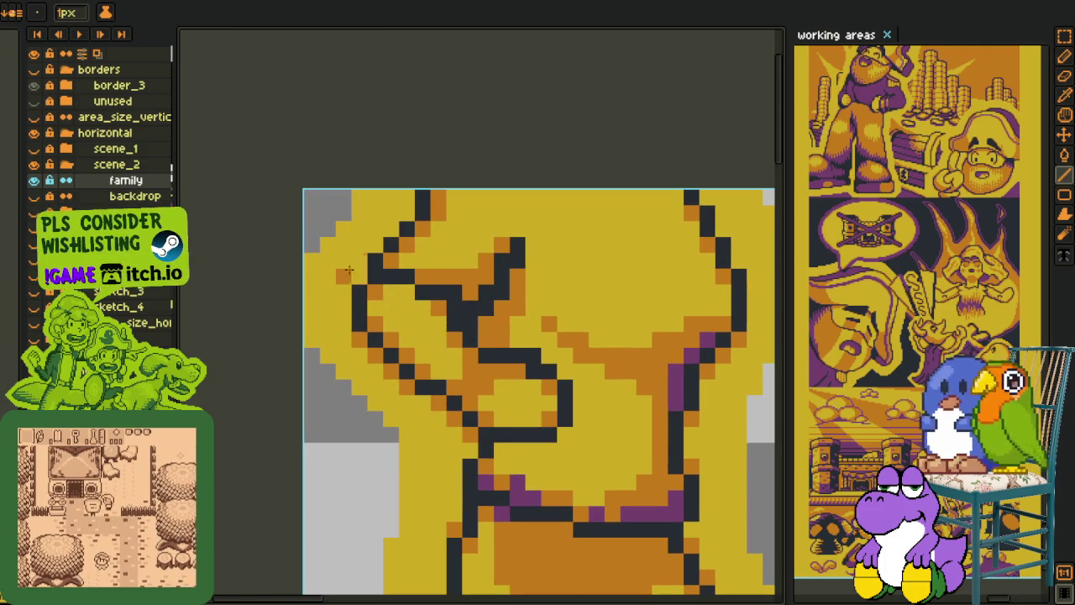
pyautogui.hotkey('ctrl', 'z')
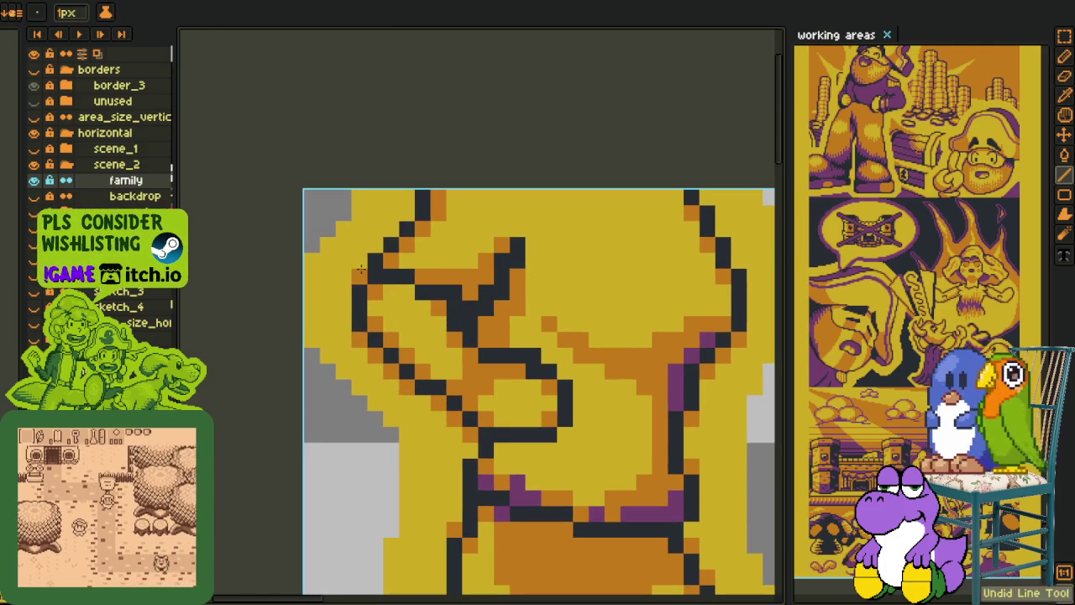
pyautogui.moveTo(392, 230); pyautogui.dragTo(411, 208)
pyautogui.moveTo(742, 275); pyautogui.dragTo(528, 208)
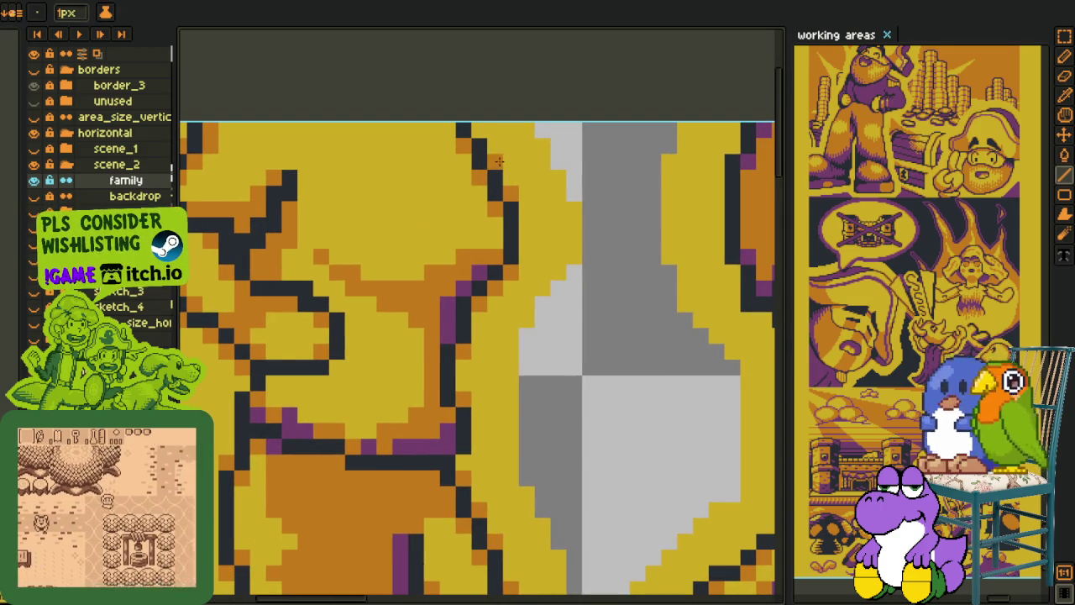
pyautogui.scroll(-3, 510, 224)
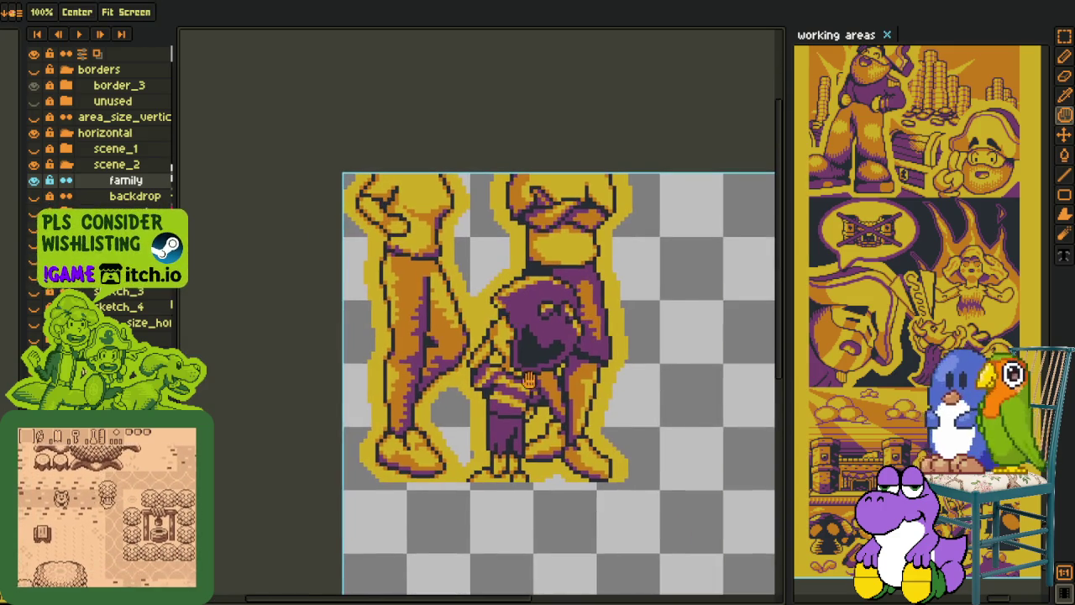
pyautogui.scroll(5, 429, 471)
pyautogui.press('v')
pyautogui.moveTo(428, 471); pyautogui.dragTo(442, 444)
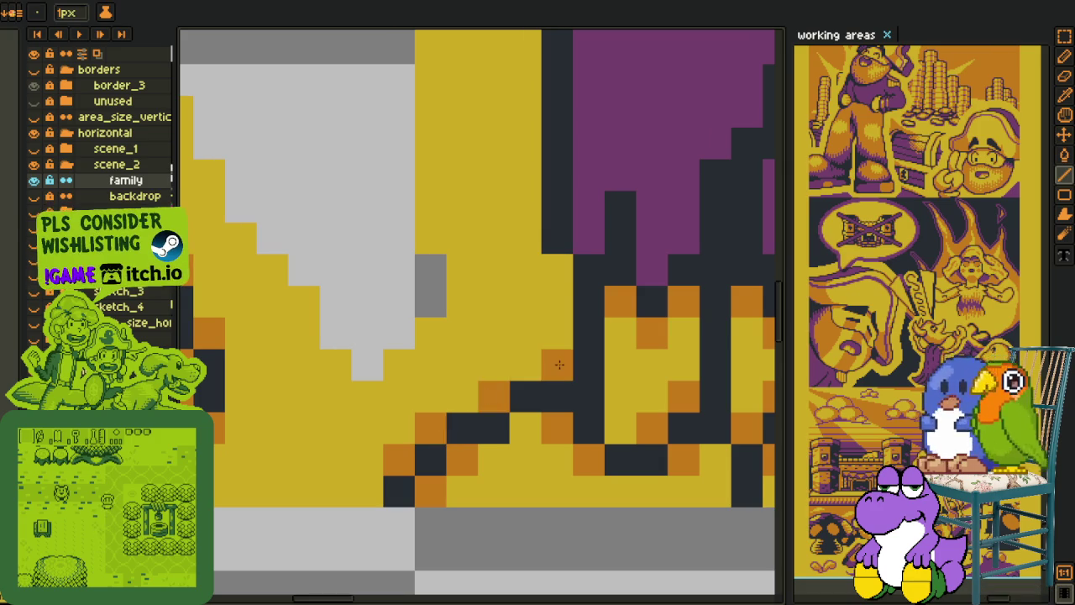
# Step: Redraw the dark diagonal outline running up to the right
pyautogui.press('h')
pyautogui.scroll(-3, 568, 225)
pyautogui.scroll(2, 568, 225)
pyautogui.press('l')
pyautogui.scroll(2, 398, 261)
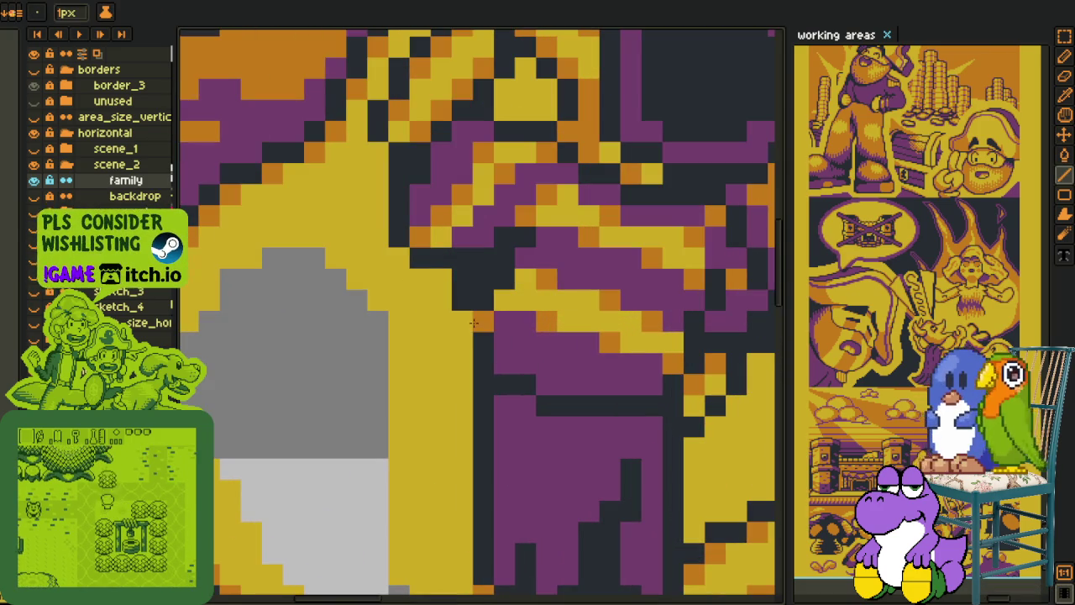
pyautogui.press('h')
pyautogui.moveTo(378, 174); pyautogui.dragTo(408, 438)
pyautogui.press('l')
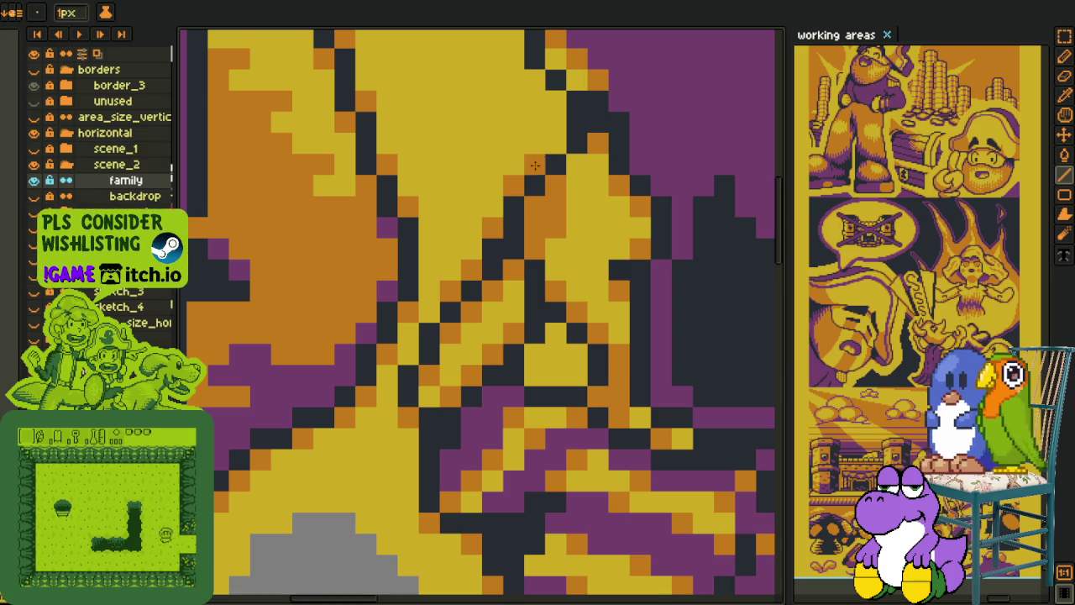
pyautogui.press('h')
pyautogui.scroll(-5, 562, 197)
pyautogui.press('l')
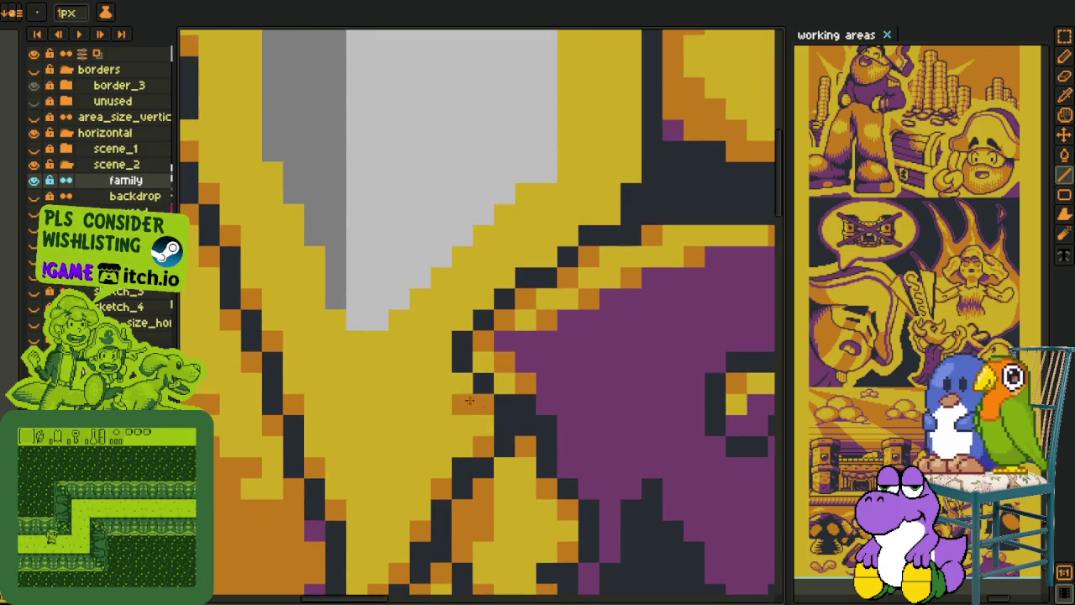
pyautogui.moveTo(502, 282); pyautogui.dragTo(638, 183)
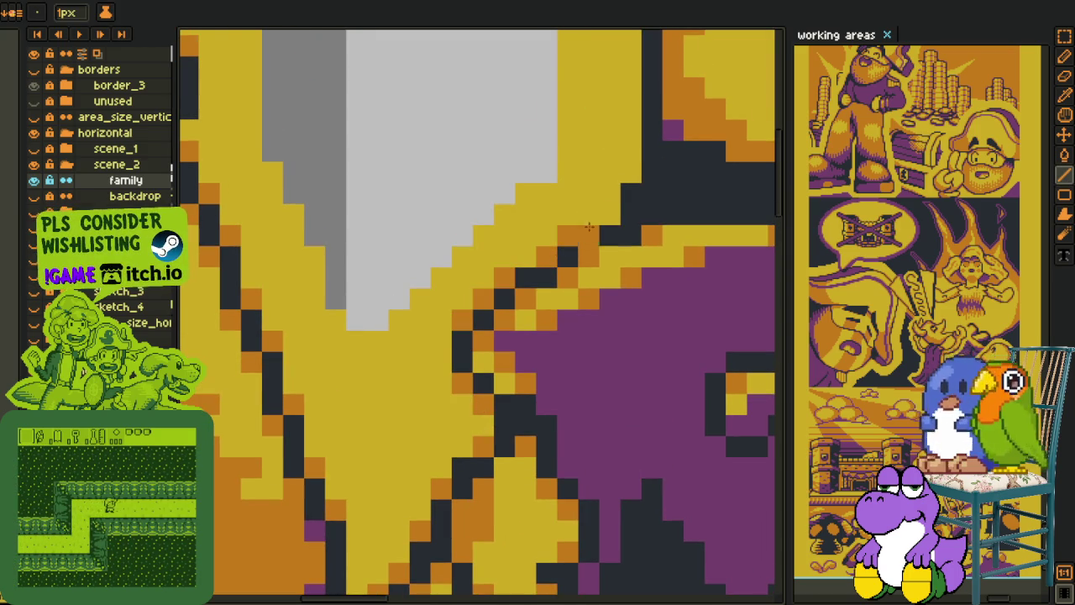
# Step: Draw a short dark line stroke on another part of the figures
pyautogui.press('h')
pyautogui.scroll(3, 639, 183)
pyautogui.moveTo(588, 252); pyautogui.dragTo(570, 250)
pyautogui.scroll(-3, 547, 283)
pyautogui.press('l')
pyautogui.moveTo(459, 461); pyautogui.dragTo(441, 489)
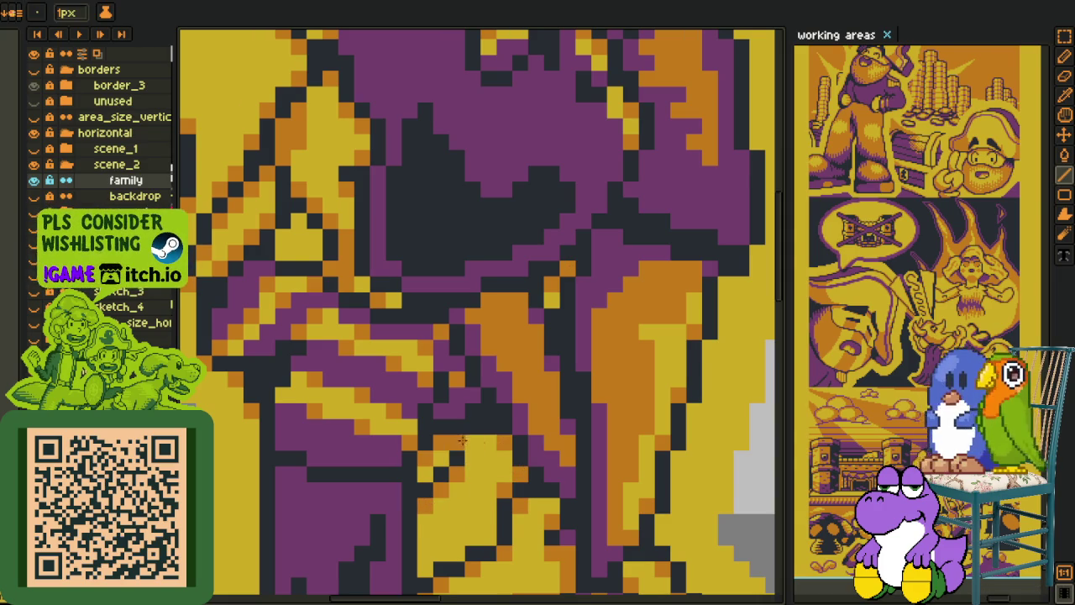
# Step: Draw a dark vertical outline beside the purple figure's head and goggles, then undo it
pyautogui.moveTo(470, 440); pyautogui.dragTo(502, 392)
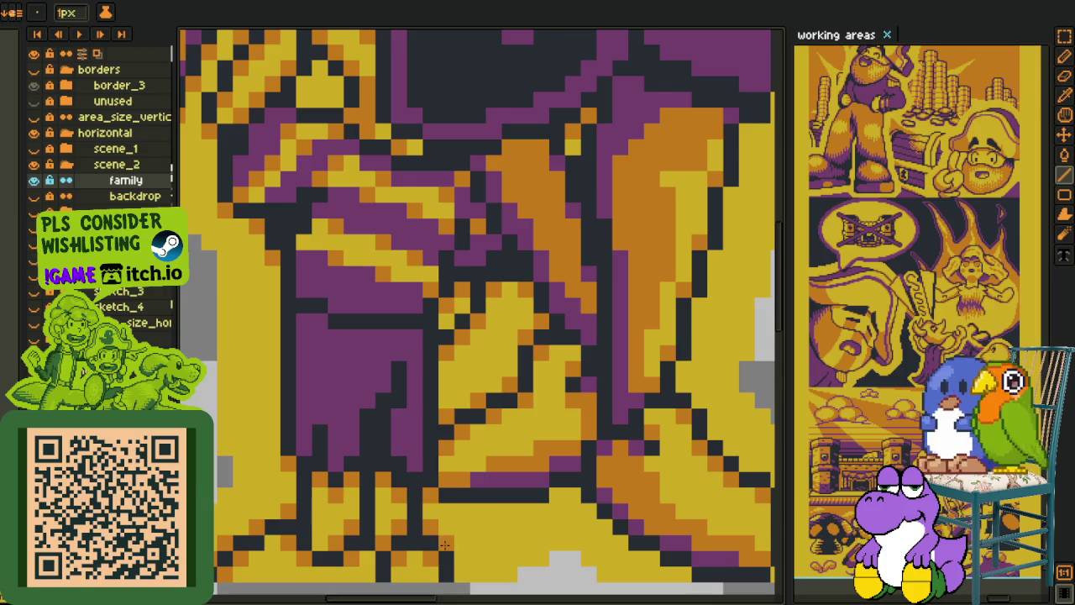
pyautogui.moveTo(445, 544); pyautogui.dragTo(432, 425)
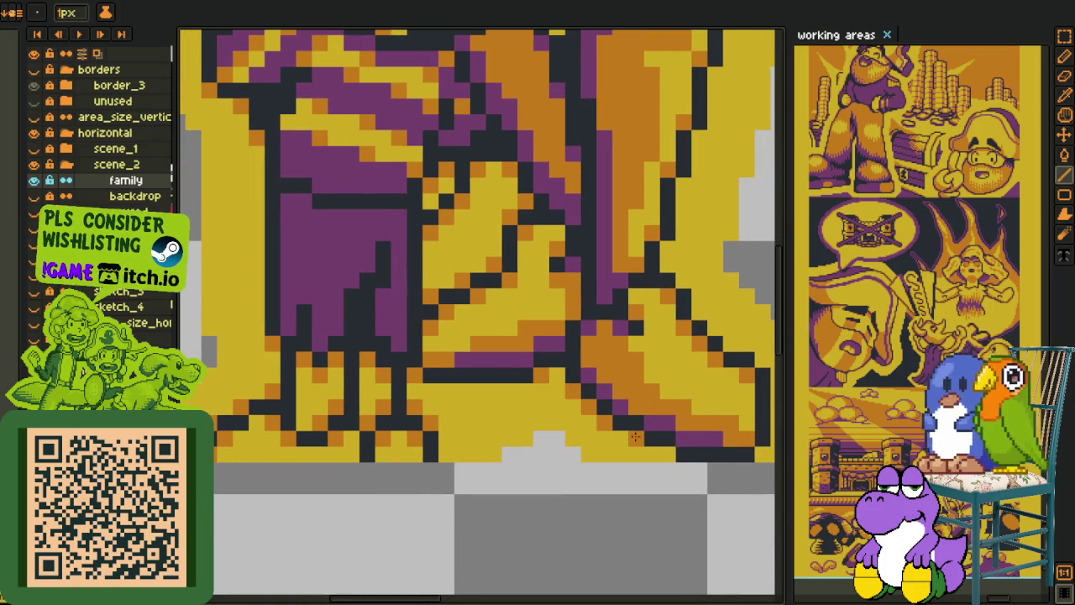
pyautogui.moveTo(672, 454); pyautogui.dragTo(535, 523)
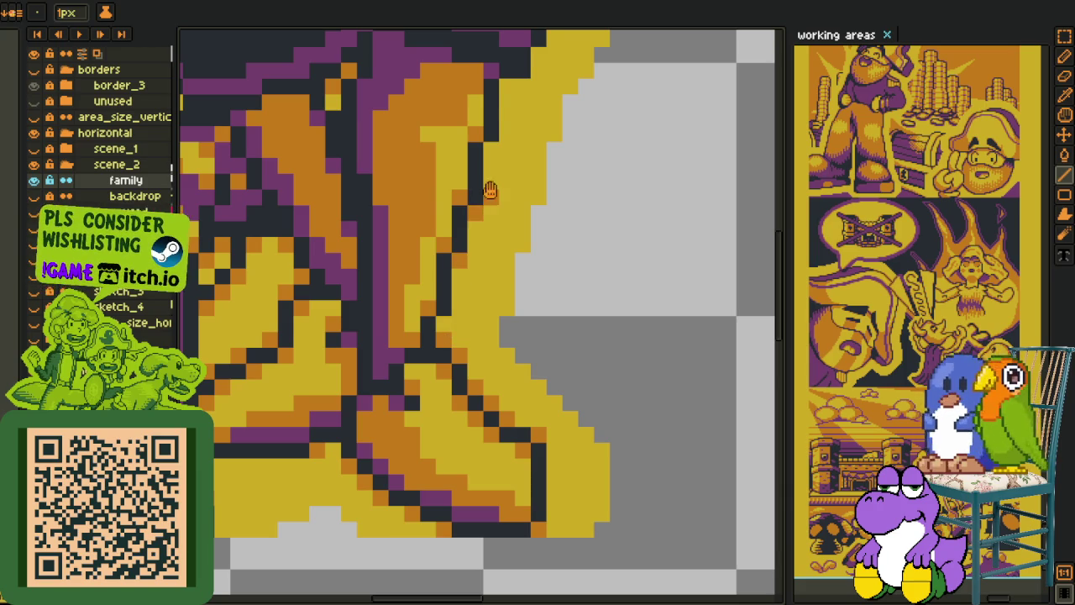
pyautogui.moveTo(489, 191); pyautogui.dragTo(444, 401)
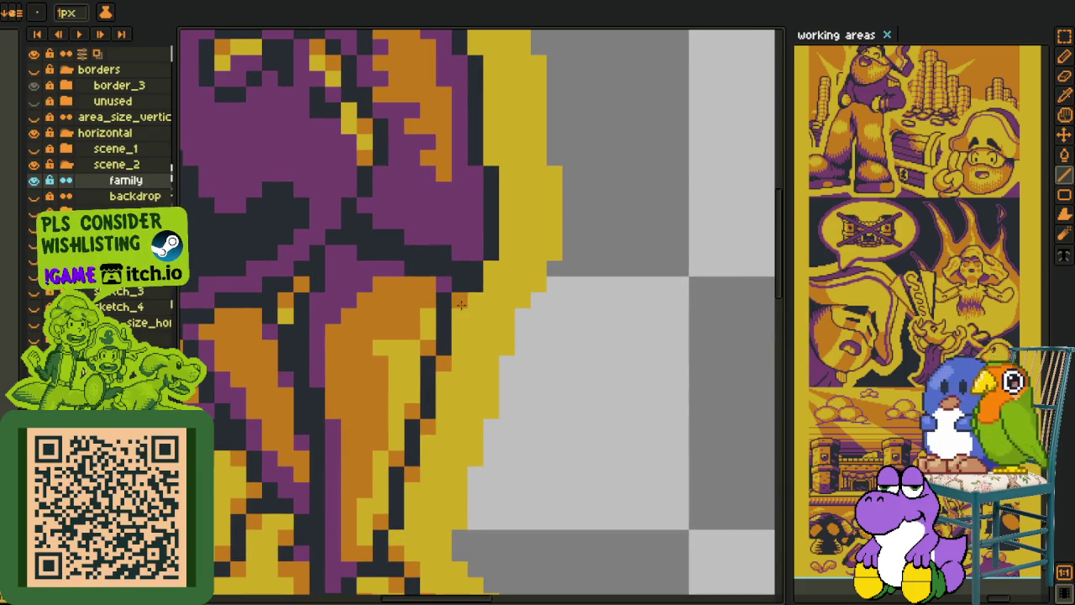
pyautogui.moveTo(488, 267); pyautogui.dragTo(499, 398)
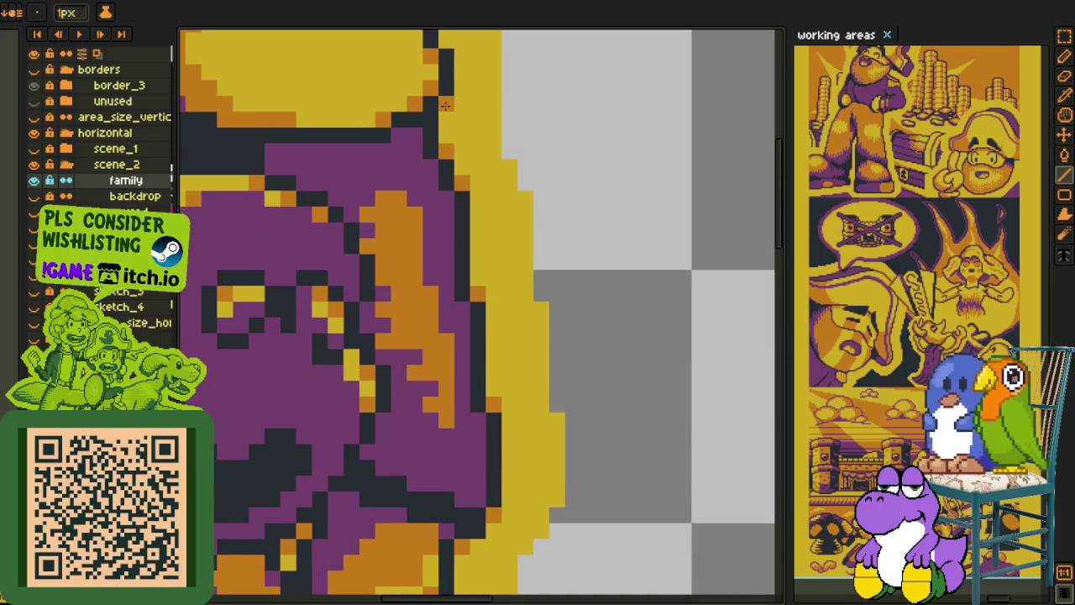
pyautogui.moveTo(446, 105); pyautogui.dragTo(456, 448)
pyautogui.moveTo(470, 353); pyautogui.dragTo(475, 430)
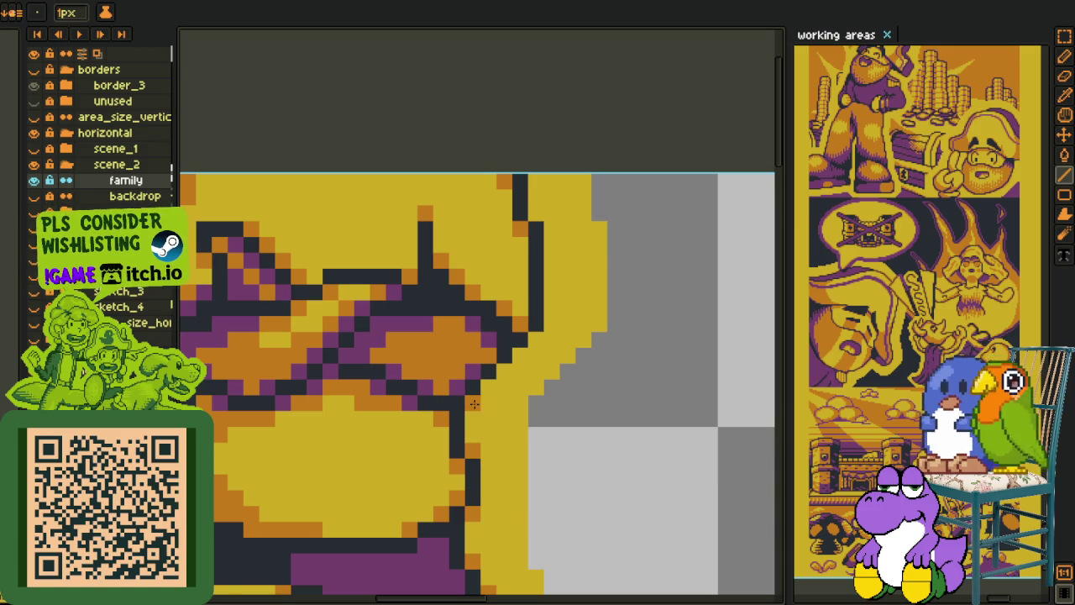
pyautogui.moveTo(537, 331); pyautogui.dragTo(537, 215)
pyautogui.scroll(-3, 531, 239)
pyautogui.scroll(3, 493, 365)
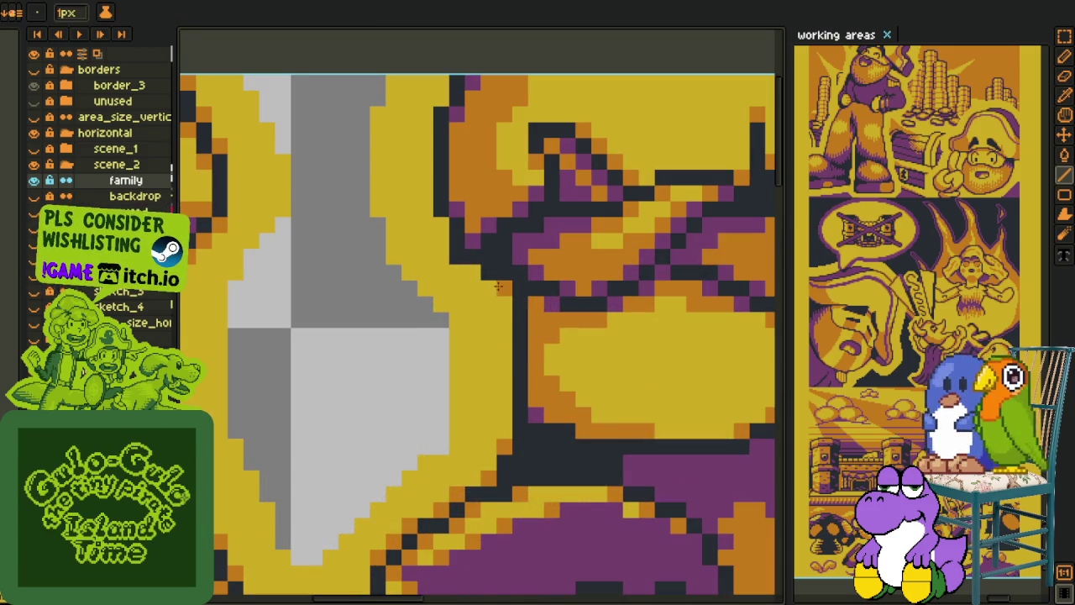
pyautogui.hotkey('ctrl', 'z')
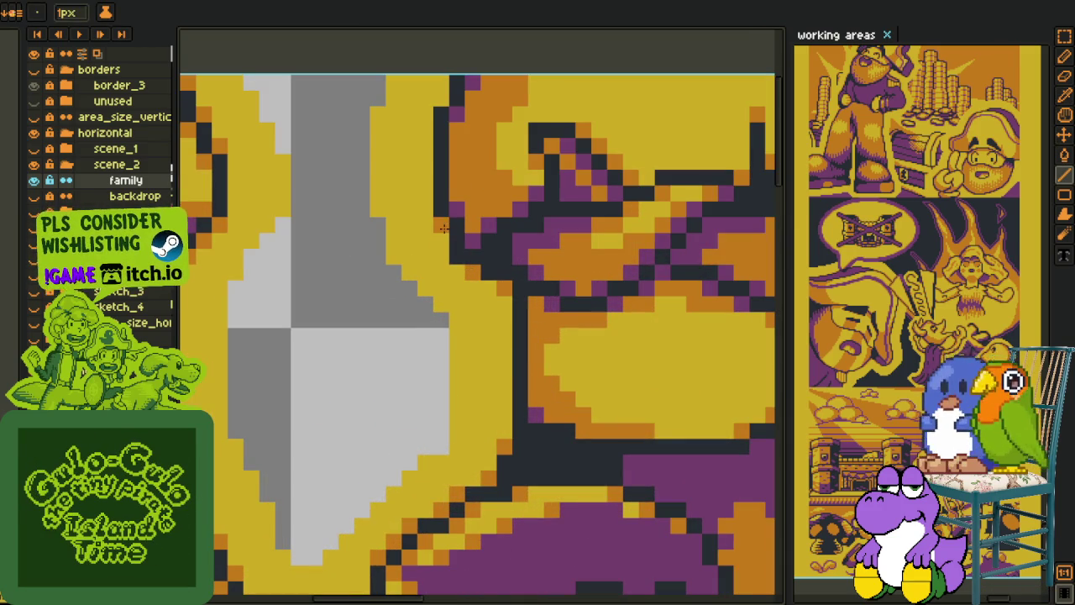
# Step: Zoom in and out to review the outlined figures, then select the backdrop layer
pyautogui.scroll(-3, 440, 100)
pyautogui.press('i')
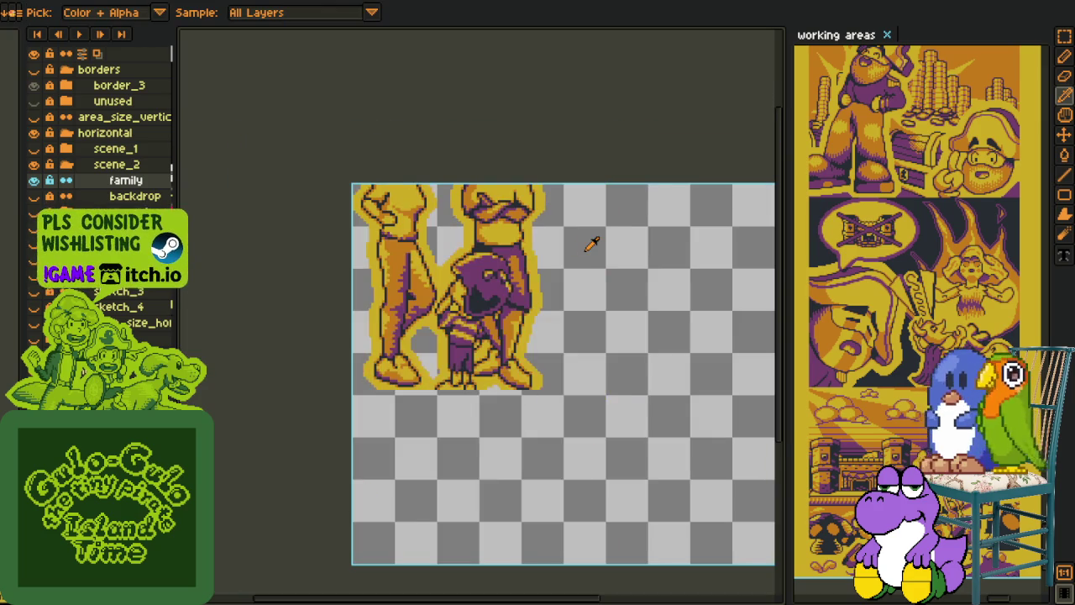
pyautogui.scroll(3, 484, 288)
pyautogui.scroll(2, 496, 319)
pyautogui.press('l')
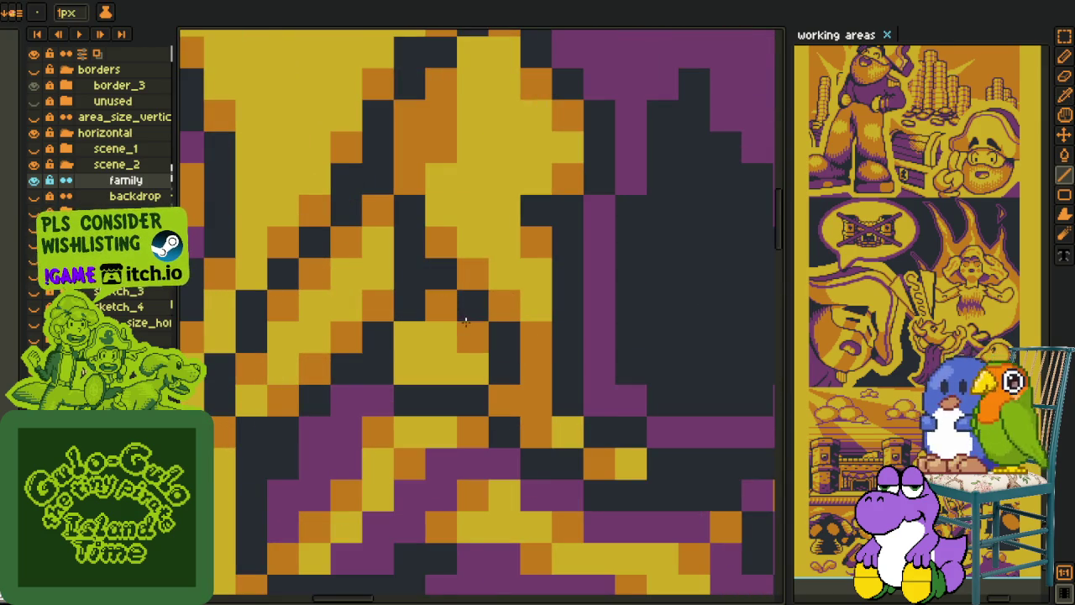
pyautogui.scroll(-3, 474, 391)
pyautogui.scroll(-3, 474, 391)
pyautogui.press('i')
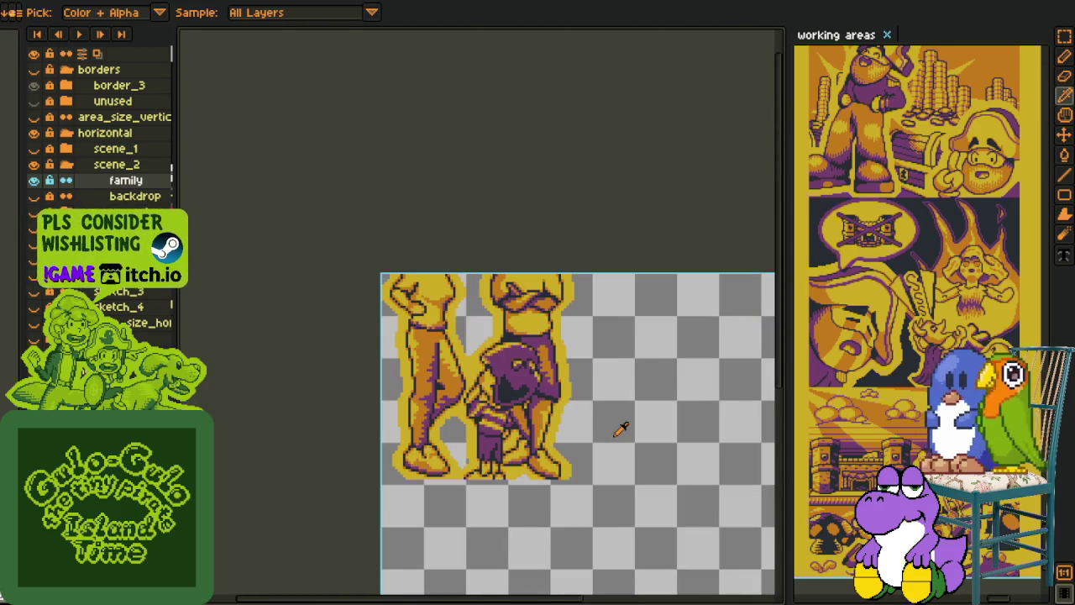
pyautogui.scroll(2, 549, 428)
pyautogui.scroll(-1, 499, 423)
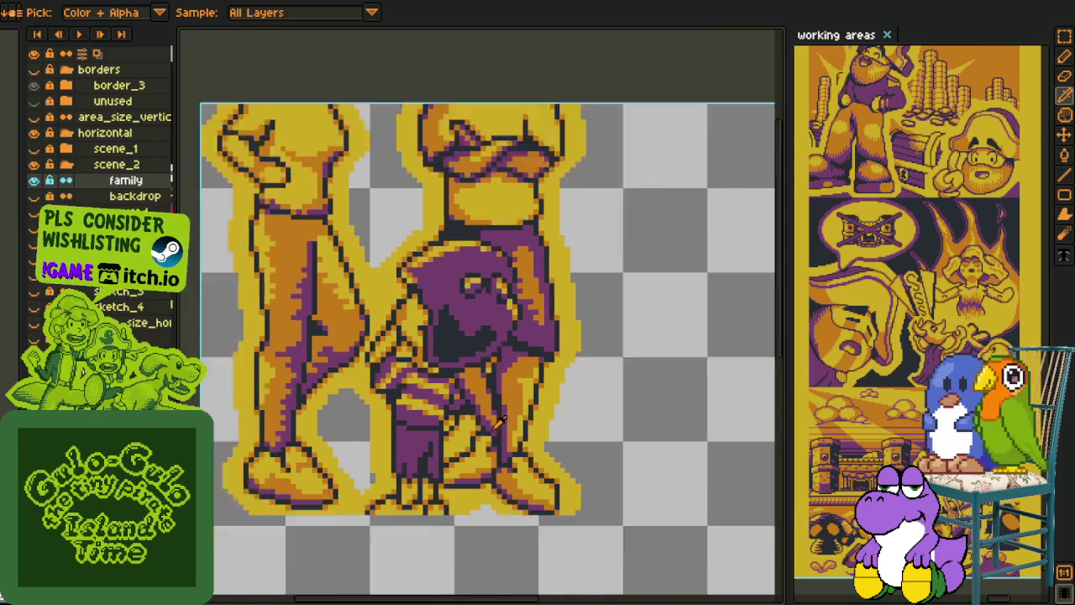
pyautogui.scroll(-2, 499, 423)
pyautogui.scroll(-1, 547, 412)
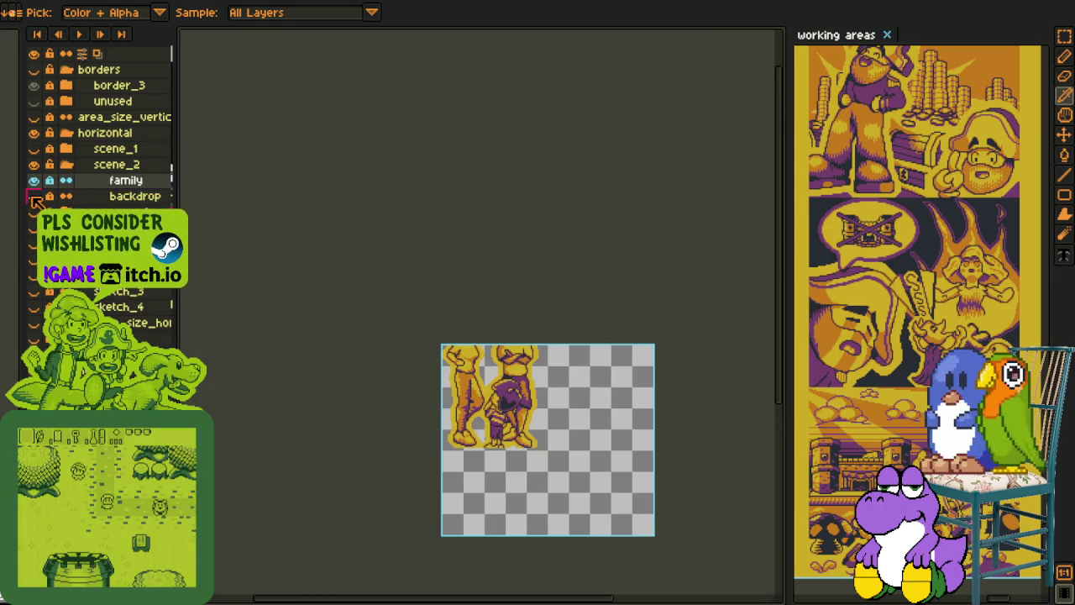
pyautogui.click(57, 195)
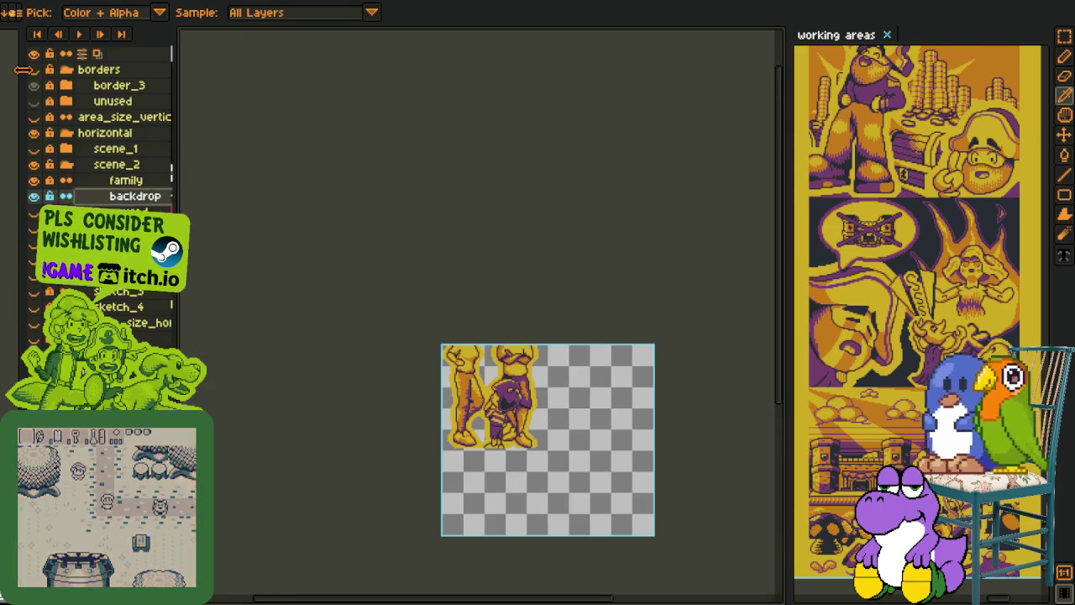
# Step: Show the backdrop layer and hide the family figures
pyautogui.click(33, 323)
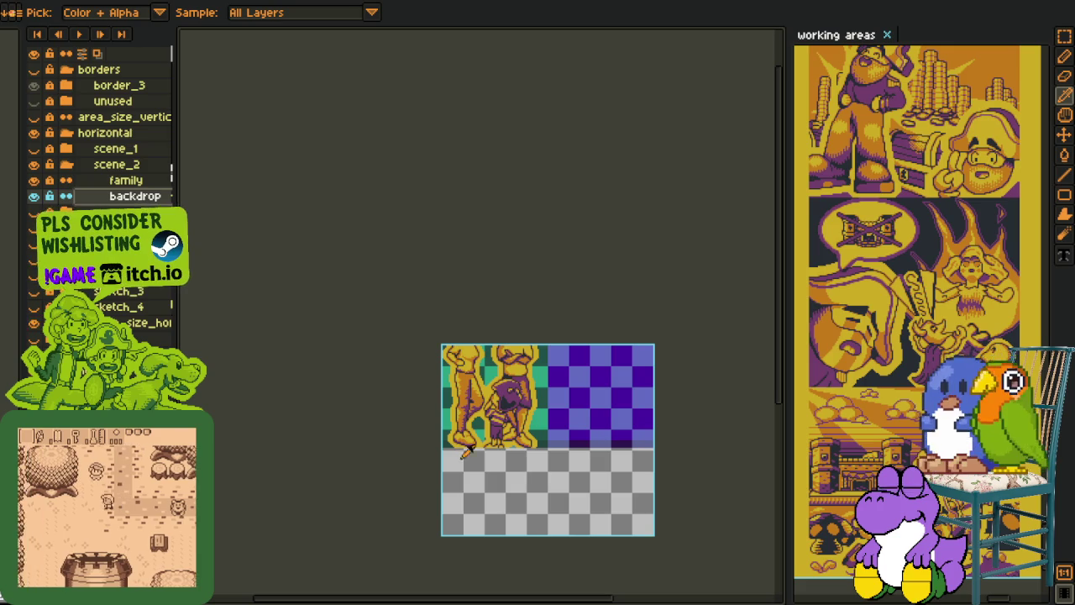
pyautogui.scroll(3, 512, 443)
pyautogui.scroll(1, 512, 443)
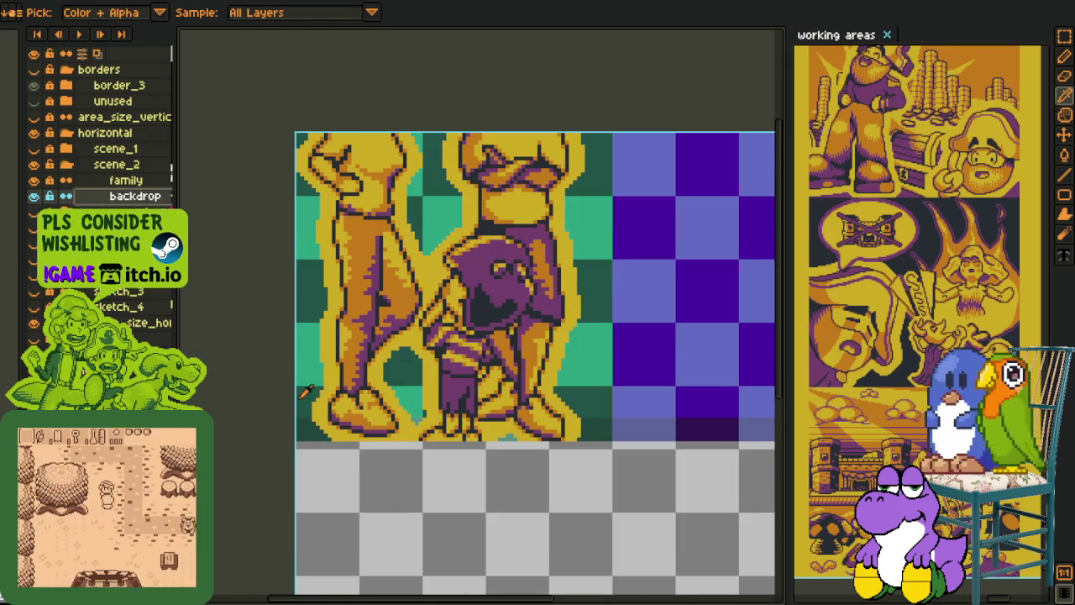
pyautogui.press('m')
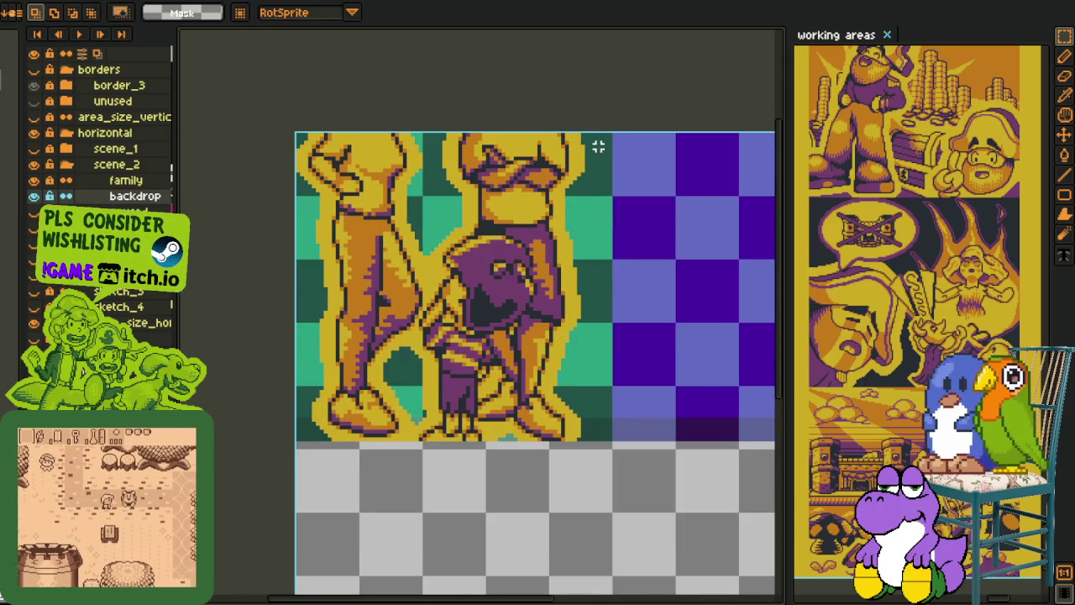
pyautogui.scroll(1, 594, 150)
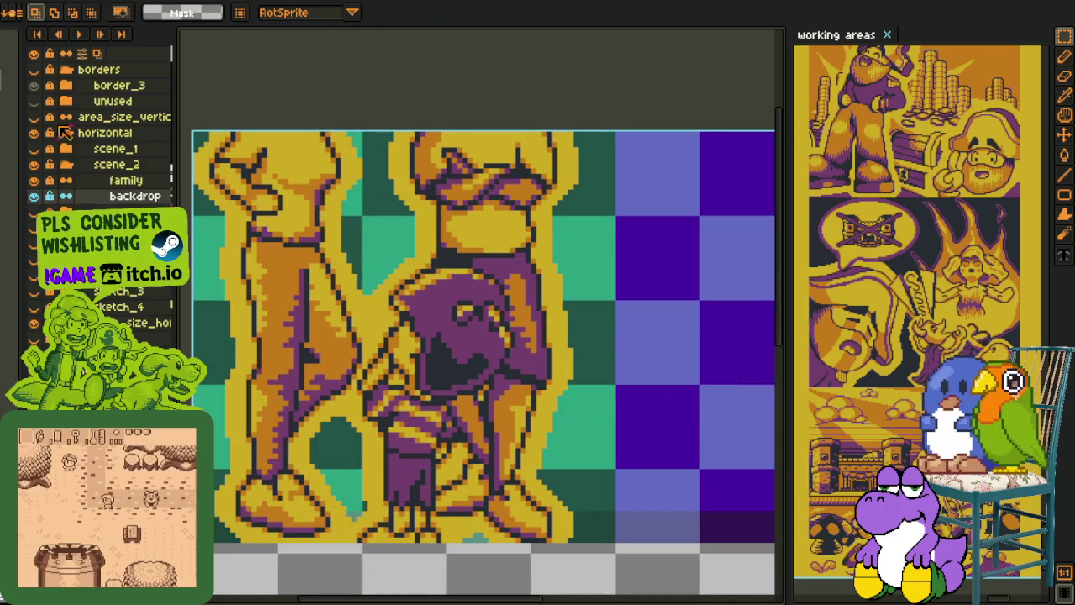
pyautogui.click(34, 180)
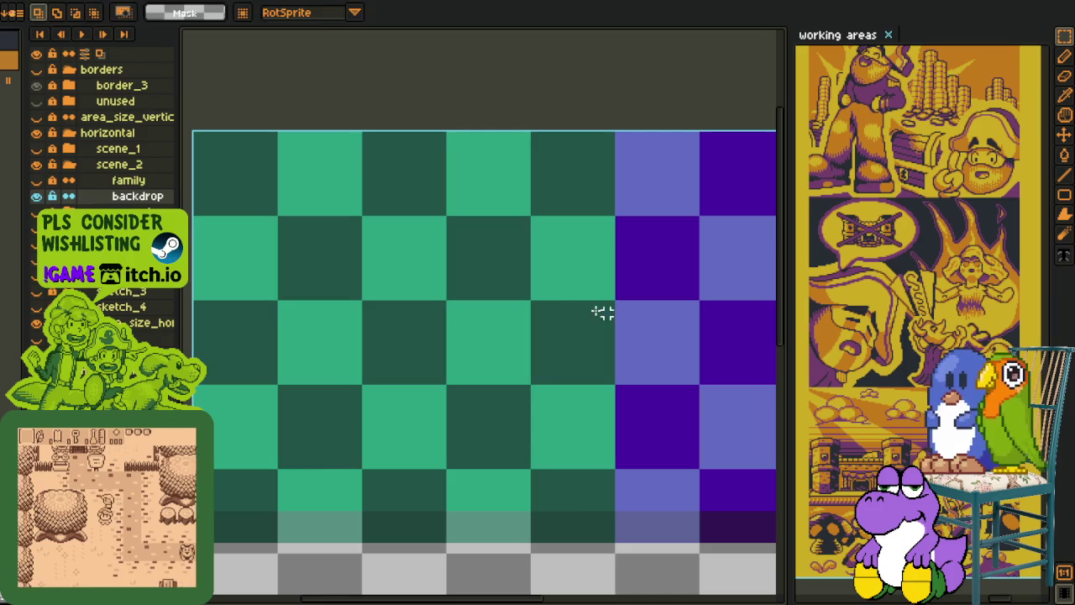
# Step: Paint Bucket the checker rows purple, then show the family figures again
pyautogui.press('g')
pyautogui.click(577, 274)
pyautogui.moveTo(495, 225)
pyautogui.mouseDown()
pyautogui.moveTo(461, 194)
pyautogui.moveTo(396, 238)
pyautogui.moveTo(321, 189)
pyautogui.moveTo(250, 269)
pyautogui.moveTo(319, 328)
pyautogui.moveTo(427, 341)
pyautogui.mouseUp()
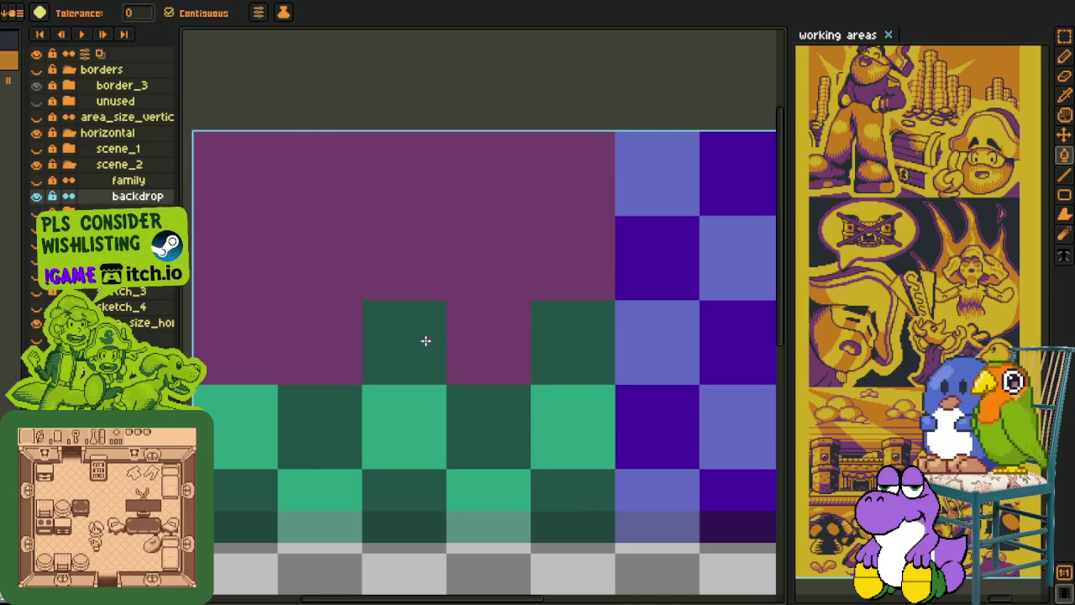
pyautogui.moveTo(561, 351)
pyautogui.mouseDown()
pyautogui.moveTo(468, 422)
pyautogui.moveTo(288, 423)
pyautogui.moveTo(252, 485)
pyautogui.moveTo(519, 496)
pyautogui.moveTo(547, 521)
pyautogui.moveTo(230, 511)
pyautogui.mouseUp()
pyautogui.press('o')
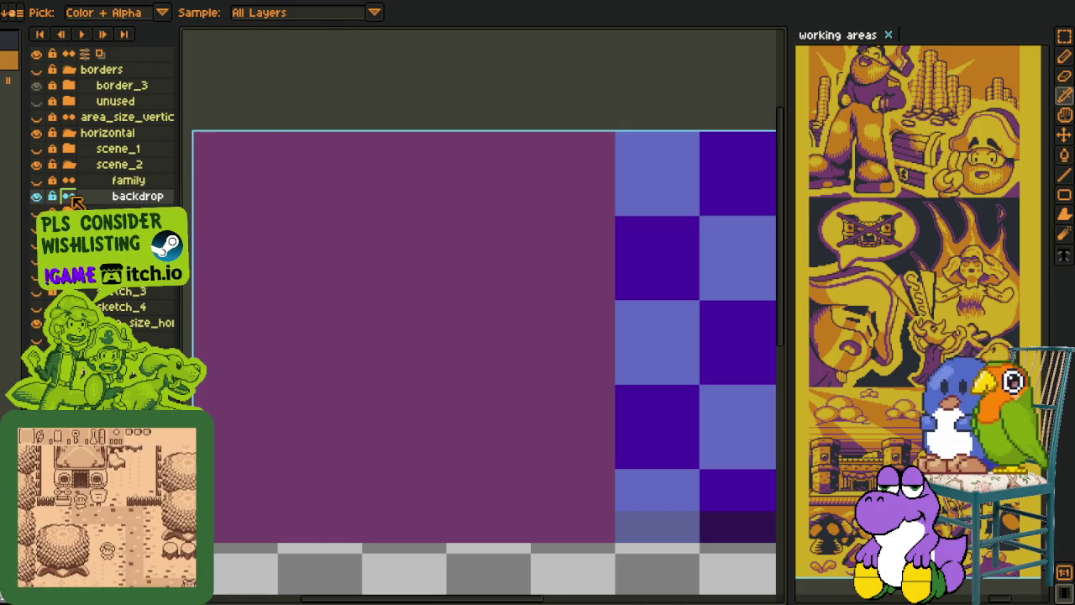
pyautogui.click(36, 179)
pyautogui.scroll(-3, 345, 137)
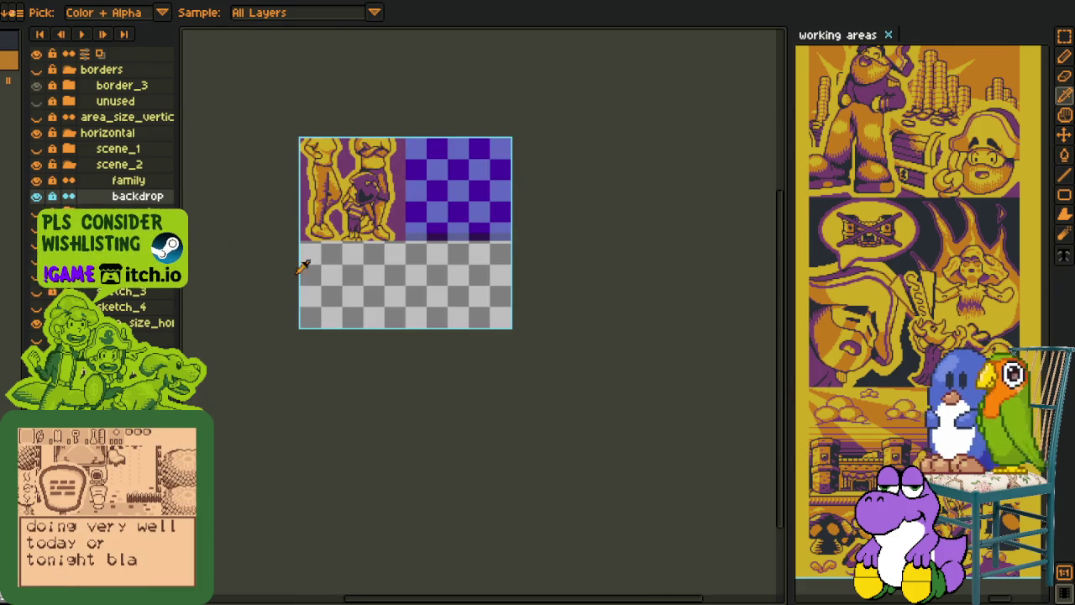
# Step: Collapse scene_2 and toggle scene_1, scene_2 and scene_3 visibility to compare panels
pyautogui.click(68, 164)
pyautogui.scroll(1, 300, 187)
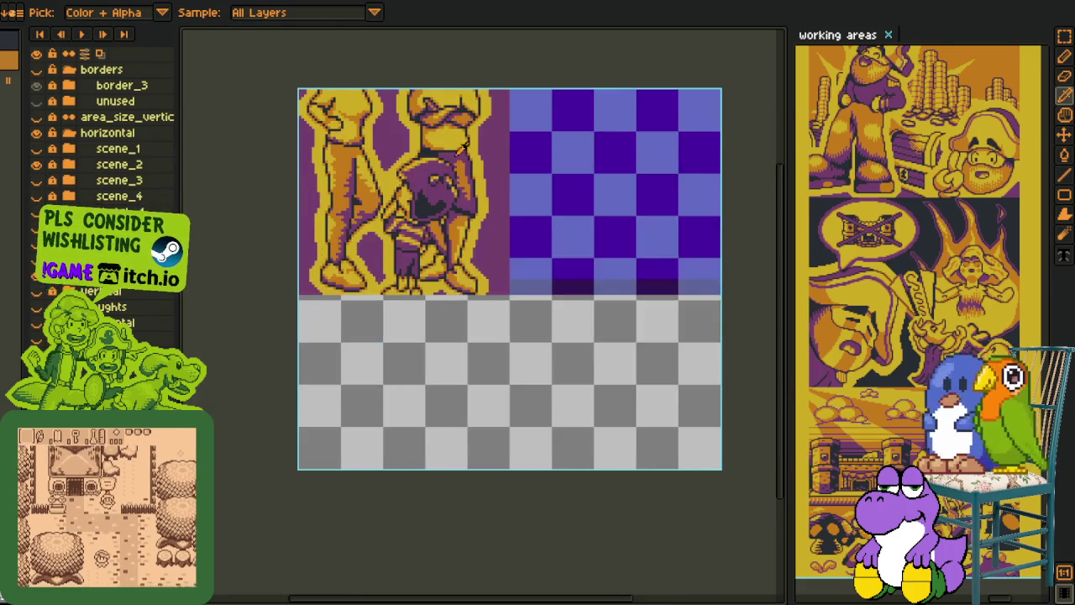
pyautogui.moveTo(461, 149); pyautogui.dragTo(455, 245)
pyautogui.click(37, 150)
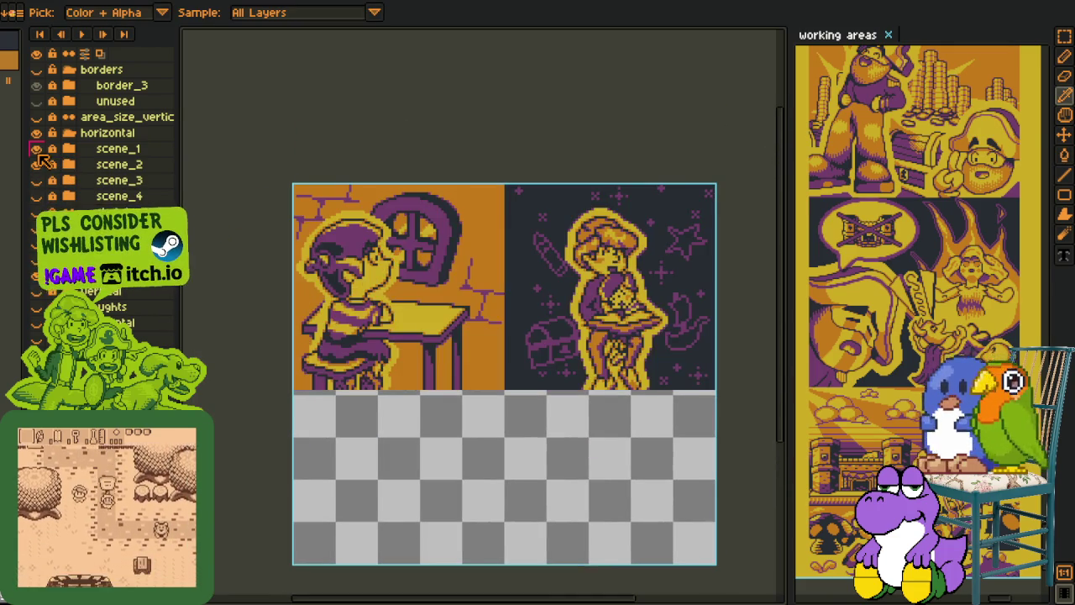
pyautogui.click(36, 149)
pyautogui.click(36, 164)
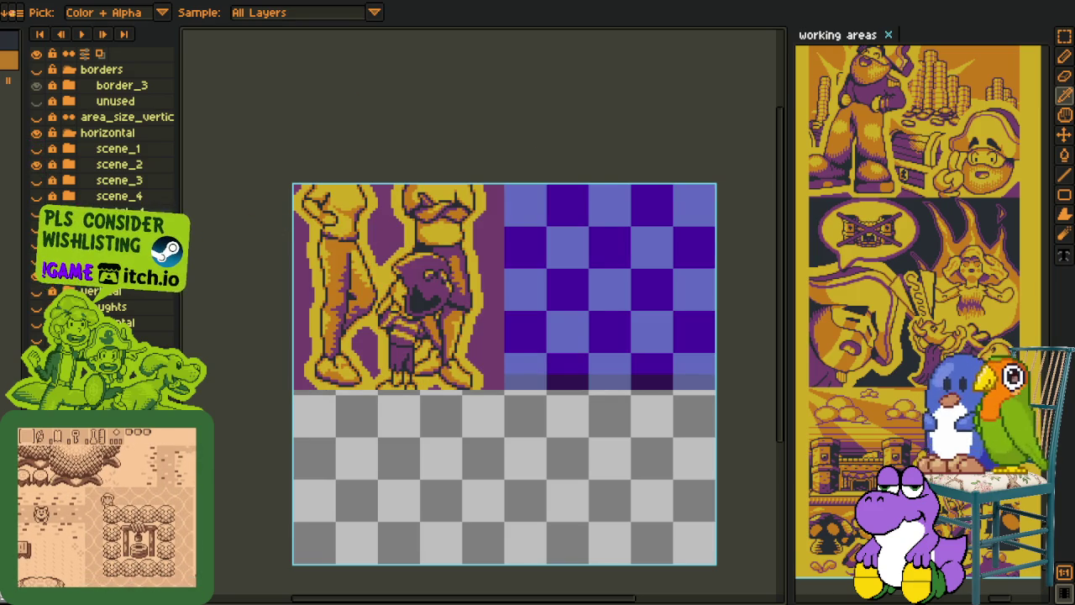
pyautogui.click(36, 165)
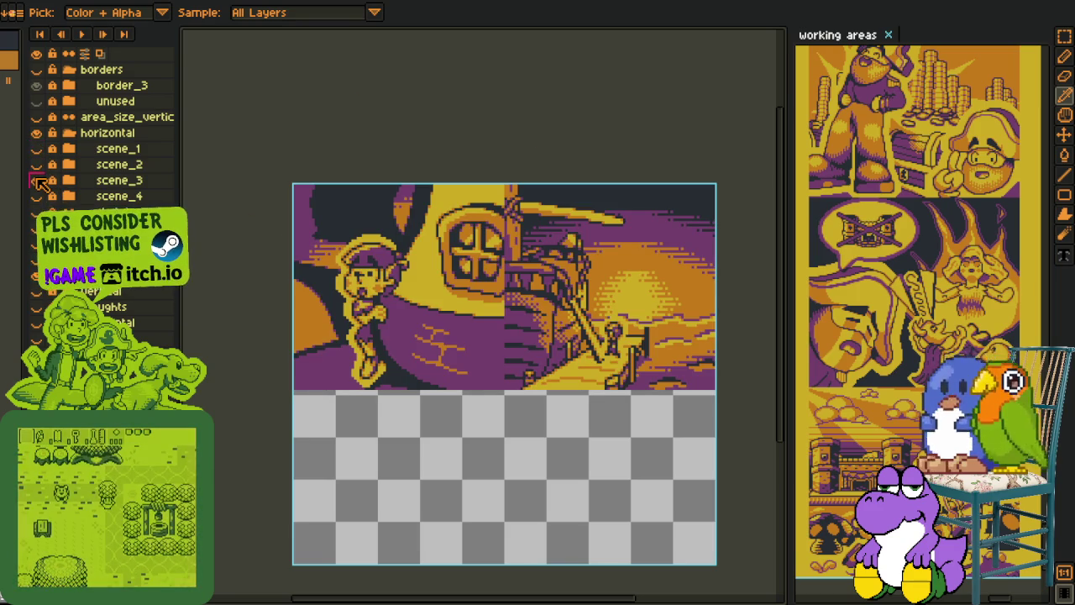
pyautogui.click(36, 181)
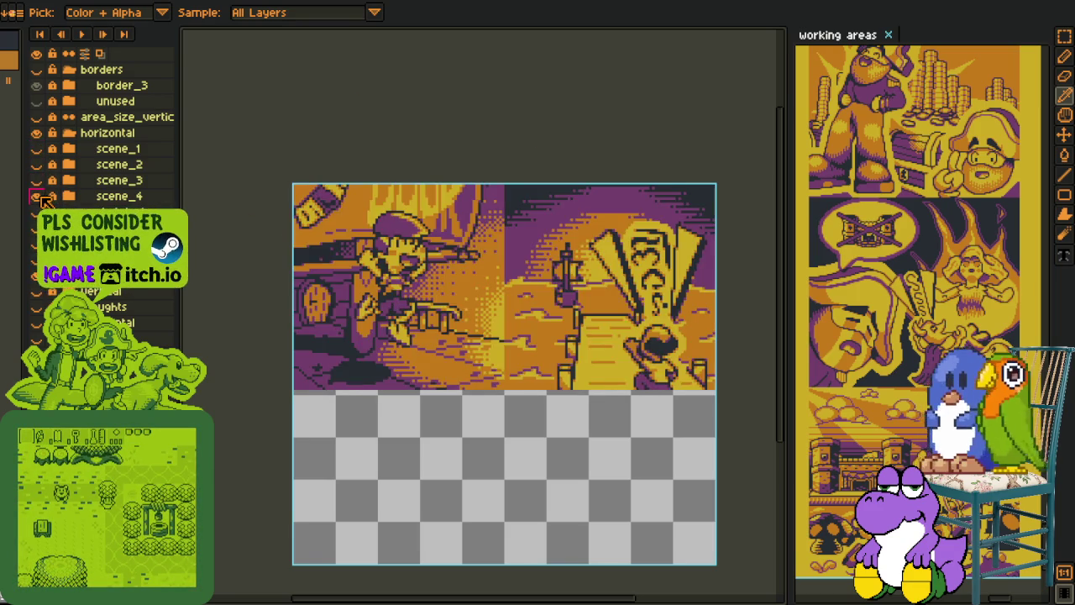
# Step: Hide scene_4 and scene_3, review the family panel recentred, then hide scene_2
pyautogui.click(36, 196)
pyautogui.click(36, 212)
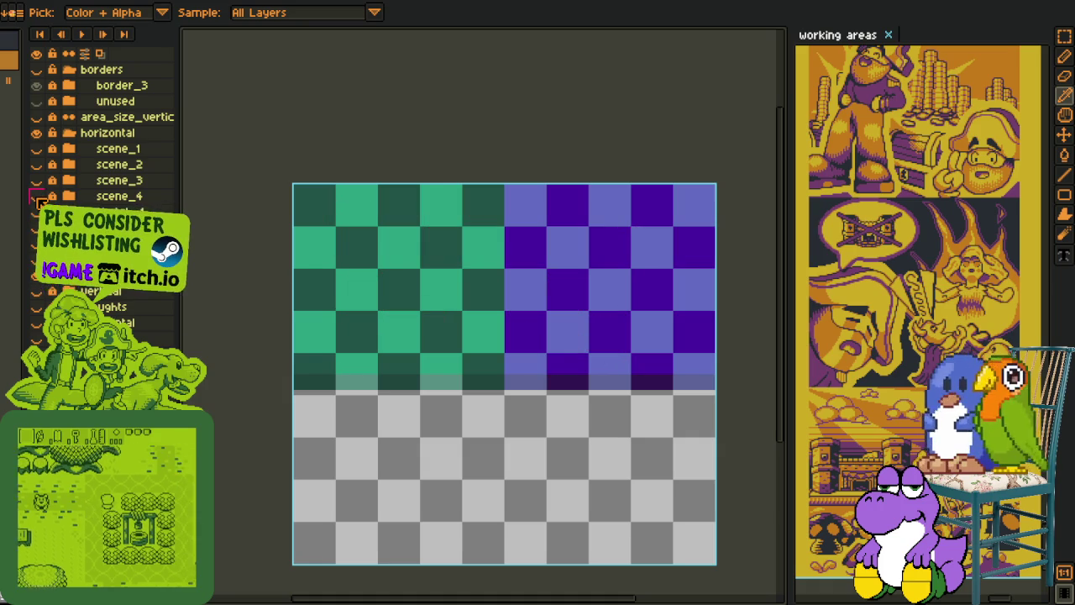
pyautogui.click(36, 181)
pyautogui.click(36, 164)
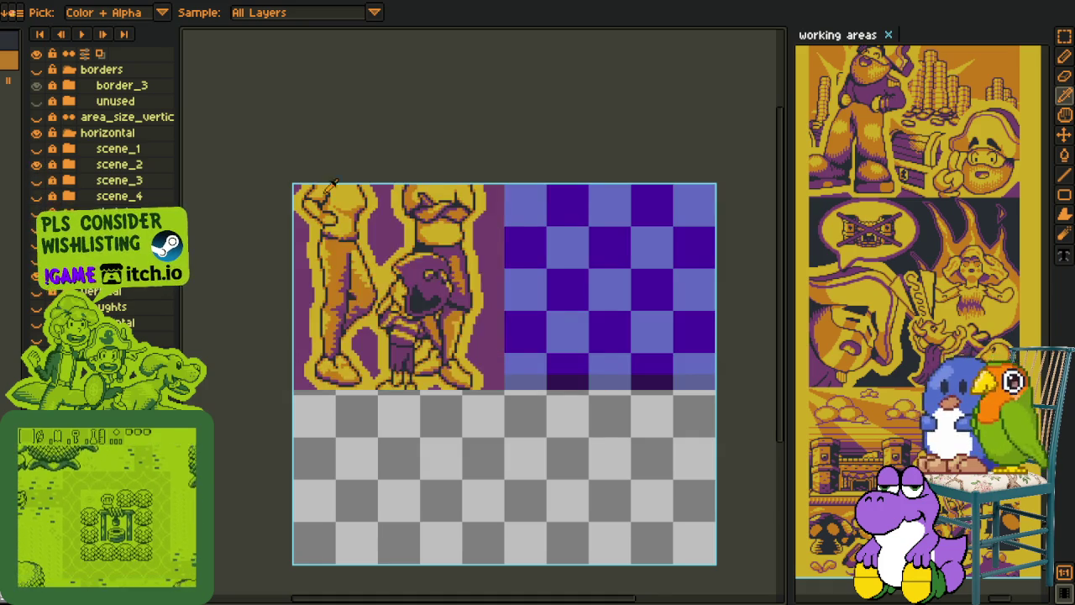
pyautogui.scroll(-2, 428, 202)
pyautogui.scroll(2, 416, 202)
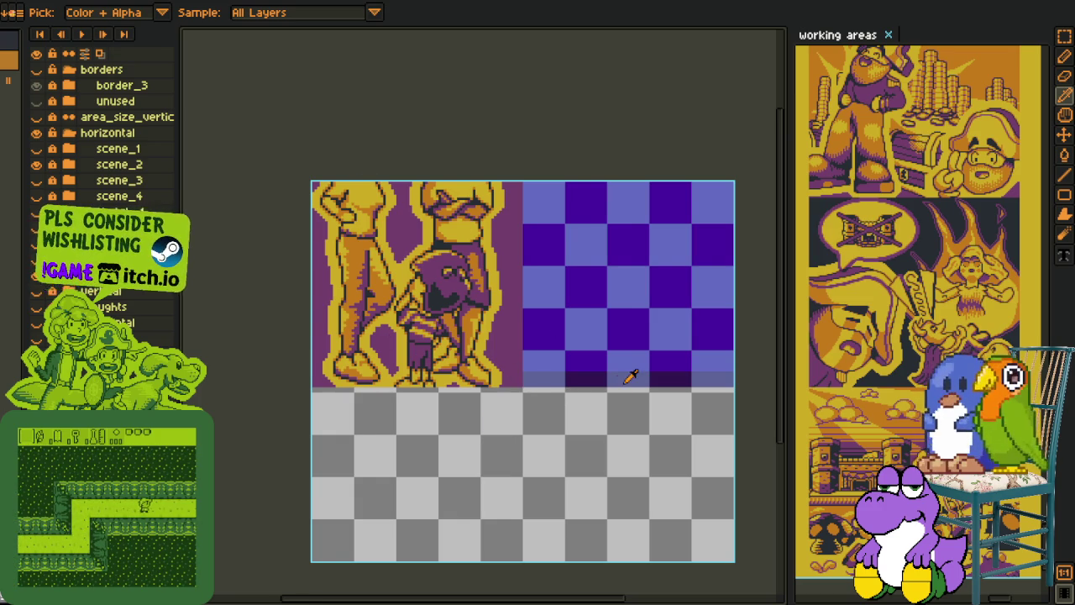
pyautogui.moveTo(629, 372); pyautogui.dragTo(425, 353)
pyautogui.click(36, 165)
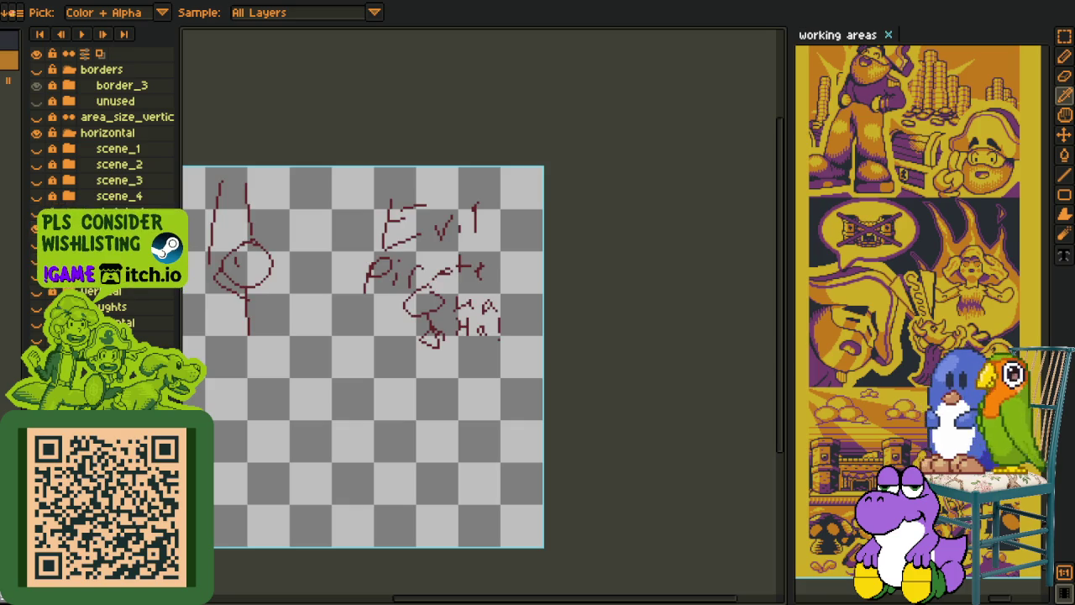
# Step: Marquee-select the red handwritten sketch and delete it
pyautogui.scroll(1, 357, 199)
pyautogui.press('m')
pyautogui.moveTo(293, 112); pyautogui.dragTo(748, 508)
pyautogui.scroll(-1, 762, 466)
pyautogui.click(762, 466)
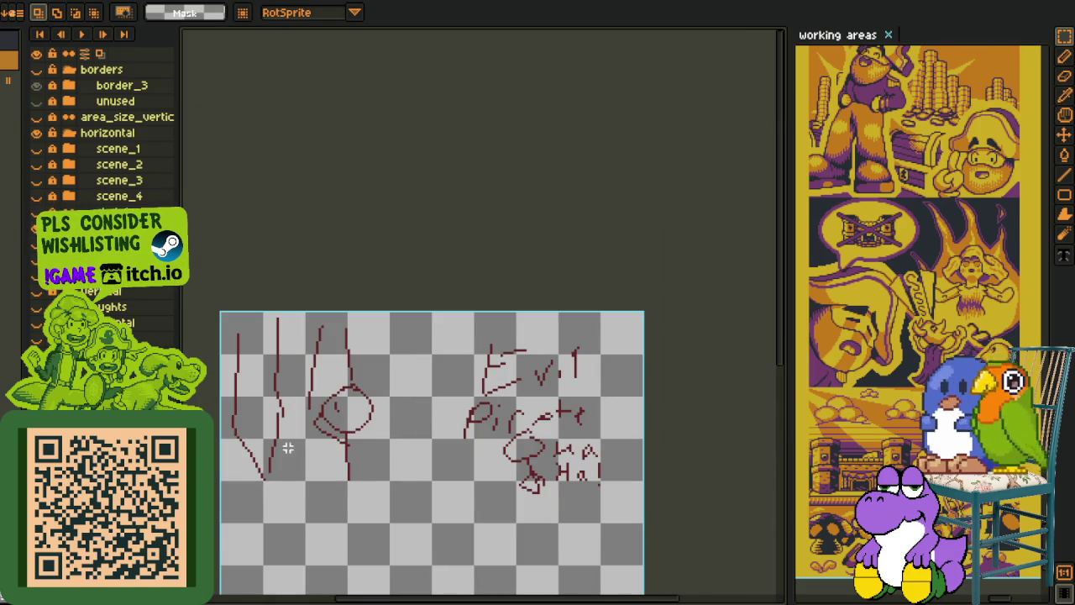
pyautogui.moveTo(452, 497); pyautogui.dragTo(445, 379)
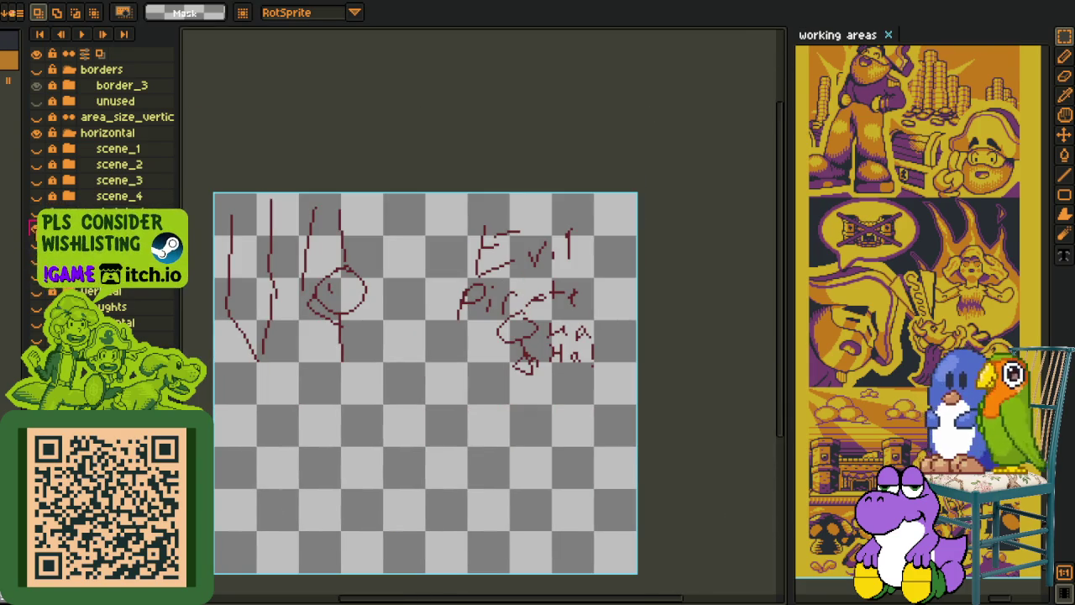
pyautogui.press('Delete')
pyautogui.hotkey('ctrl', 'v')
# Step: Hide the checker blocks and show scene_1's panels
pyautogui.click(36, 205)
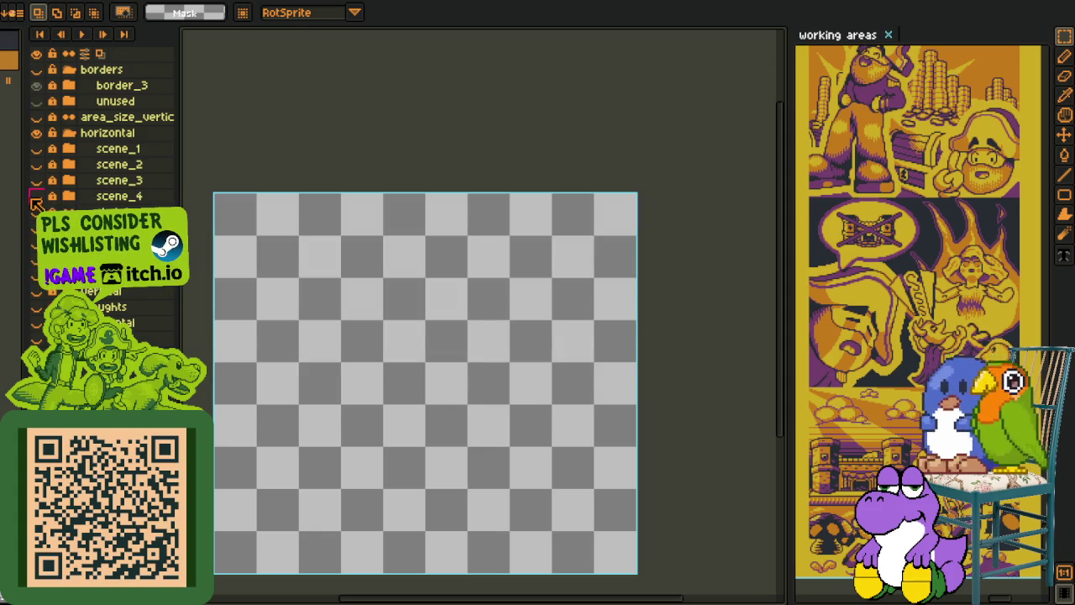
pyautogui.click(37, 164)
pyautogui.click(37, 149)
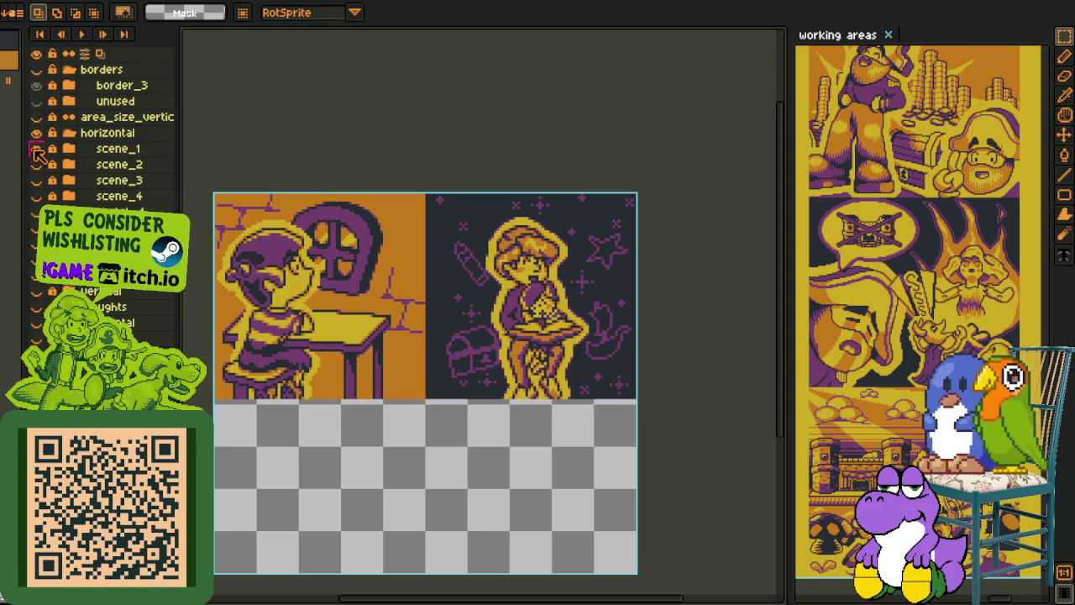